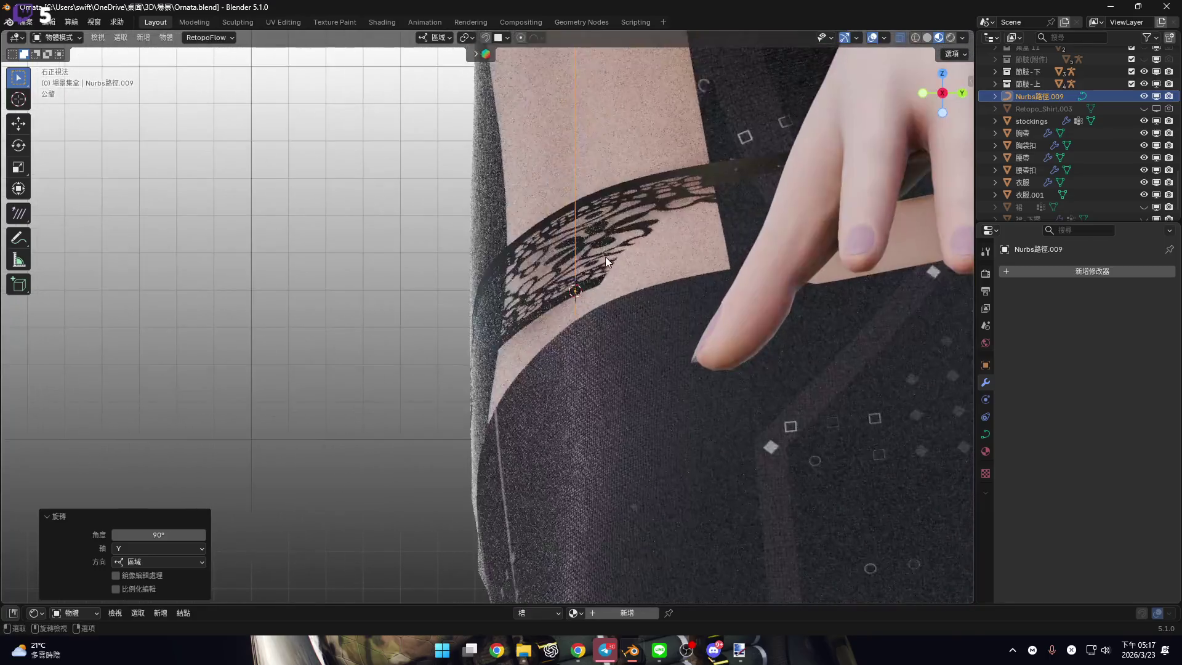
Set the garter curve's Geometry Extrude to about 10 cm, turning it into a flat white strap
{"action": "key", "text": "Tab"}
{"action": "scroll", "coordinate": [611, 301], "scroll_direction": "up", "scroll_amount": 2}
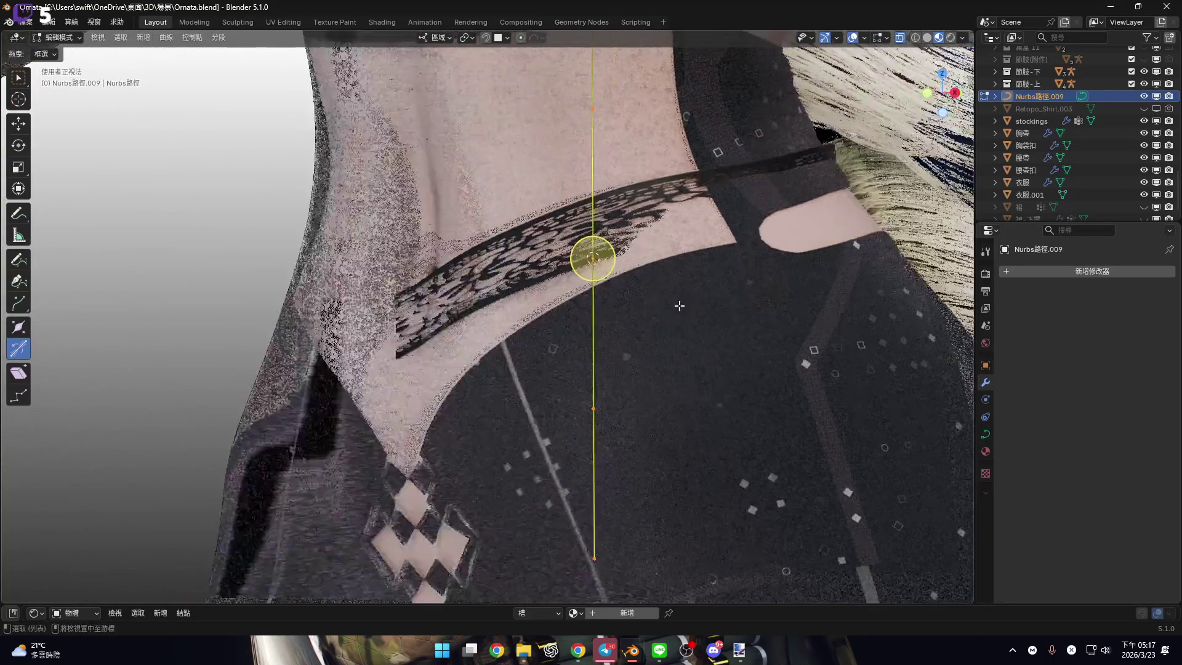
{"action": "left_click", "coordinate": [986, 434]}
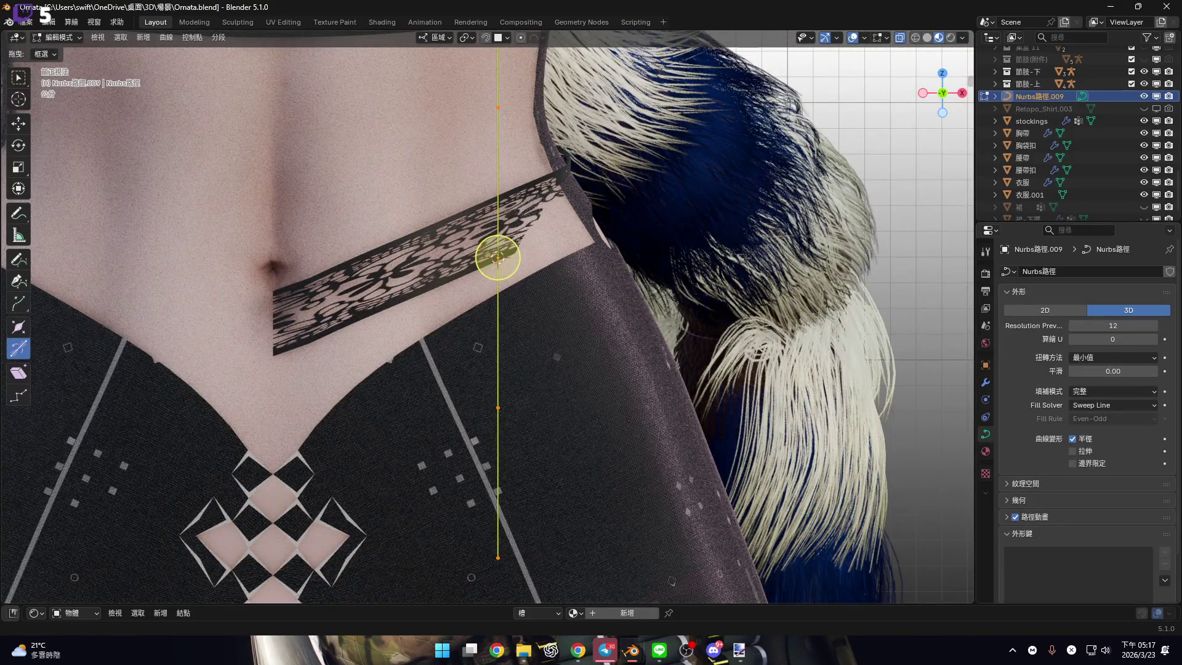
{"action": "scroll", "coordinate": [1092, 415], "scroll_direction": "down", "scroll_amount": 2}
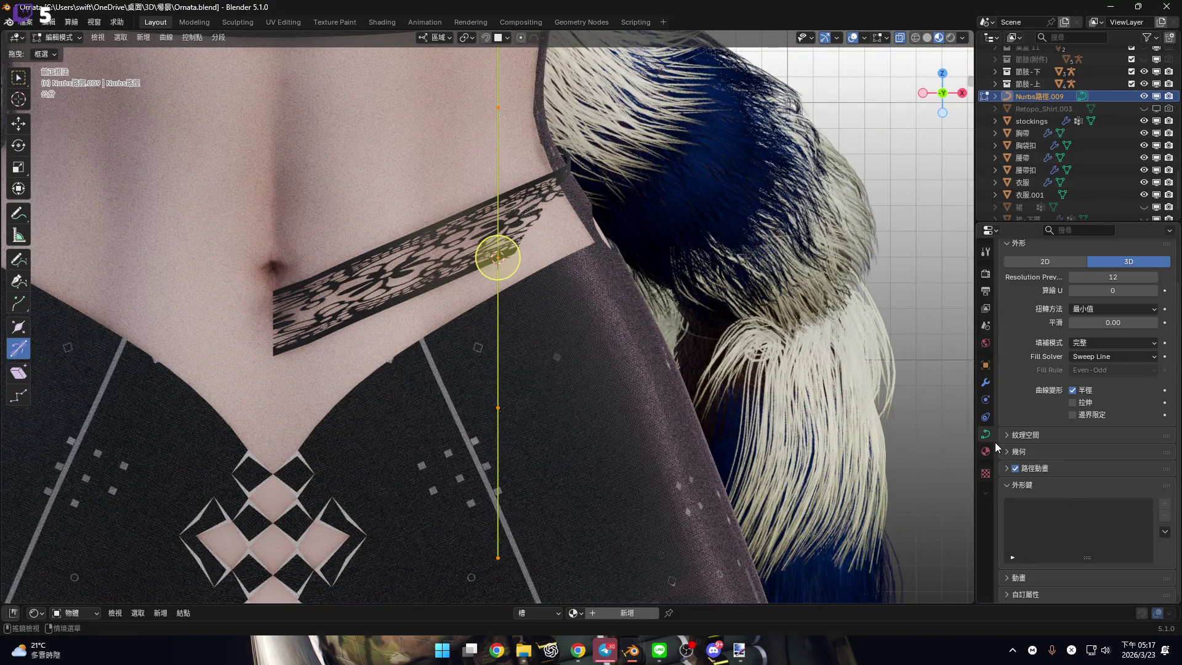
{"action": "left_click", "coordinate": [1008, 453]}
{"action": "scroll", "coordinate": [1081, 524], "scroll_direction": "down", "scroll_amount": 5}
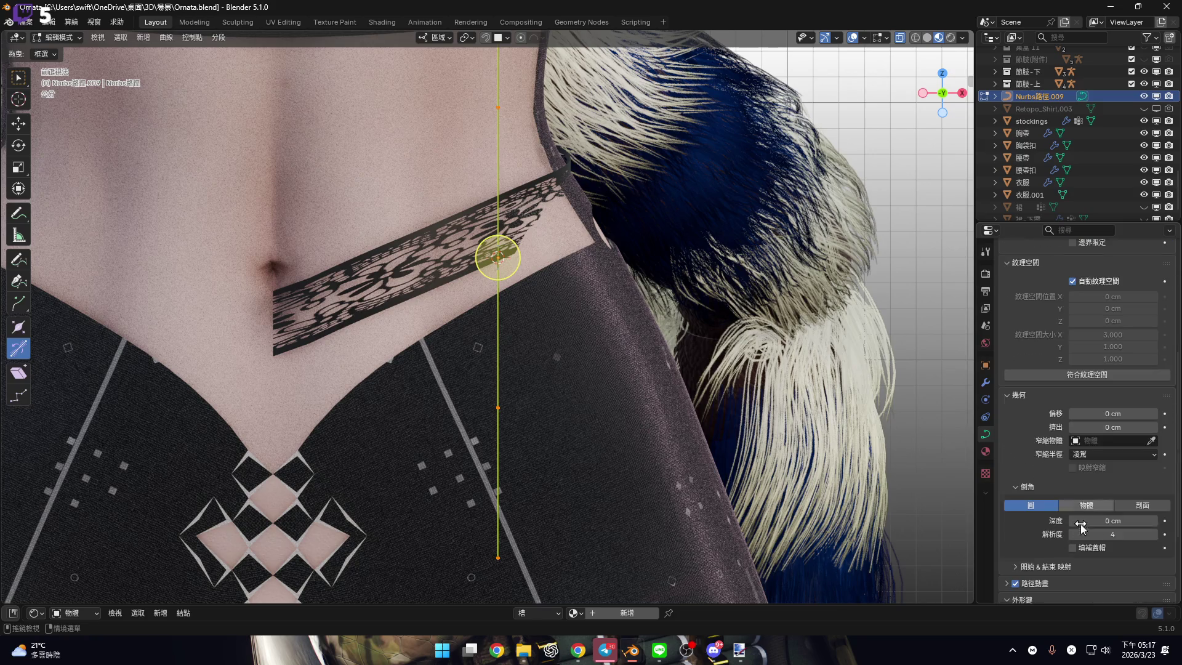
{"action": "left_click", "coordinate": [1027, 266]}
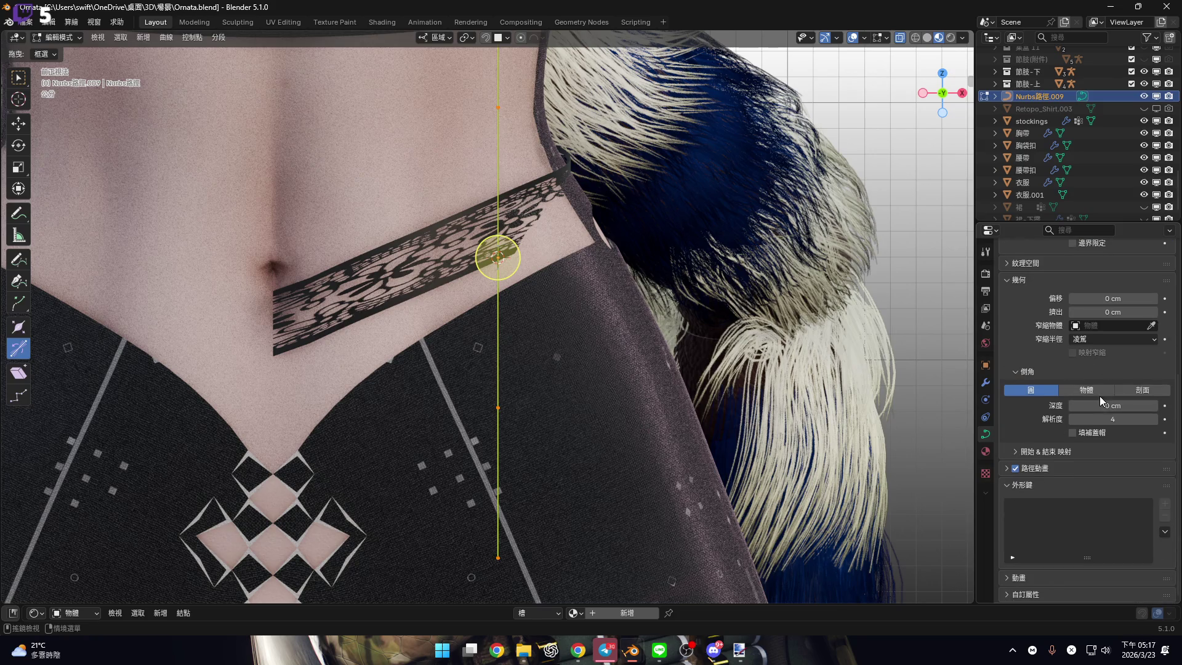
{"action": "left_click_drag", "start_coordinate": [1113, 312], "coordinate": [1126, 312]}
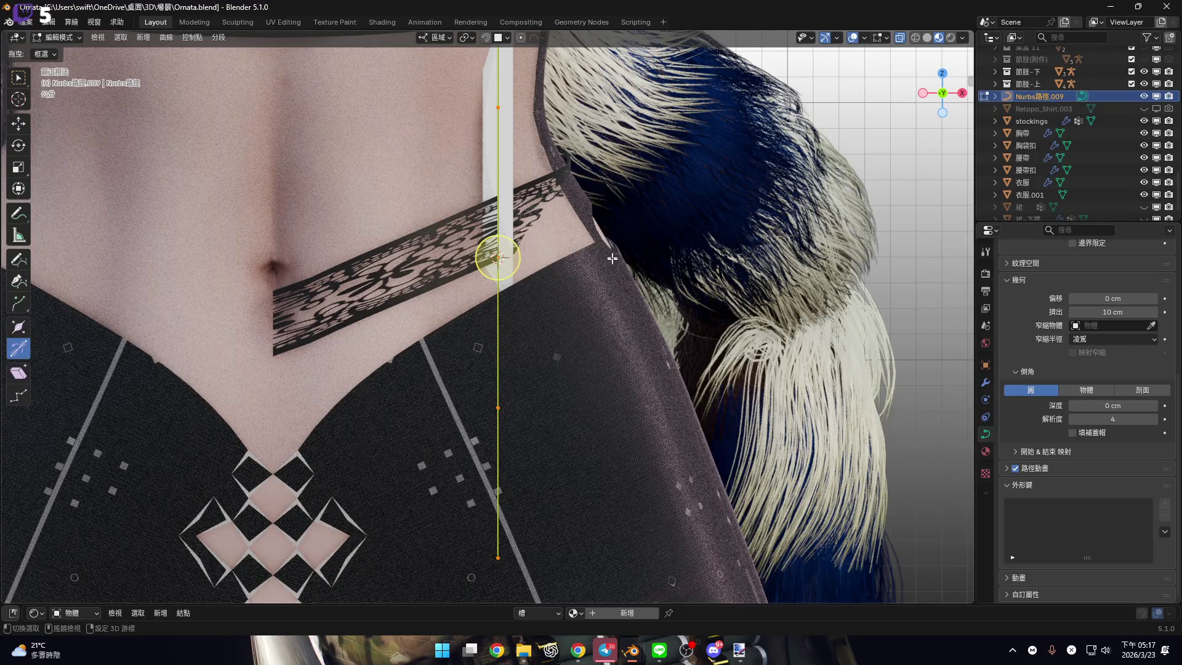
{"action": "middle_click_drag", "start_coordinate": [611, 258], "coordinate": [524, 227], "text": "ctrl"}
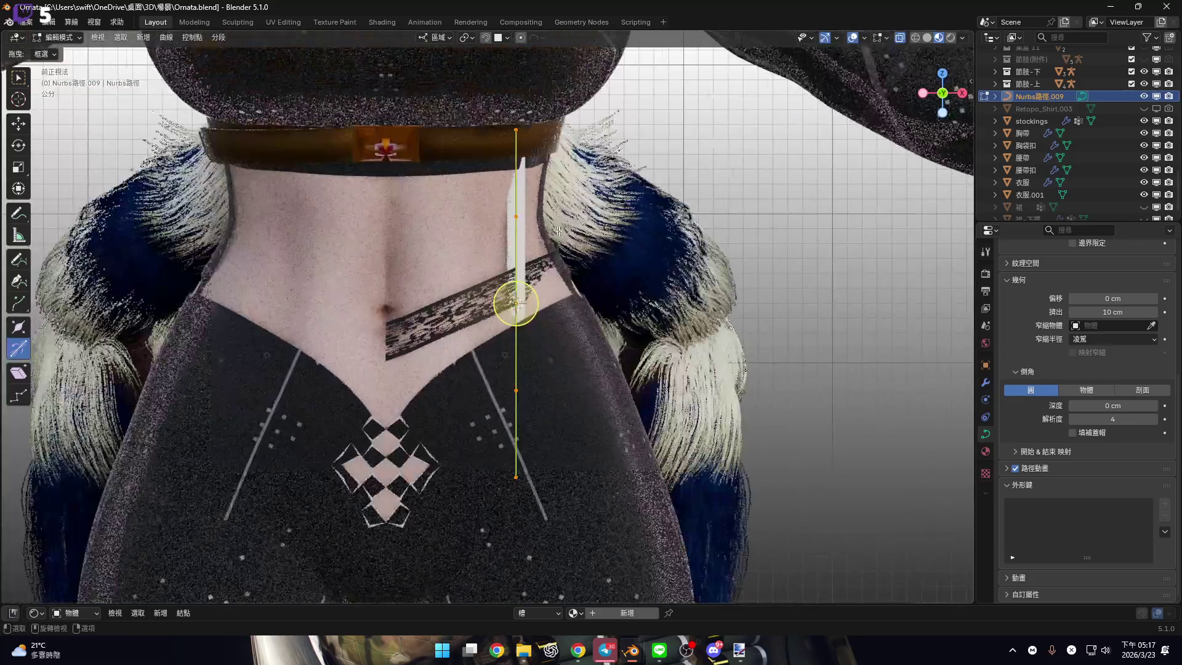
{"action": "middle_click_drag", "start_coordinate": [524, 226], "coordinate": [559, 236], "text": "ctrl"}
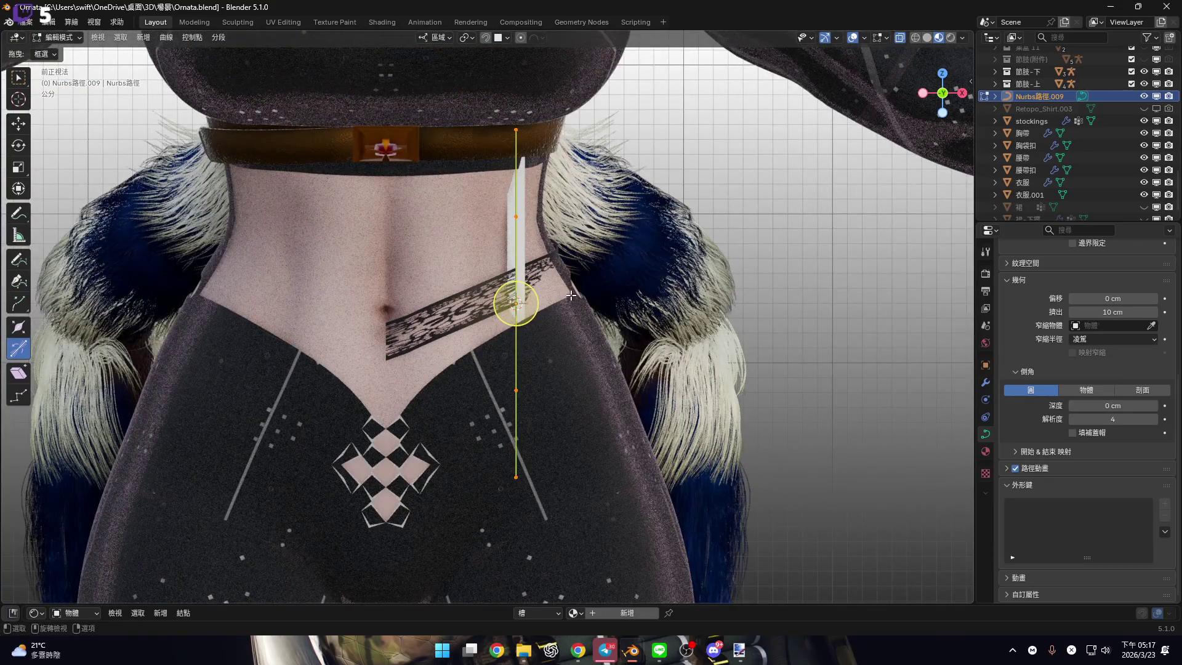
{"action": "key", "text": "Tab"}
Move the strap down along Z by about 11.7 cm below the lace band
{"action": "middle_click_drag", "start_coordinate": [557, 294], "coordinate": [557, 245], "text": "shift"}
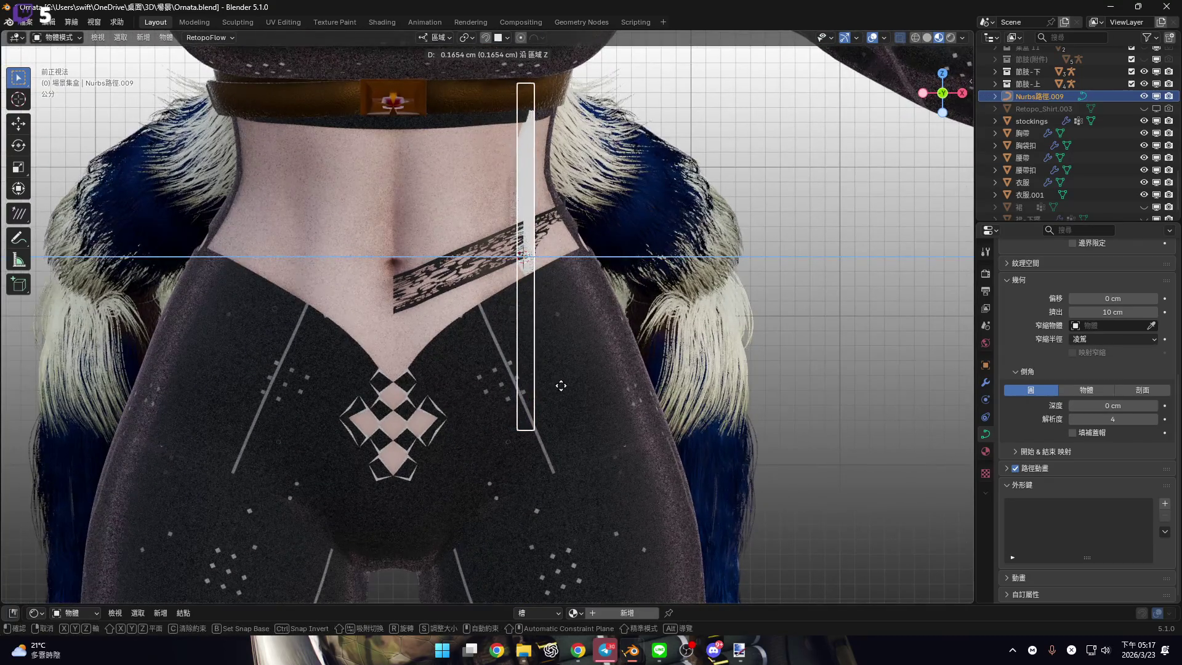
{"action": "key", "text": "g"}
{"action": "key", "text": "z"}
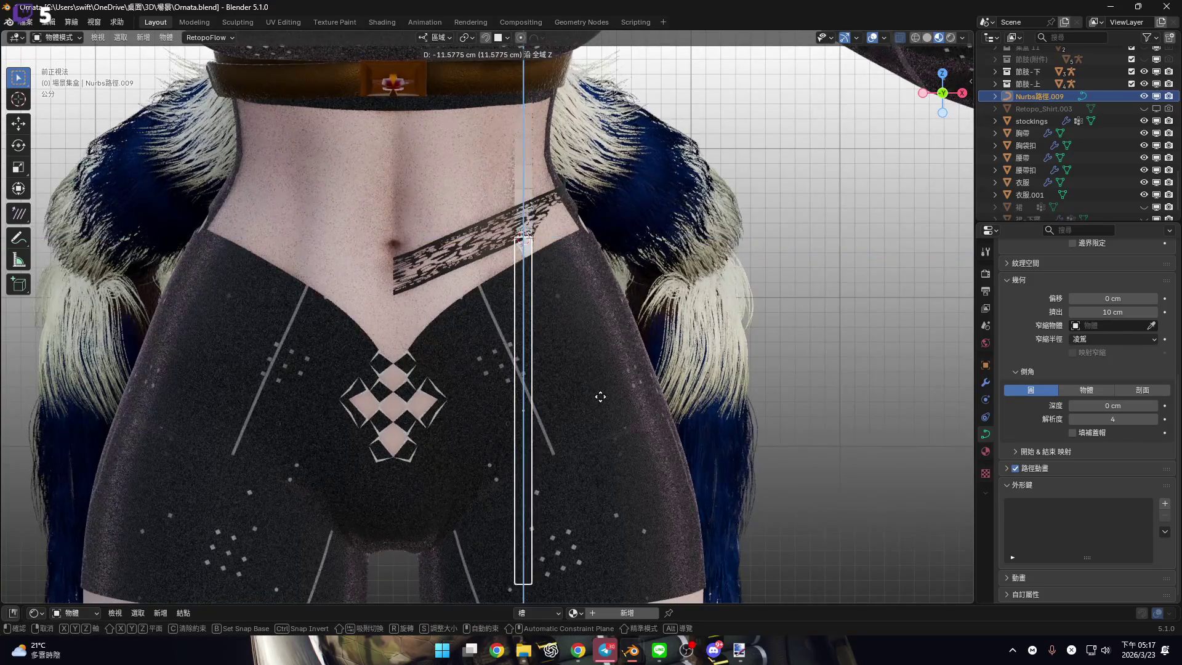
{"action": "left_click", "coordinate": [593, 377]}
{"action": "middle_click_drag", "start_coordinate": [541, 293], "coordinate": [530, 227], "text": "shift"}
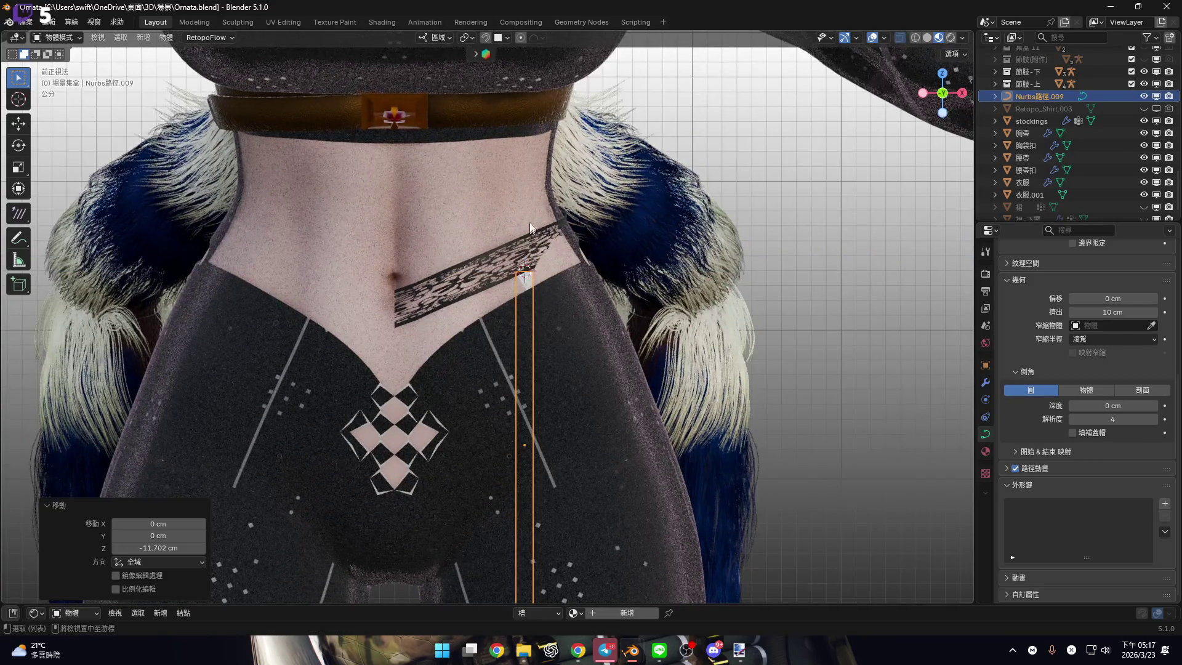
{"action": "scroll", "coordinate": [534, 270], "scroll_direction": "up", "scroll_amount": 3}
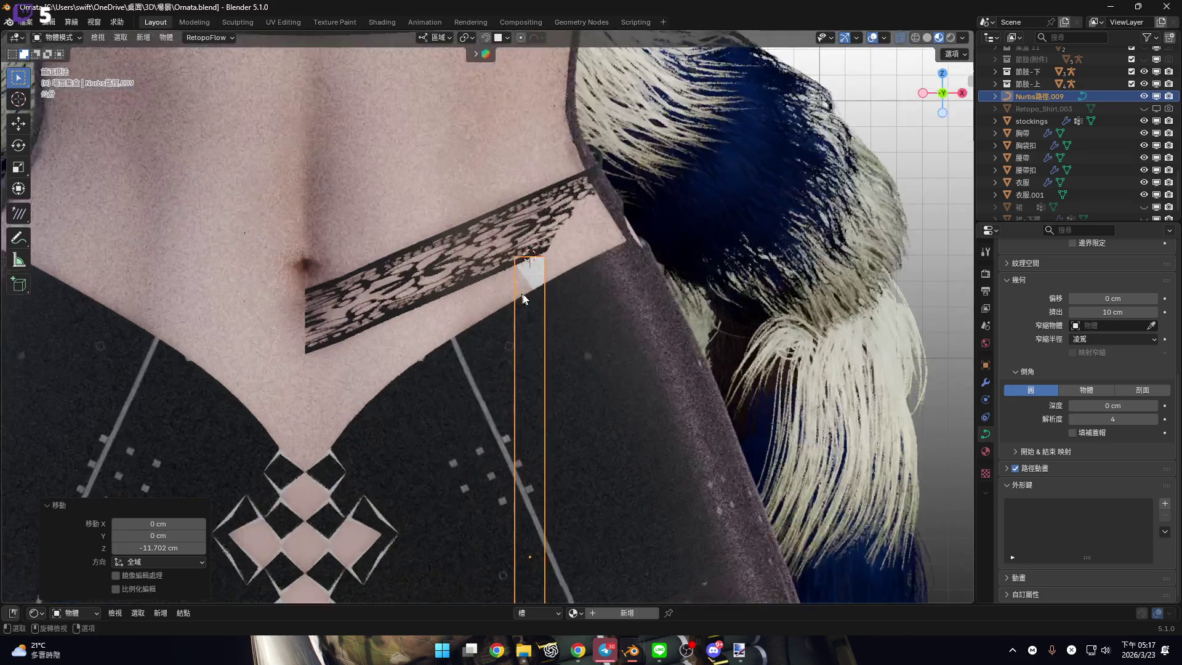
{"action": "scroll", "coordinate": [533, 272], "scroll_direction": "up", "scroll_amount": 3}
{"action": "scroll", "coordinate": [535, 246], "scroll_direction": "up", "scroll_amount": 2}
{"action": "scroll", "coordinate": [530, 332], "scroll_direction": "up", "scroll_amount": 1}
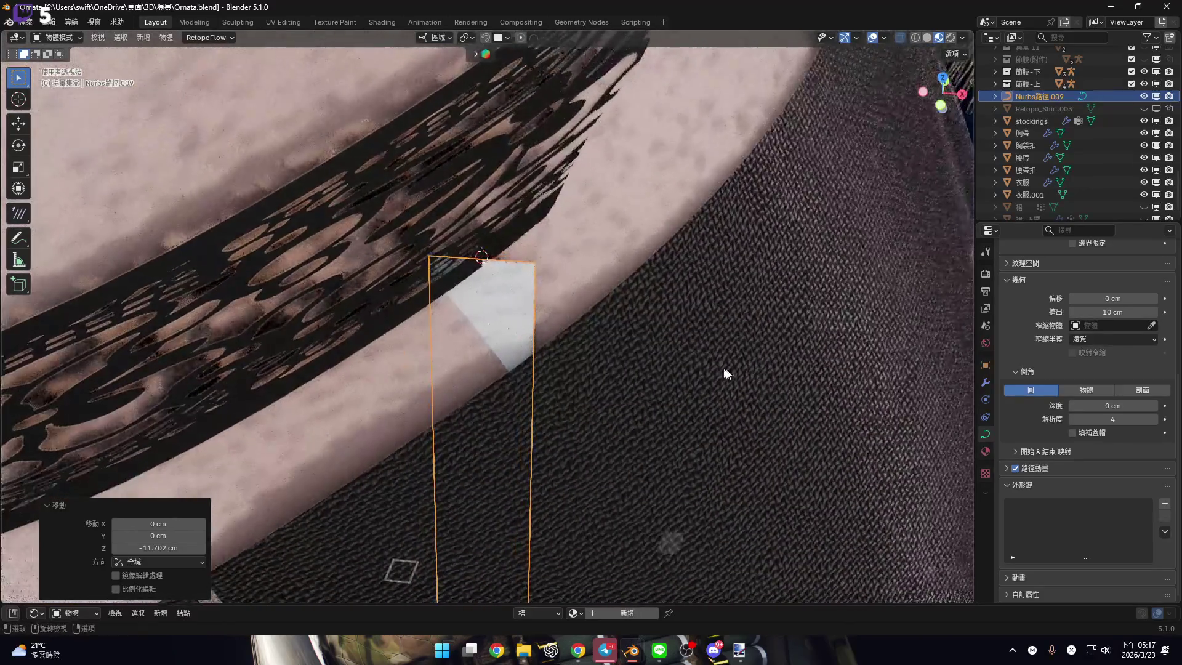
Rotate the strap about 42.3° around Z and switch to the front view
{"action": "key", "text": "r"}
{"action": "key", "text": "z"}
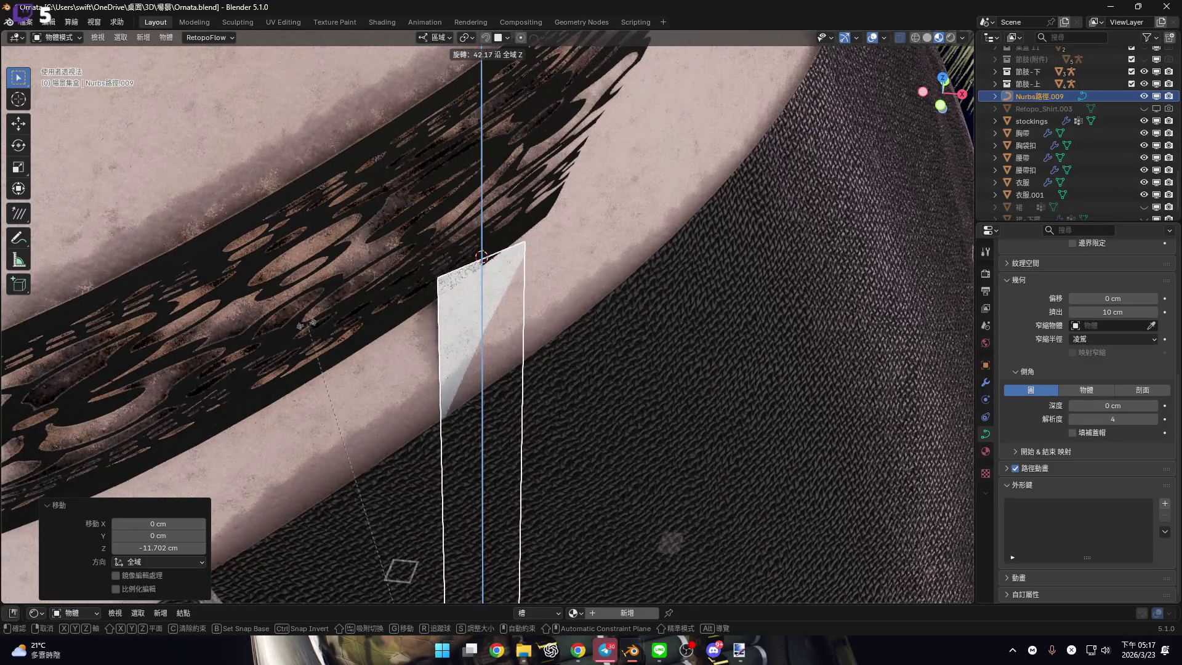
{"action": "left_click", "coordinate": [558, 334]}
{"action": "scroll", "coordinate": [558, 314], "scroll_direction": "down", "scroll_amount": 4}
{"action": "scroll", "coordinate": [585, 379], "scroll_direction": "down", "scroll_amount": 2}
{"action": "scroll", "coordinate": [585, 305], "scroll_direction": "down", "scroll_amount": 2}
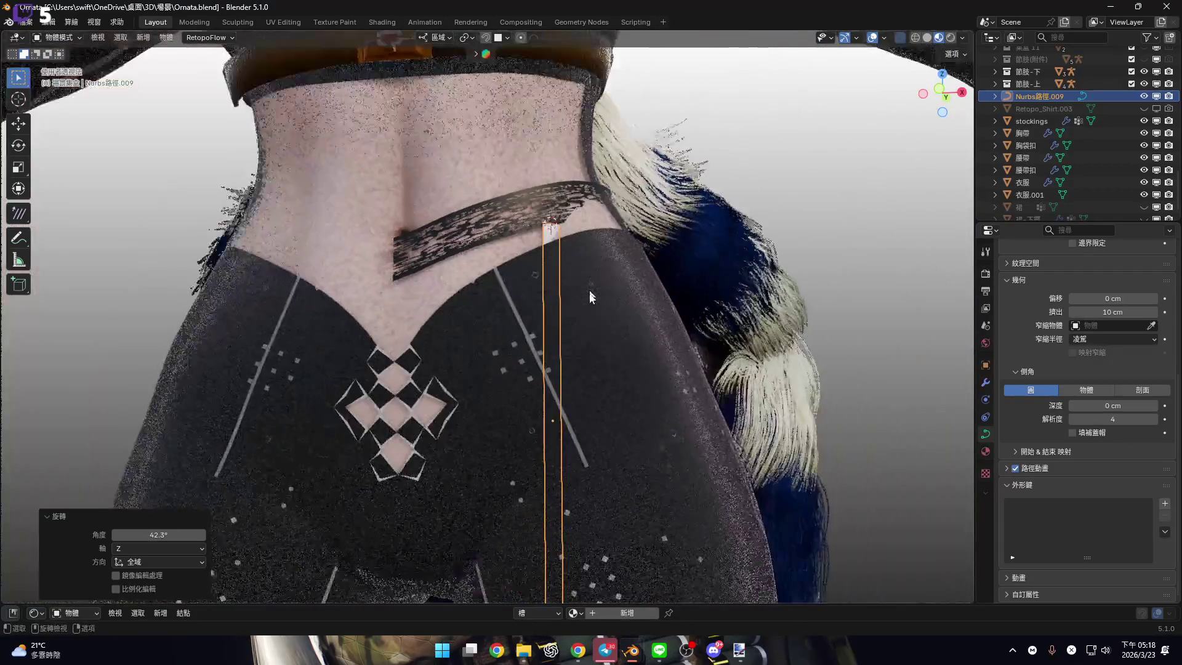
{"action": "left_click", "coordinate": [942, 102]}
Select the strap curve's bottom point and try moving it, then cancel the move
{"action": "mouse_move", "coordinate": [626, 351]}
{"action": "middle_mouse_down", "text": "shift"}
{"action": "mouse_move", "coordinate": [554, 306]}
{"action": "mouse_move", "coordinate": [615, 356]}
{"action": "middle_mouse_up", "text": "shift"}
{"action": "scroll", "coordinate": [556, 316], "scroll_direction": "down", "scroll_amount": 1}
{"action": "key", "text": "Tab"}
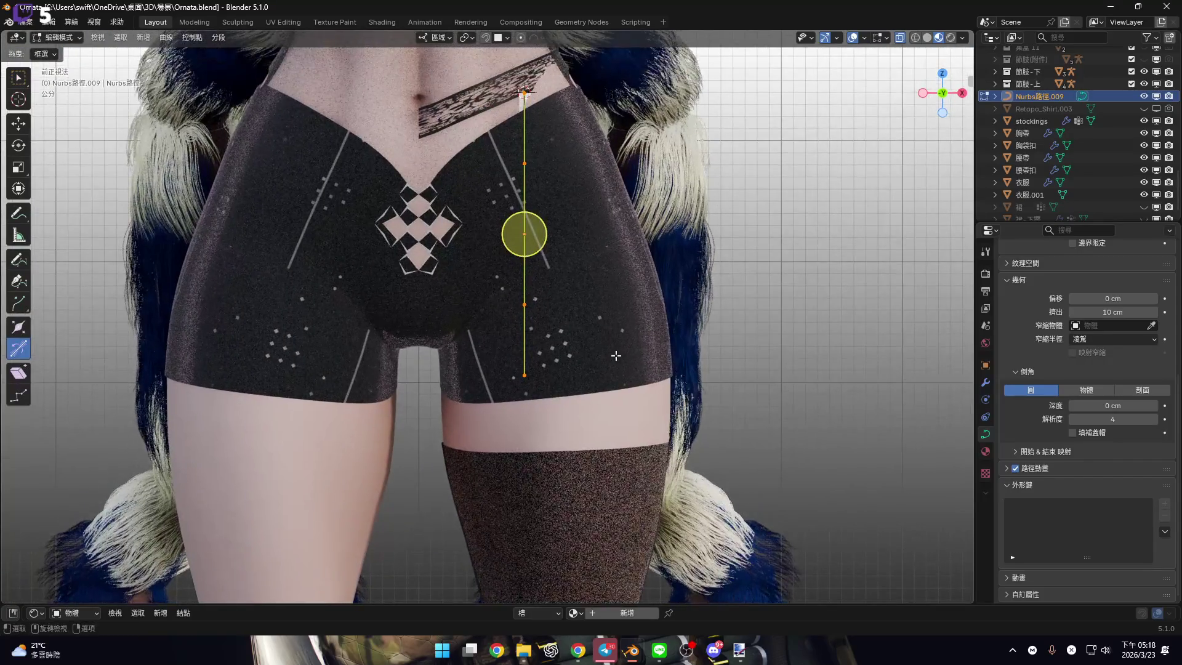
{"action": "mouse_move", "coordinate": [506, 361]}
{"action": "middle_mouse_down"}
{"action": "mouse_move", "coordinate": [580, 370]}
{"action": "mouse_move", "coordinate": [626, 452]}
{"action": "middle_mouse_up"}
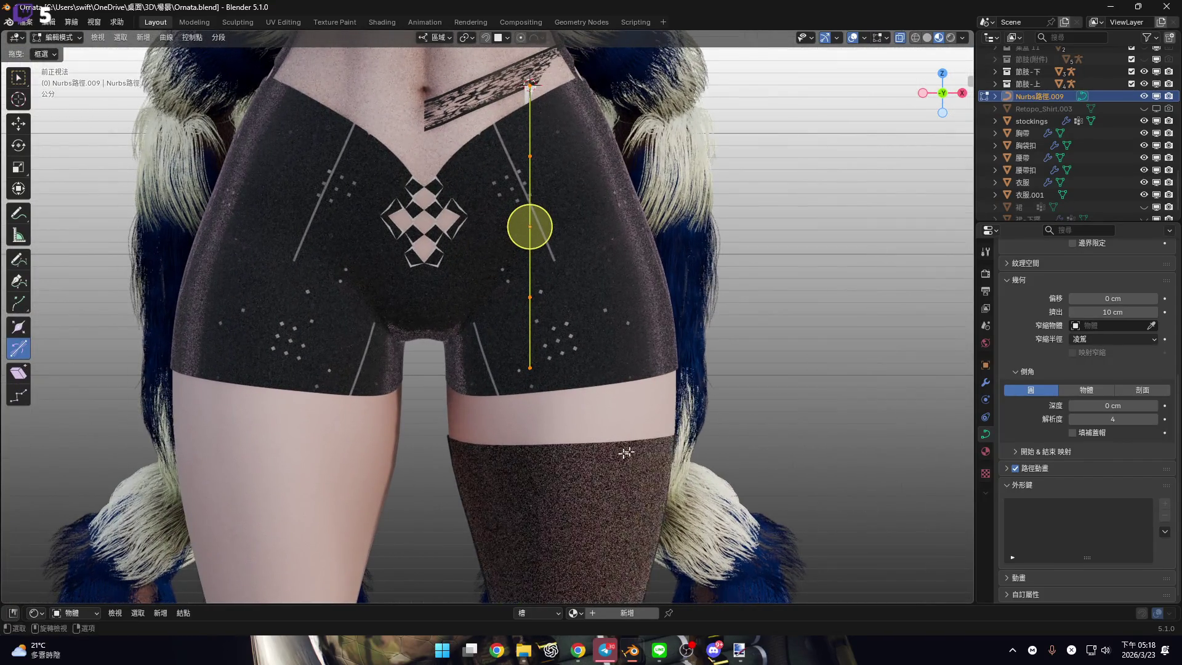
{"action": "left_click_drag", "start_coordinate": [563, 439], "coordinate": [560, 437]}
{"action": "middle_click_drag", "start_coordinate": [560, 437], "coordinate": [423, 289]}
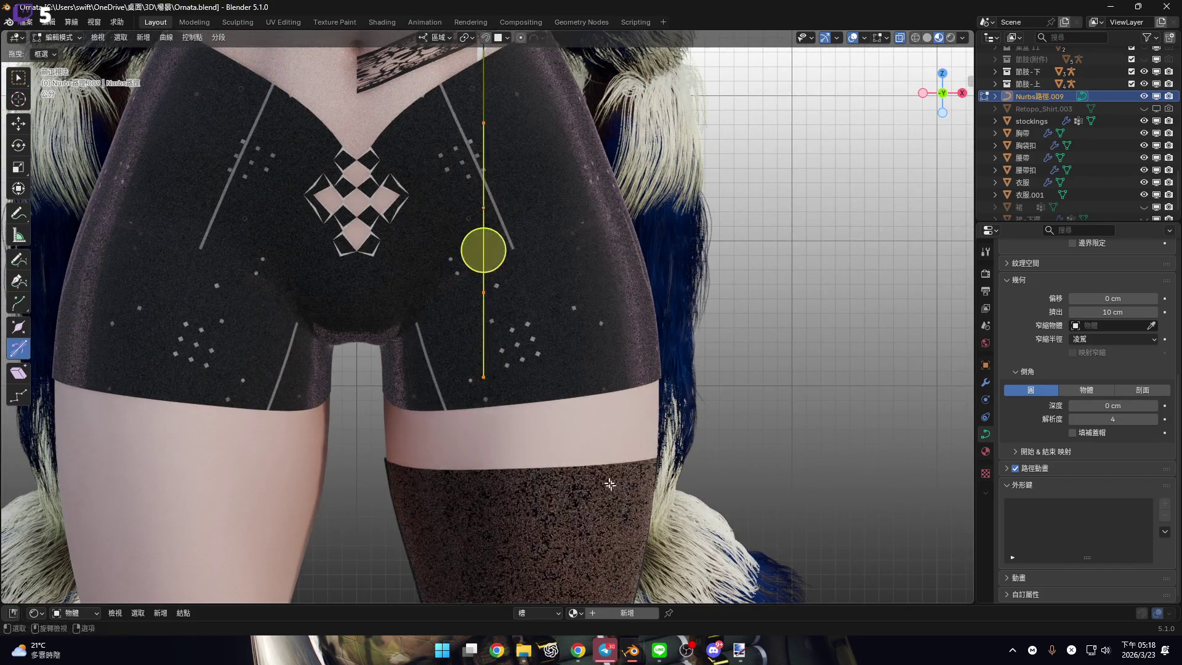
{"action": "middle_click_drag", "start_coordinate": [607, 482], "coordinate": [464, 404]}
{"action": "scroll", "coordinate": [496, 417], "scroll_direction": "up", "scroll_amount": 3}
{"action": "key", "text": "g"}
{"action": "middle_click_drag", "start_coordinate": [484, 436], "coordinate": [520, 382]}
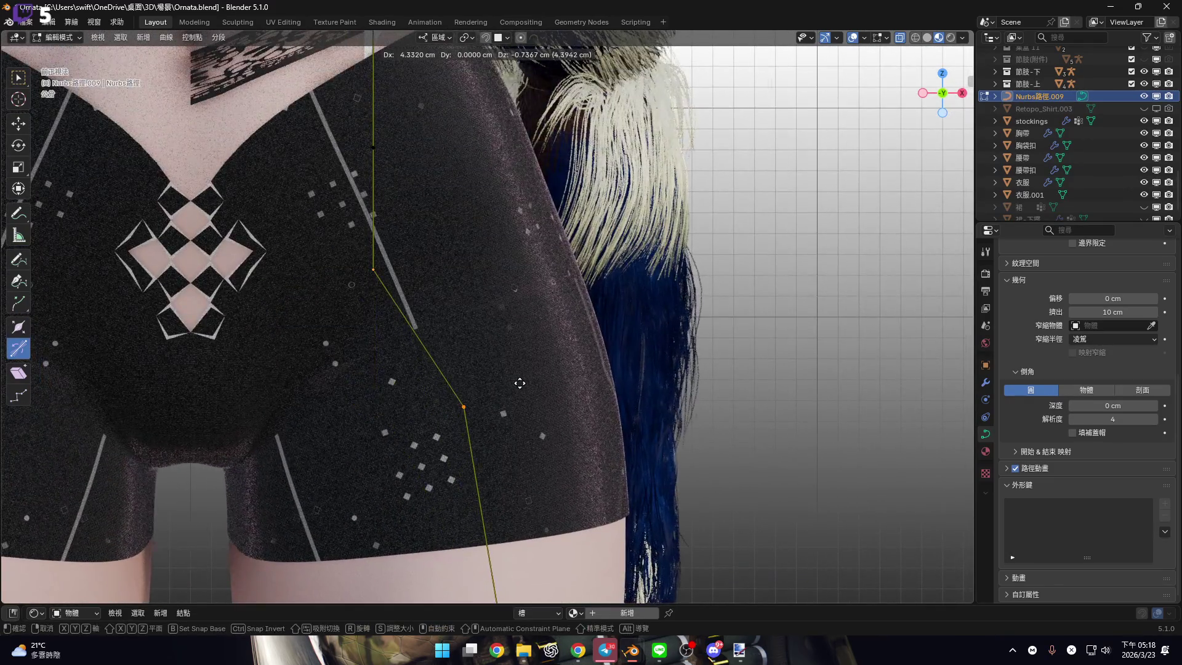
{"action": "right_click", "coordinate": [521, 383]}
{"action": "scroll", "coordinate": [520, 370], "scroll_direction": "down", "scroll_amount": 2}
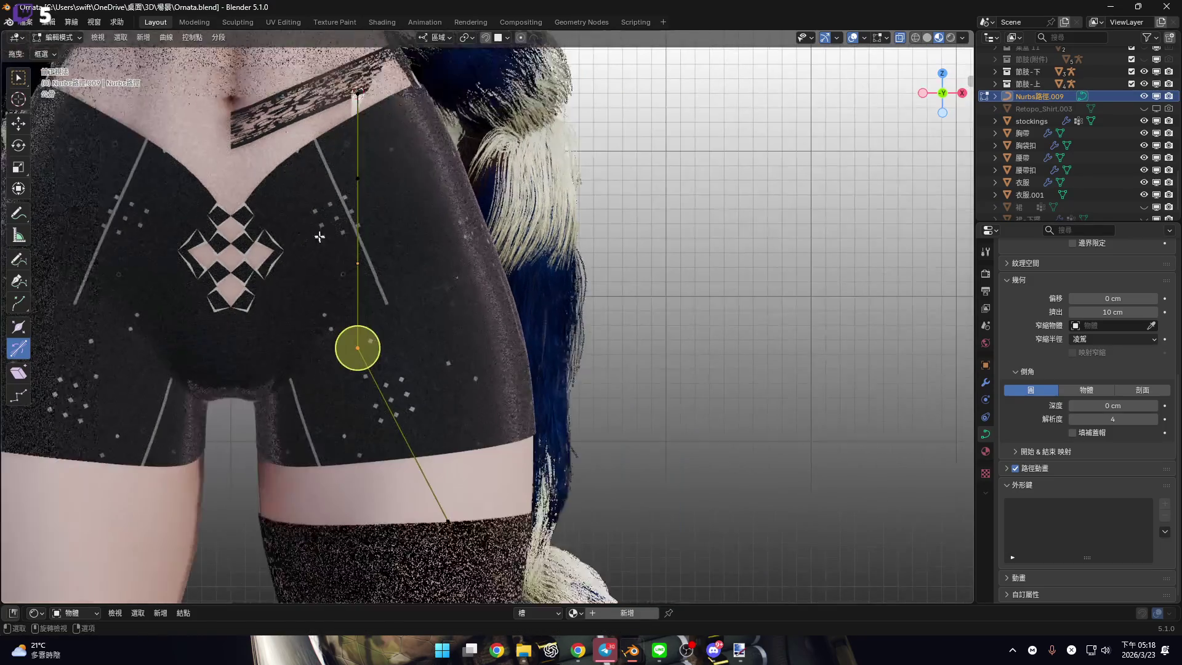
Delete the curve's middle segments, leaving one straight run, and select all remaining points
{"action": "key", "text": "x"}
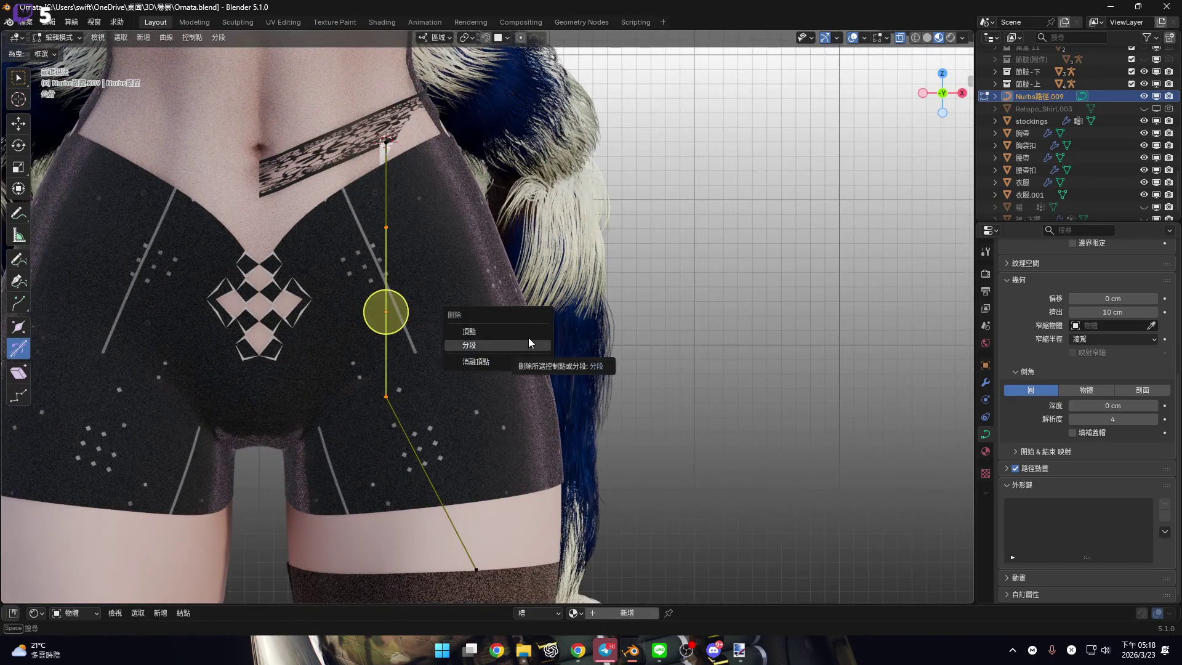
{"action": "left_click", "coordinate": [531, 367]}
{"action": "middle_click_drag", "start_coordinate": [452, 378], "coordinate": [498, 395]}
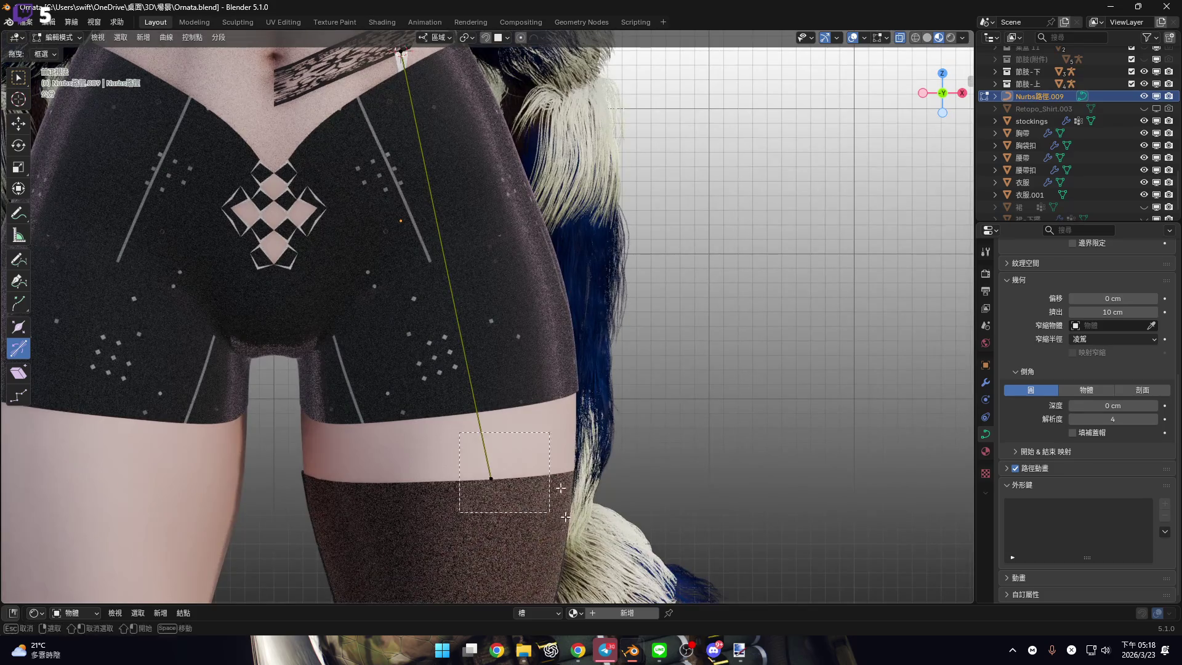
{"action": "left_click_drag", "start_coordinate": [561, 487], "coordinate": [549, 513]}
{"action": "key", "text": "a"}
Subdivide the strap curve and raise the number of cuts
{"action": "right_click", "coordinate": [666, 283]}
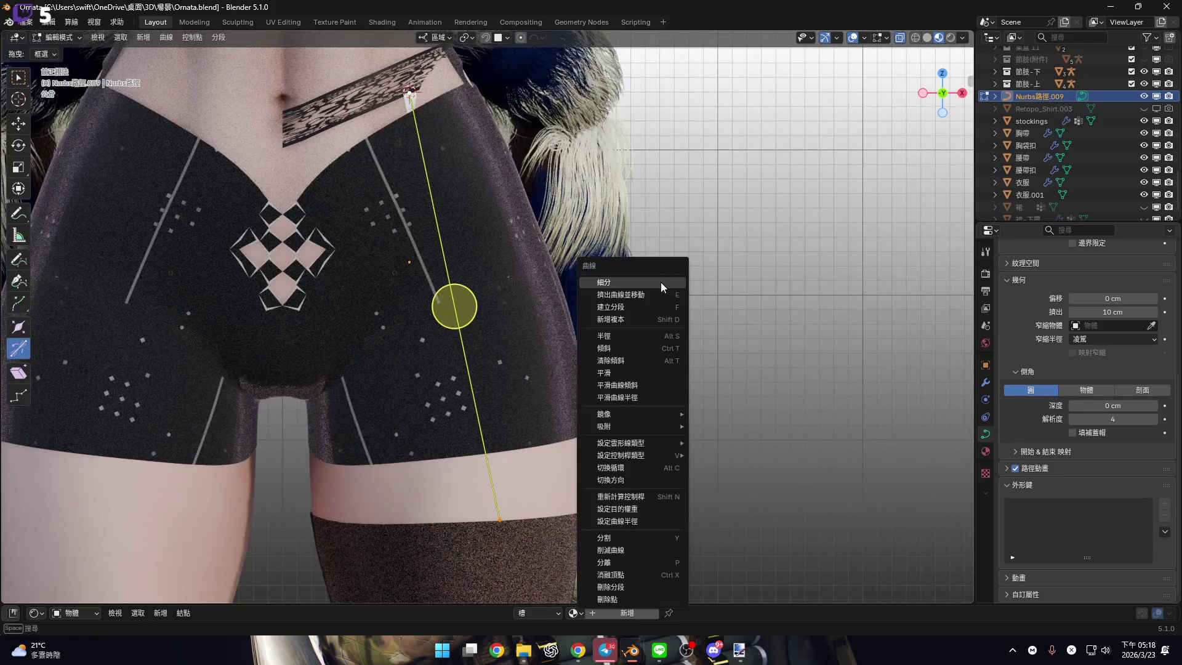
{"action": "left_click", "coordinate": [660, 282]}
{"action": "left_click", "coordinate": [201, 589]}
{"action": "left_click", "coordinate": [201, 589]}
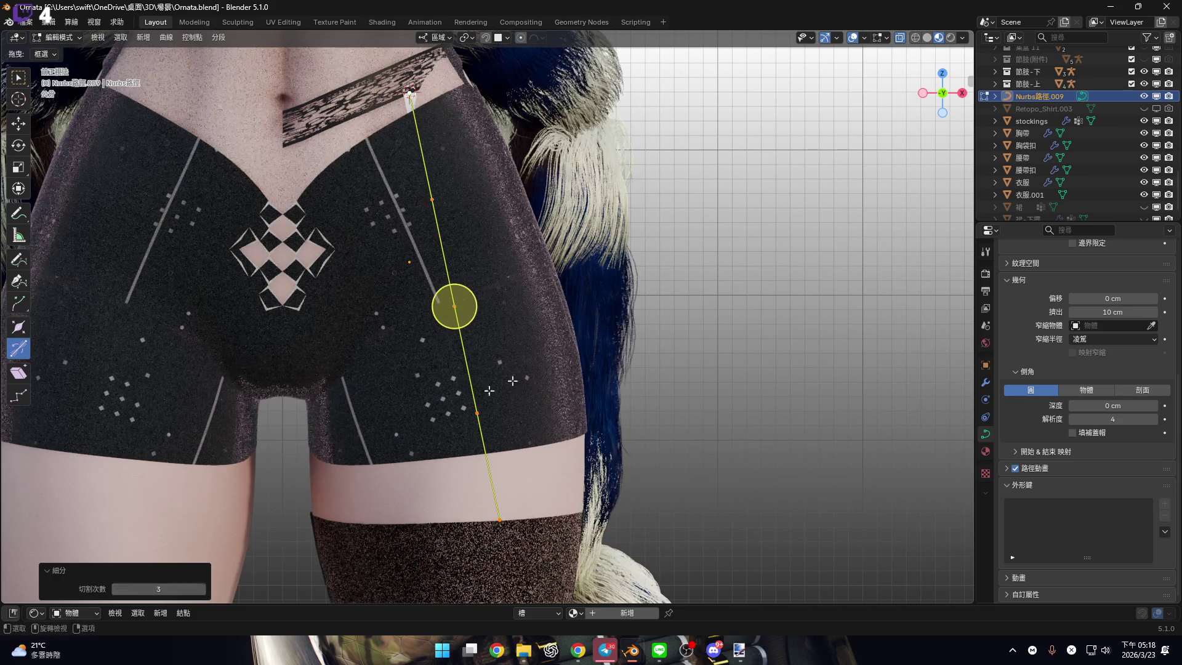
{"action": "middle_click_drag", "start_coordinate": [320, 258], "coordinate": [309, 279]}
{"action": "middle_click_drag", "start_coordinate": [369, 365], "coordinate": [381, 389]}
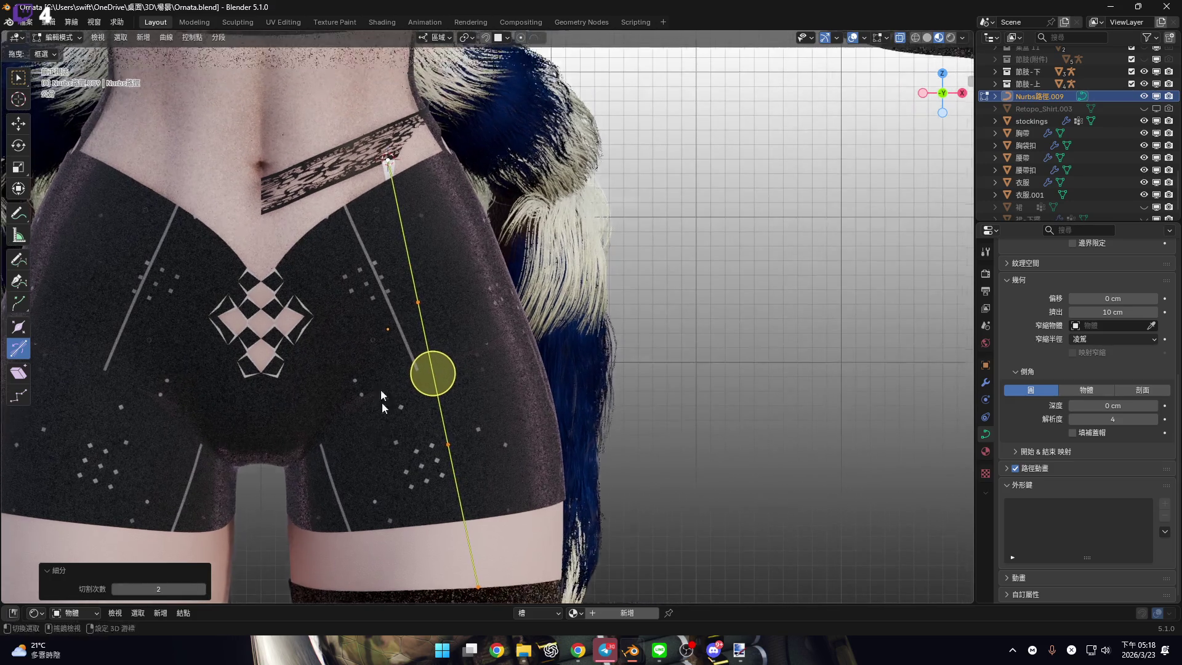
{"action": "left_click", "coordinate": [482, 421]}
Subdivide the whole curve again, switch to side view and start moving a strap point
{"action": "key", "text": "a"}
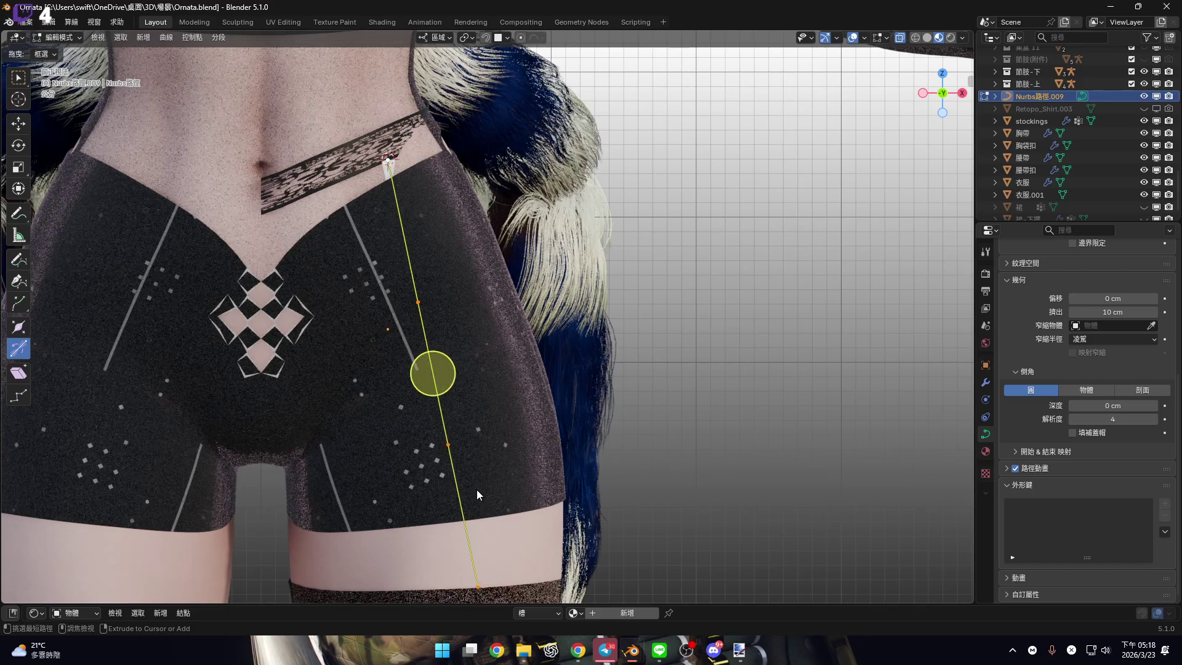
{"action": "mouse_move", "coordinate": [461, 494]}
{"action": "middle_mouse_down"}
{"action": "mouse_move", "coordinate": [605, 338]}
{"action": "mouse_move", "coordinate": [491, 303]}
{"action": "middle_mouse_up"}
{"action": "right_click", "coordinate": [605, 300]}
{"action": "left_click", "coordinate": [605, 300]}
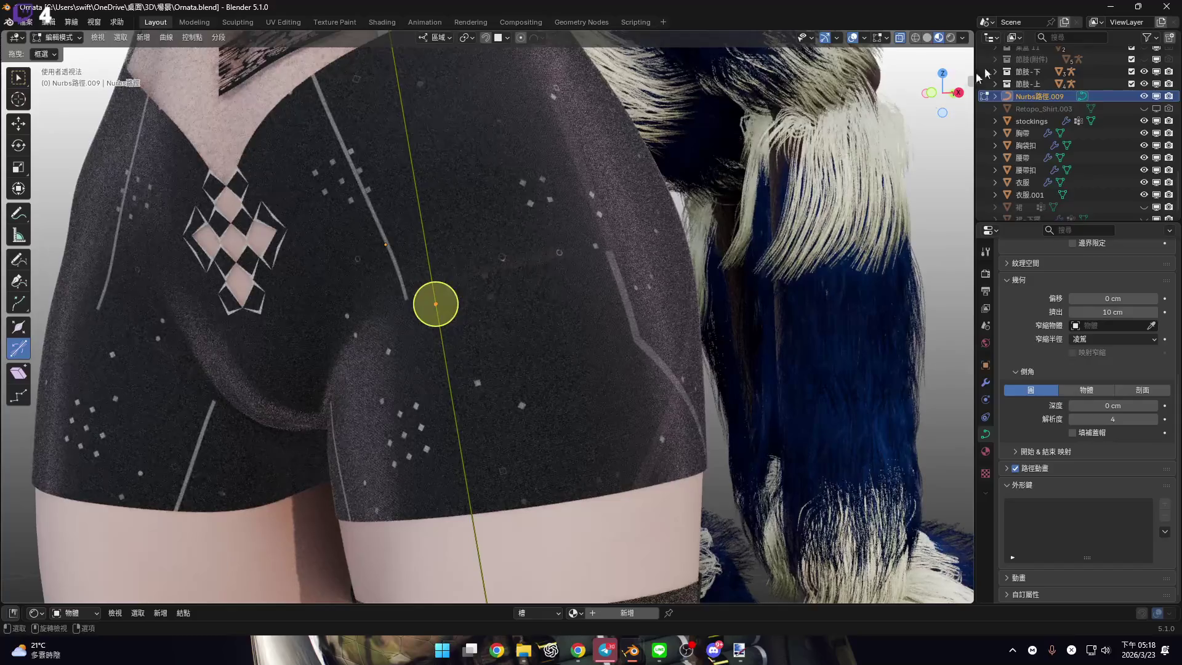
{"action": "left_click_drag", "start_coordinate": [944, 92], "coordinate": [957, 100]}
{"action": "left_click", "coordinate": [957, 100]}
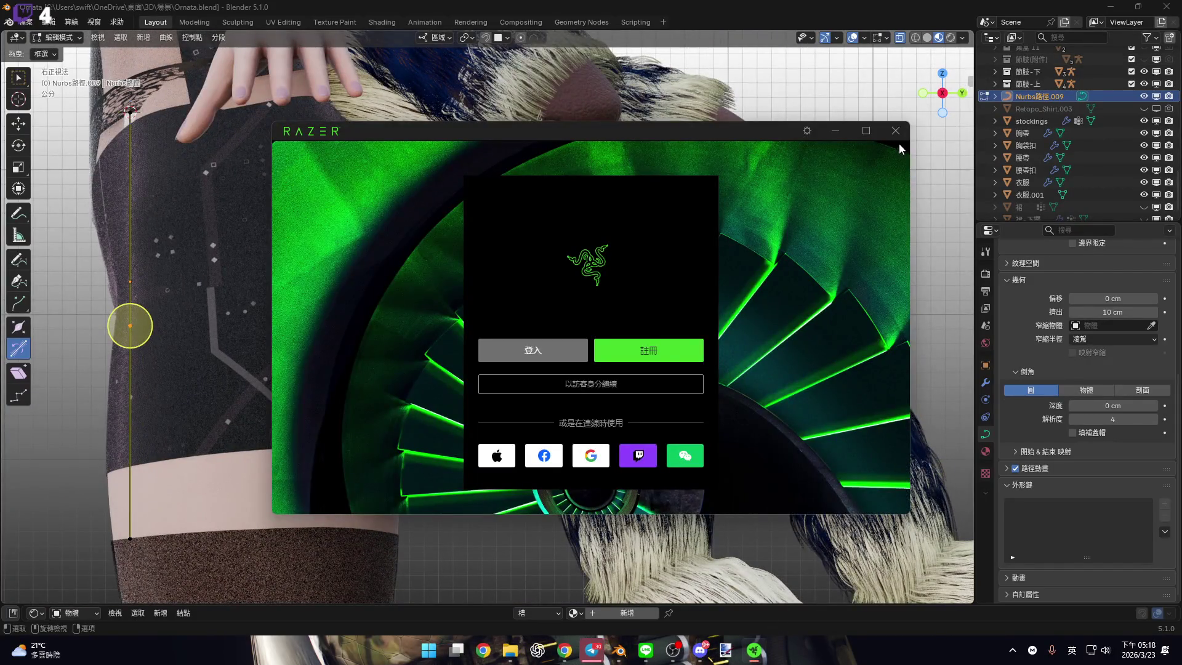
{"action": "left_click", "coordinate": [895, 130]}
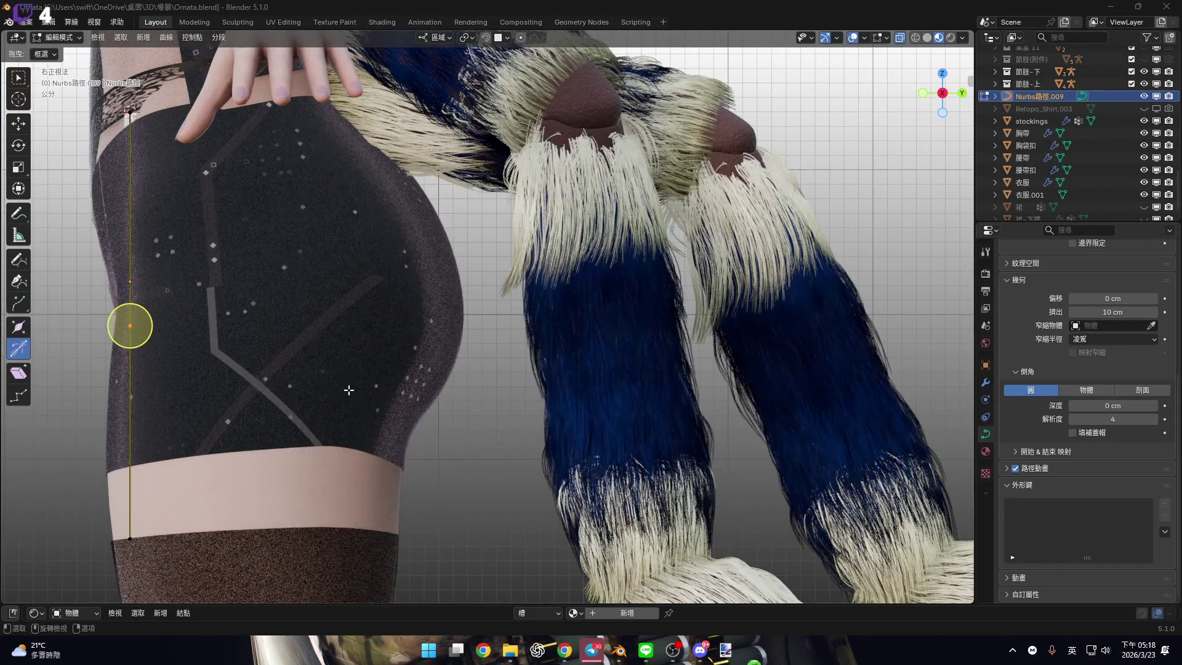
{"action": "scroll", "coordinate": [624, 337], "scroll_direction": "up", "scroll_amount": 5}
{"action": "scroll", "coordinate": [624, 337], "scroll_direction": "up", "scroll_amount": 2}
{"action": "key", "text": "g"}
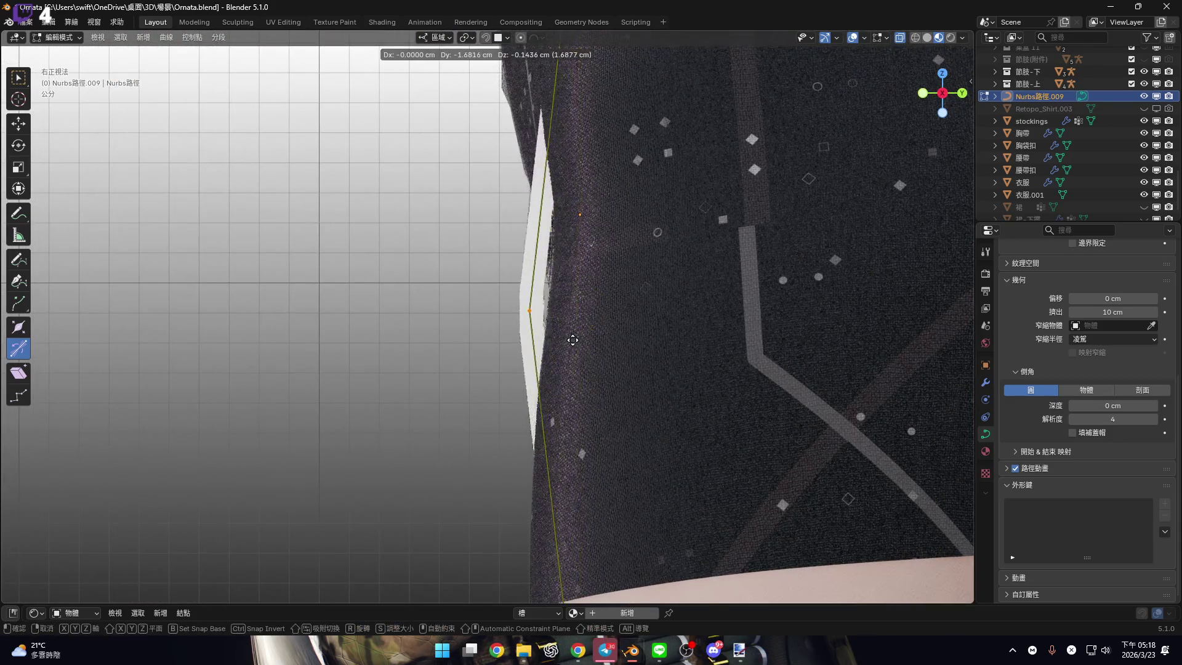
Place the moved point, then reposition a higher strap point from the hip's side view
{"action": "left_click", "coordinate": [586, 349]}
{"action": "middle_click_drag", "start_coordinate": [586, 349], "coordinate": [540, 436]}
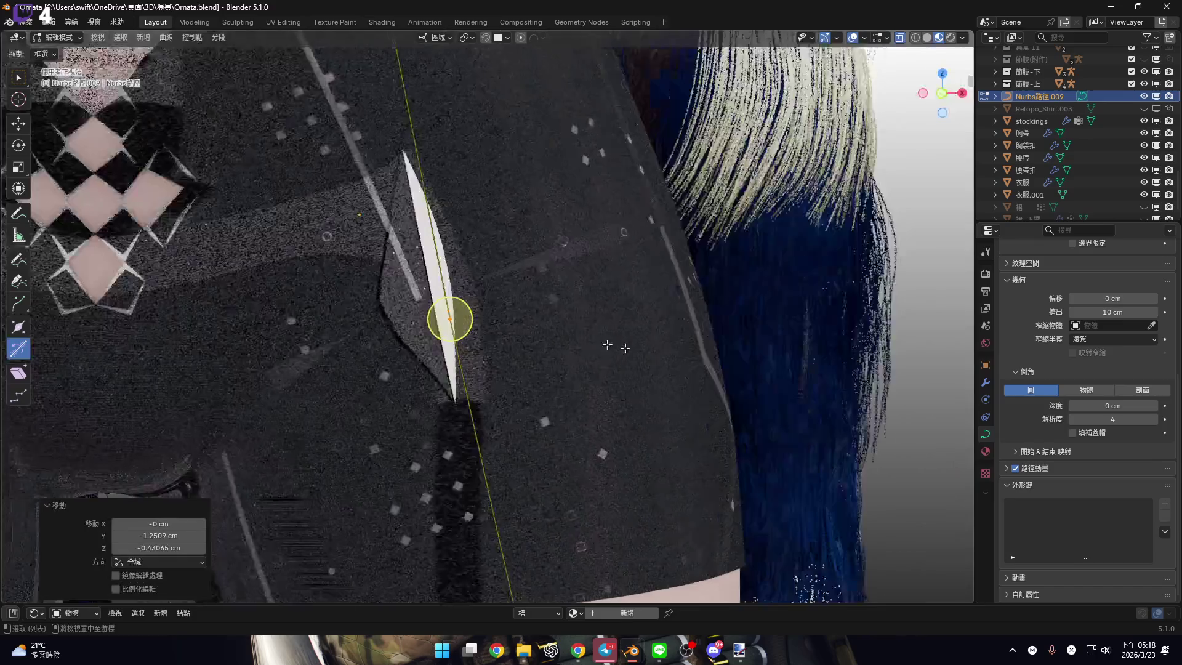
{"action": "scroll", "coordinate": [540, 437], "scroll_direction": "down", "scroll_amount": 3}
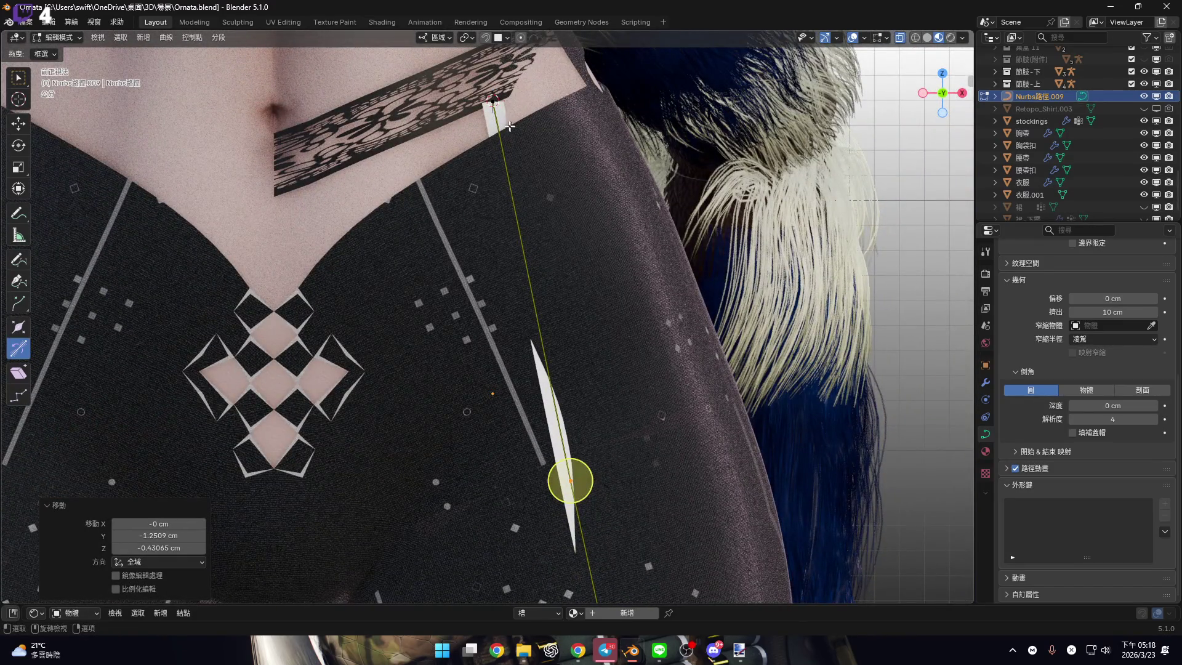
{"action": "left_click", "coordinate": [570, 480]}
{"action": "right_click", "coordinate": [672, 235]}
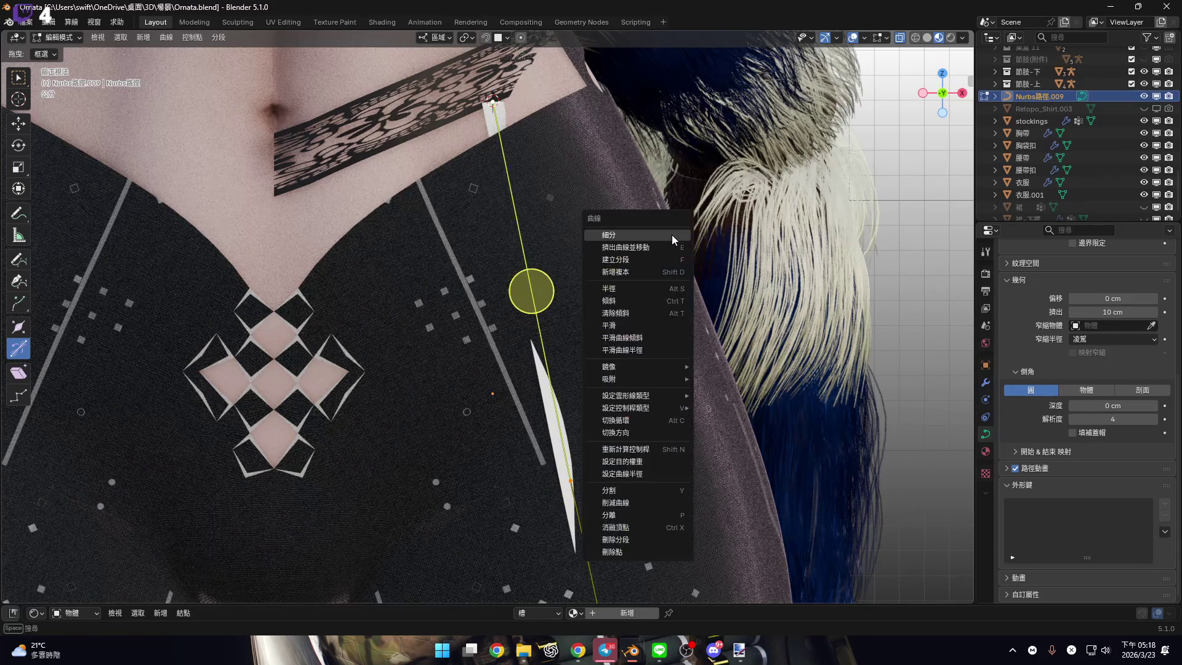
{"action": "left_click", "coordinate": [672, 235]}
{"action": "middle_click_drag", "start_coordinate": [672, 236], "coordinate": [566, 324]}
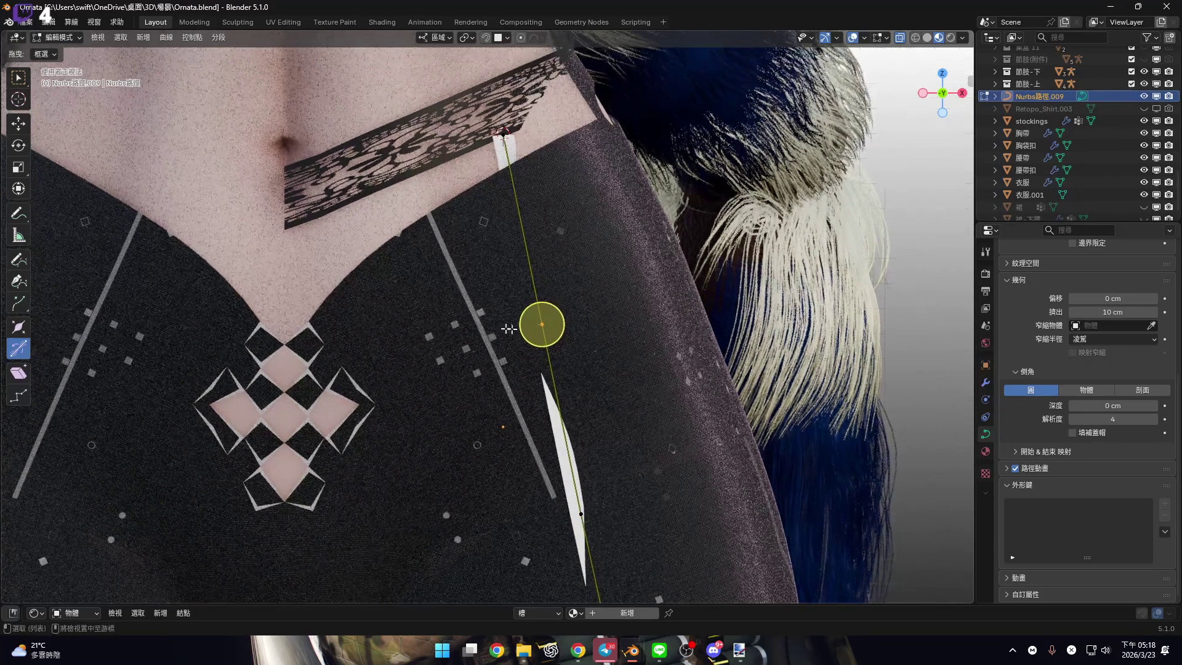
{"action": "scroll", "coordinate": [565, 324], "scroll_direction": "up", "scroll_amount": 3}
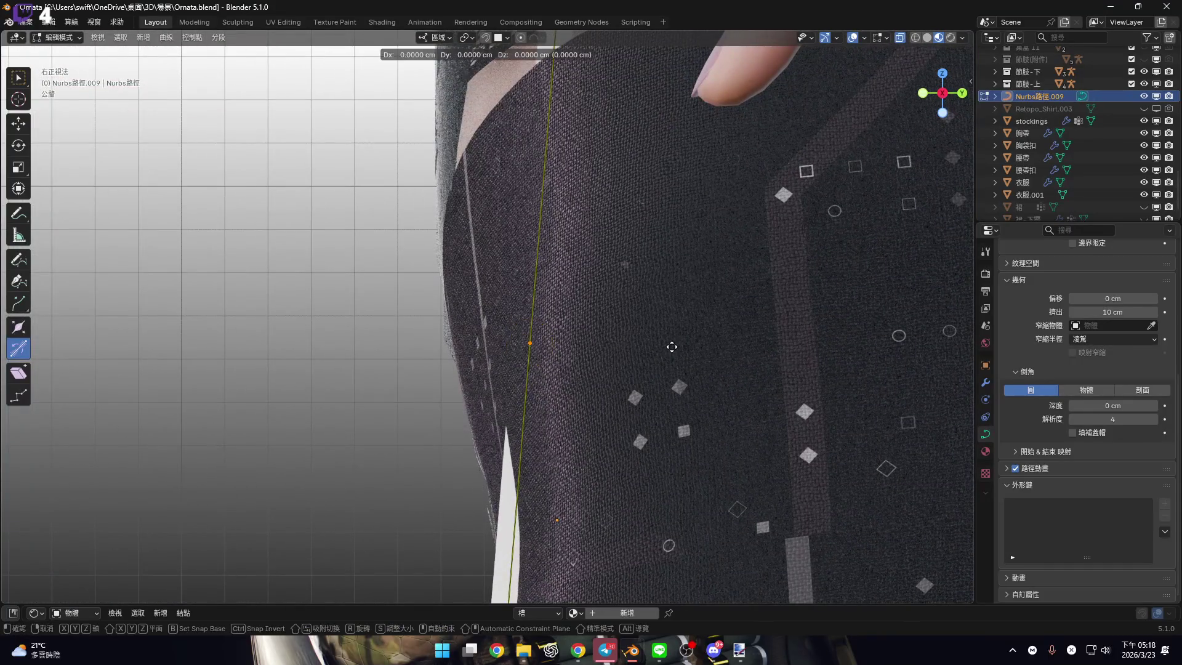
{"action": "left_click", "coordinate": [641, 343]}
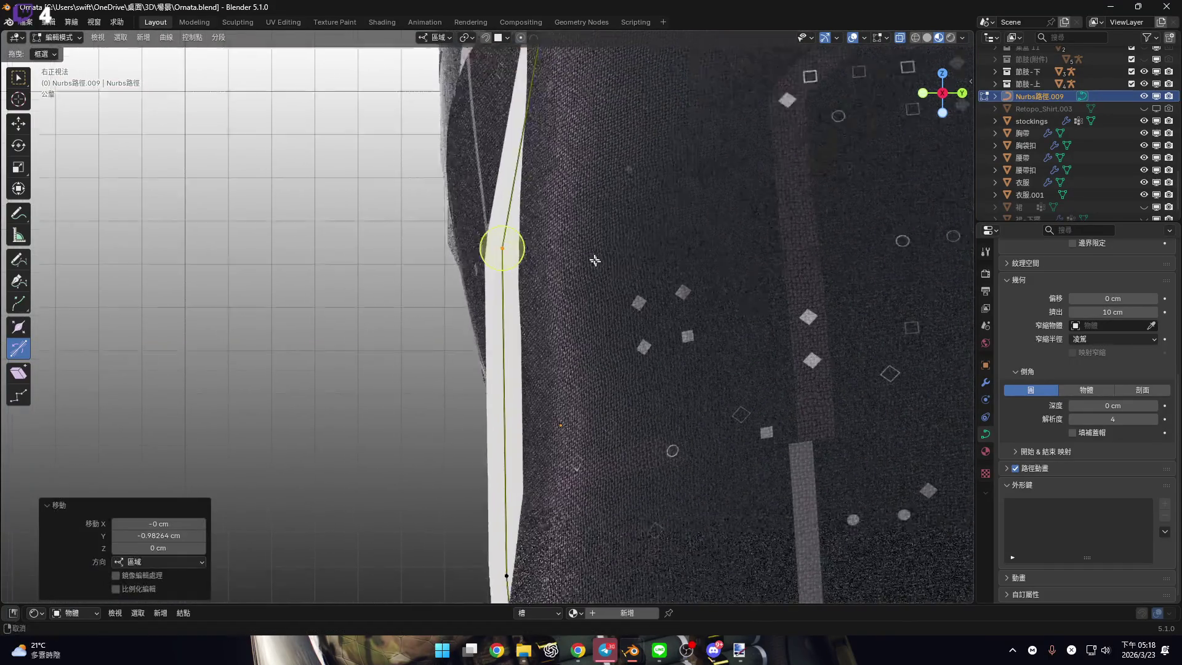
{"action": "scroll", "coordinate": [593, 259], "scroll_direction": "down", "scroll_amount": 3}
{"action": "scroll", "coordinate": [493, 138], "scroll_direction": "down", "scroll_amount": 3}
Subdivide a selected strap segment and shift the new point along the Y axis
{"action": "left_click_drag", "start_coordinate": [447, 225], "coordinate": [533, 448]}
{"action": "scroll", "coordinate": [533, 447], "scroll_direction": "up", "scroll_amount": 3}
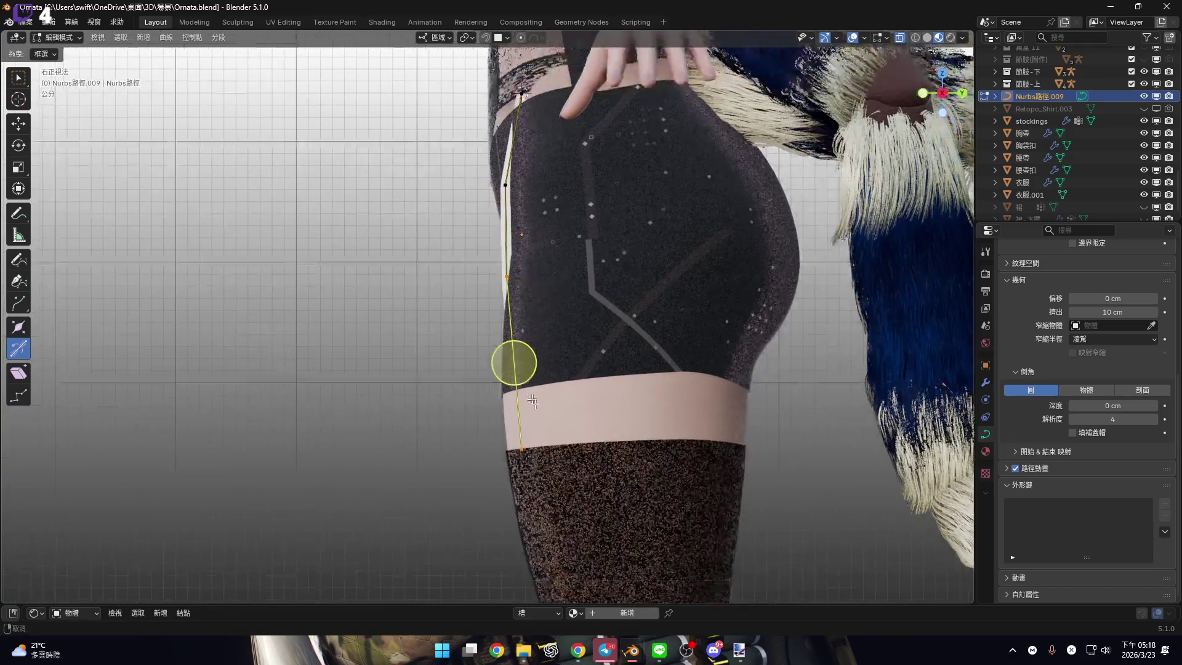
{"action": "right_click", "coordinate": [577, 369]}
{"action": "key", "text": "Escape"}
{"action": "scroll", "coordinate": [555, 378], "scroll_direction": "up", "scroll_amount": 2}
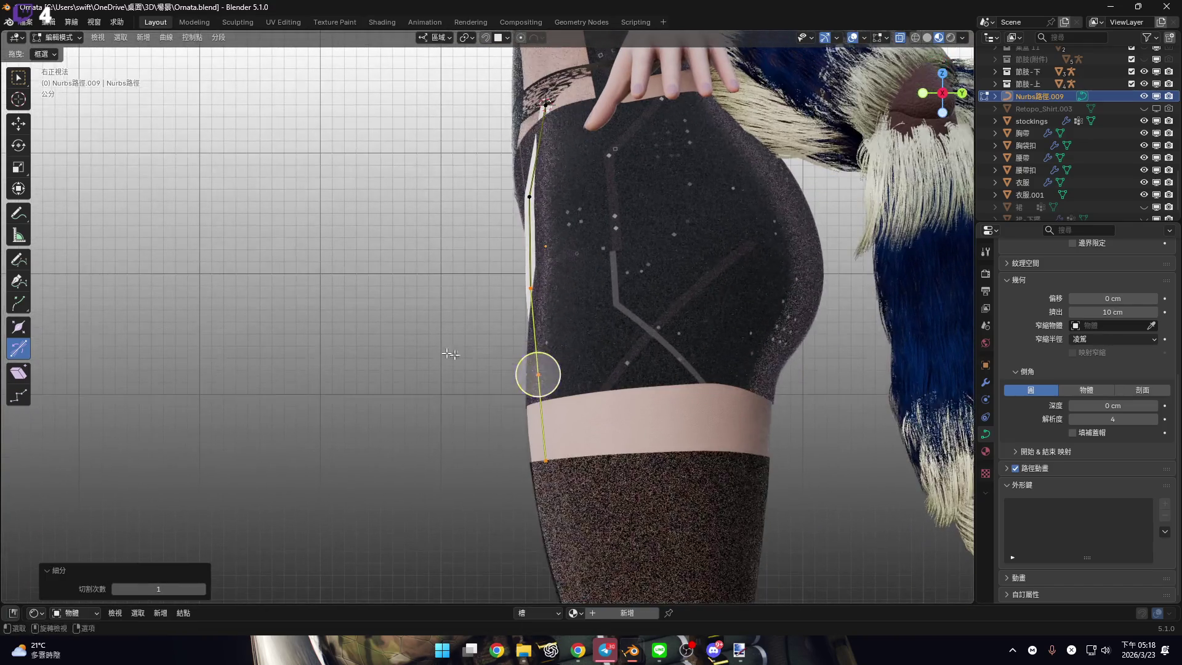
{"action": "scroll", "coordinate": [601, 375], "scroll_direction": "up", "scroll_amount": 3}
{"action": "scroll", "coordinate": [600, 375], "scroll_direction": "down", "scroll_amount": 1}
{"action": "key", "text": "g"}
{"action": "key", "text": "y"}
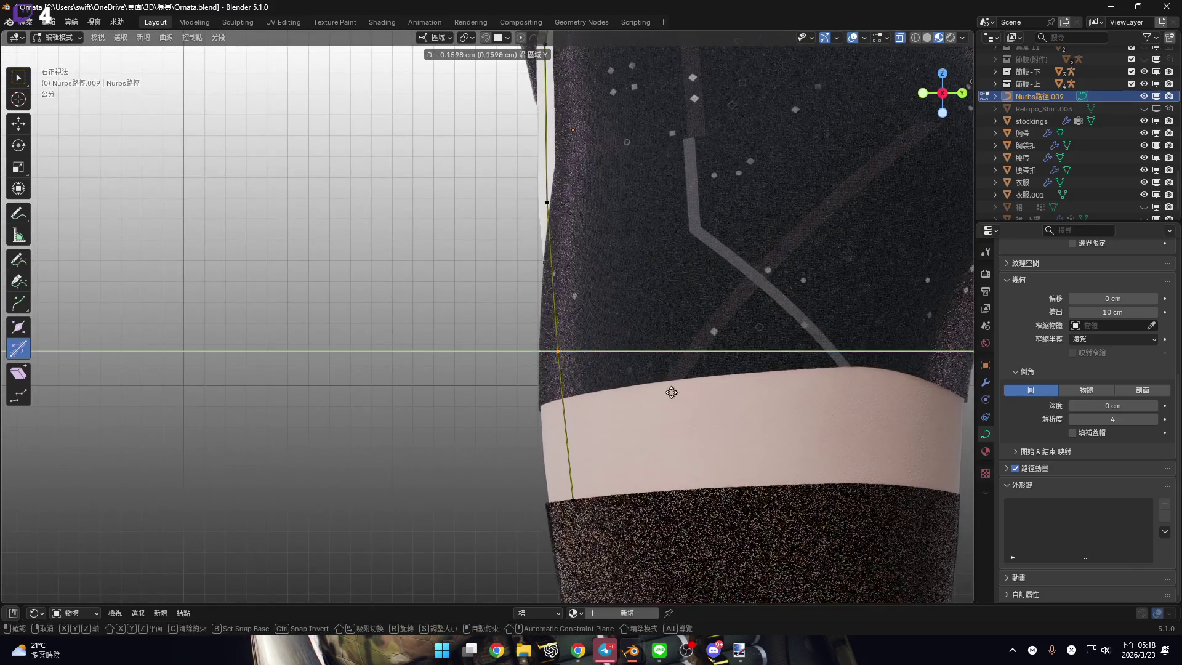
{"action": "left_click", "coordinate": [659, 392]}
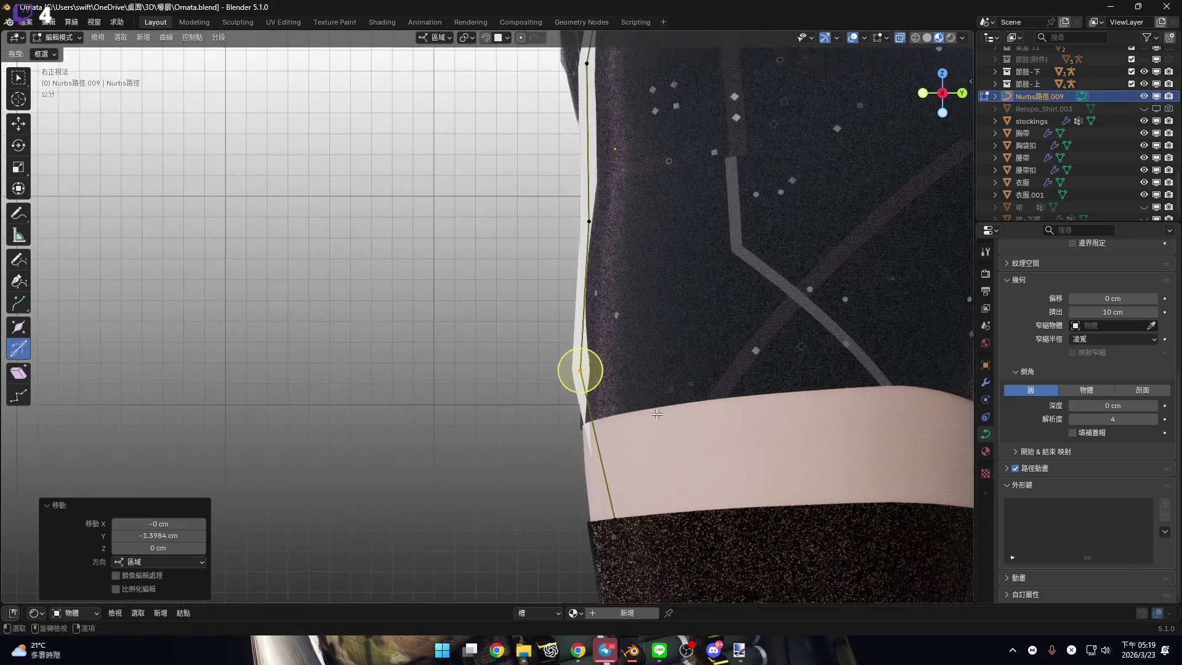
{"action": "middle_click_drag", "start_coordinate": [660, 391], "coordinate": [545, 381]}
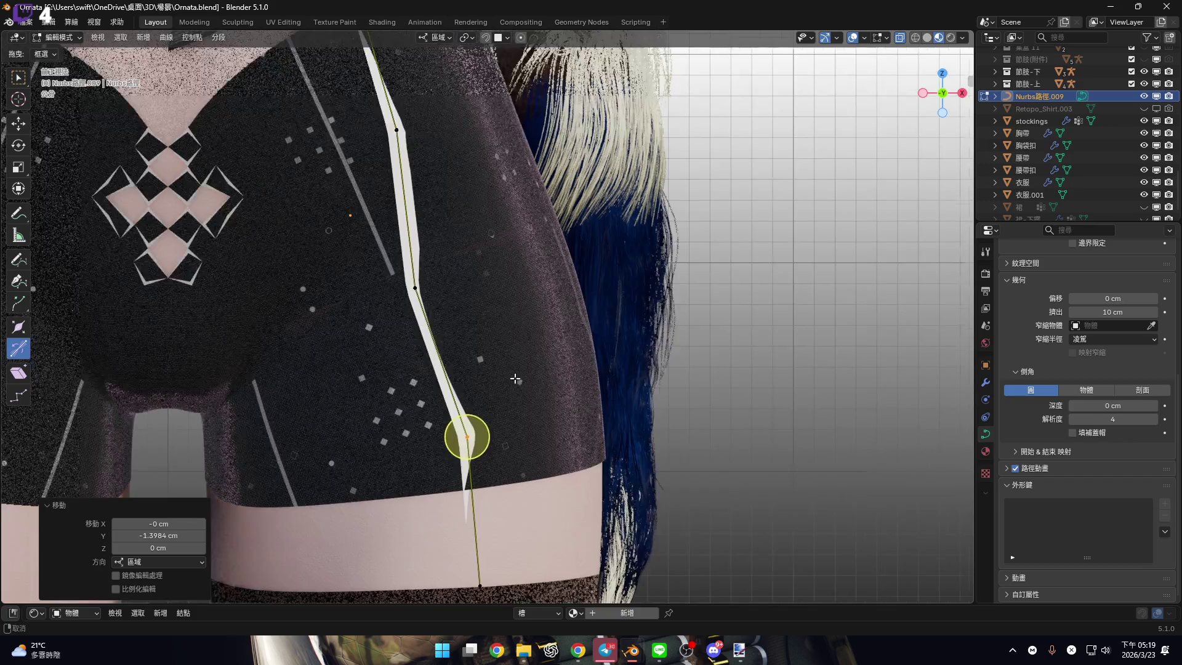
Move another strap point along the local X axis so the strap bends toward the stocking band
{"action": "middle_click_drag", "start_coordinate": [412, 381], "coordinate": [555, 390]}
{"action": "scroll", "coordinate": [555, 390], "scroll_direction": "up", "scroll_amount": 3}
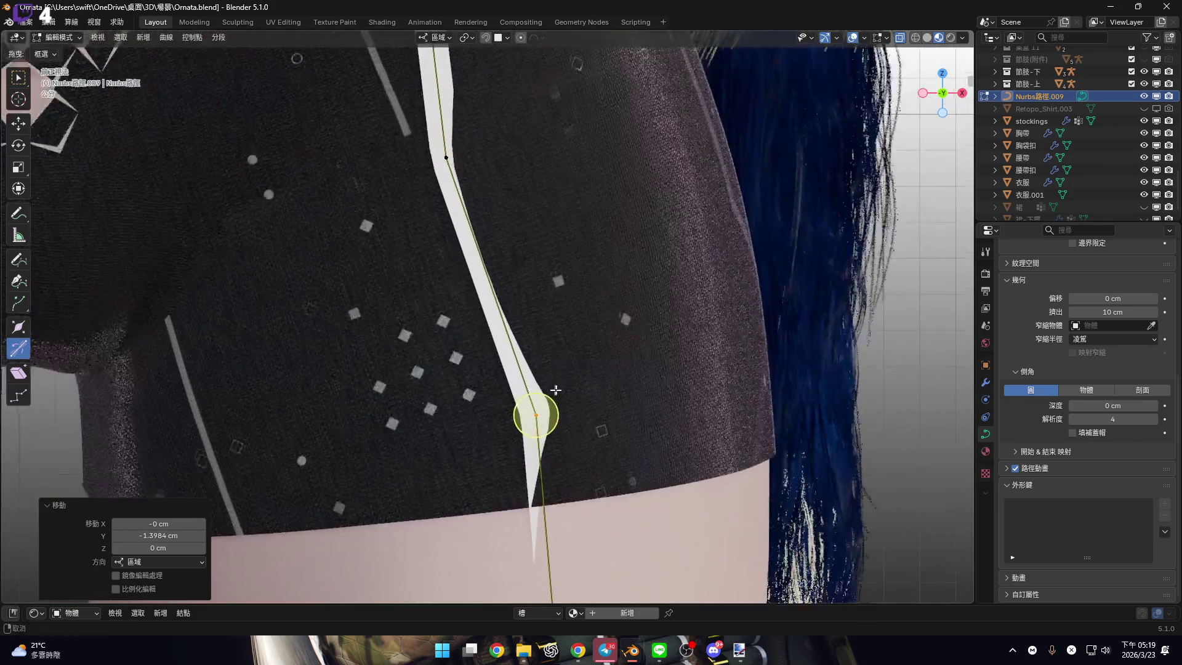
{"action": "key", "text": "g"}
{"action": "key", "text": "x"}
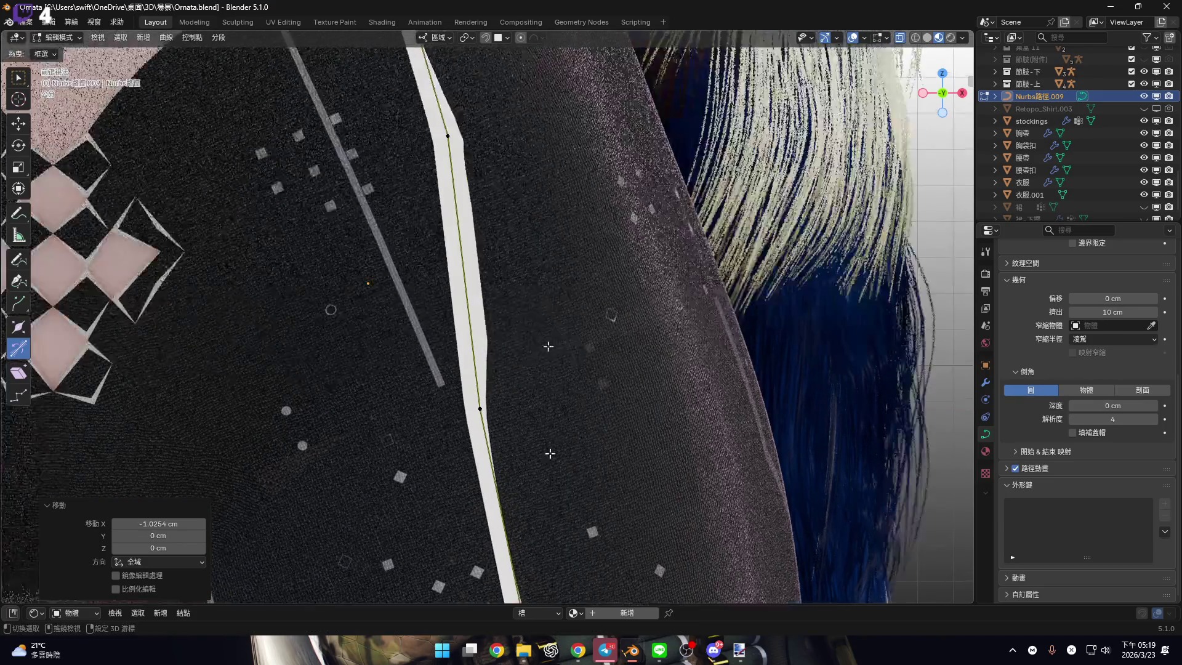
{"action": "middle_click_drag", "start_coordinate": [620, 437], "coordinate": [602, 437]}
{"action": "key", "text": "x"}
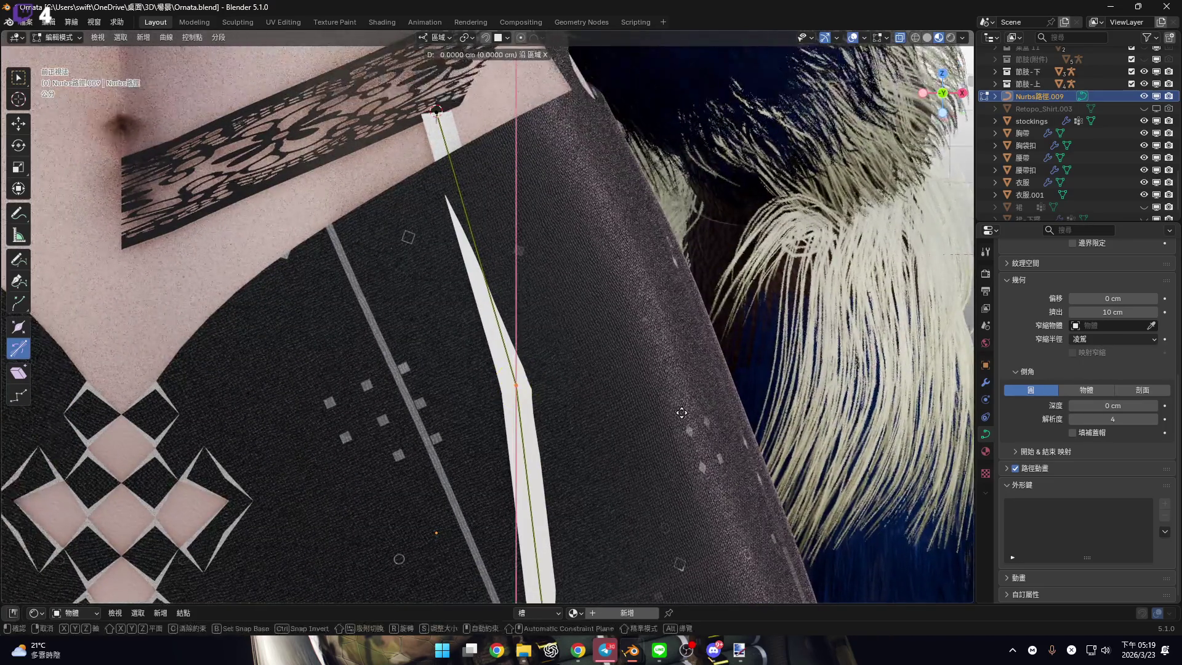
{"action": "left_click", "coordinate": [656, 412]}
{"action": "scroll", "coordinate": [557, 475], "scroll_direction": "down", "scroll_amount": 3}
{"action": "mouse_move", "coordinate": [554, 434]}
{"action": "middle_mouse_down", "text": "shift"}
{"action": "mouse_move", "coordinate": [541, 357]}
{"action": "mouse_move", "coordinate": [487, 347]}
{"action": "middle_mouse_up", "text": "shift"}
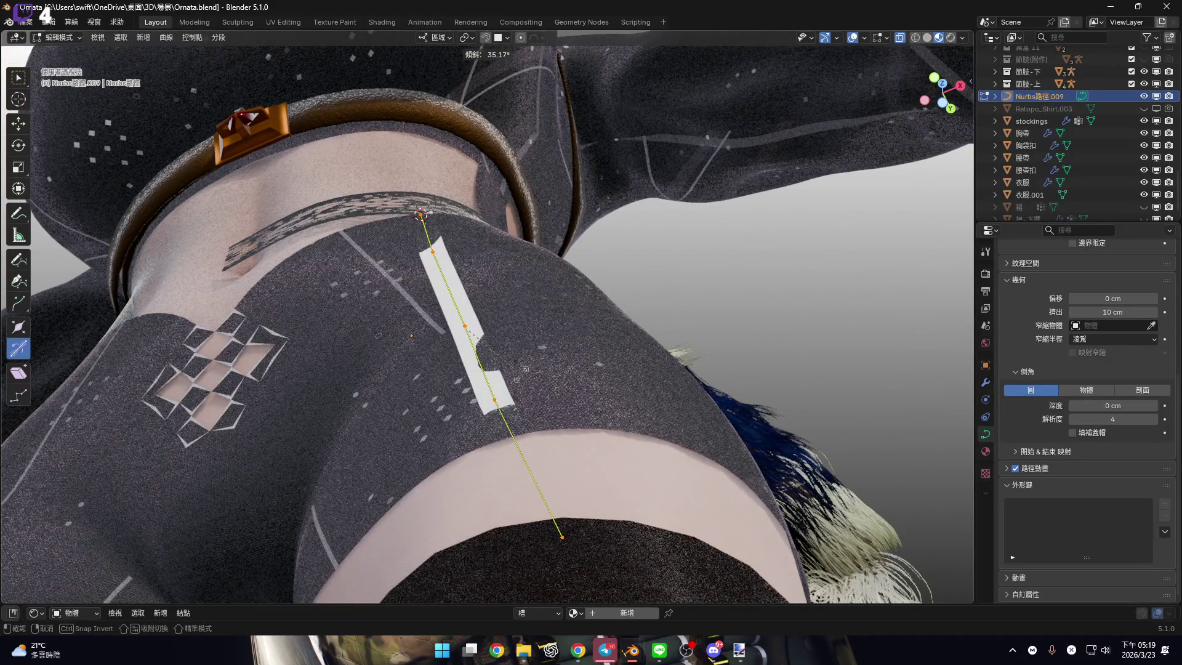
Confirm the twist, subdivide below the waistband and move the new point onto the lace band
{"action": "left_click", "coordinate": [525, 370]}
{"action": "mouse_move", "coordinate": [526, 368]}
{"action": "middle_mouse_down"}
{"action": "mouse_move", "coordinate": [504, 303]}
{"action": "mouse_move", "coordinate": [884, 149]}
{"action": "middle_mouse_up"}
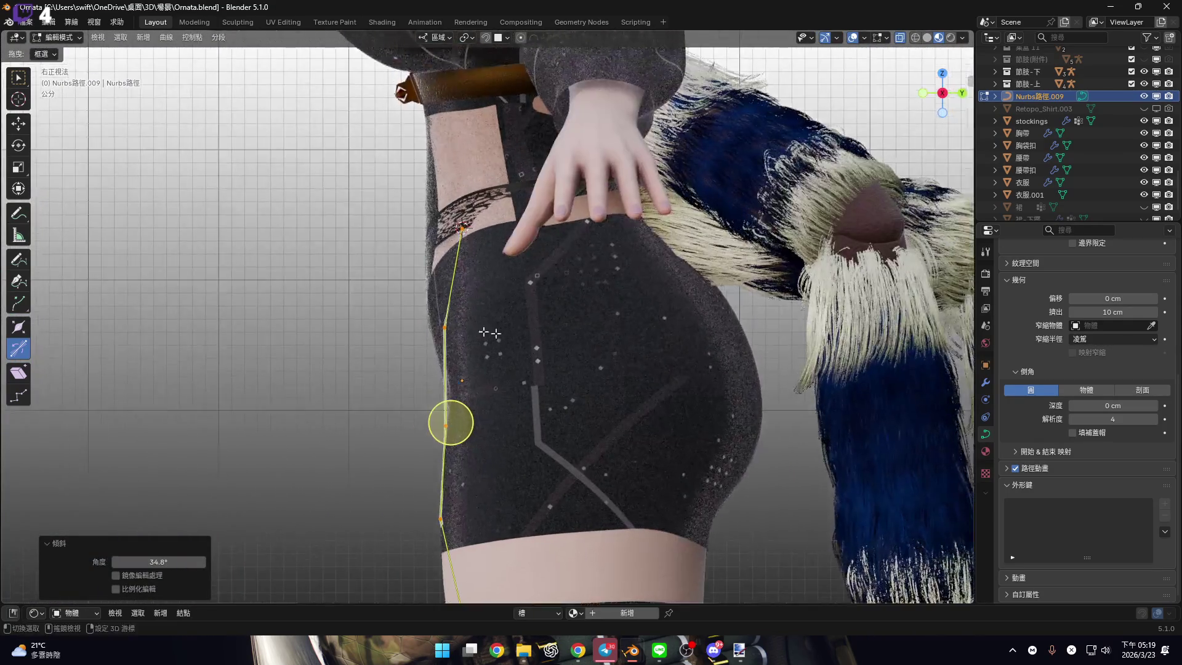
{"action": "middle_click_drag", "start_coordinate": [942, 104], "coordinate": [623, 393], "text": "alt"}
{"action": "key", "text": "b"}
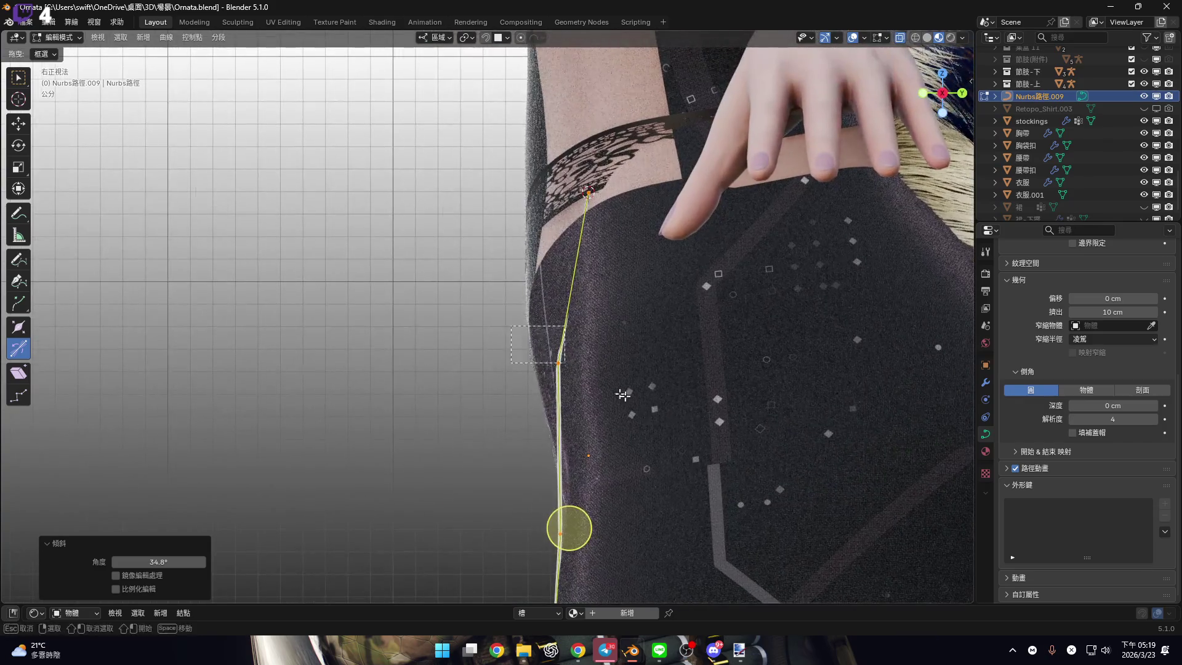
{"action": "left_click_drag", "start_coordinate": [623, 394], "coordinate": [602, 332]}
{"action": "scroll", "coordinate": [611, 234], "scroll_direction": "up", "scroll_amount": 1}
{"action": "scroll", "coordinate": [623, 240], "scroll_direction": "up", "scroll_amount": 1}
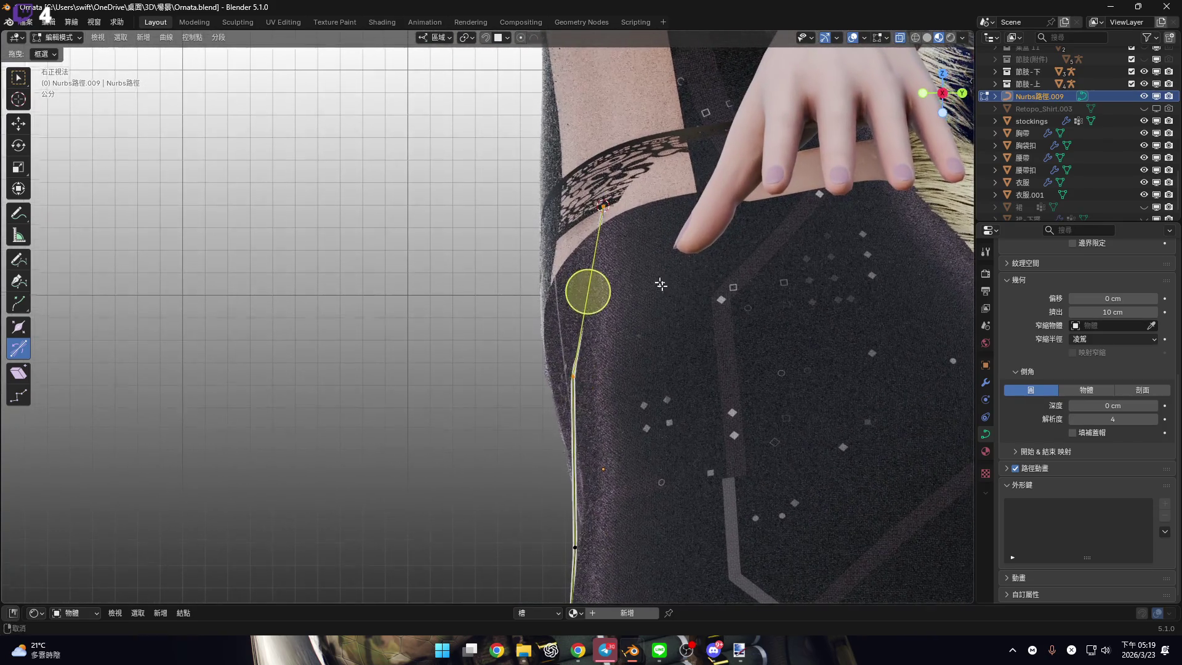
{"action": "scroll", "coordinate": [637, 250], "scroll_direction": "up", "scroll_amount": 1}
{"action": "scroll", "coordinate": [652, 258], "scroll_direction": "up", "scroll_amount": 1}
{"action": "right_click", "coordinate": [652, 258]}
{"action": "left_click", "coordinate": [652, 259]}
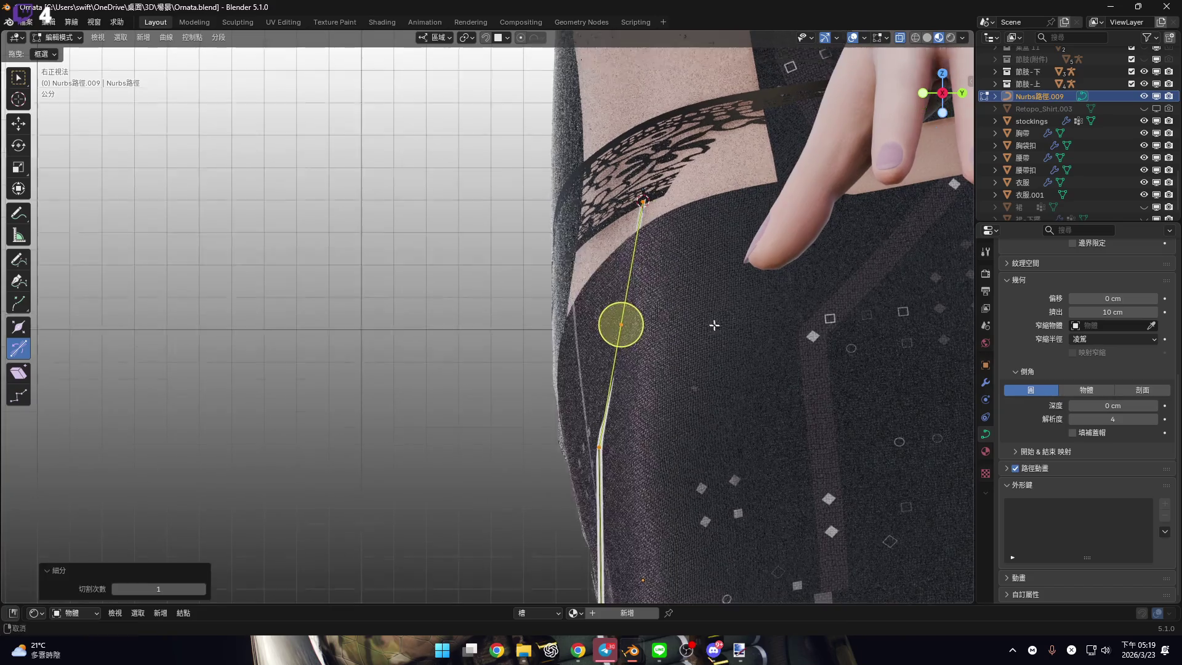
{"action": "left_click_drag", "start_coordinate": [554, 311], "coordinate": [713, 390]}
{"action": "scroll", "coordinate": [695, 402], "scroll_direction": "up", "scroll_amount": 2}
{"action": "scroll", "coordinate": [695, 401], "scroll_direction": "up", "scroll_amount": 1}
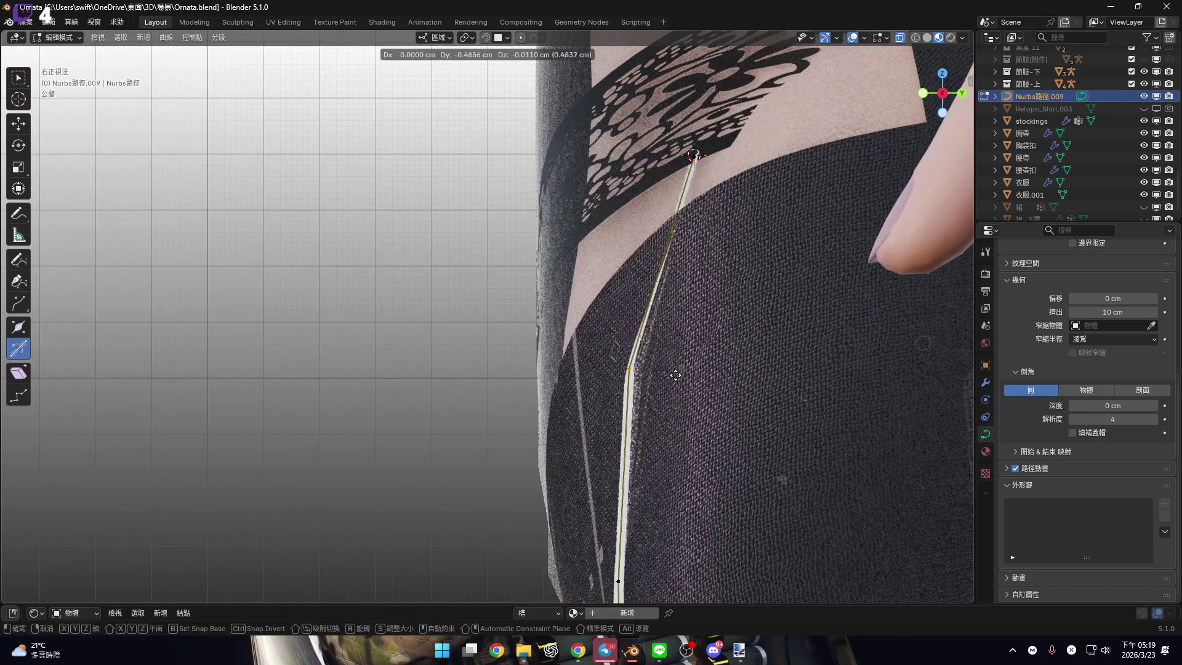
{"action": "left_click", "coordinate": [689, 378]}
{"action": "scroll", "coordinate": [647, 255], "scroll_direction": "up", "scroll_amount": 2}
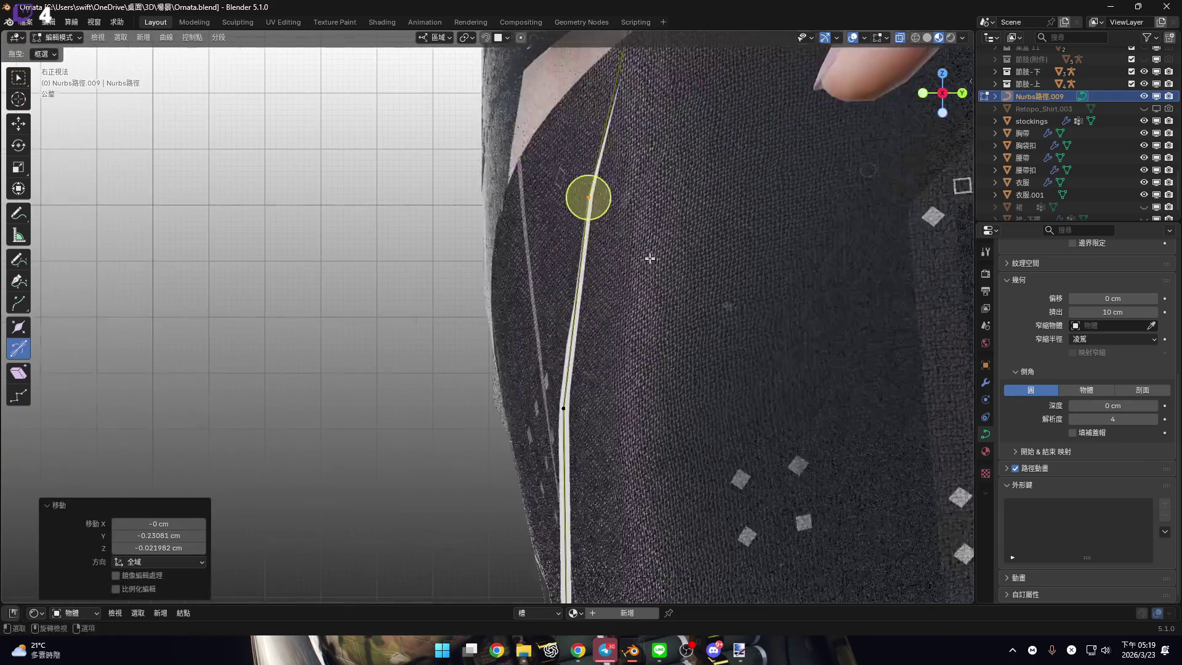
{"action": "scroll", "coordinate": [630, 198], "scroll_direction": "up", "scroll_amount": 2}
{"action": "scroll", "coordinate": [631, 198], "scroll_direction": "down", "scroll_amount": 3}
{"action": "scroll", "coordinate": [646, 277], "scroll_direction": "up", "scroll_amount": 1}
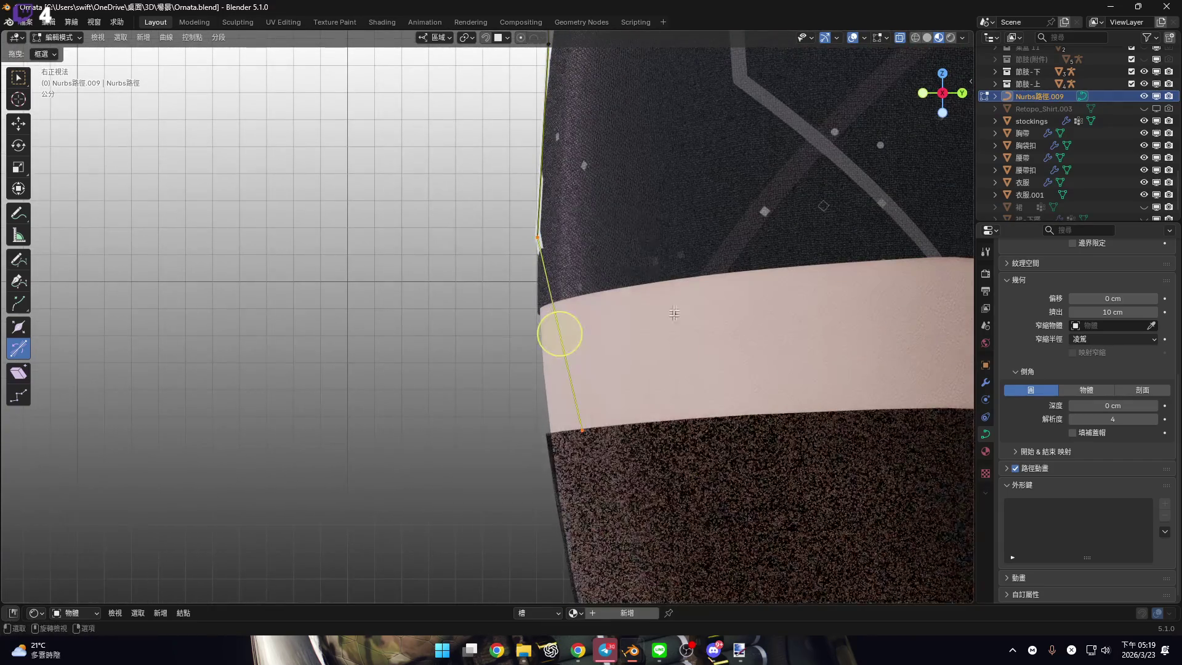
Subdivide near the stocking band, nudge the new point inward and place the strap end on the band
{"action": "right_click", "coordinate": [671, 293]}
{"action": "left_click", "coordinate": [672, 292]}
{"action": "scroll", "coordinate": [717, 404], "scroll_direction": "up", "scroll_amount": 2}
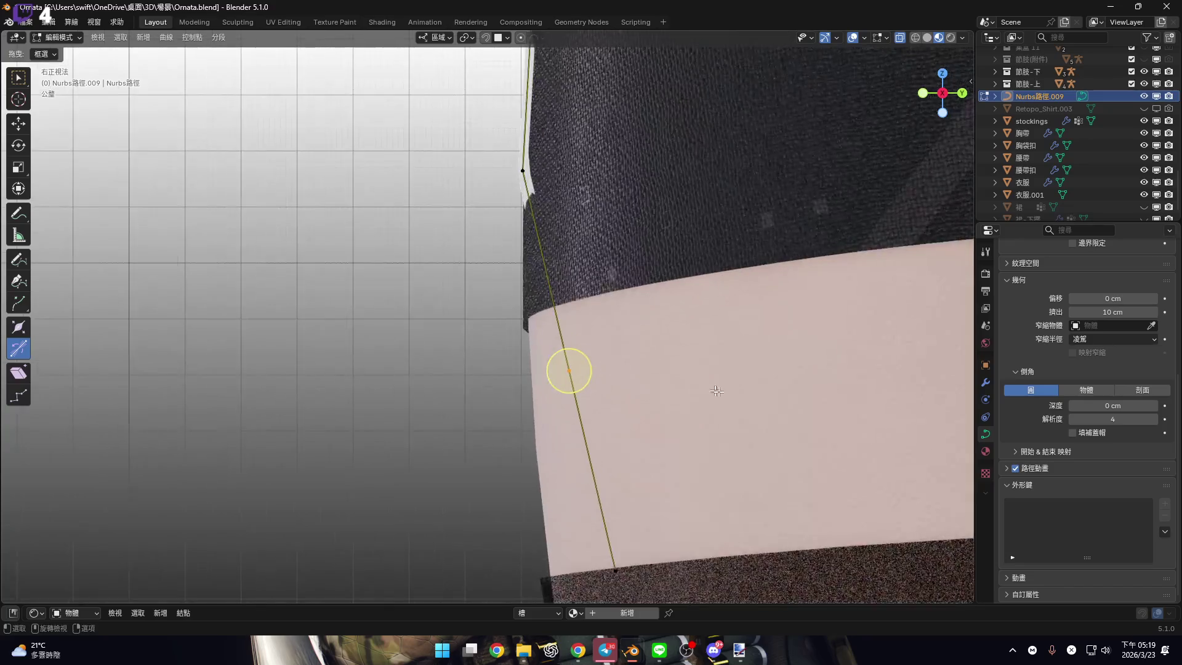
{"action": "key", "text": "g"}
{"action": "left_click", "coordinate": [705, 411]}
{"action": "scroll", "coordinate": [535, 388], "scroll_direction": "up", "scroll_amount": 1}
{"action": "scroll", "coordinate": [499, 195], "scroll_direction": "down", "scroll_amount": 1}
{"action": "scroll", "coordinate": [554, 415], "scroll_direction": "up", "scroll_amount": 2}
{"action": "left_click", "coordinate": [601, 430]}
{"action": "key", "text": "g"}
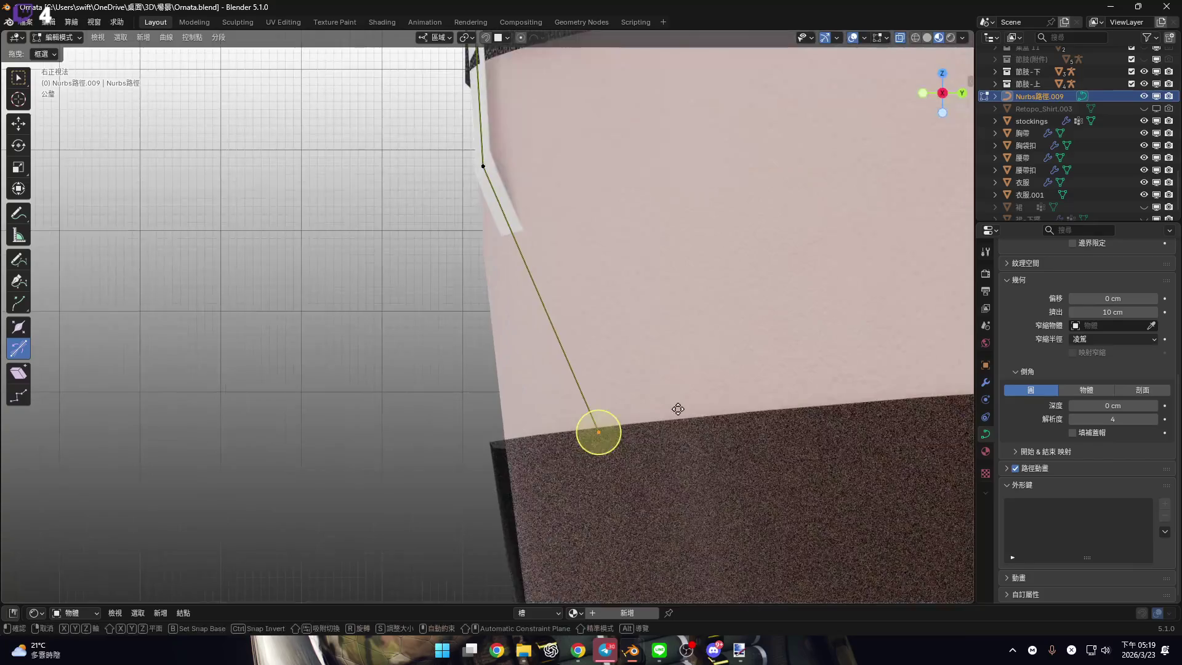
{"action": "left_click", "coordinate": [620, 422]}
{"action": "middle_click_drag", "start_coordinate": [542, 444], "coordinate": [580, 430]}
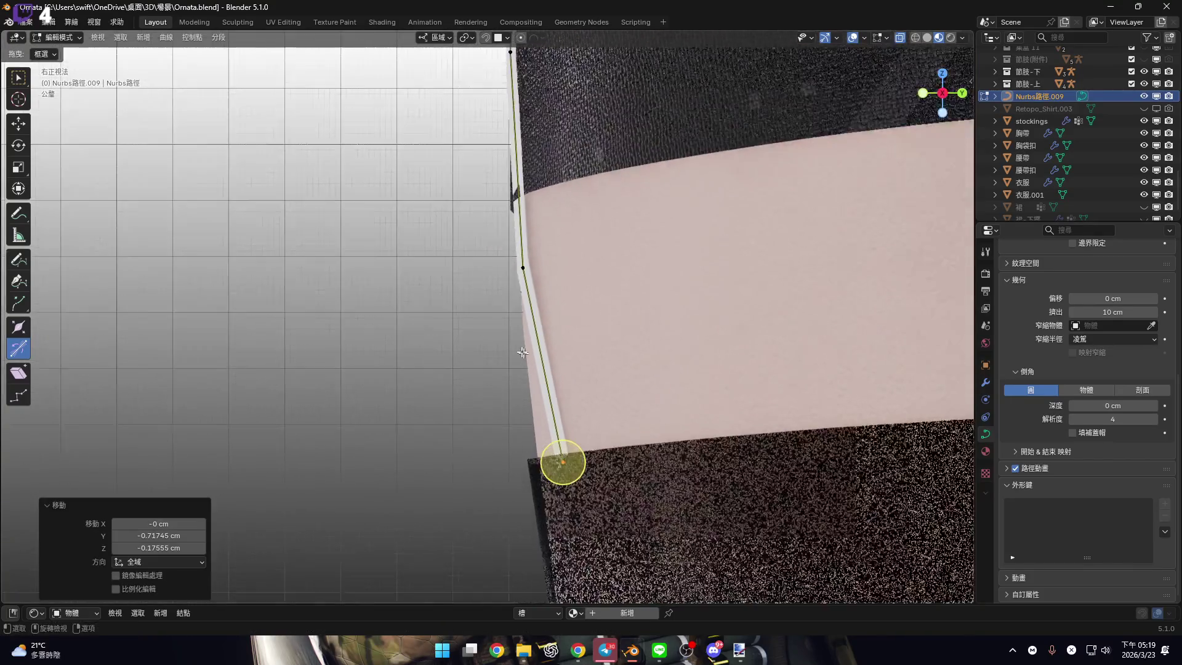
{"action": "scroll", "coordinate": [600, 367], "scroll_direction": "down", "scroll_amount": 2}
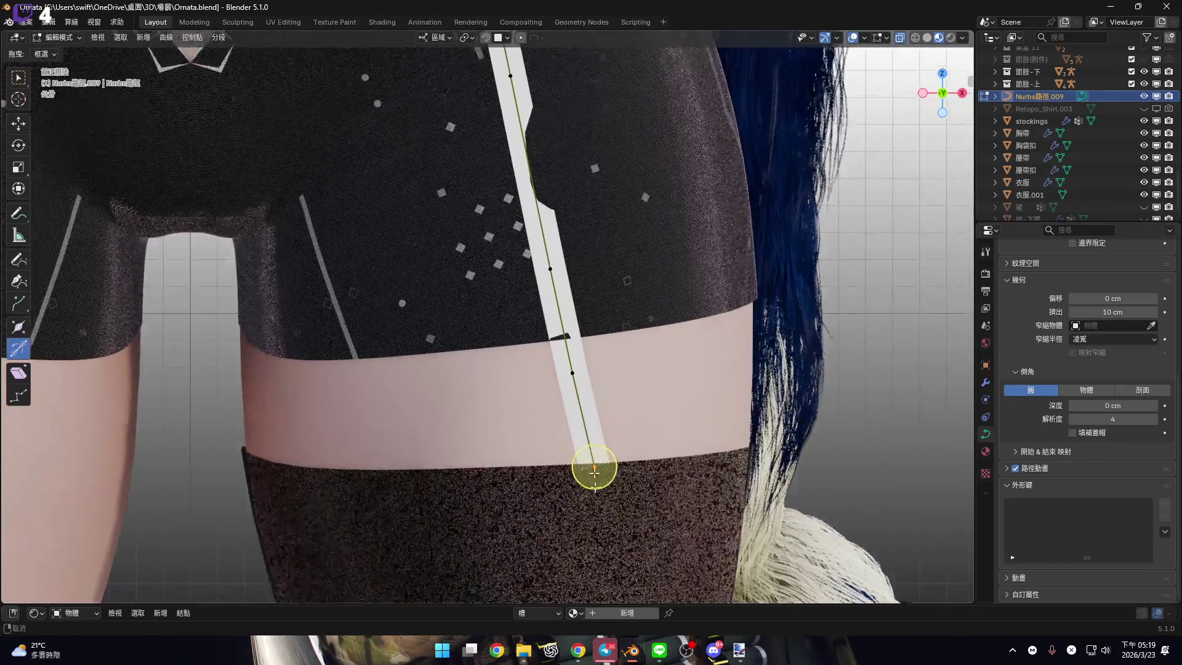
{"action": "scroll", "coordinate": [628, 370], "scroll_direction": "up", "scroll_amount": 2}
Zoom onto the strap's lower end on the stocking band and bring up the Transform Pivot Point choices
{"action": "right_click", "coordinate": [626, 487]}
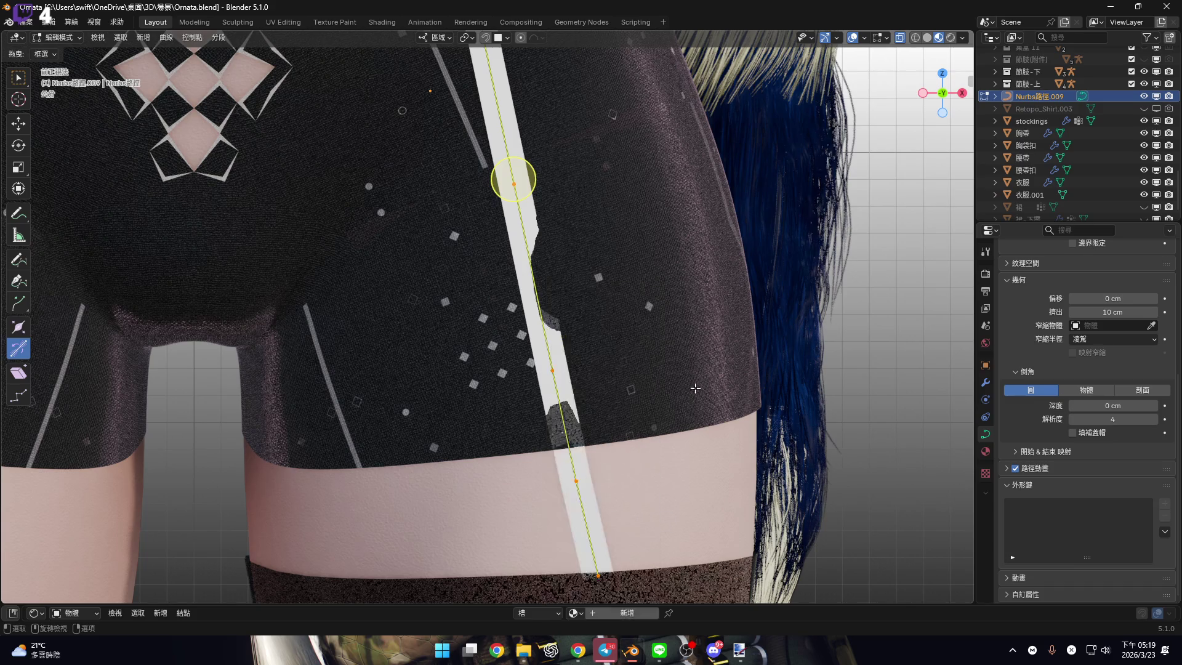
{"action": "scroll", "coordinate": [601, 388], "scroll_direction": "up", "scroll_amount": 3}
{"action": "mouse_move", "coordinate": [572, 259]}
{"action": "middle_mouse_down", "text": "shift"}
{"action": "mouse_move", "coordinate": [582, 308]}
{"action": "mouse_move", "coordinate": [557, 320]}
{"action": "middle_mouse_up", "text": "shift"}
{"action": "scroll", "coordinate": [582, 308], "scroll_direction": "up", "scroll_amount": 2}
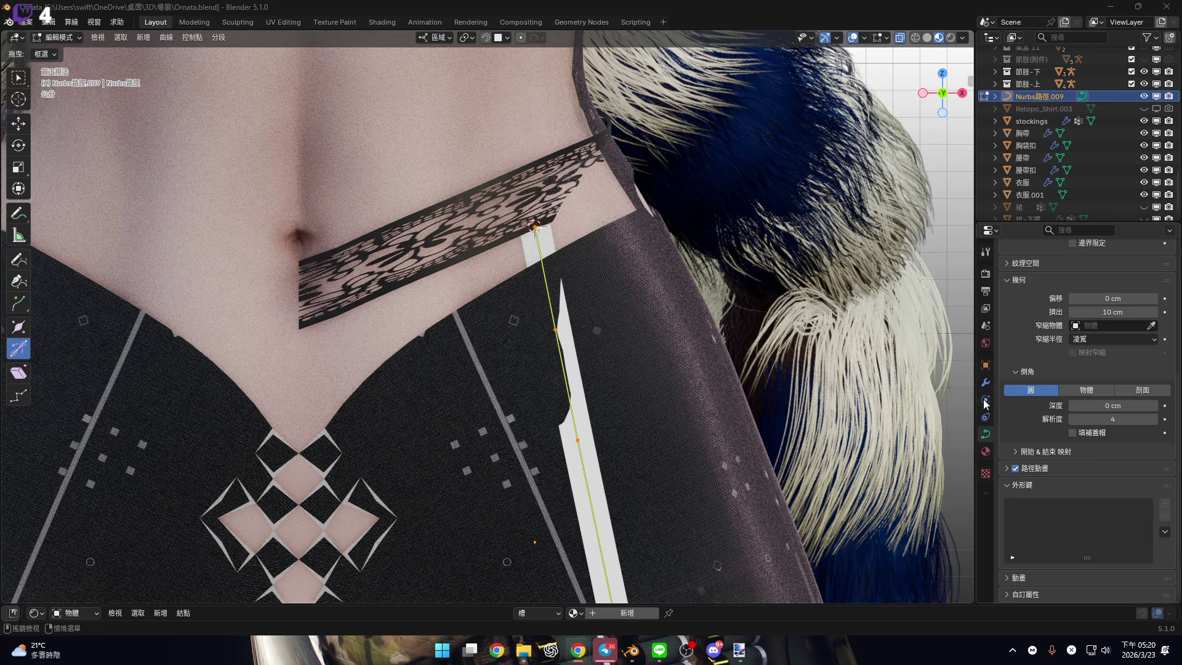
{"action": "scroll", "coordinate": [681, 422], "scroll_direction": "down", "scroll_amount": 1}
{"action": "scroll", "coordinate": [628, 350], "scroll_direction": "down", "scroll_amount": 1}
{"action": "scroll", "coordinate": [572, 278], "scroll_direction": "down", "scroll_amount": 1}
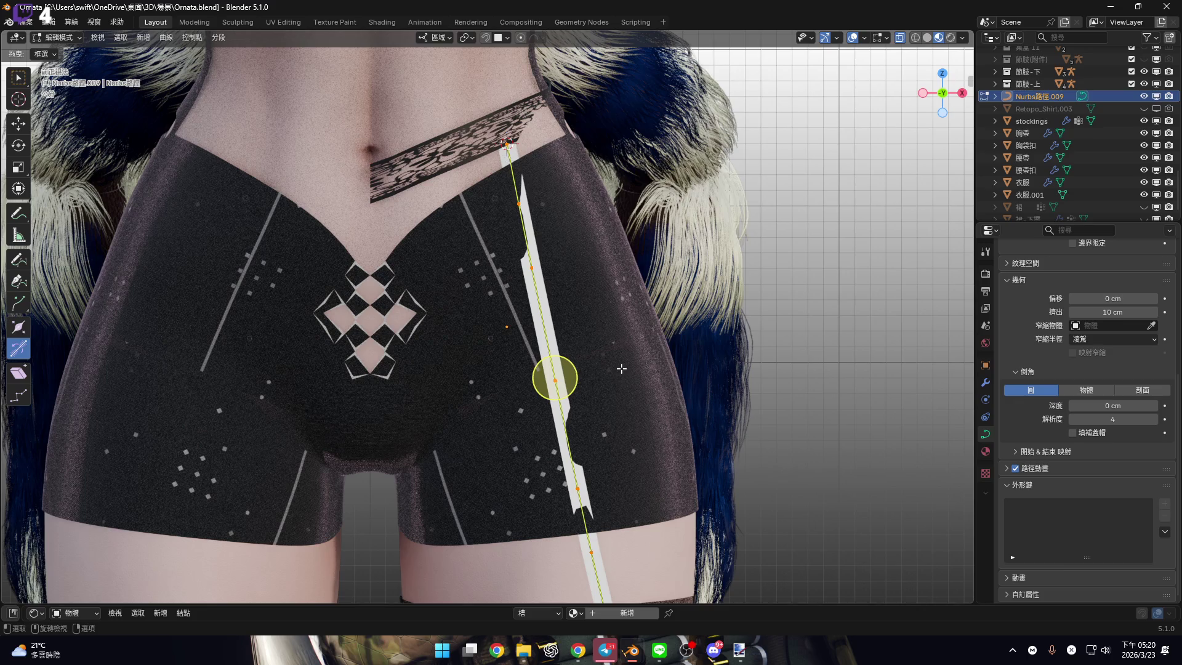
{"action": "scroll", "coordinate": [622, 368], "scroll_direction": "down", "scroll_amount": 3, "text": "shift"}
{"action": "scroll", "coordinate": [646, 470], "scroll_direction": "up", "scroll_amount": 1}
{"action": "scroll", "coordinate": [628, 397], "scroll_direction": "up", "scroll_amount": 2}
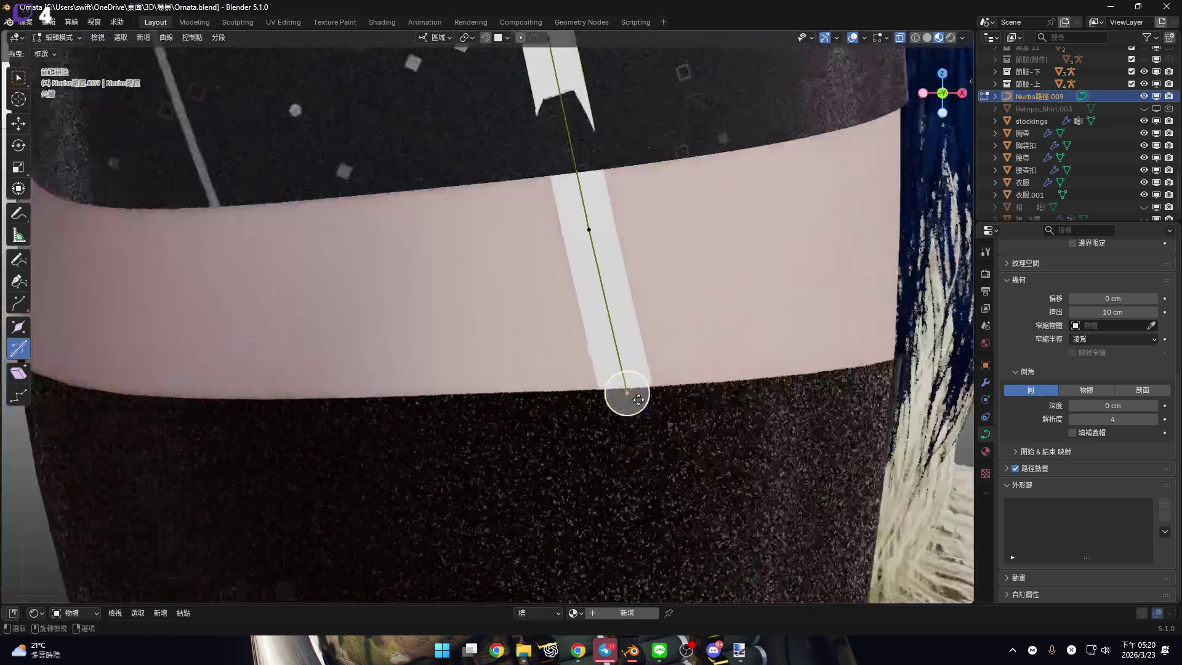
{"action": "scroll", "coordinate": [638, 399], "scroll_direction": "up", "scroll_amount": 2}
{"action": "scroll", "coordinate": [606, 330], "scroll_direction": "down", "scroll_amount": 1, "text": "ctrl"}
{"action": "scroll", "coordinate": [568, 304], "scroll_direction": "up", "scroll_amount": 1}
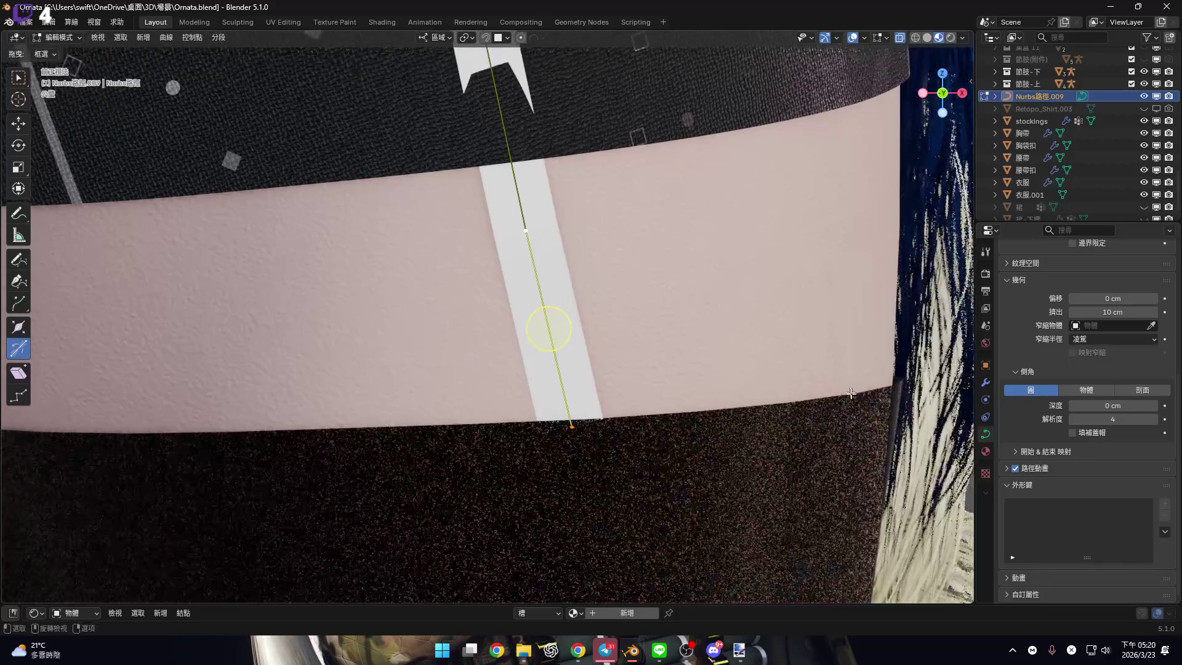
{"action": "left_click", "coordinate": [468, 37]}
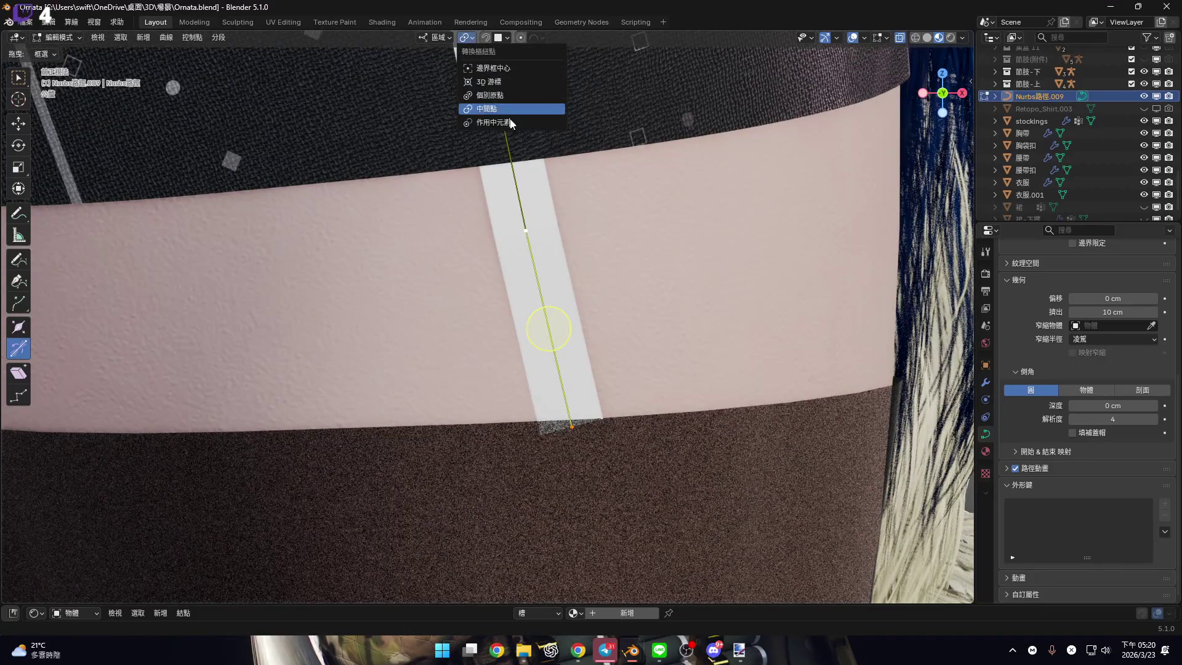
Set the pivot to Active Element and rotate the strap about 10.8° then 4.32° around its end point
{"action": "left_click", "coordinate": [510, 123]}
{"action": "key", "text": "r"}
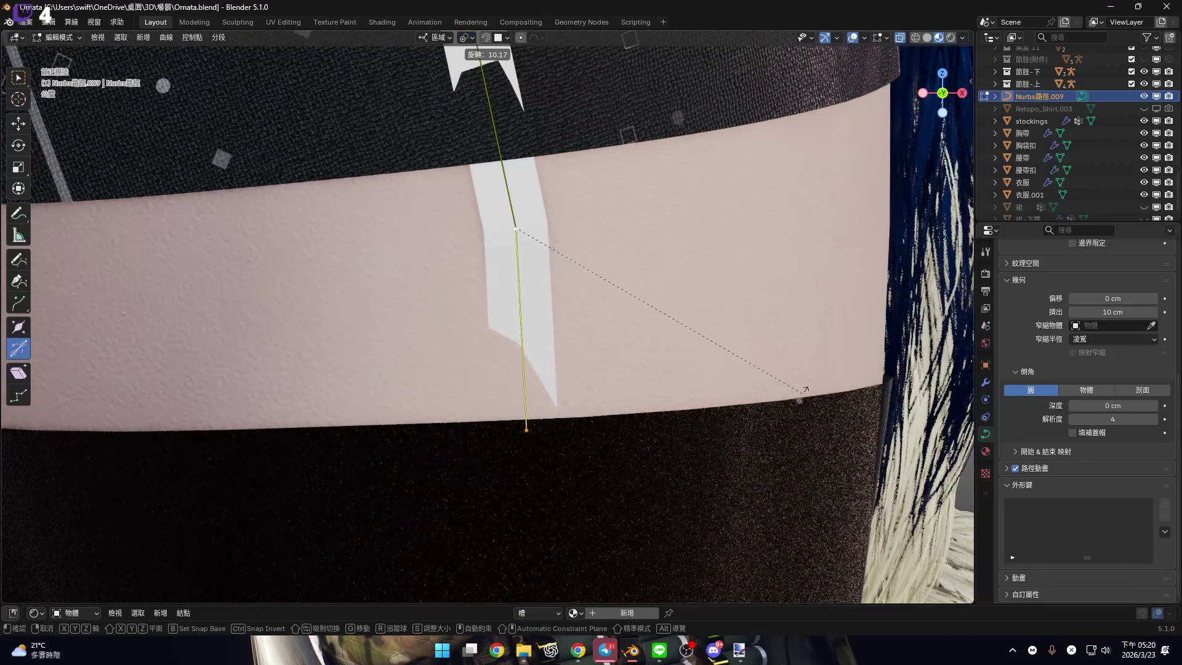
{"action": "left_click", "coordinate": [794, 393]}
{"action": "middle_click_drag", "start_coordinate": [514, 330], "coordinate": [461, 338]}
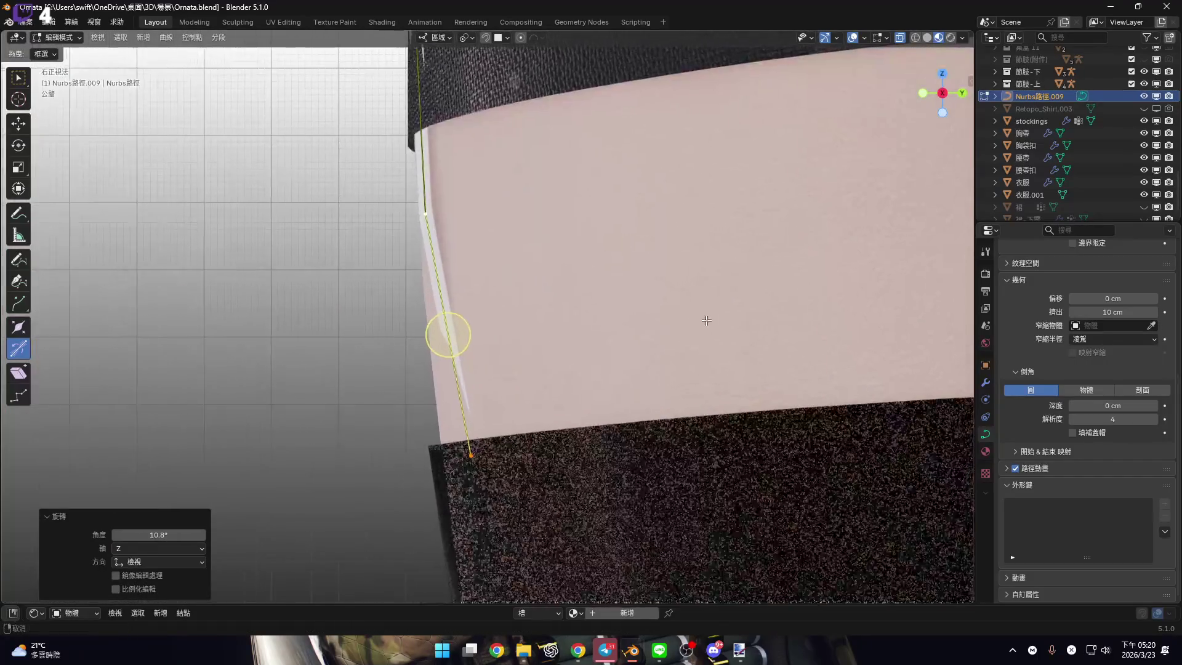
{"action": "key", "text": "r"}
{"action": "left_click", "coordinate": [751, 352]}
Orbit between side and front views of the hip to check the strap's angle
{"action": "middle_click_drag", "start_coordinate": [440, 335], "coordinate": [700, 409]}
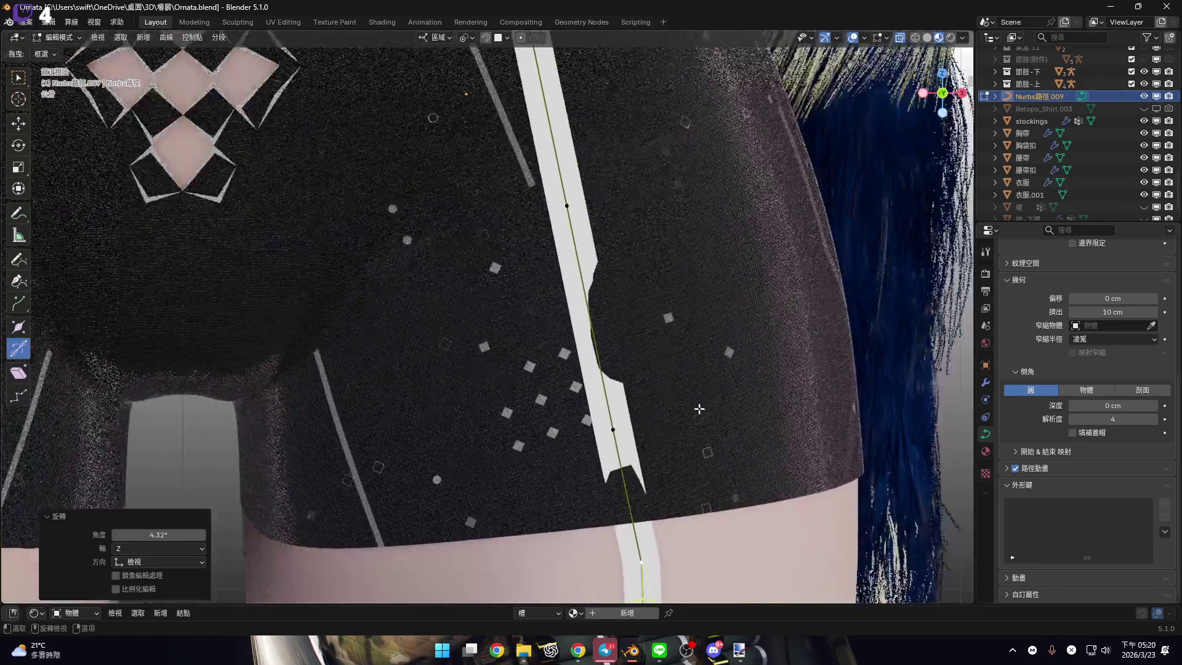
{"action": "scroll", "coordinate": [699, 408], "scroll_direction": "down", "scroll_amount": 5}
{"action": "middle_click_drag", "start_coordinate": [700, 408], "coordinate": [581, 363]}
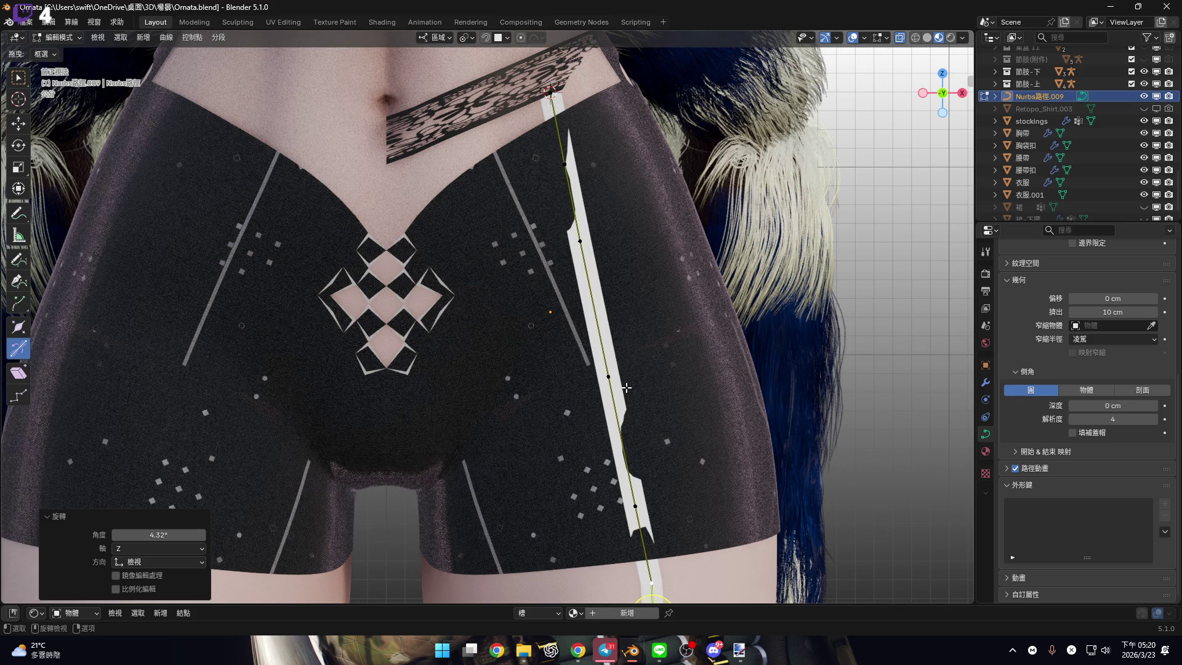
{"action": "scroll", "coordinate": [650, 410], "scroll_direction": "down", "scroll_amount": 3}
{"action": "scroll", "coordinate": [650, 409], "scroll_direction": "down", "scroll_amount": 2}
{"action": "scroll", "coordinate": [497, 246], "scroll_direction": "up", "scroll_amount": 2}
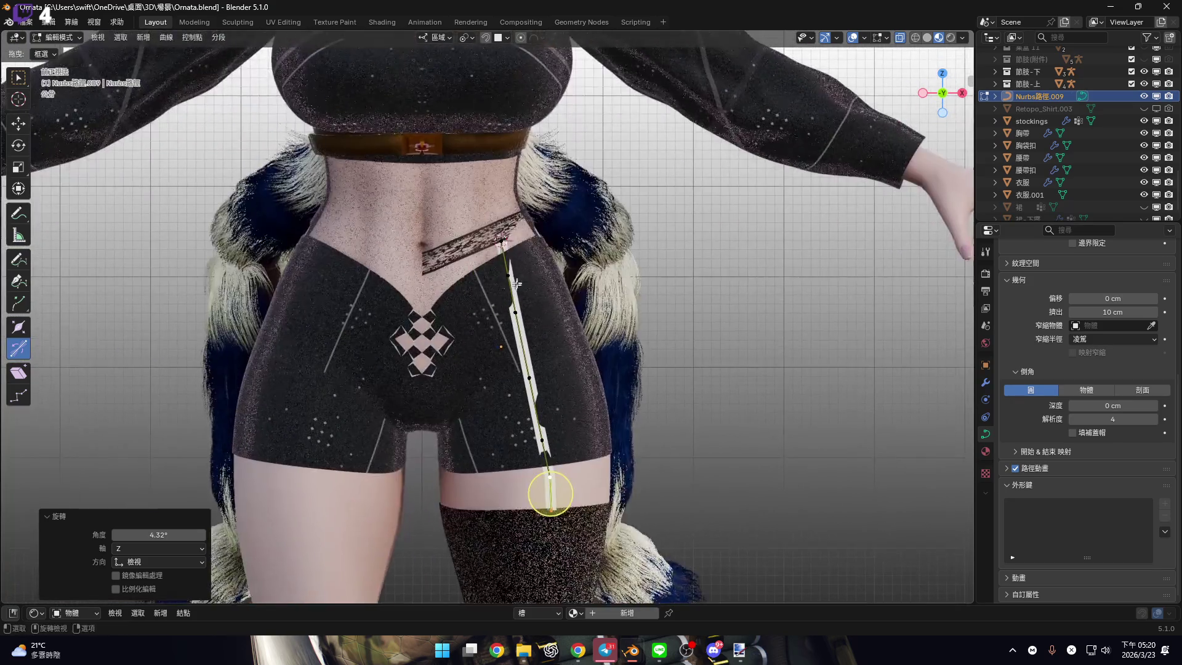
{"action": "scroll", "coordinate": [497, 247], "scroll_direction": "up", "scroll_amount": 4}
{"action": "scroll", "coordinate": [497, 246], "scroll_direction": "down", "scroll_amount": 2}
{"action": "scroll", "coordinate": [514, 382], "scroll_direction": "down", "scroll_amount": 3}
{"action": "middle_click_drag", "start_coordinate": [515, 382], "coordinate": [335, 386]}
{"action": "middle_click_drag", "start_coordinate": [427, 305], "coordinate": [582, 400]}
{"action": "scroll", "coordinate": [581, 398], "scroll_direction": "up", "scroll_amount": 3}
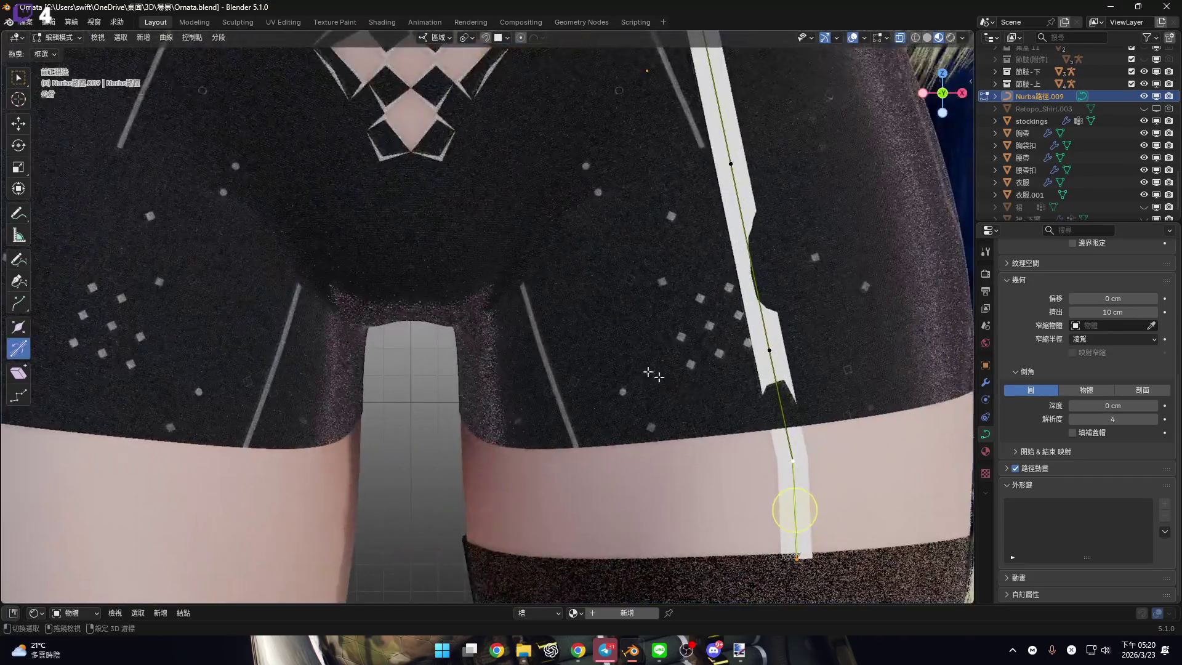
{"action": "scroll", "coordinate": [582, 399], "scroll_direction": "up", "scroll_amount": 3}
{"action": "scroll", "coordinate": [582, 399], "scroll_direction": "up", "scroll_amount": 2}
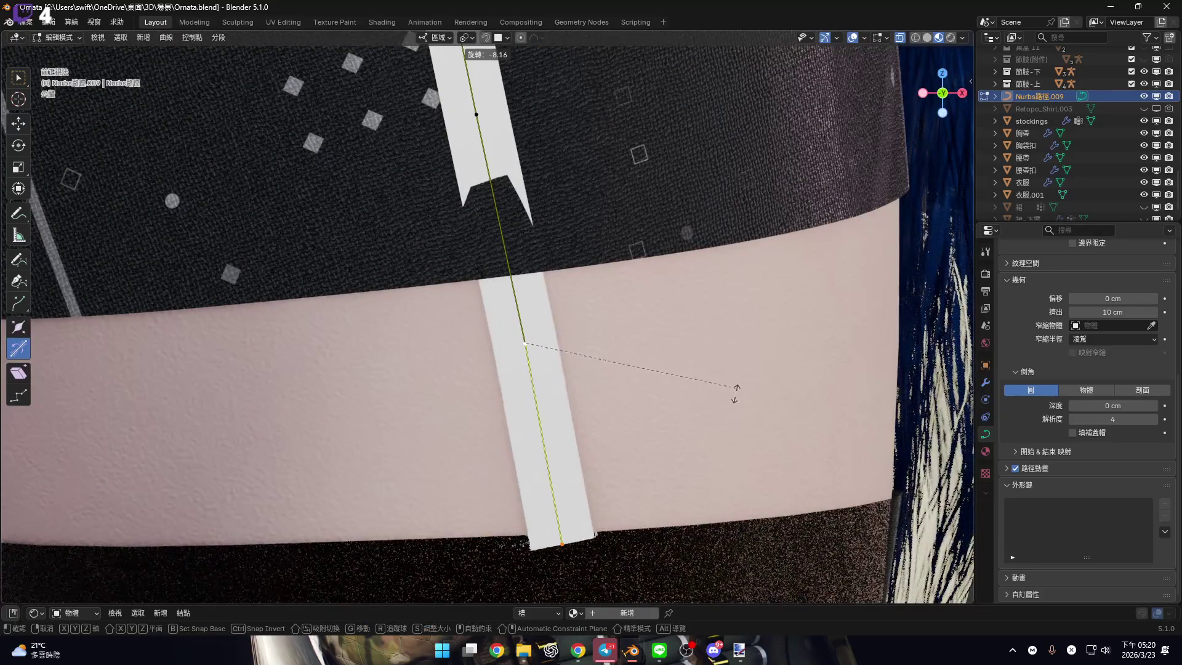
Confirm the rotation, then turn the strap's upper section −4.65° and −2.23° into the lace band
{"action": "left_click", "coordinate": [732, 398]}
{"action": "middle_click_drag", "start_coordinate": [541, 444], "coordinate": [533, 379]}
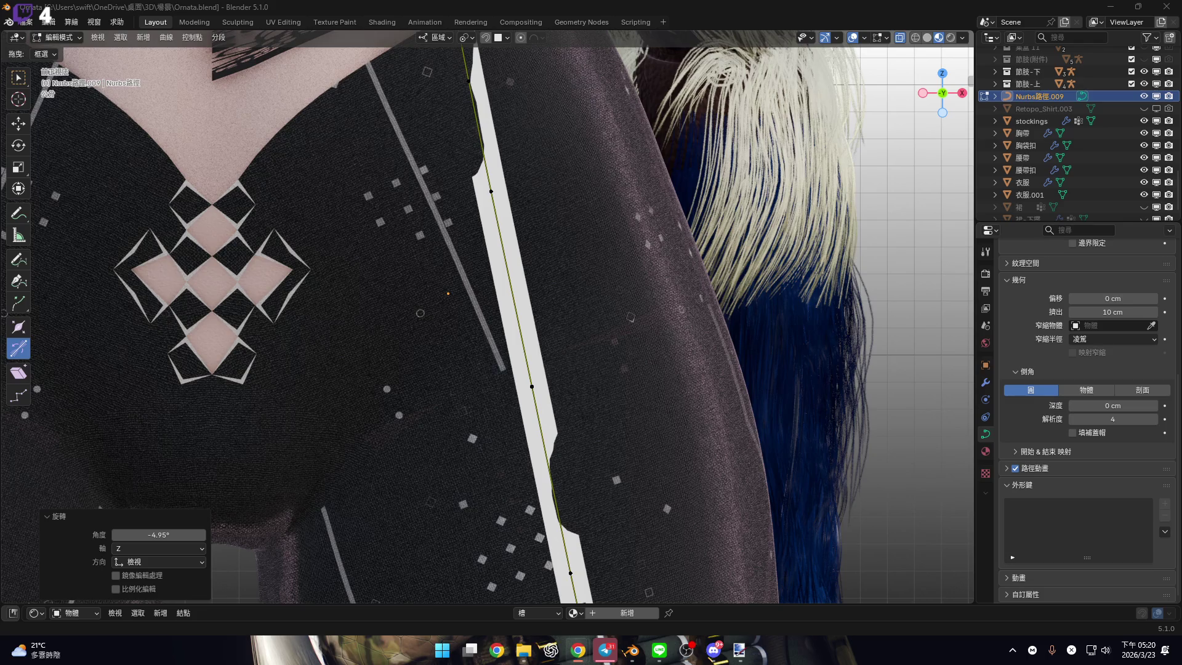
{"action": "scroll", "coordinate": [633, 277], "scroll_direction": "up", "scroll_amount": 2, "text": "shift"}
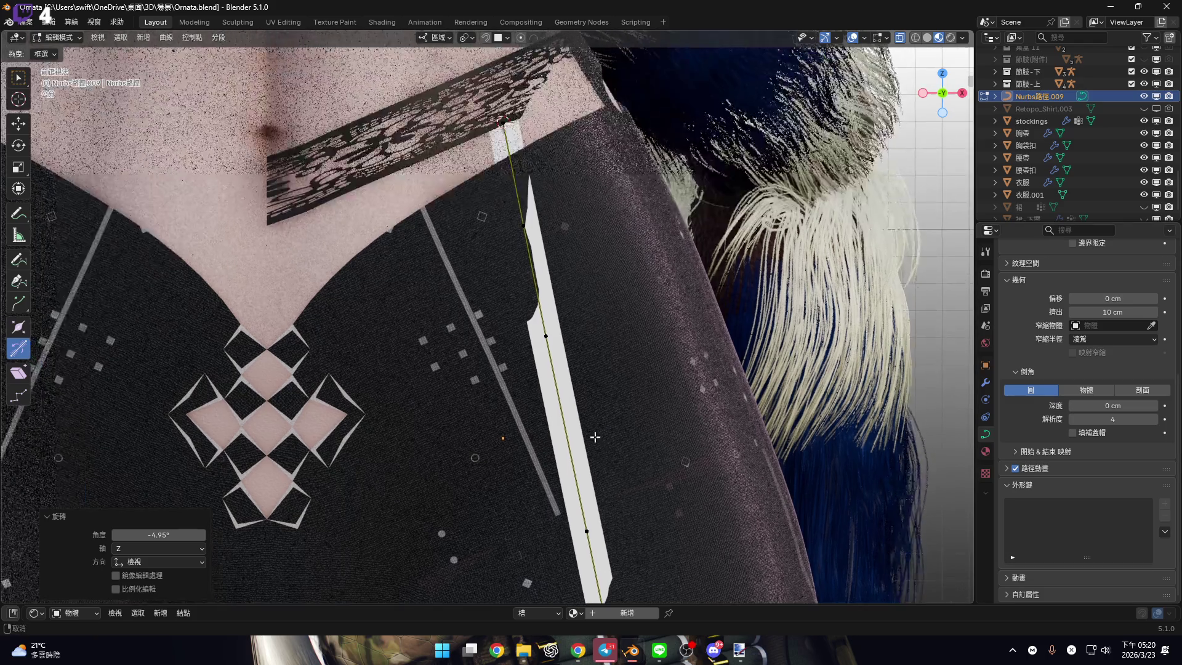
{"action": "scroll", "coordinate": [591, 342], "scroll_direction": "up", "scroll_amount": 2, "text": "shift"}
{"action": "scroll", "coordinate": [560, 389], "scroll_direction": "up", "scroll_amount": 1, "text": "shift"}
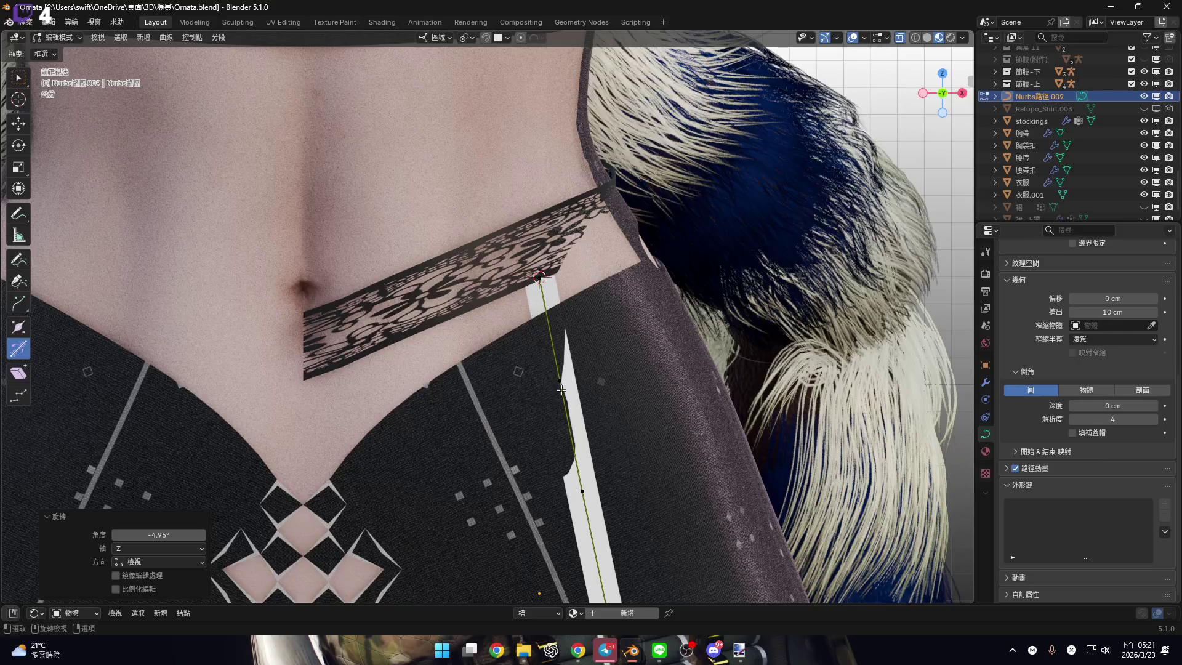
{"action": "middle_click_drag", "start_coordinate": [557, 291], "coordinate": [817, 382], "text": "ctrl"}
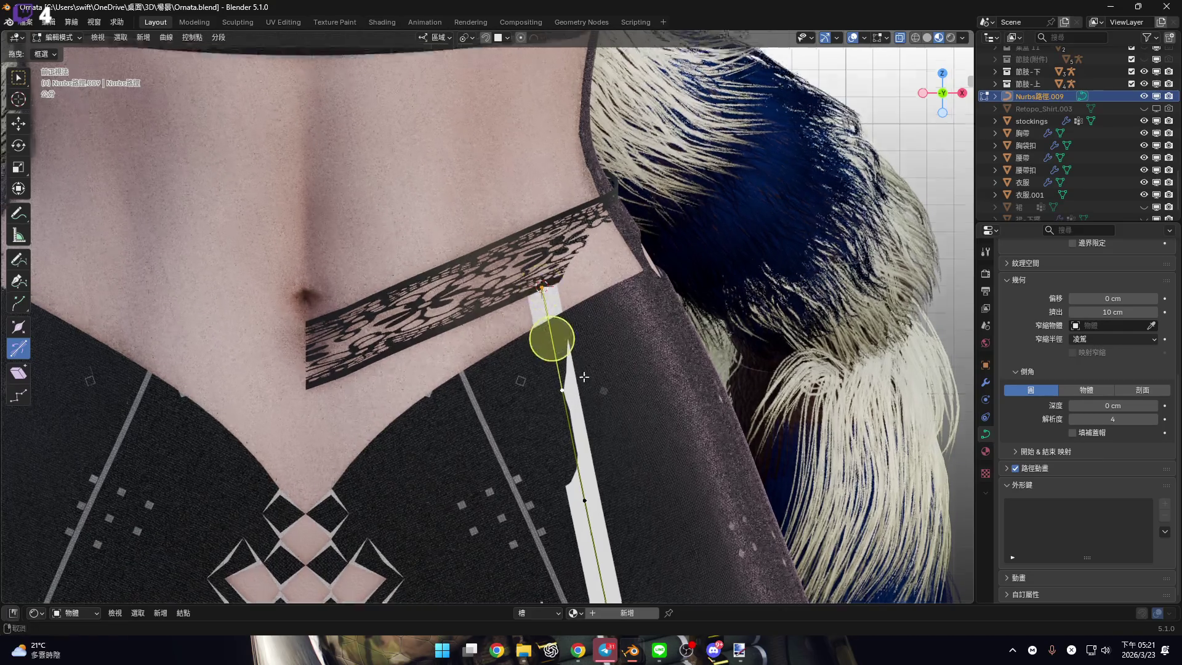
{"action": "key", "text": "r"}
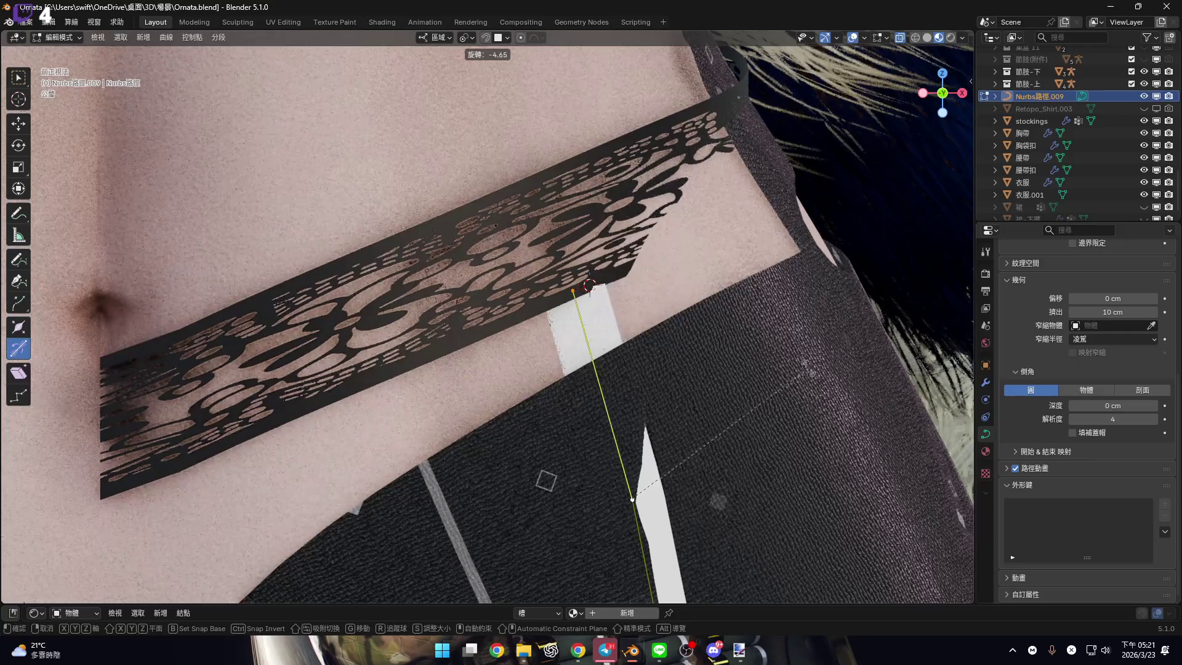
{"action": "key", "text": "Return"}
{"action": "middle_click_drag", "start_coordinate": [601, 395], "coordinate": [543, 240]}
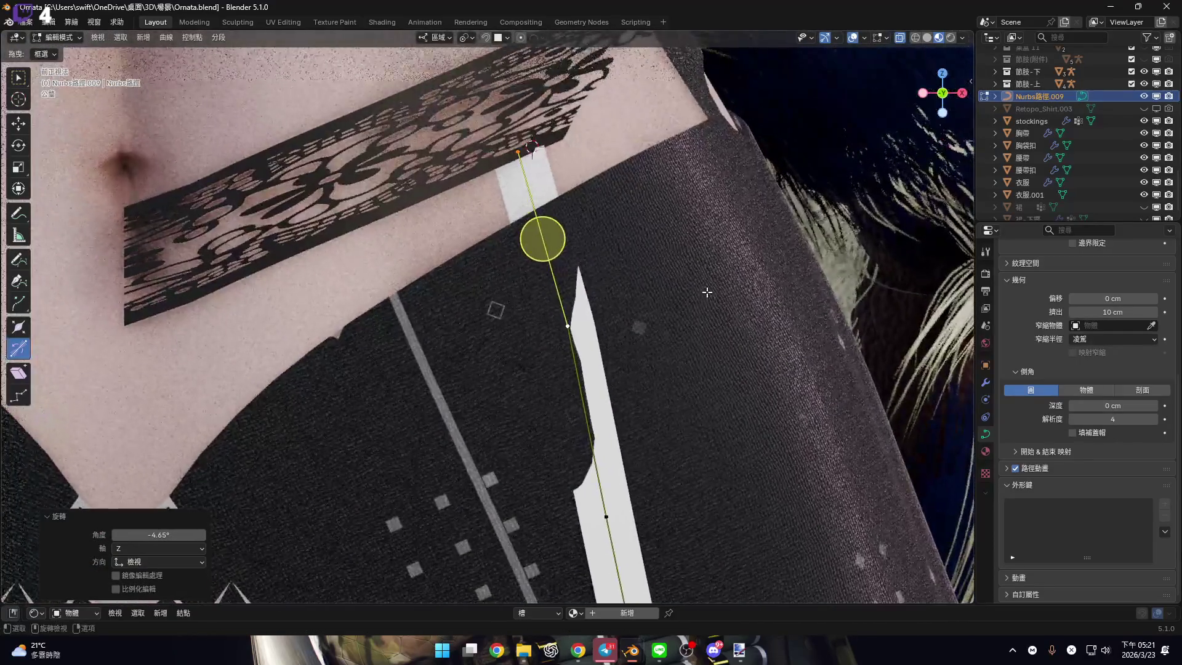
{"action": "key", "text": "r"}
{"action": "key", "text": "Return"}
Check the strap top in Right Ortho, cancel a further rotation and start a Ctrl+T tilt
{"action": "mouse_move", "coordinate": [706, 291]}
{"action": "middle_mouse_down"}
{"action": "mouse_move", "coordinate": [597, 253]}
{"action": "mouse_move", "coordinate": [750, 304]}
{"action": "middle_mouse_up"}
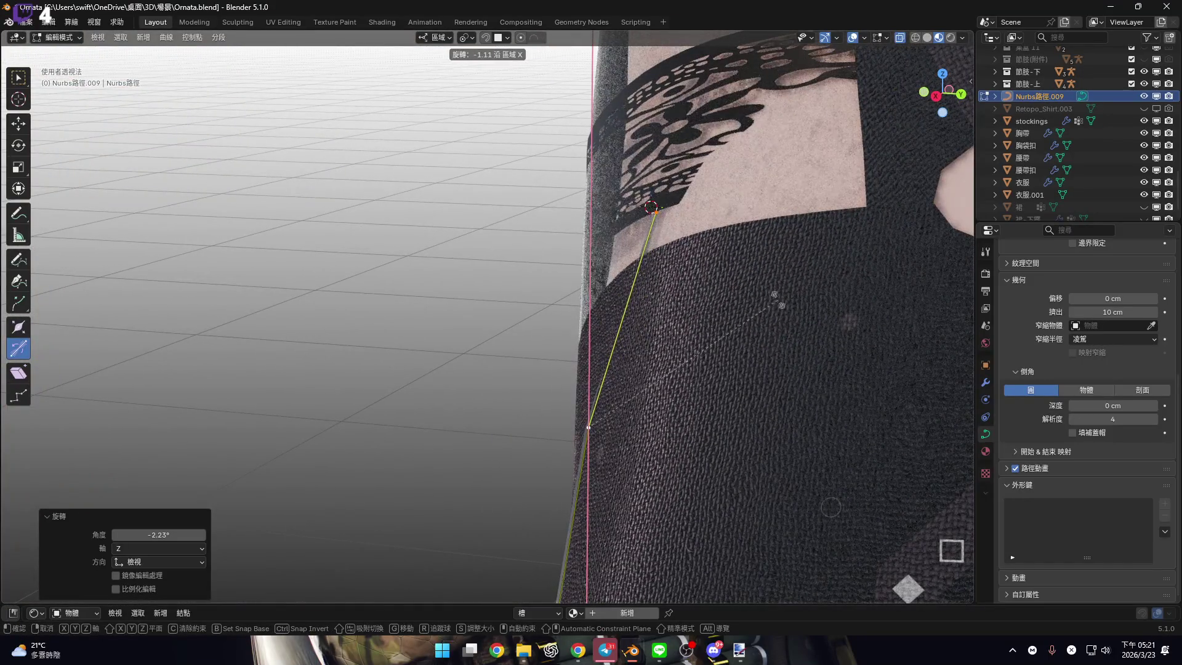
{"action": "left_click", "coordinate": [937, 102]}
{"action": "scroll", "coordinate": [690, 277], "scroll_direction": "up", "scroll_amount": 2}
{"action": "key", "text": "r"}
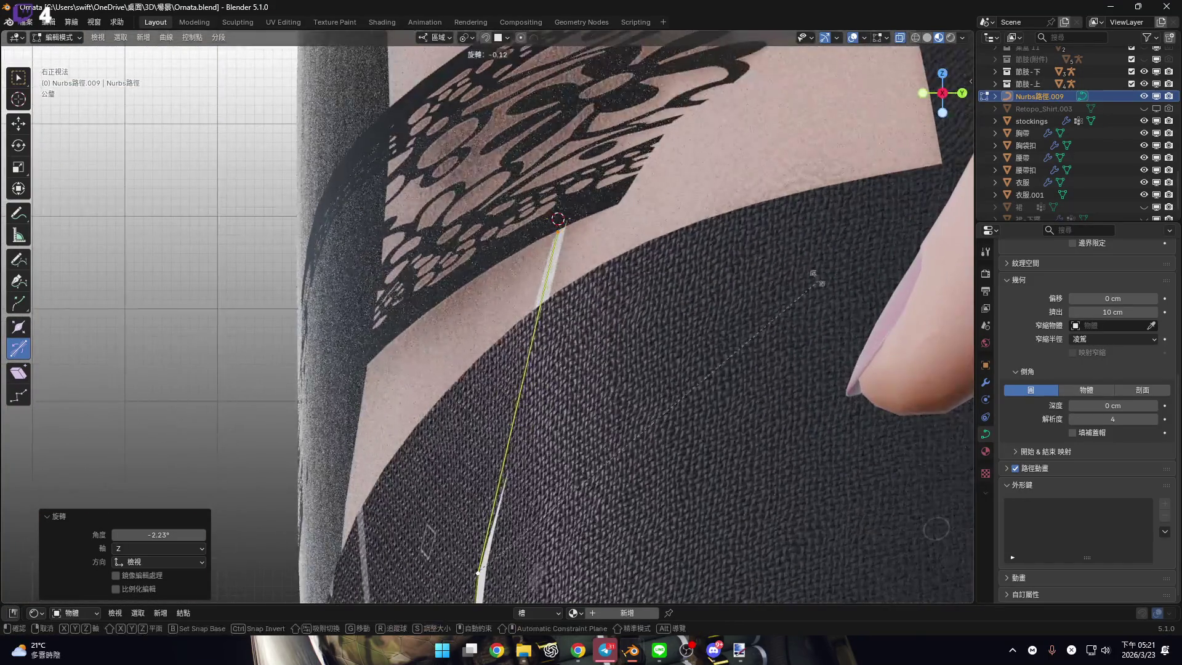
{"action": "key", "text": "Escape"}
{"action": "scroll", "coordinate": [672, 323], "scroll_direction": "up", "scroll_amount": 3}
{"action": "mouse_move", "coordinate": [672, 322]}
{"action": "middle_mouse_down"}
{"action": "mouse_move", "coordinate": [579, 307]}
{"action": "mouse_move", "coordinate": [572, 320]}
{"action": "middle_mouse_up"}
{"action": "key", "text": "ctrl+t"}
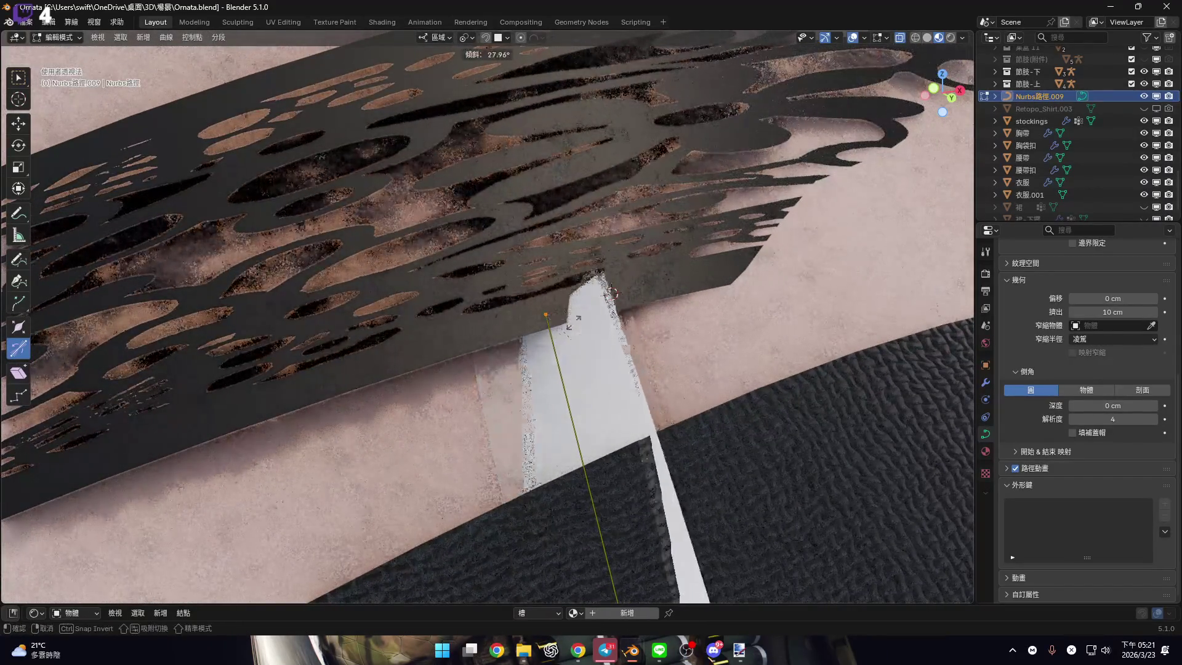
Confirm the tilt, nudge the strap's lower end point slightly higher and twist it about −4.9°
{"action": "left_click", "coordinate": [572, 311]}
{"action": "scroll", "coordinate": [541, 277], "scroll_direction": "down", "scroll_amount": 3}
{"action": "mouse_move", "coordinate": [541, 264]}
{"action": "middle_mouse_down"}
{"action": "mouse_move", "coordinate": [557, 211]}
{"action": "mouse_move", "coordinate": [597, 357]}
{"action": "middle_mouse_up"}
{"action": "scroll", "coordinate": [558, 207], "scroll_direction": "up", "scroll_amount": 4}
{"action": "left_click", "coordinate": [559, 329]}
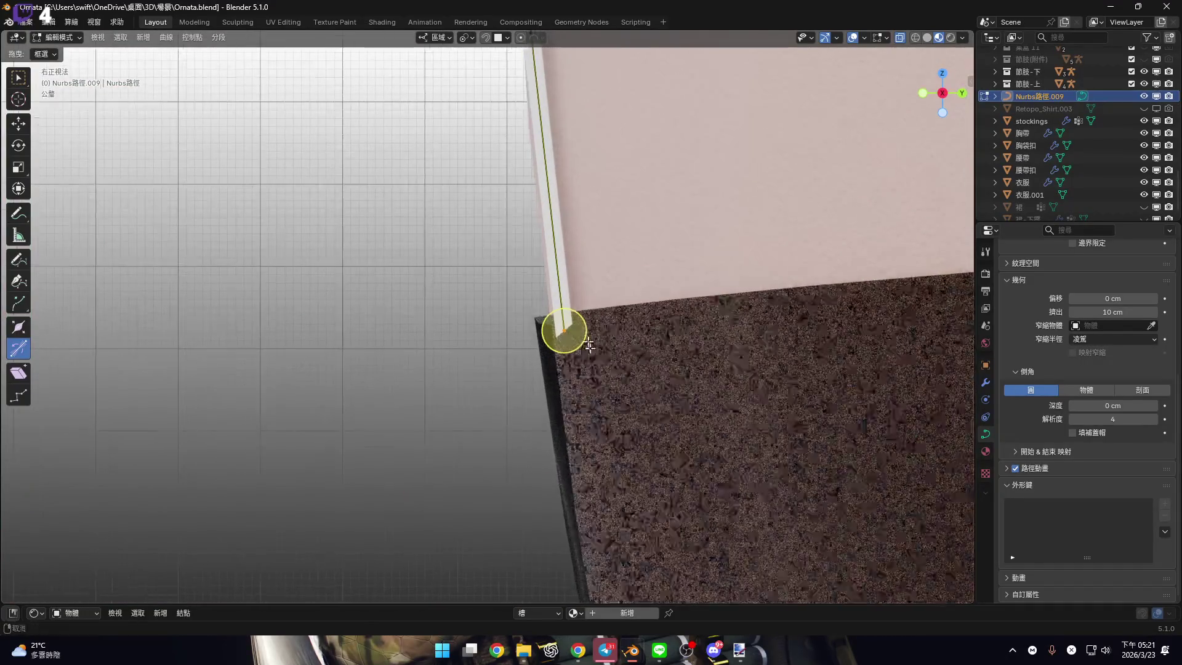
{"action": "middle_click_drag", "start_coordinate": [589, 345], "coordinate": [566, 325]}
{"action": "key", "text": "g"}
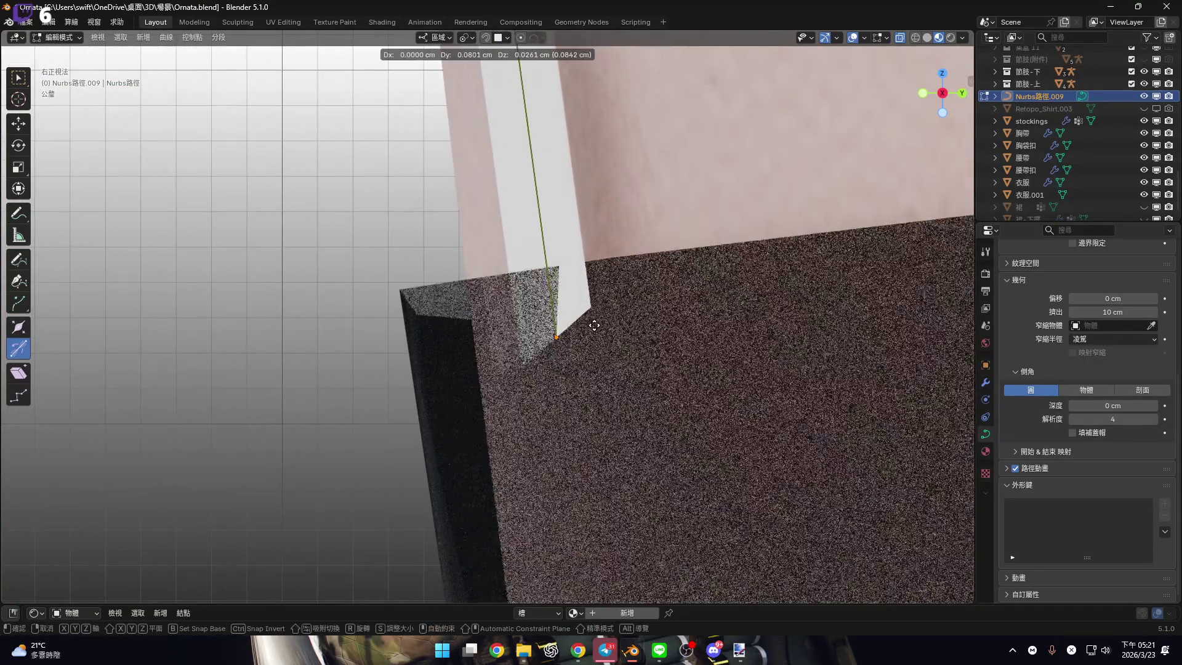
{"action": "left_click", "coordinate": [592, 324]}
{"action": "left_click_drag", "start_coordinate": [573, 336], "coordinate": [582, 338]}
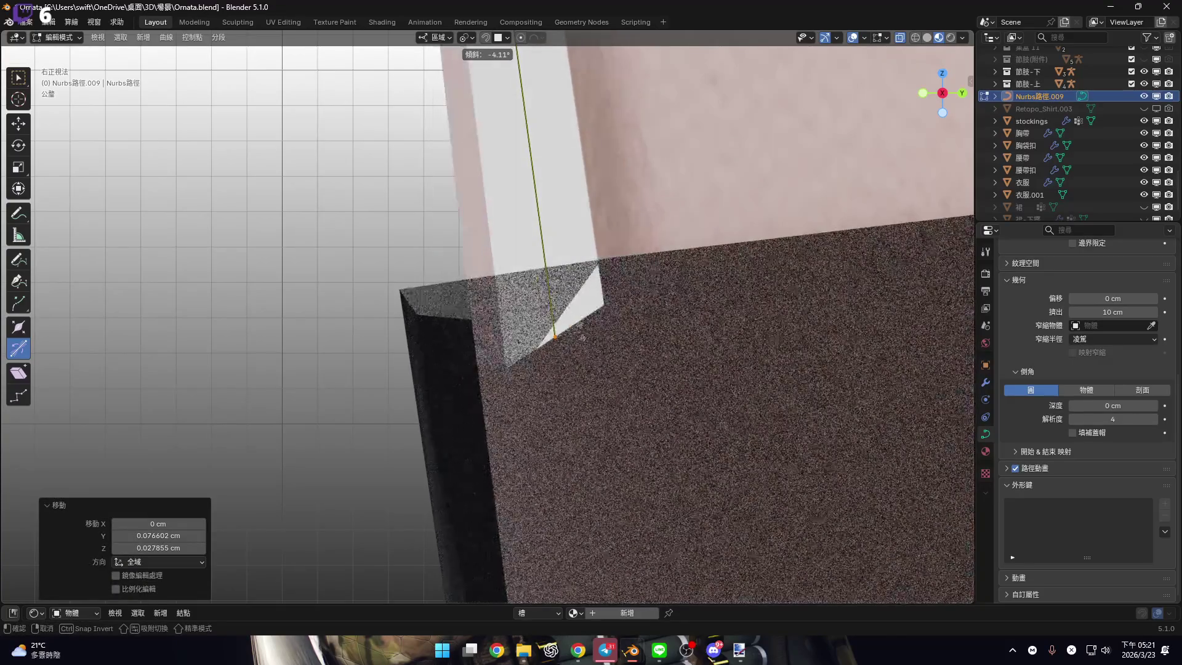
{"action": "left_click", "coordinate": [583, 338]}
Widen the strap's end point radius to about 1.69 so it lies flat on the stocking top
{"action": "middle_click_drag", "start_coordinate": [622, 338], "coordinate": [619, 367]}
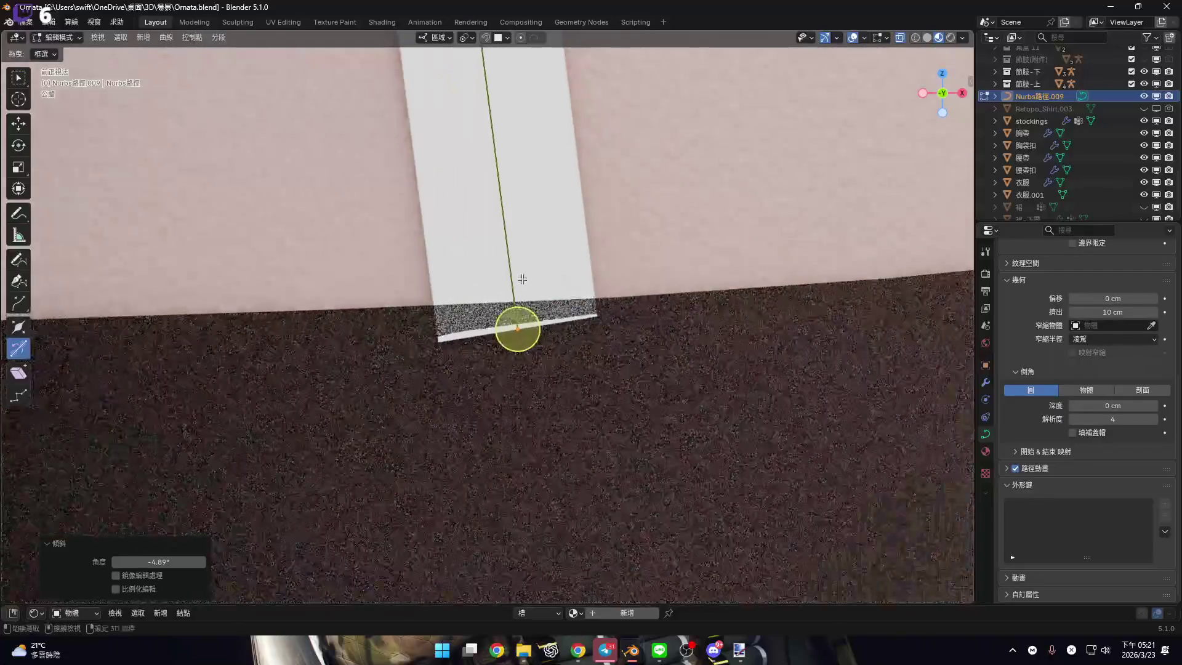
{"action": "scroll", "coordinate": [620, 369], "scroll_direction": "down", "scroll_amount": 4}
{"action": "key", "text": "s"}
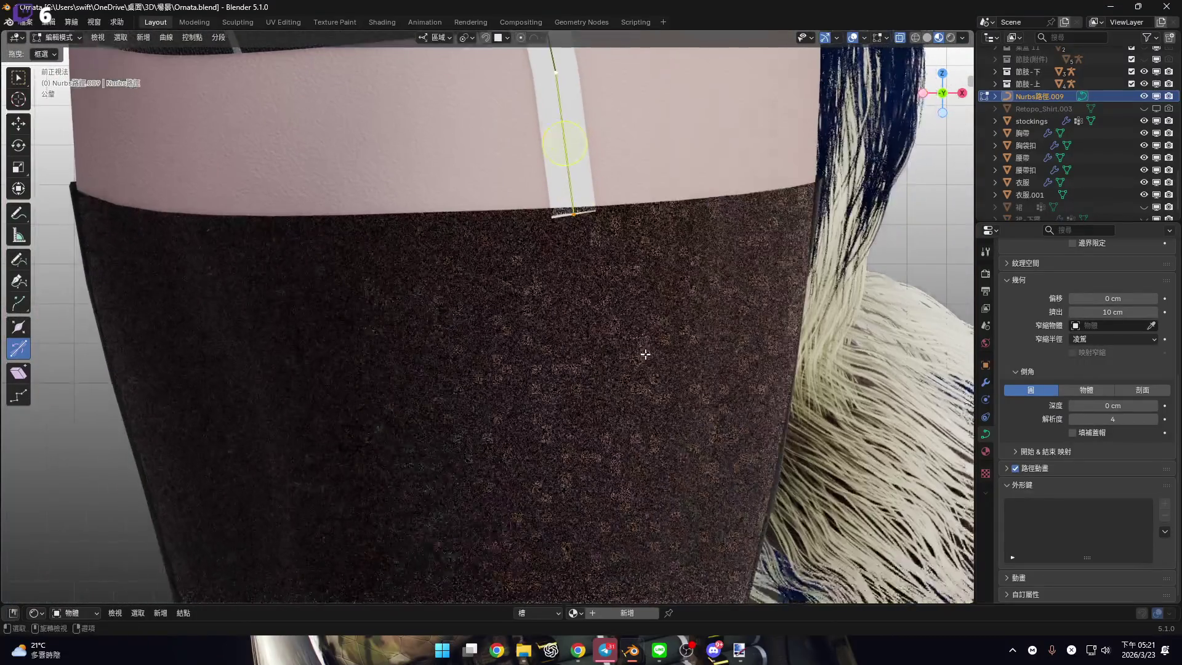
{"action": "left_click", "coordinate": [667, 559]}
{"action": "middle_click_drag", "start_coordinate": [621, 343], "coordinate": [602, 453]}
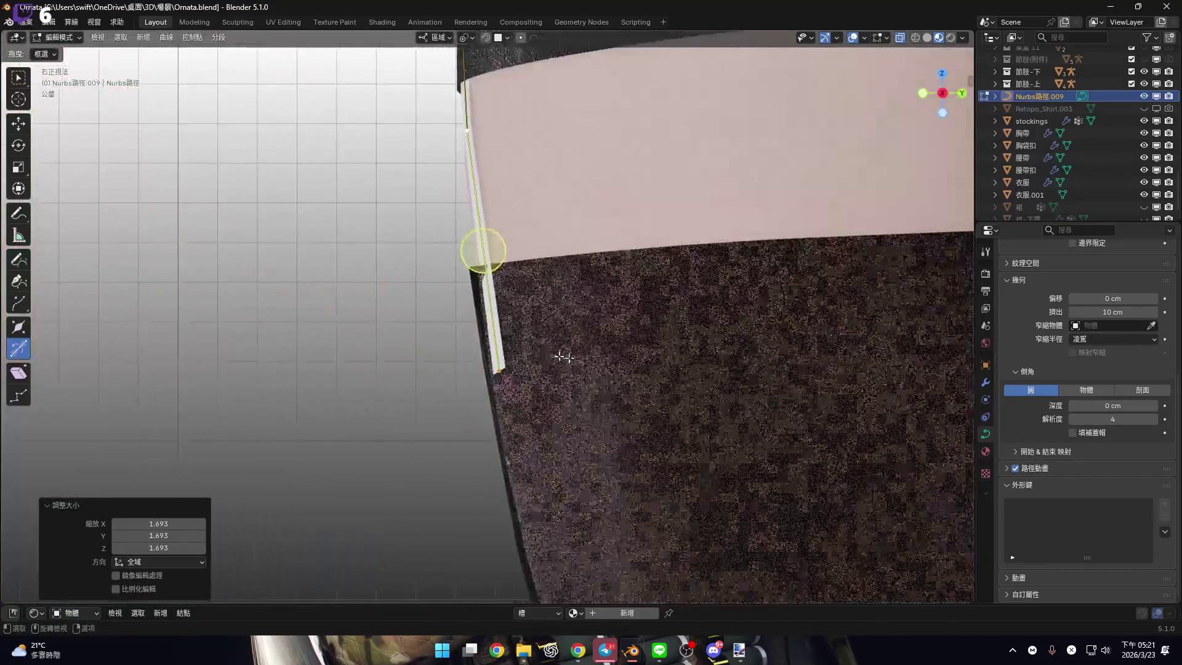
{"action": "middle_click_drag", "start_coordinate": [586, 277], "coordinate": [542, 308], "text": "shift"}
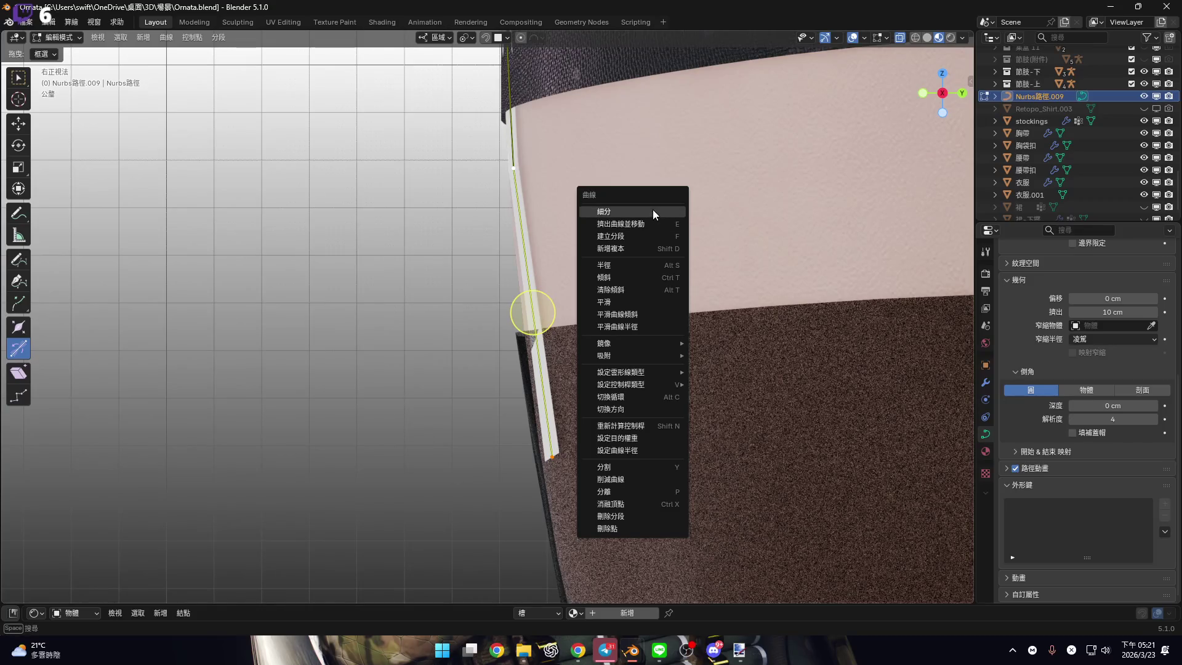
Add extra control points to the strap and rotate its lower part
{"action": "left_click", "coordinate": [653, 215]}
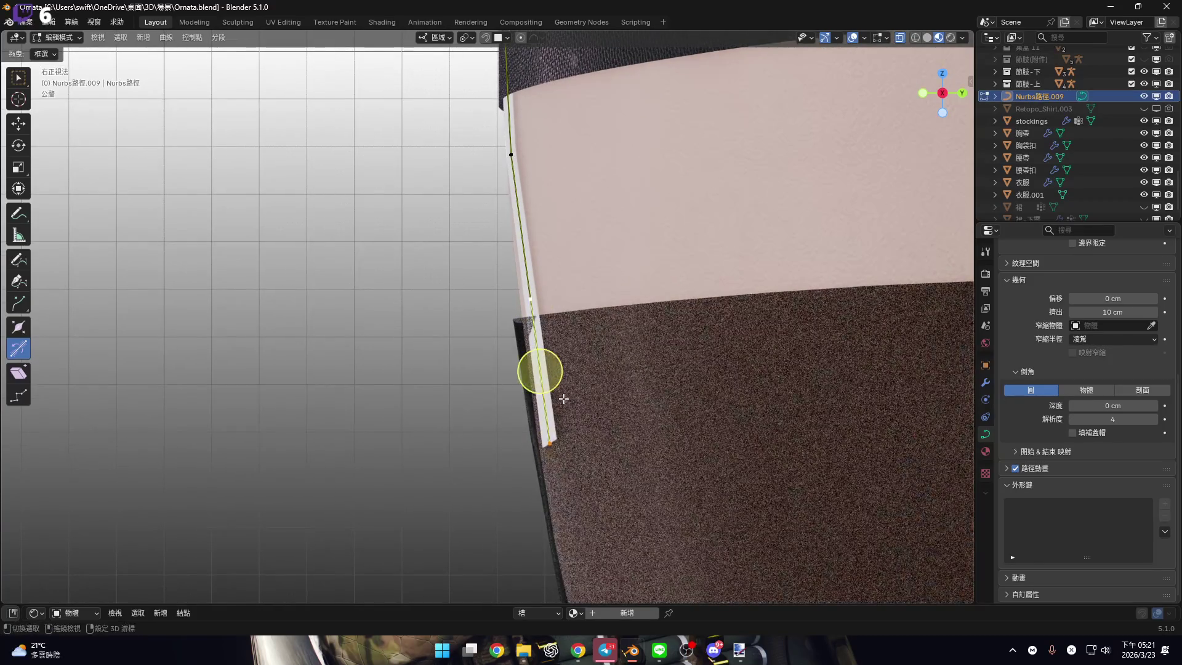
{"action": "middle_click_drag", "start_coordinate": [577, 401], "coordinate": [610, 354]}
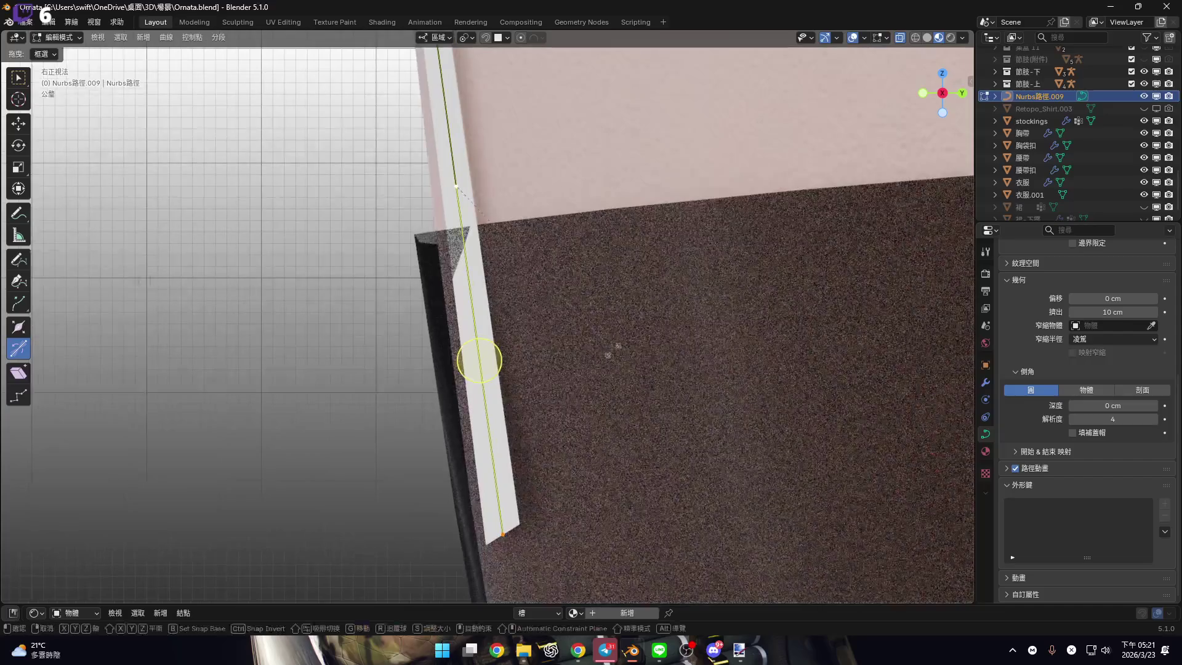
{"action": "key", "text": "r"}
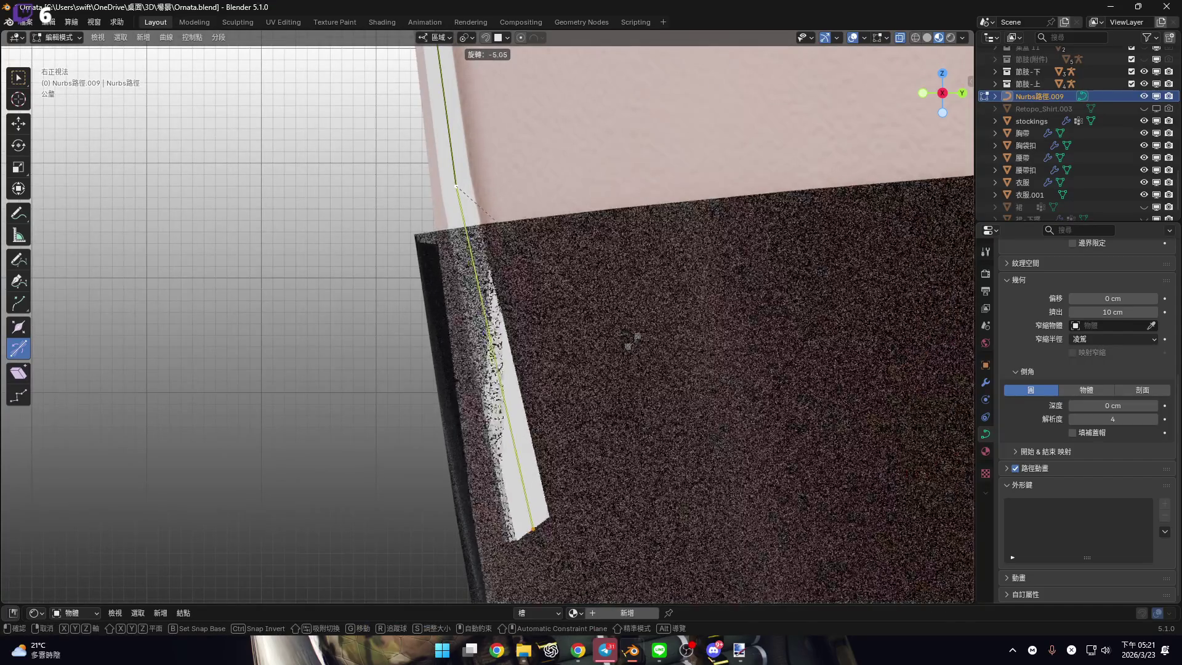
{"action": "left_click", "coordinate": [635, 337]}
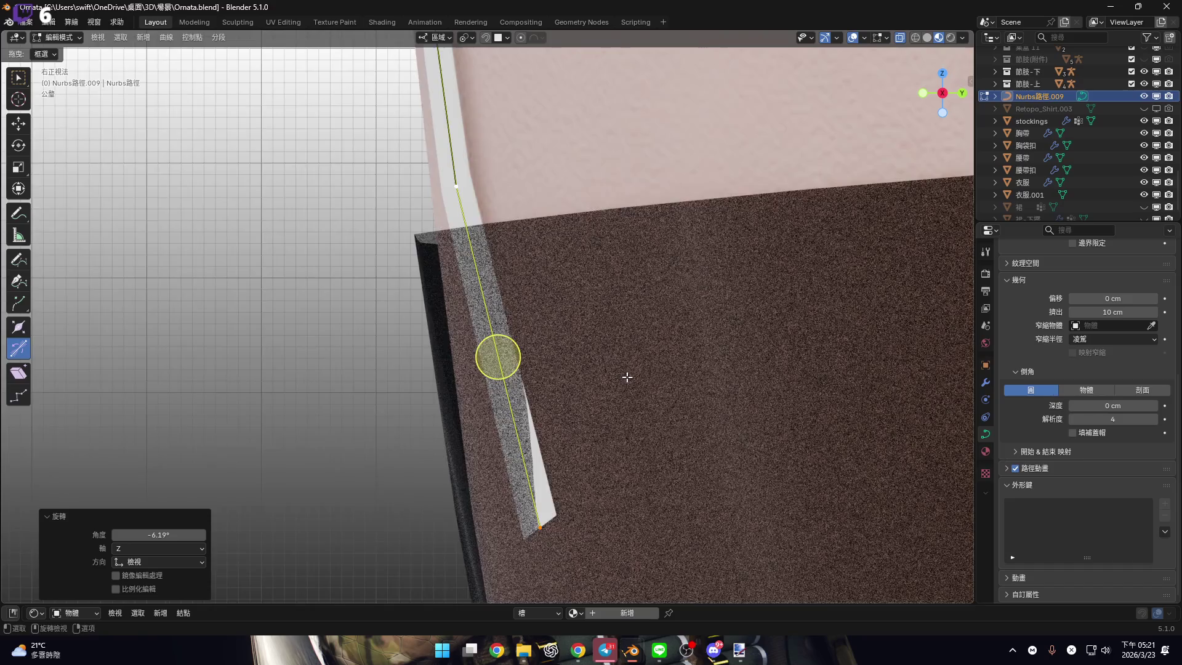
Tilt the strap's lower end about −4.14° so it lies flatter on the stocking top
{"action": "key", "text": "KP_1"}
{"action": "scroll", "coordinate": [636, 407], "scroll_direction": "up", "scroll_amount": 2}
{"action": "scroll", "coordinate": [637, 406], "scroll_direction": "up", "scroll_amount": 2}
{"action": "mouse_move", "coordinate": [636, 407]}
{"action": "middle_mouse_down"}
{"action": "mouse_move", "coordinate": [594, 355]}
{"action": "mouse_move", "coordinate": [568, 469]}
{"action": "middle_mouse_up"}
{"action": "key", "text": "ctrl+t"}
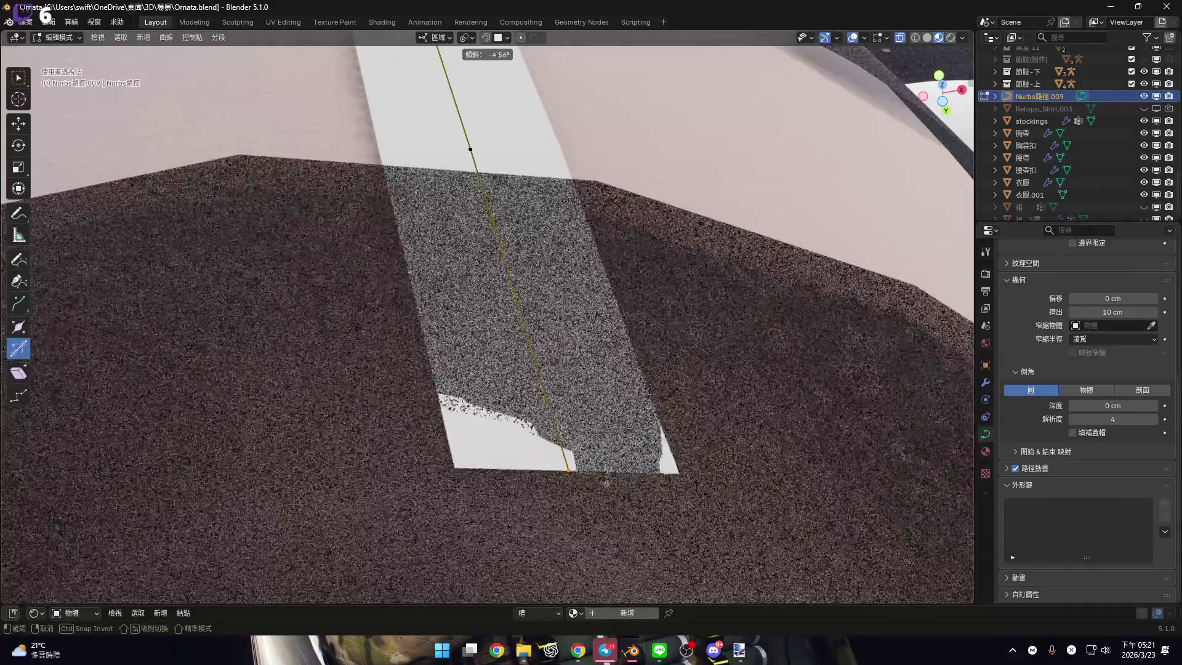
{"action": "left_click", "coordinate": [567, 469]}
{"action": "mouse_move", "coordinate": [567, 469]}
{"action": "middle_mouse_down"}
{"action": "mouse_move", "coordinate": [572, 496]}
{"action": "mouse_move", "coordinate": [647, 404]}
{"action": "middle_mouse_up"}
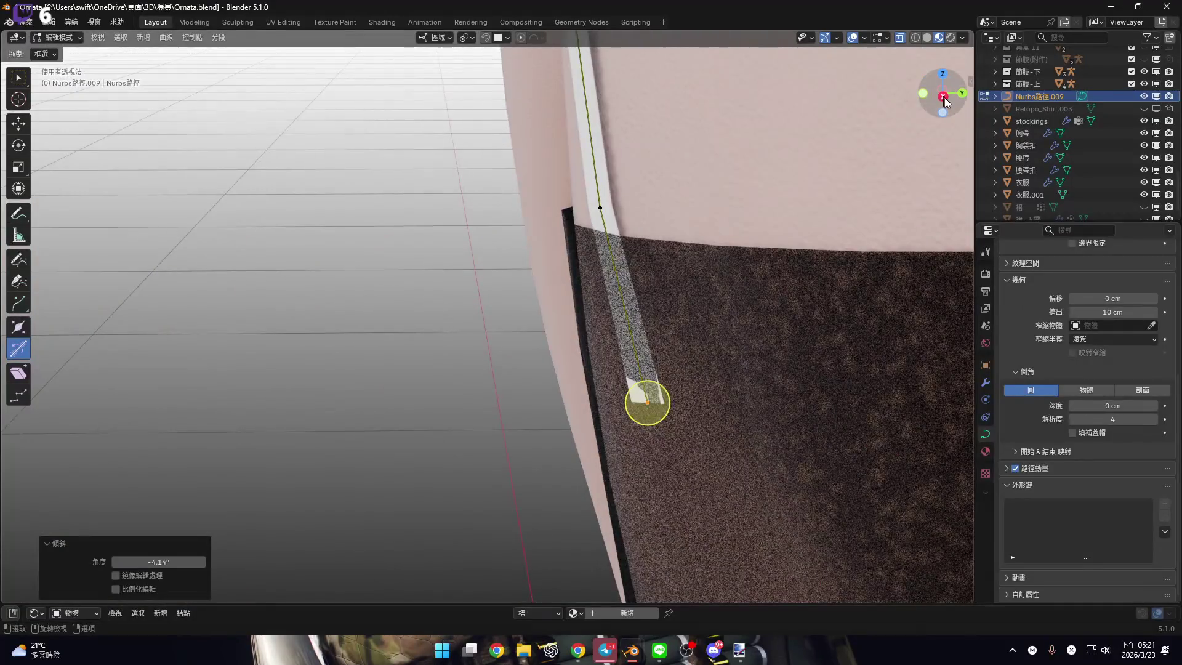
From the right side view, nudge the lower control point about 0.03 cm onto the stocking top
{"action": "left_click", "coordinate": [942, 97]}
{"action": "middle_click_drag", "start_coordinate": [580, 265], "coordinate": [599, 394], "text": "shift"}
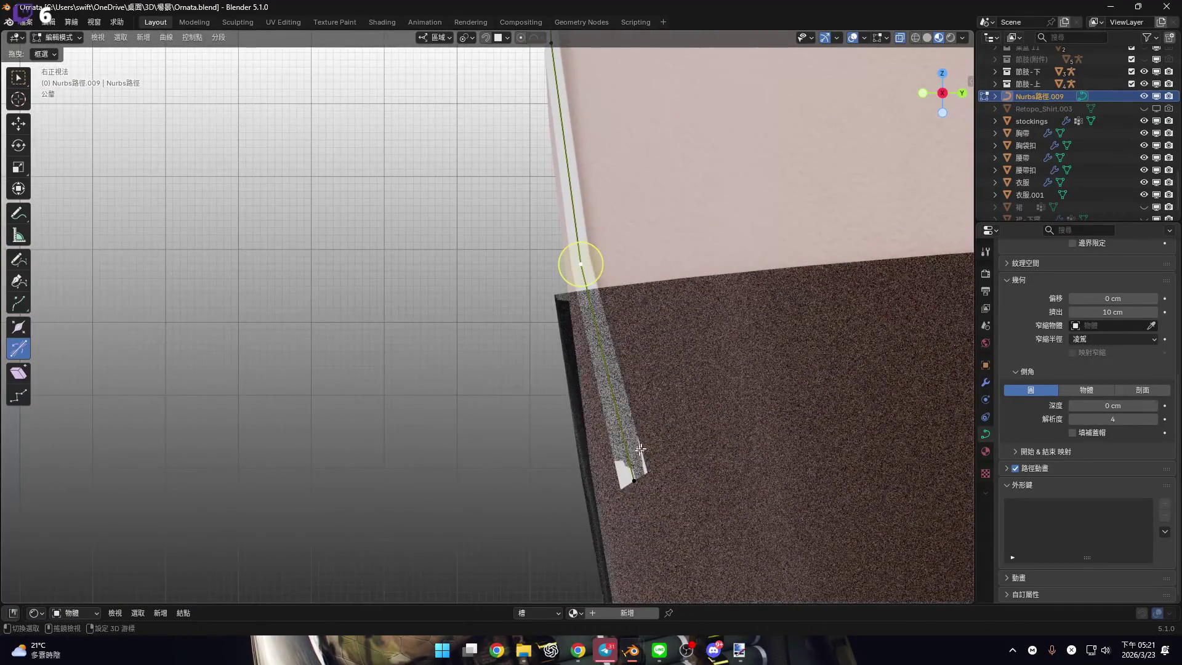
{"action": "mouse_move", "coordinate": [661, 462]}
{"action": "middle_mouse_down", "text": "shift"}
{"action": "mouse_move", "coordinate": [581, 377]}
{"action": "mouse_move", "coordinate": [744, 485]}
{"action": "middle_mouse_up", "text": "shift"}
{"action": "key", "text": "g"}
{"action": "left_click", "coordinate": [590, 388]}
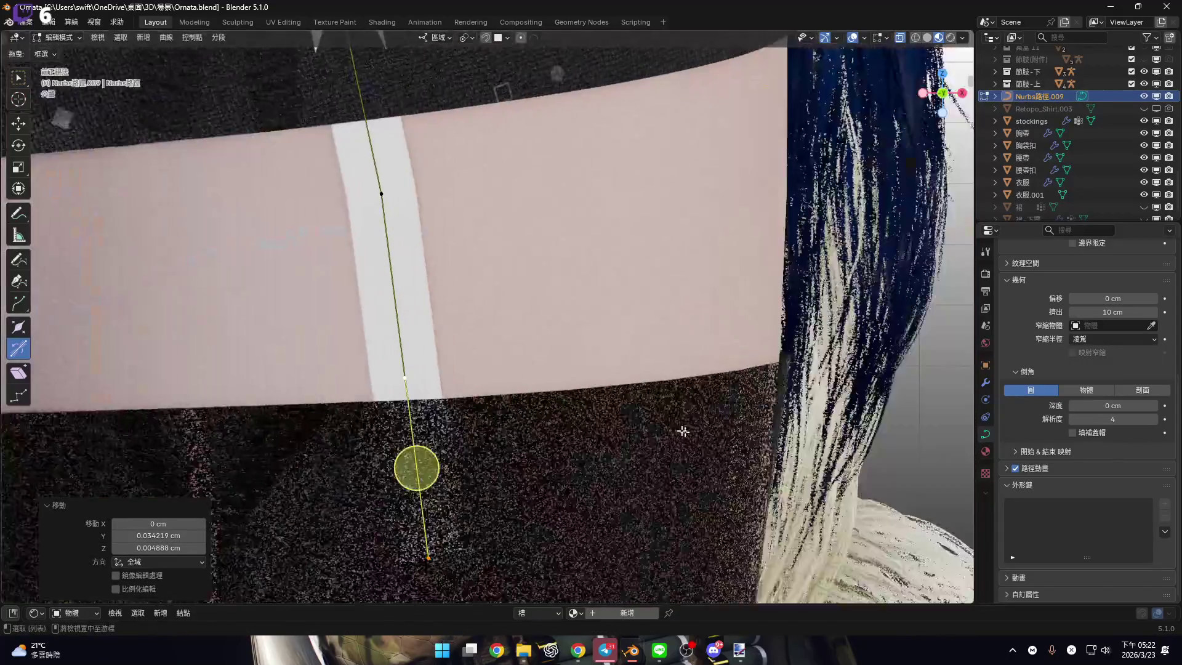
{"action": "scroll", "coordinate": [743, 485], "scroll_direction": "down", "scroll_amount": 5}
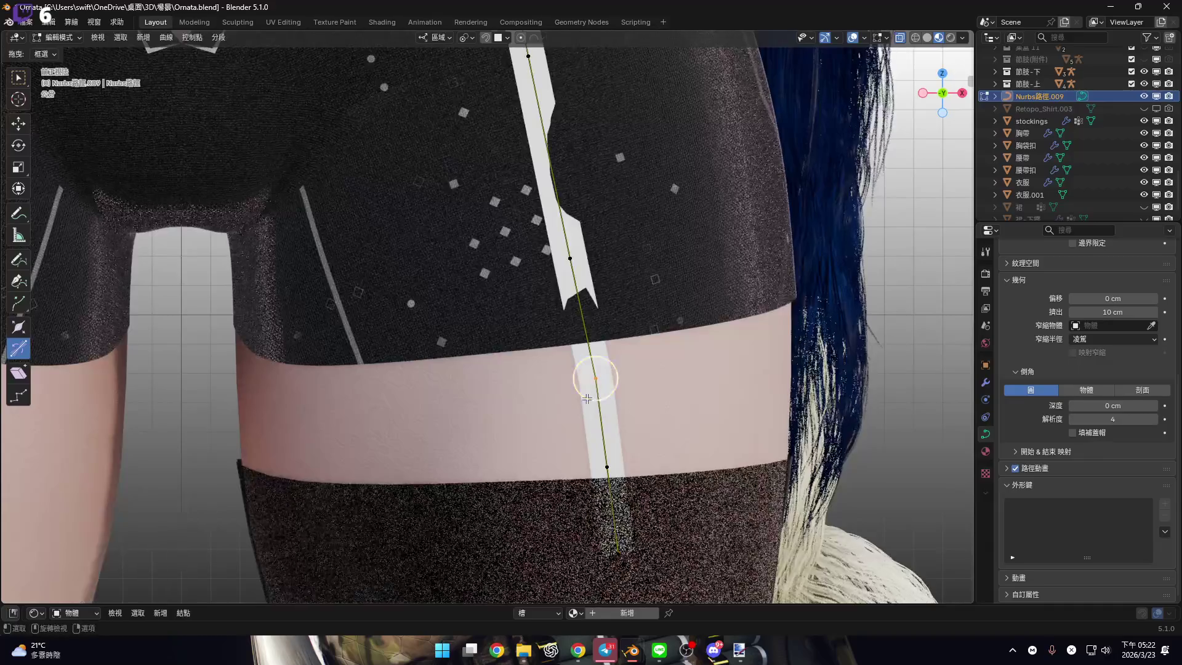
{"action": "scroll", "coordinate": [612, 399], "scroll_direction": "up", "scroll_amount": 5}
{"action": "scroll", "coordinate": [612, 399], "scroll_direction": "up", "scroll_amount": 2}
Make a small final move of the strap point along the hip and return to Object Mode
{"action": "key", "text": "g"}
{"action": "left_click", "coordinate": [702, 403]}
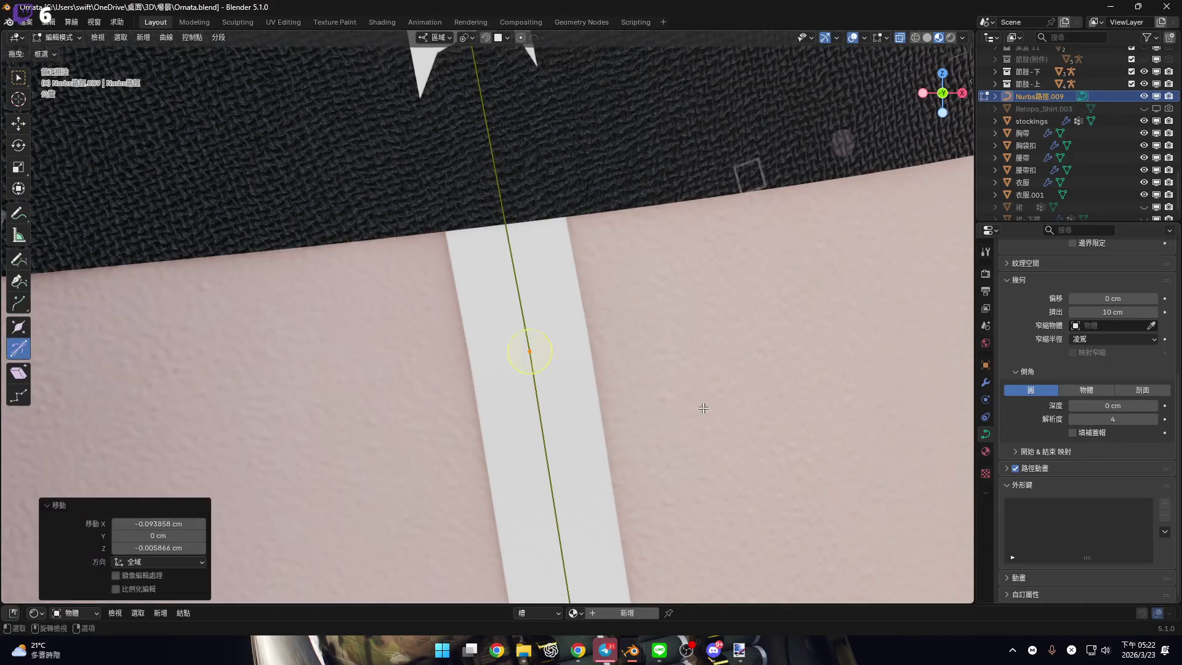
{"action": "scroll", "coordinate": [703, 453], "scroll_direction": "down", "scroll_amount": 5}
{"action": "scroll", "coordinate": [664, 438], "scroll_direction": "up", "scroll_amount": 1}
{"action": "scroll", "coordinate": [640, 430], "scroll_direction": "up", "scroll_amount": 3}
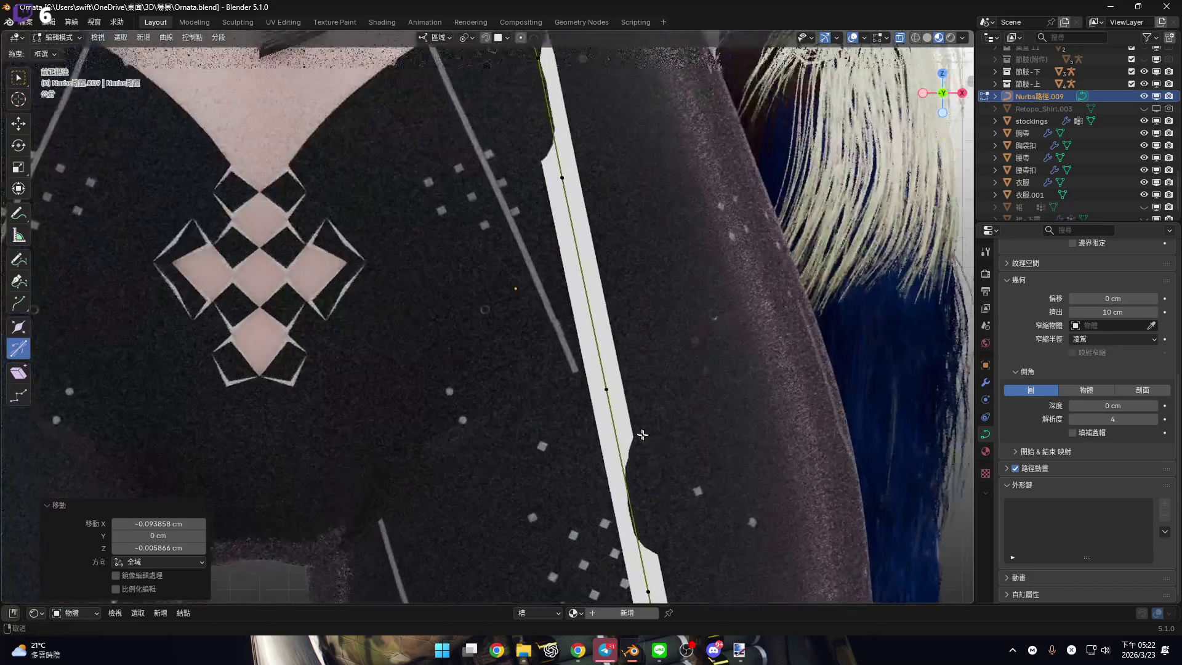
{"action": "scroll", "coordinate": [651, 426], "scroll_direction": "up", "scroll_amount": 1}
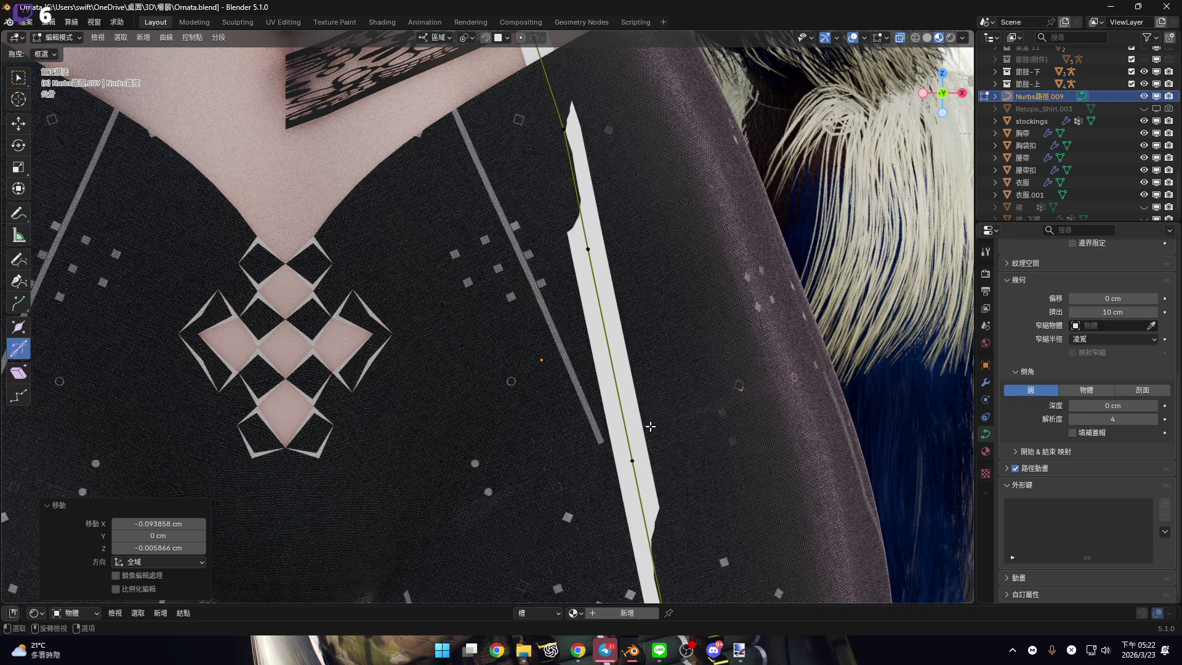
{"action": "scroll", "coordinate": [505, 213], "scroll_direction": "down", "scroll_amount": 2}
{"action": "scroll", "coordinate": [499, 227], "scroll_direction": "down", "scroll_amount": 2}
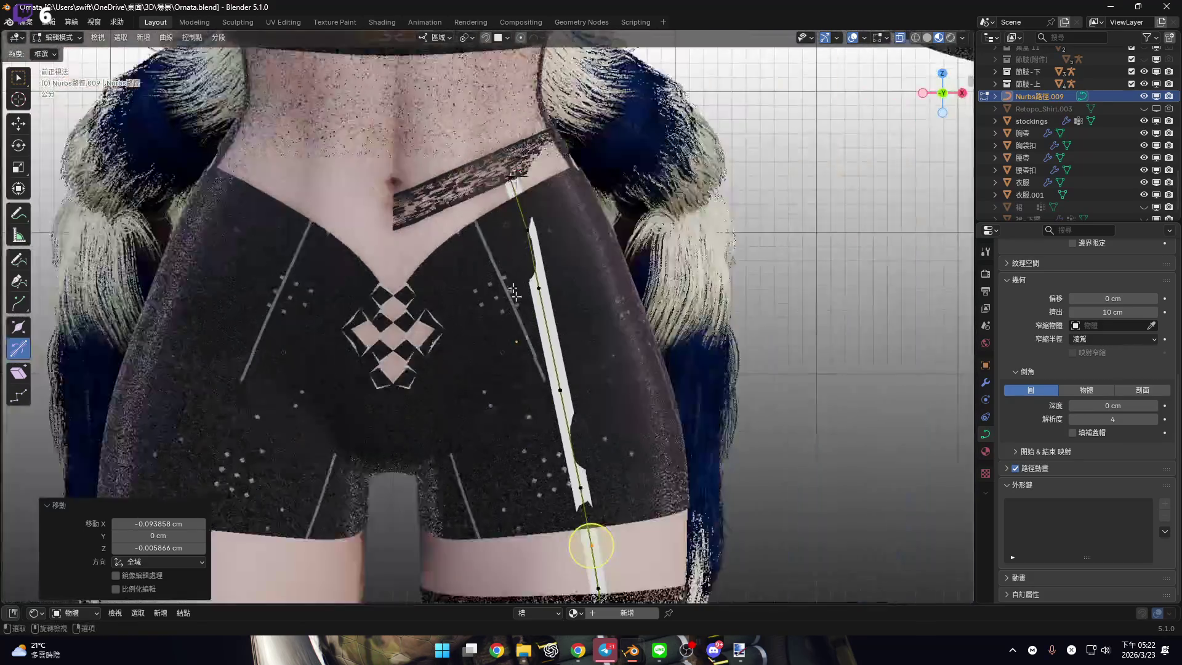
{"action": "scroll", "coordinate": [496, 234], "scroll_direction": "down", "scroll_amount": 1}
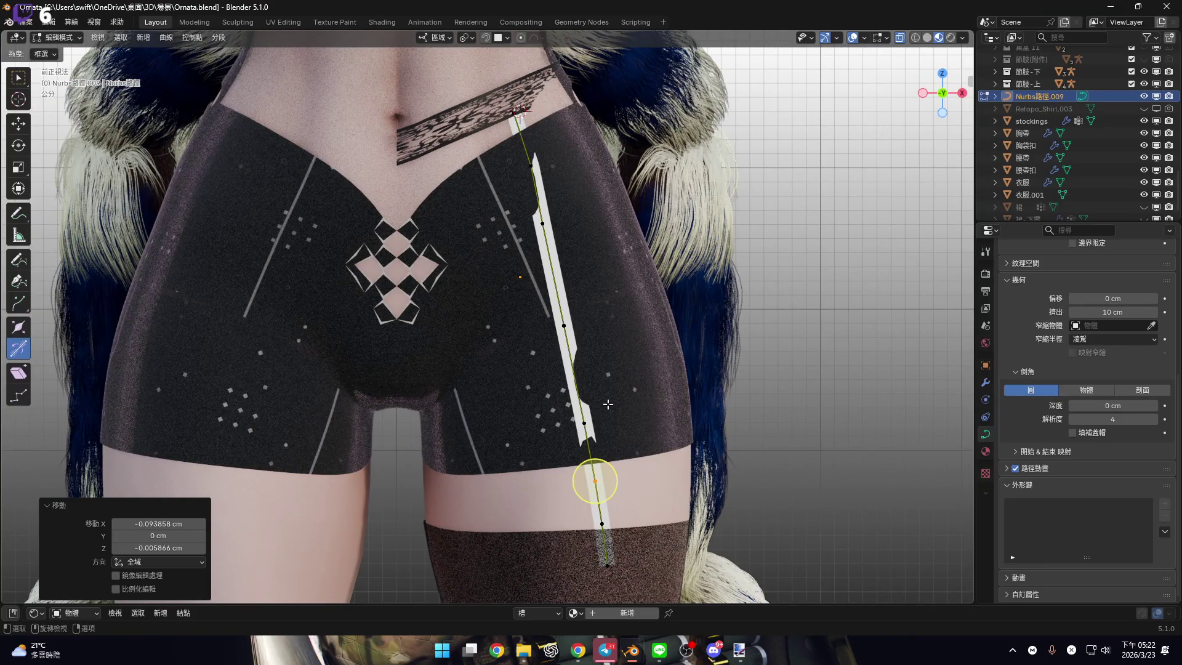
{"action": "key", "text": "Tab"}
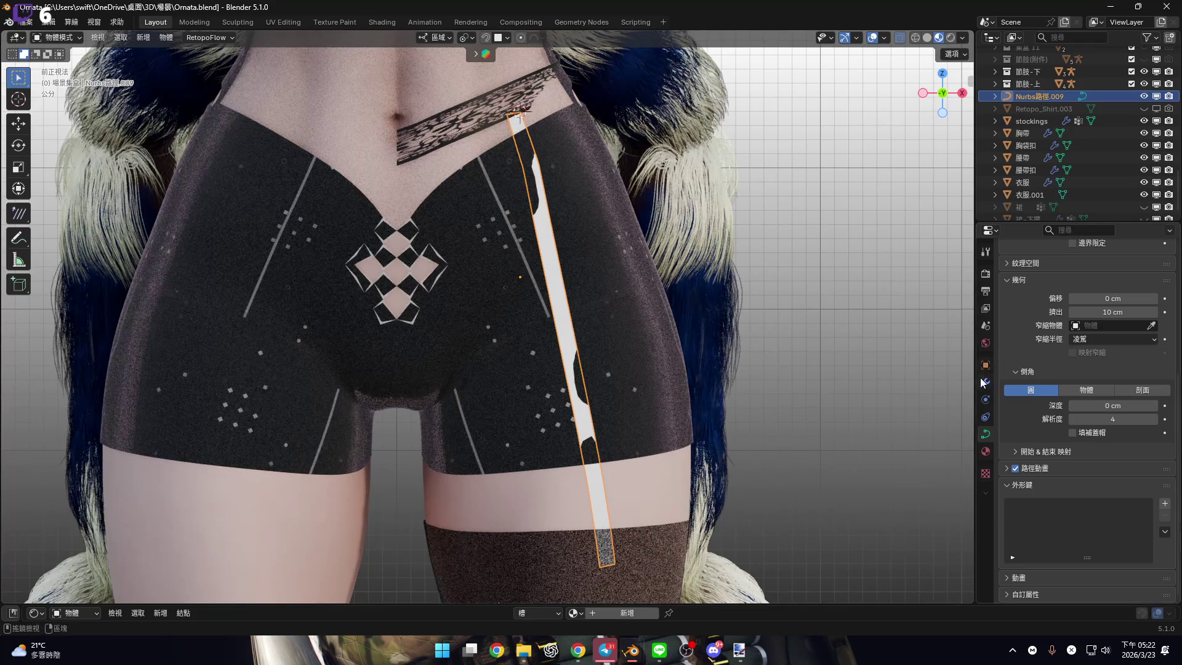
Add a Mirror modifier to the strap with Ornata_Body as the mirror object
{"action": "left_click", "coordinate": [981, 380]}
{"action": "left_click", "coordinate": [1129, 274]}
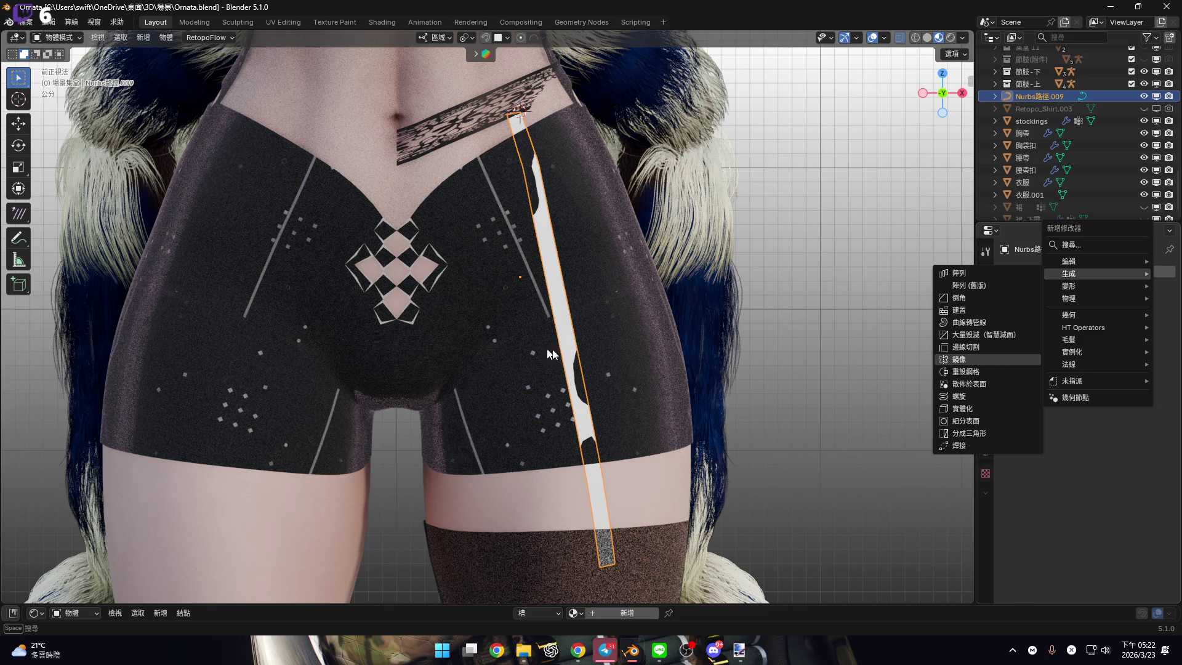
{"action": "left_click", "coordinate": [958, 359]}
{"action": "middle_click_drag", "start_coordinate": [522, 328], "coordinate": [633, 314], "text": "shift"}
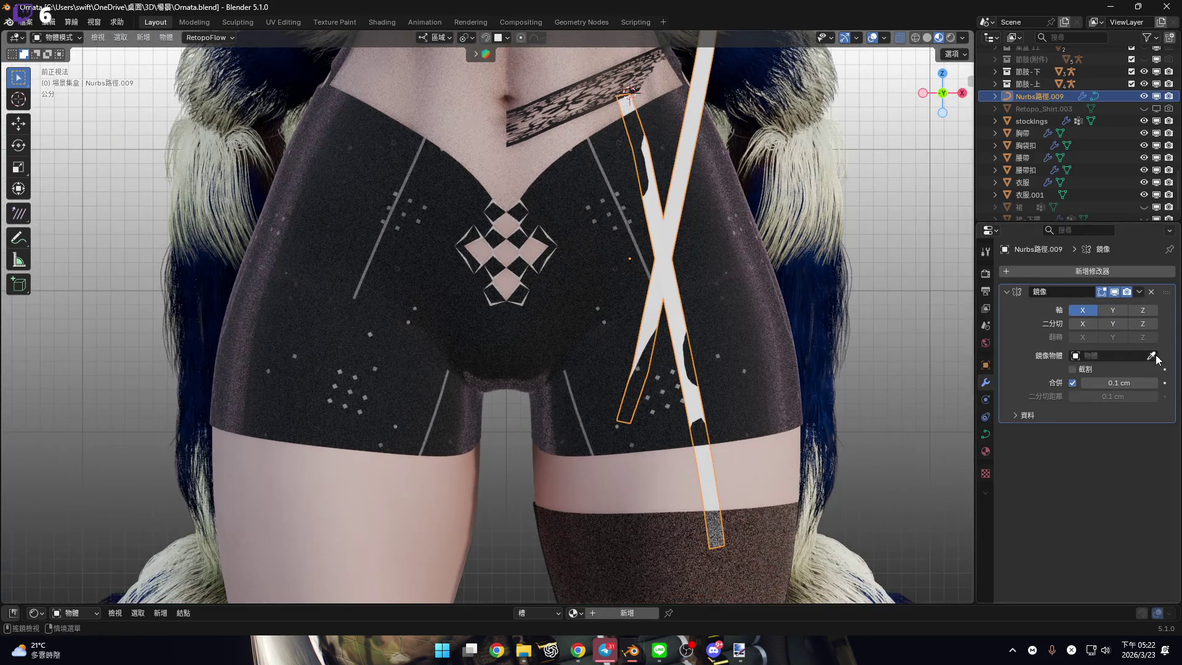
{"action": "left_click", "coordinate": [810, 350]}
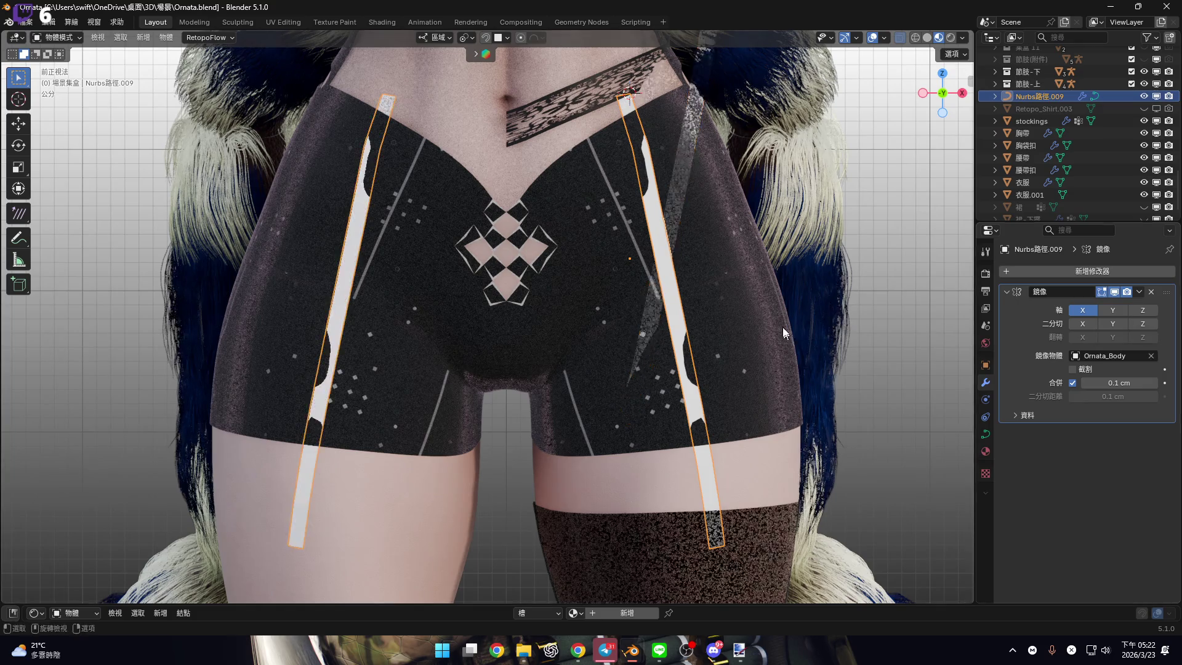
{"action": "scroll", "coordinate": [727, 368], "scroll_direction": "down", "scroll_amount": 1}
{"action": "scroll", "coordinate": [533, 219], "scroll_direction": "up", "scroll_amount": 1}
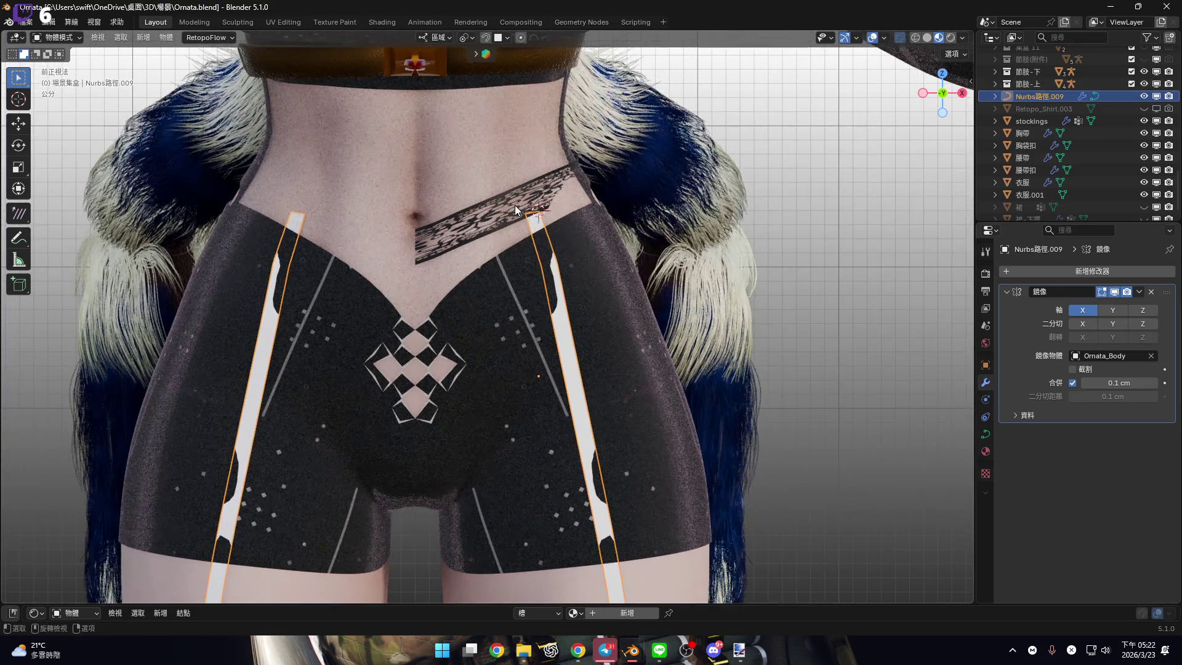
{"action": "left_click", "coordinate": [1022, 182]}
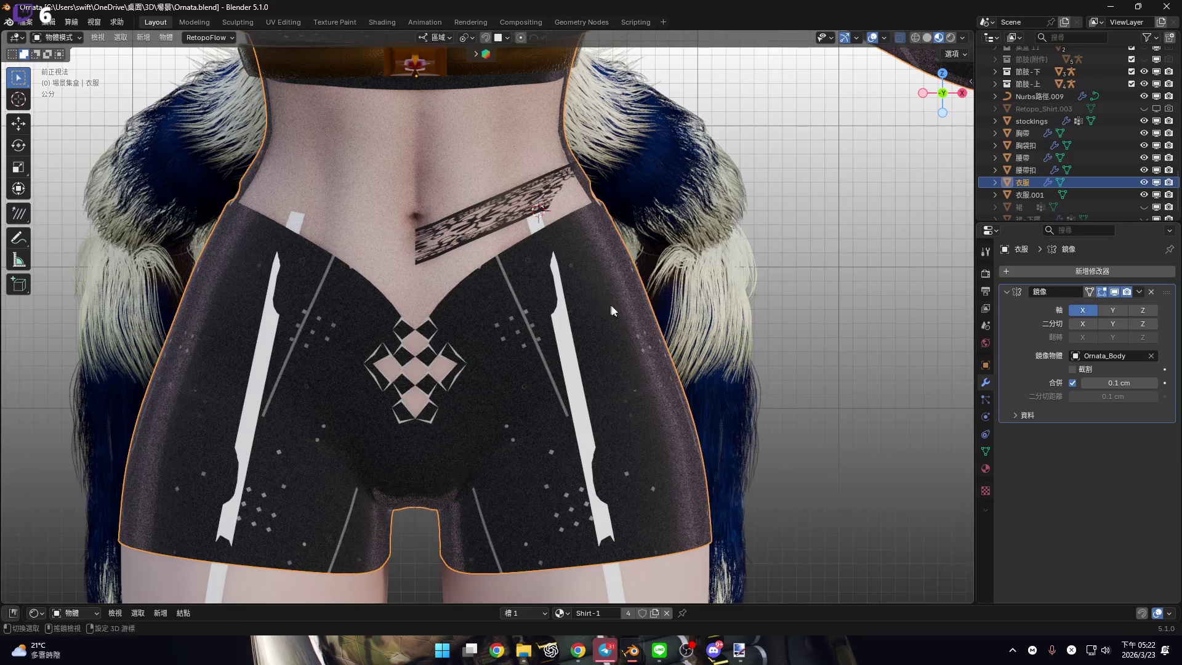
{"action": "scroll", "coordinate": [610, 310], "scroll_direction": "up", "scroll_amount": 2}
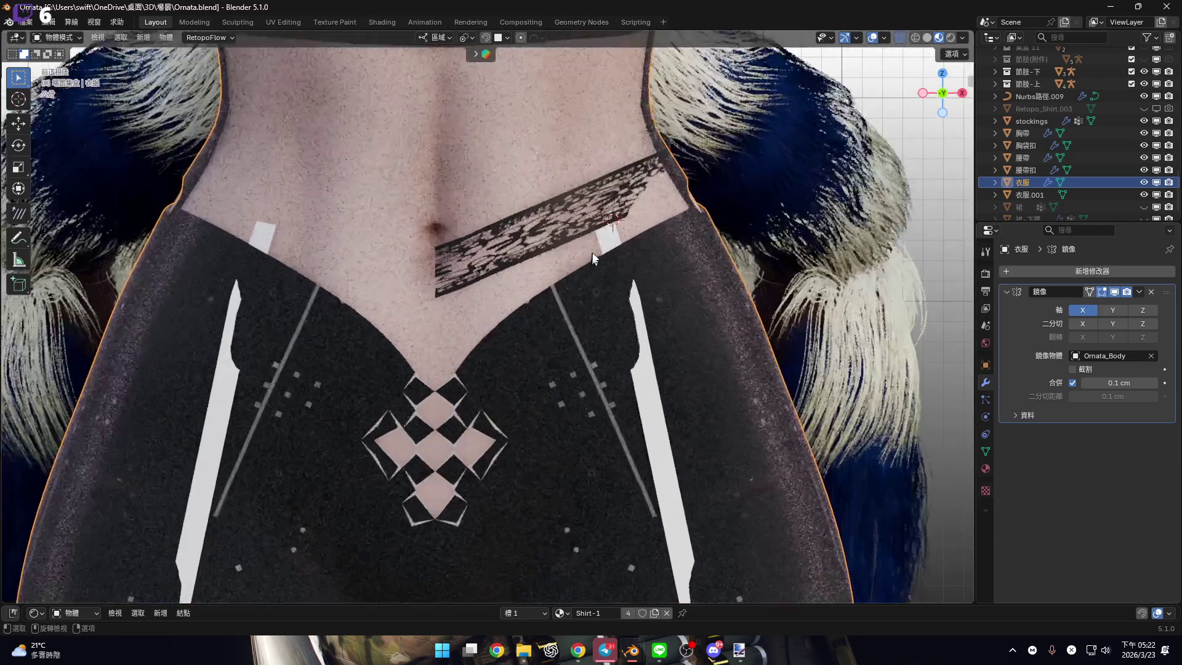
Add a Mirror modifier to the lace waistband 衣服.001 so it forms a symmetric V
{"action": "left_click", "coordinate": [1022, 195]}
{"action": "left_click", "coordinate": [1088, 273]}
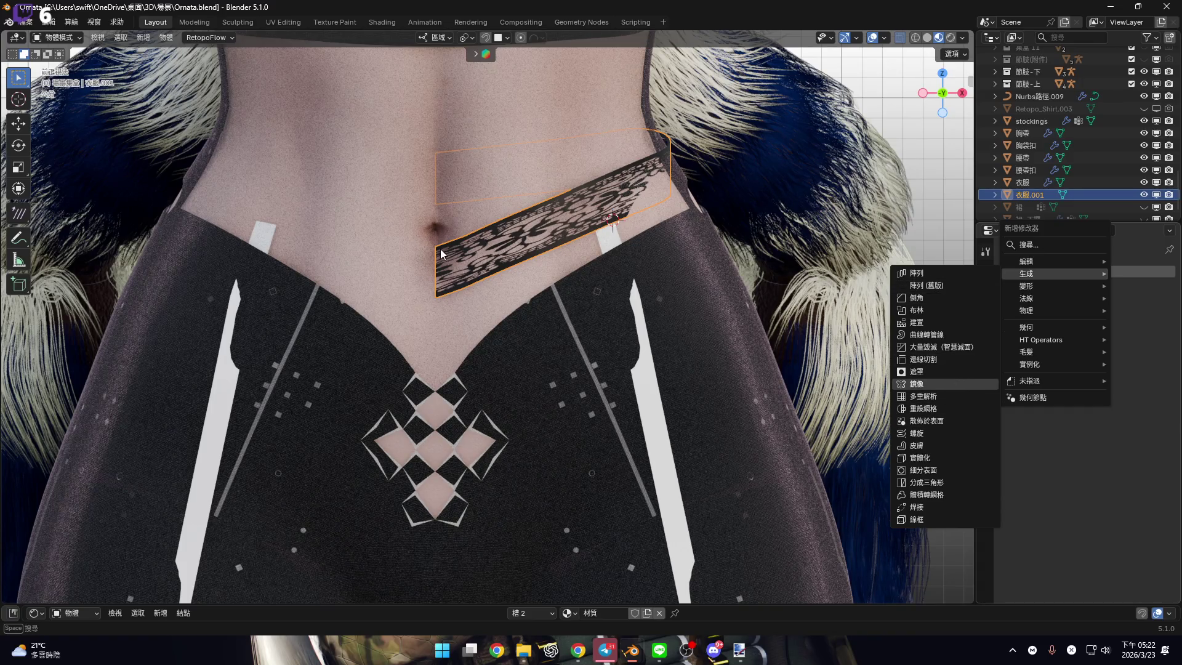
{"action": "left_click", "coordinate": [951, 381]}
{"action": "middle_click_drag", "start_coordinate": [462, 260], "coordinate": [582, 264], "text": "shift"}
{"action": "scroll", "coordinate": [582, 264], "scroll_direction": "down", "scroll_amount": 2}
{"action": "scroll", "coordinate": [549, 296], "scroll_direction": "up", "scroll_amount": 3}
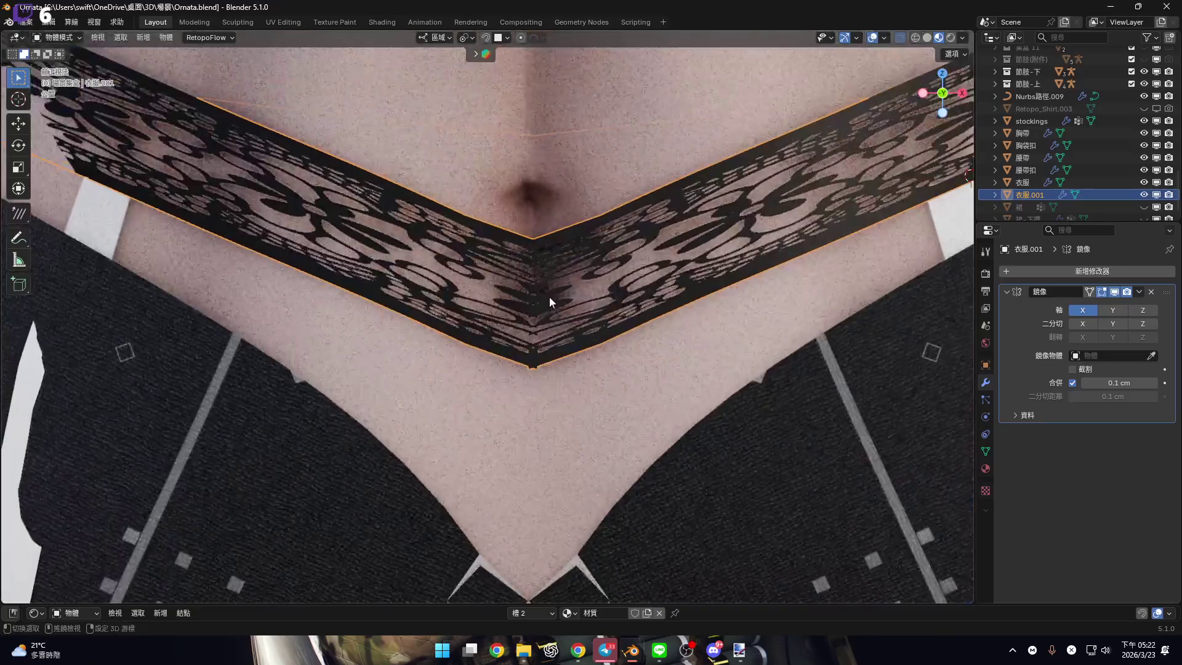
{"action": "scroll", "coordinate": [524, 291], "scroll_direction": "down", "scroll_amount": 2}
{"action": "scroll", "coordinate": [482, 220], "scroll_direction": "up", "scroll_amount": 1}
Check the mirrored straps from the front, then start editing the shorts mesh 衣服
{"action": "key", "text": "KP_1"}
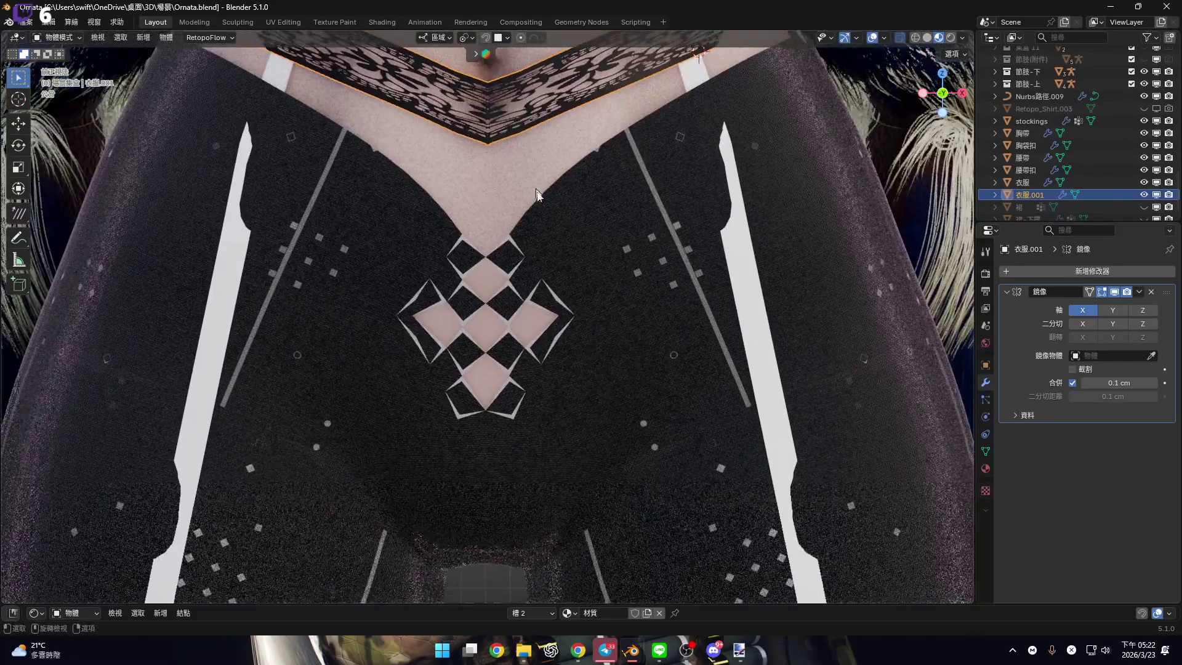
{"action": "scroll", "coordinate": [519, 116], "scroll_direction": "down", "scroll_amount": 1}
{"action": "mouse_move", "coordinate": [507, 256]}
{"action": "middle_mouse_down", "text": "shift"}
{"action": "mouse_move", "coordinate": [518, 117]}
{"action": "mouse_move", "coordinate": [418, 376]}
{"action": "middle_mouse_up", "text": "shift"}
{"action": "scroll", "coordinate": [464, 358], "scroll_direction": "up", "scroll_amount": 1}
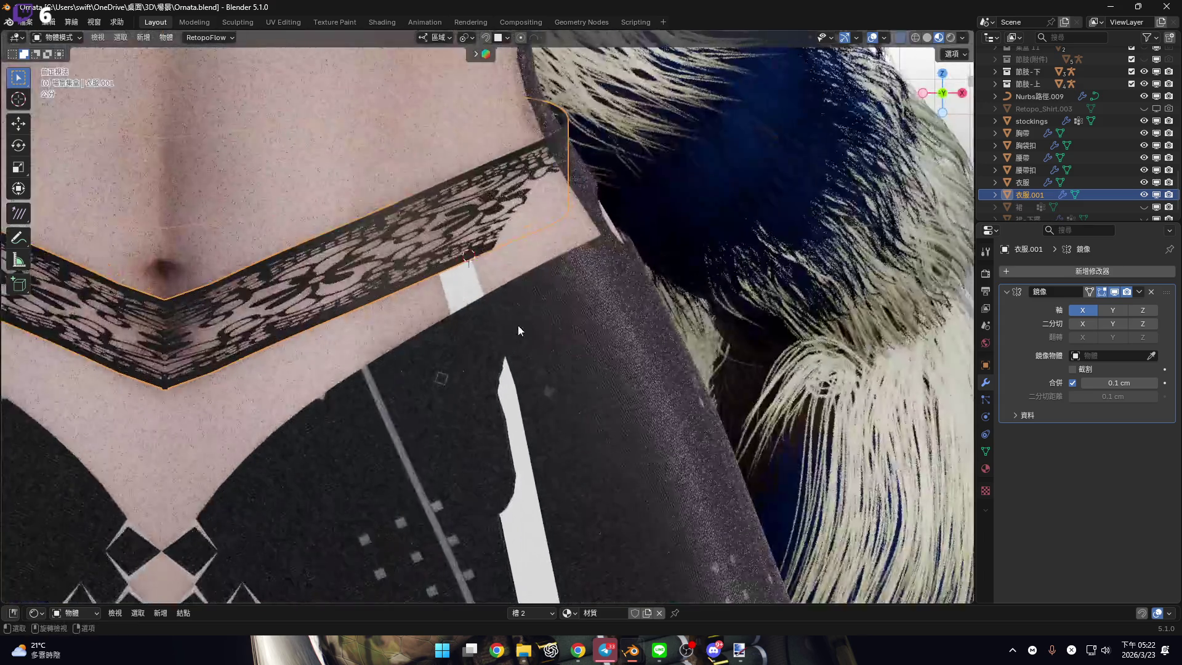
{"action": "middle_click_drag", "start_coordinate": [505, 207], "coordinate": [548, 397]}
{"action": "left_click", "coordinate": [617, 368]}
{"action": "key", "text": "Tab"}
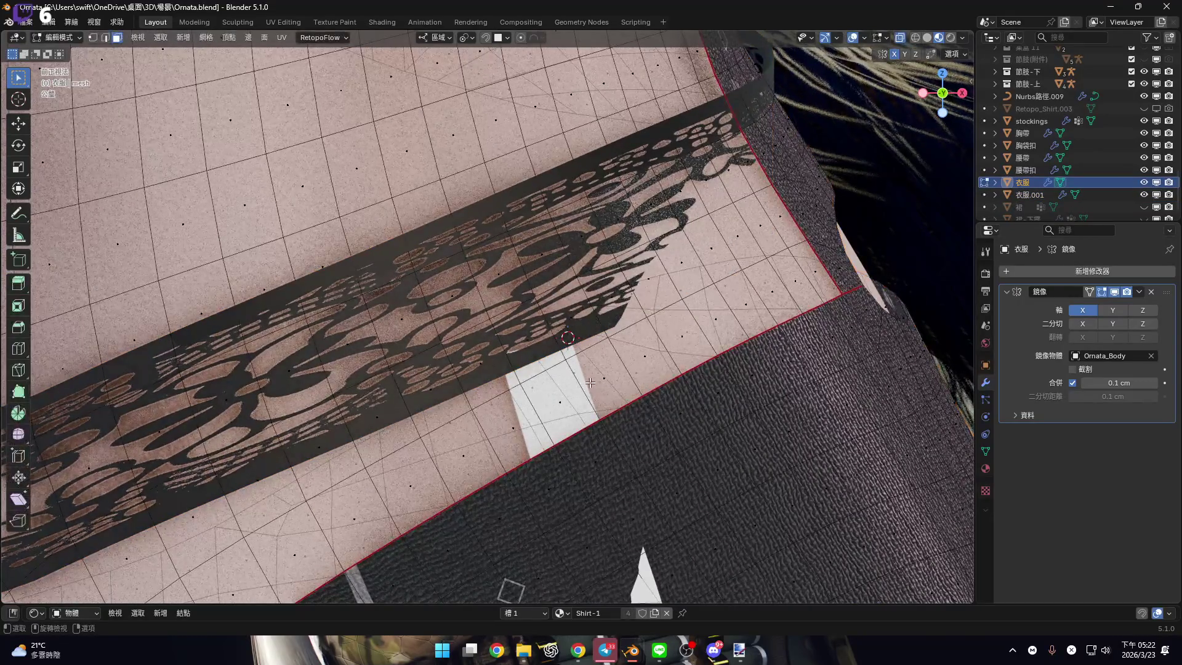
Switch from the shorts mesh to editing the strap curve and select its top control point
{"action": "key", "text": "Tab"}
{"action": "scroll", "coordinate": [1043, 130], "scroll_direction": "down", "scroll_amount": 1}
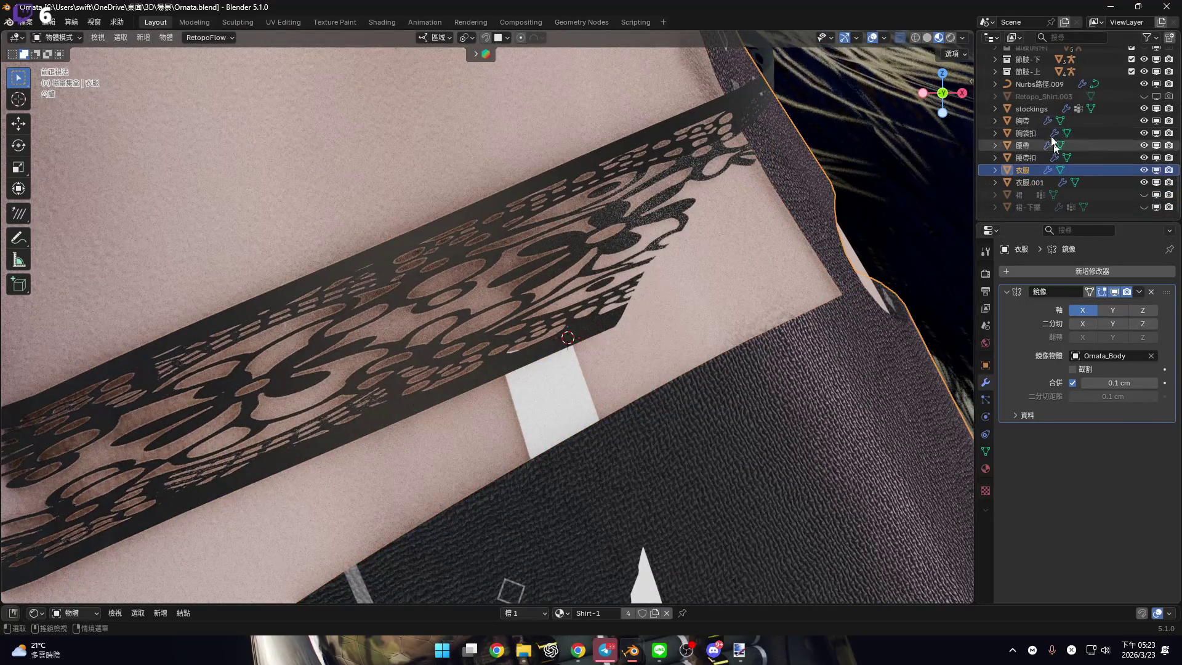
{"action": "left_click", "coordinate": [599, 382]}
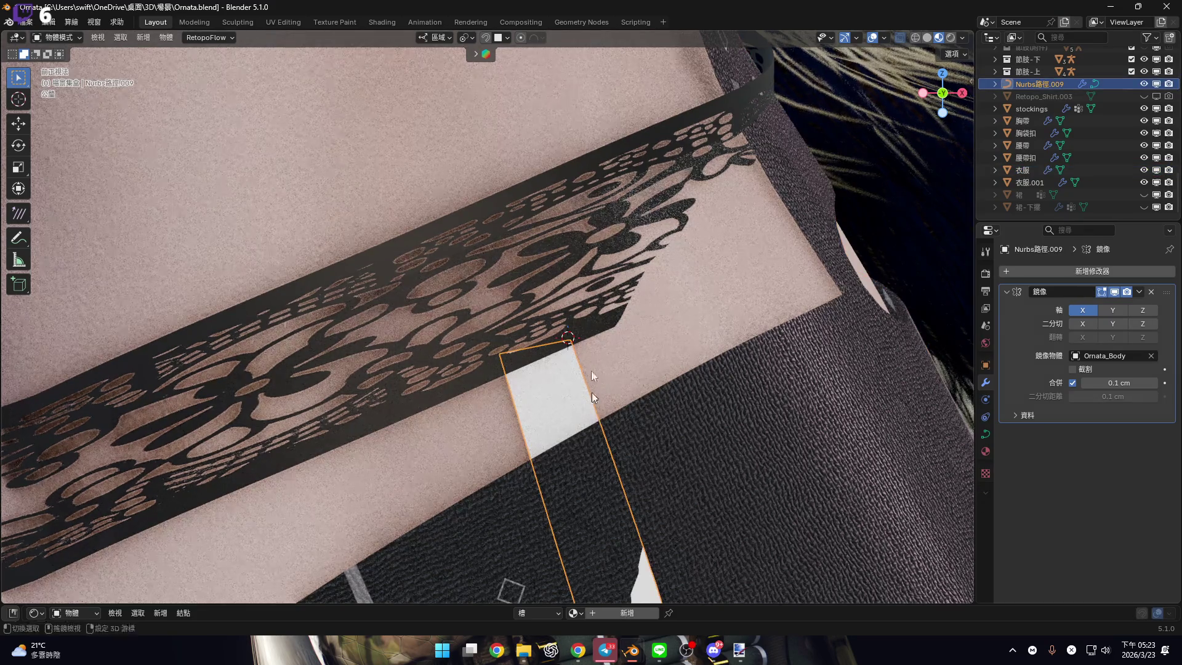
{"action": "key", "text": "Tab"}
{"action": "scroll", "coordinate": [592, 392], "scroll_direction": "down", "scroll_amount": 3}
{"action": "left_click", "coordinate": [522, 271]}
{"action": "scroll", "coordinate": [552, 368], "scroll_direction": "up", "scroll_amount": 2}
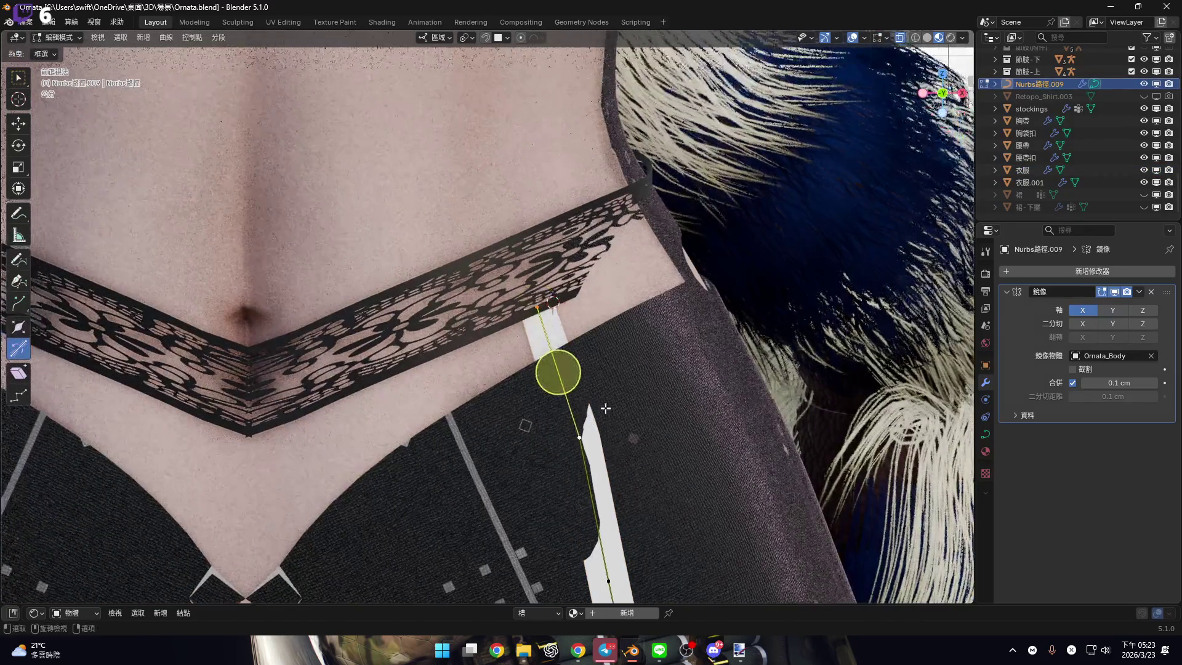
{"action": "scroll", "coordinate": [546, 362], "scroll_direction": "up", "scroll_amount": 2}
Scale the strap's top point up about 1.58× where it meets the lace band
{"action": "key", "text": "s"}
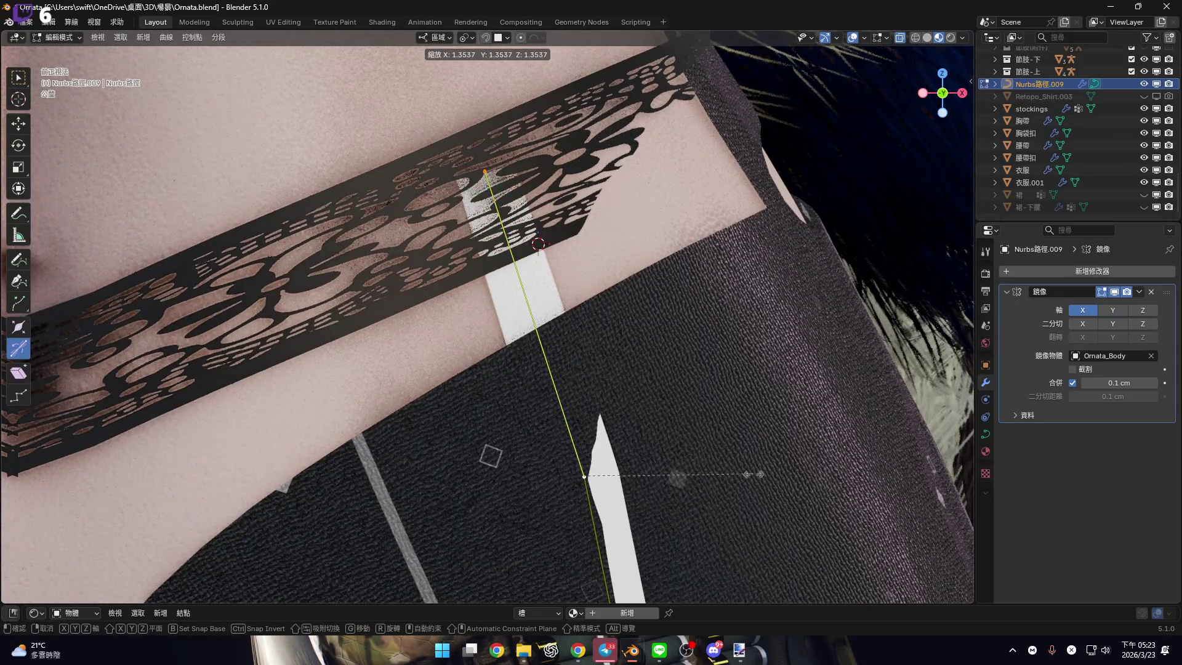
{"action": "left_click", "coordinate": [743, 472]}
{"action": "scroll", "coordinate": [633, 434], "scroll_direction": "up", "scroll_amount": 2}
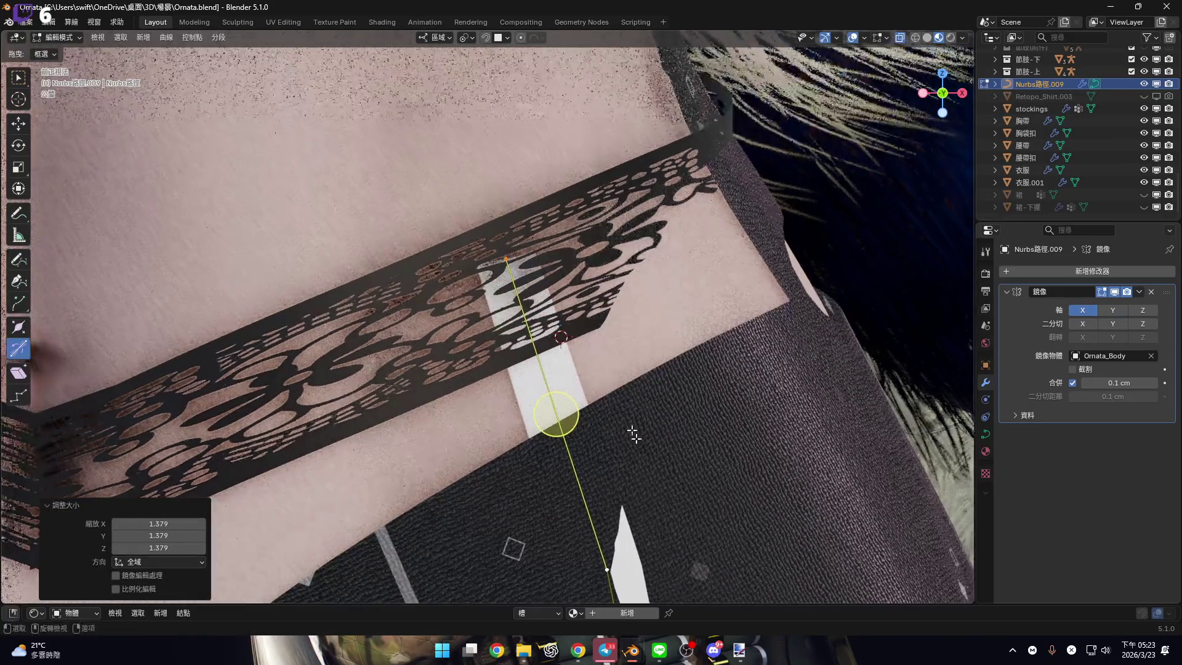
{"action": "scroll", "coordinate": [633, 434], "scroll_direction": "up", "scroll_amount": 2}
{"action": "key", "text": "s"}
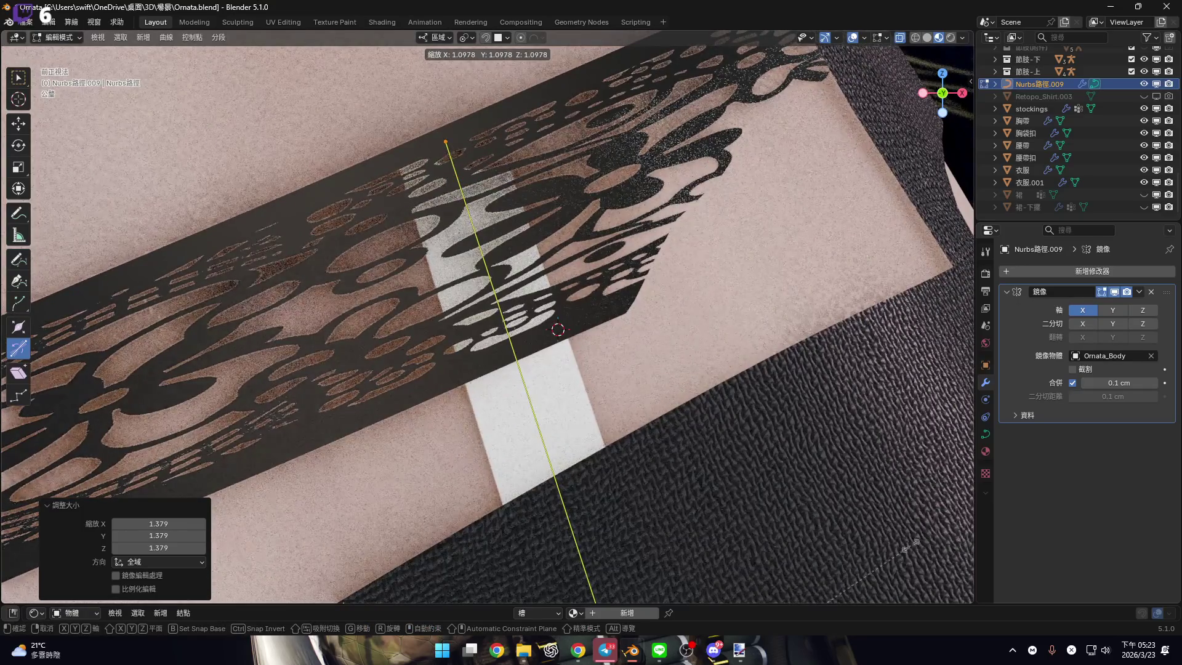
{"action": "left_click", "coordinate": [567, 554]}
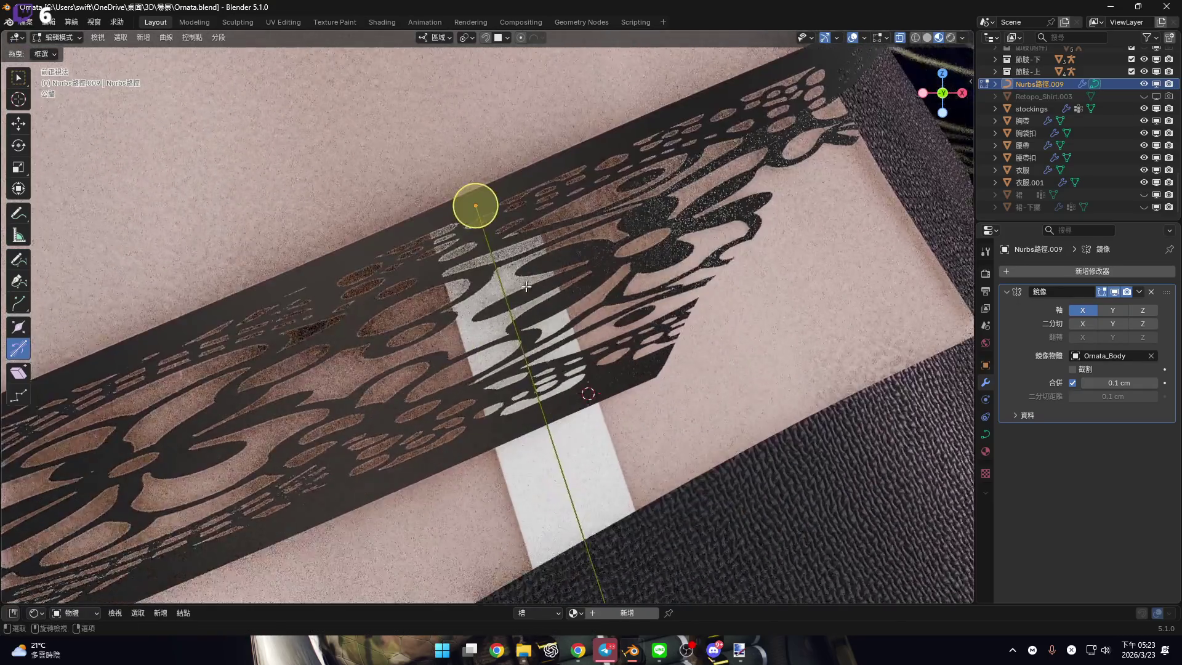
{"action": "mouse_move", "coordinate": [567, 554]}
{"action": "middle_mouse_down"}
{"action": "mouse_move", "coordinate": [487, 254]}
{"action": "mouse_move", "coordinate": [538, 267]}
{"action": "mouse_move", "coordinate": [529, 388]}
{"action": "middle_mouse_up"}
{"action": "middle_click_drag", "start_coordinate": [461, 238], "coordinate": [501, 343]}
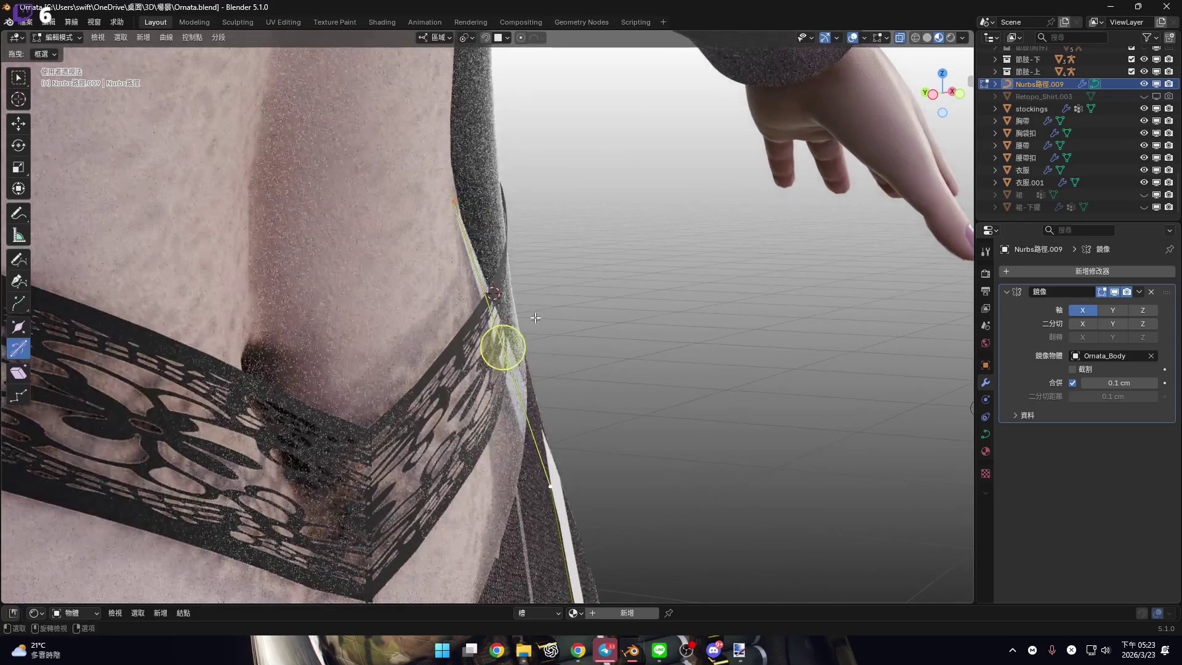
Rotate the strap's top point slightly and inspect the lace band from an orthographic side view
{"action": "key", "text": "r"}
{"action": "left_click", "coordinate": [703, 315]}
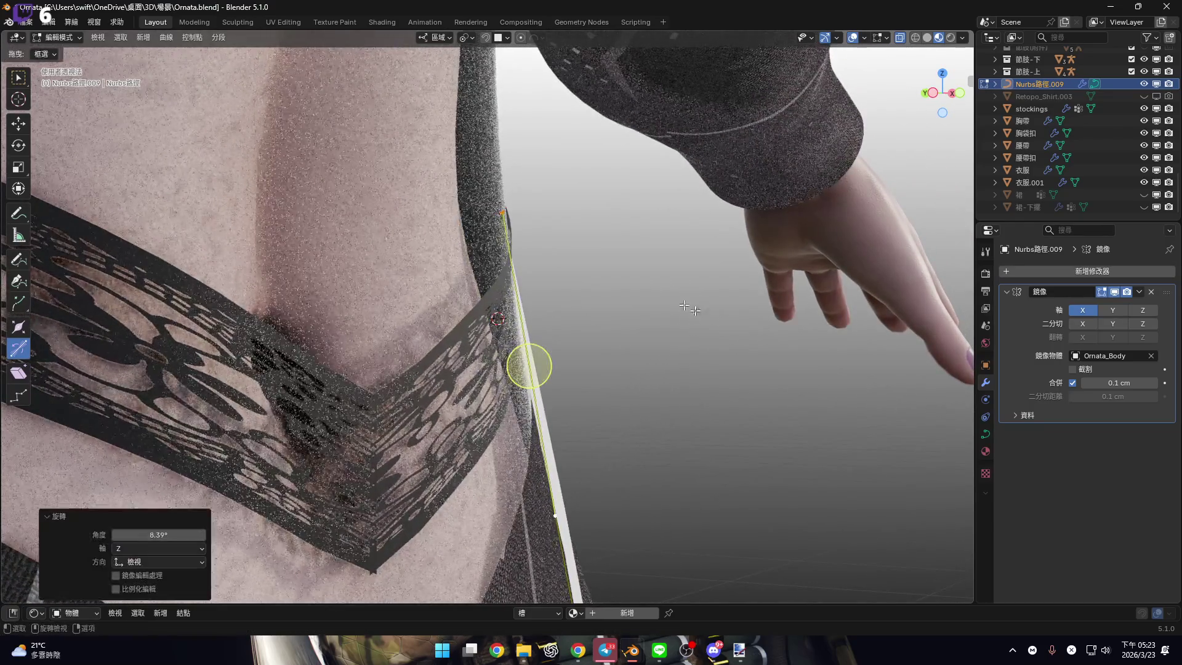
{"action": "middle_click_drag", "start_coordinate": [703, 314], "coordinate": [815, 171]}
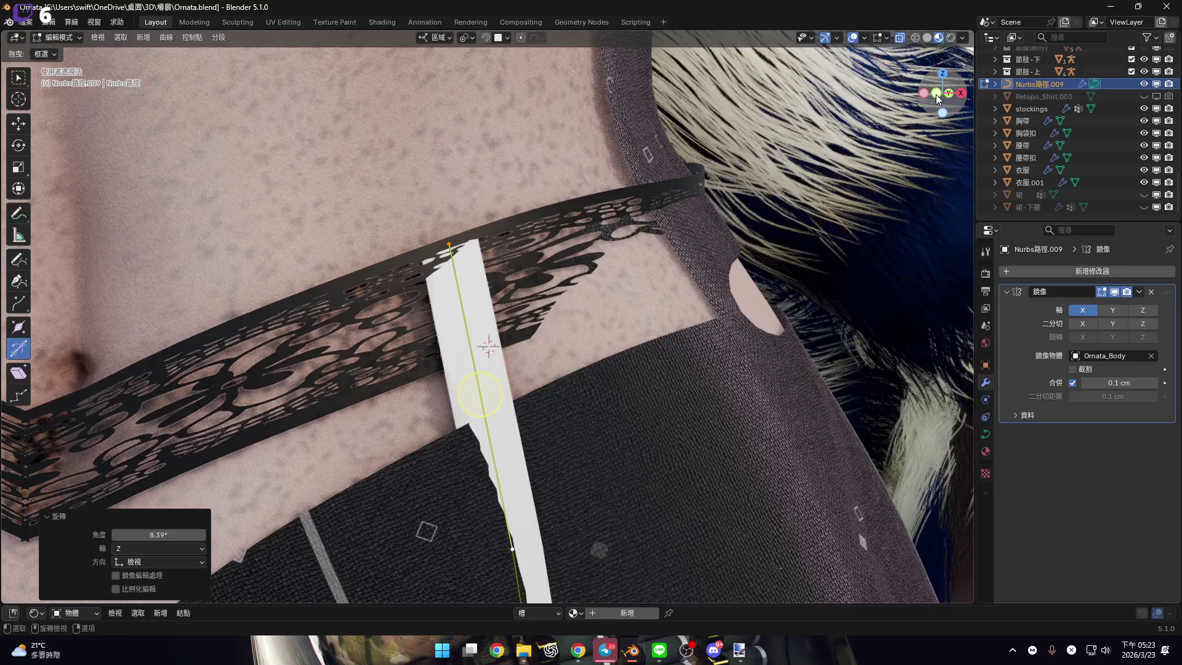
{"action": "left_click", "coordinate": [935, 93]}
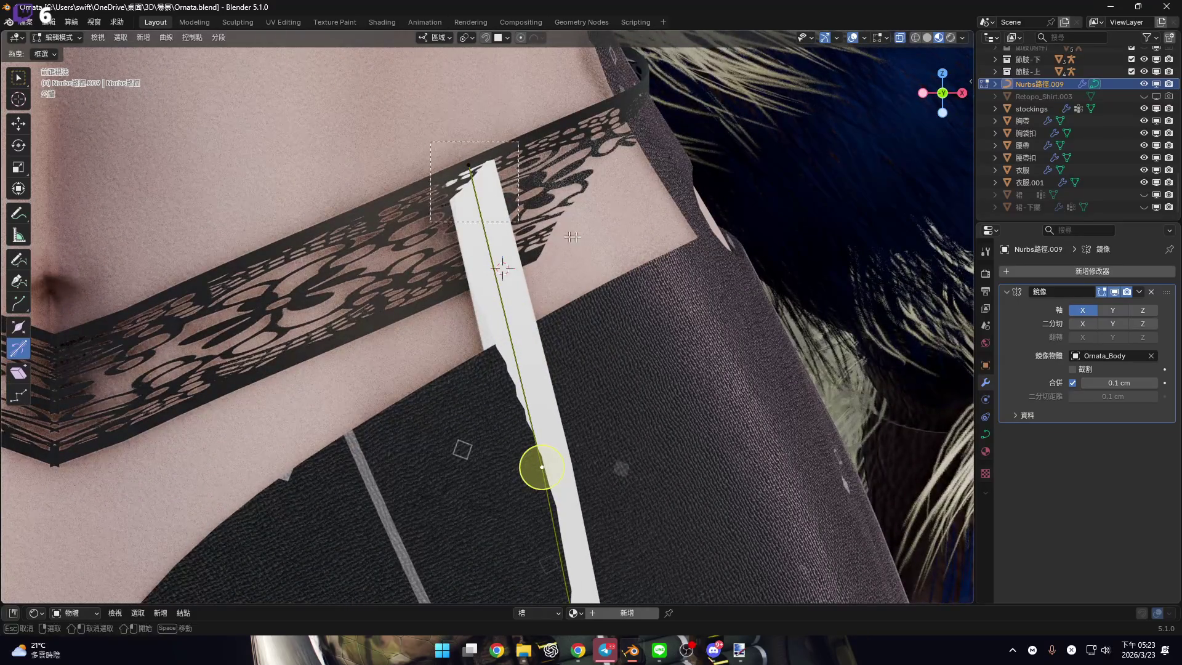
{"action": "right_click", "coordinate": [646, 258]}
{"action": "mouse_move", "coordinate": [668, 266]}
{"action": "middle_mouse_down"}
{"action": "mouse_move", "coordinate": [458, 350]}
{"action": "mouse_move", "coordinate": [517, 462]}
{"action": "mouse_move", "coordinate": [542, 403]}
{"action": "middle_mouse_up"}
{"action": "scroll", "coordinate": [542, 481], "scroll_direction": "up", "scroll_amount": 3}
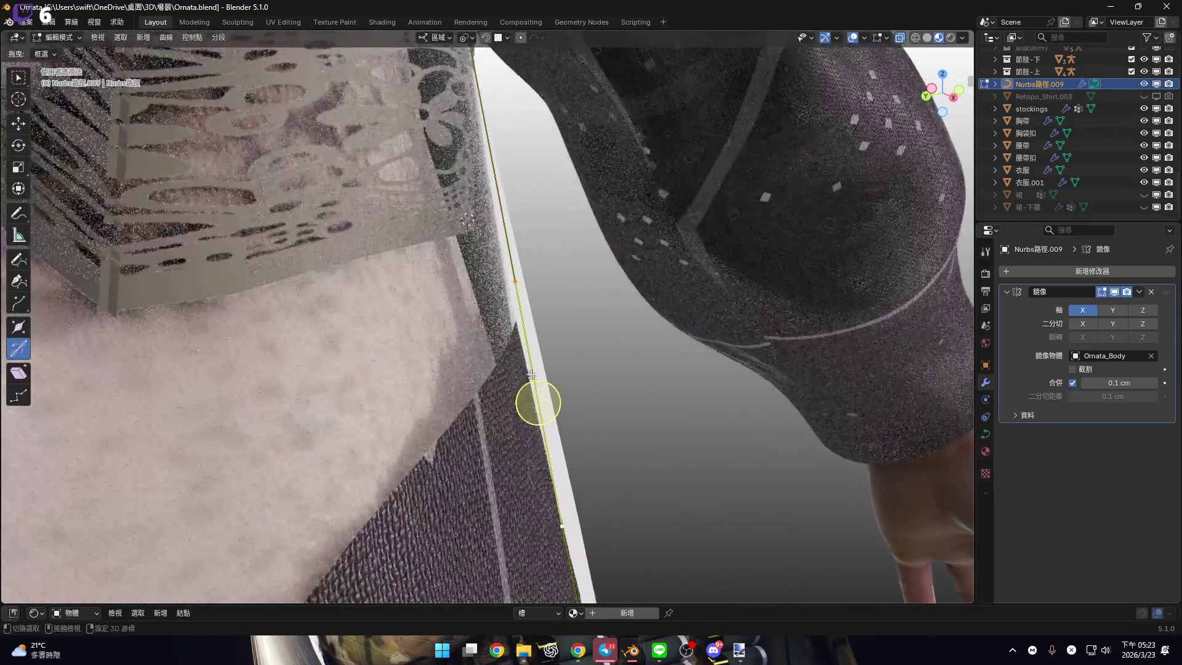
Turn the strap's upper end about −5.03°, hide the Omata body and return to object mode
{"action": "key", "text": "r"}
{"action": "left_click", "coordinate": [687, 418]}
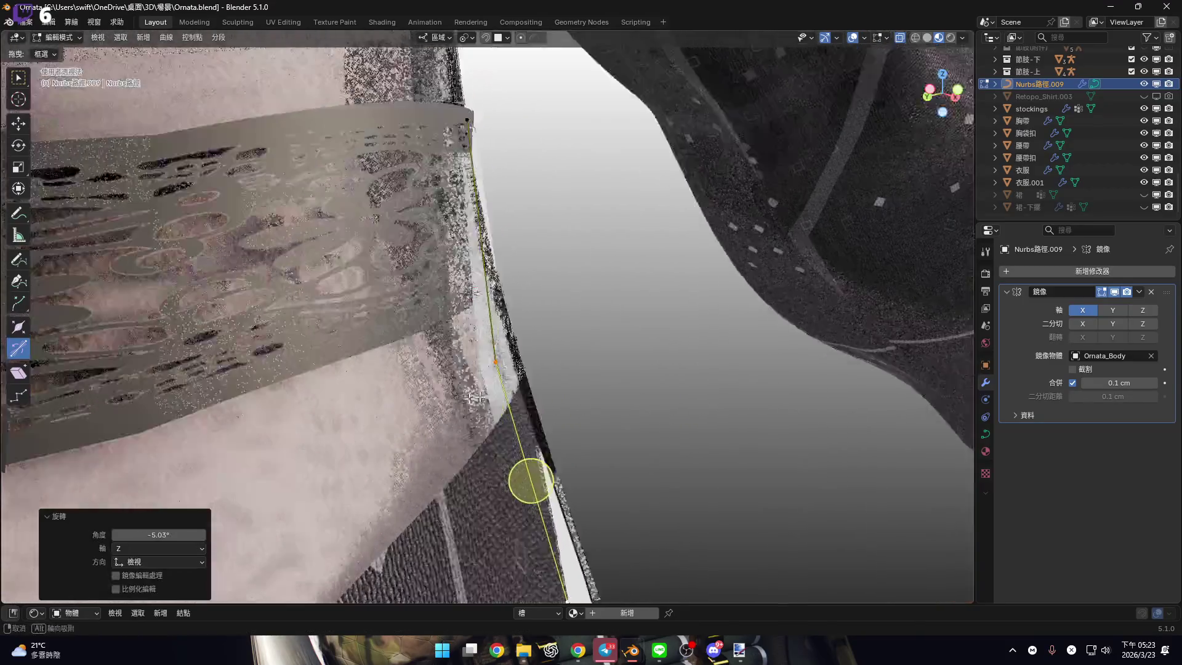
{"action": "middle_click_drag", "start_coordinate": [687, 418], "coordinate": [477, 406]}
{"action": "scroll", "coordinate": [477, 406], "scroll_direction": "up", "scroll_amount": 2}
{"action": "scroll", "coordinate": [478, 406], "scroll_direction": "down", "scroll_amount": 4}
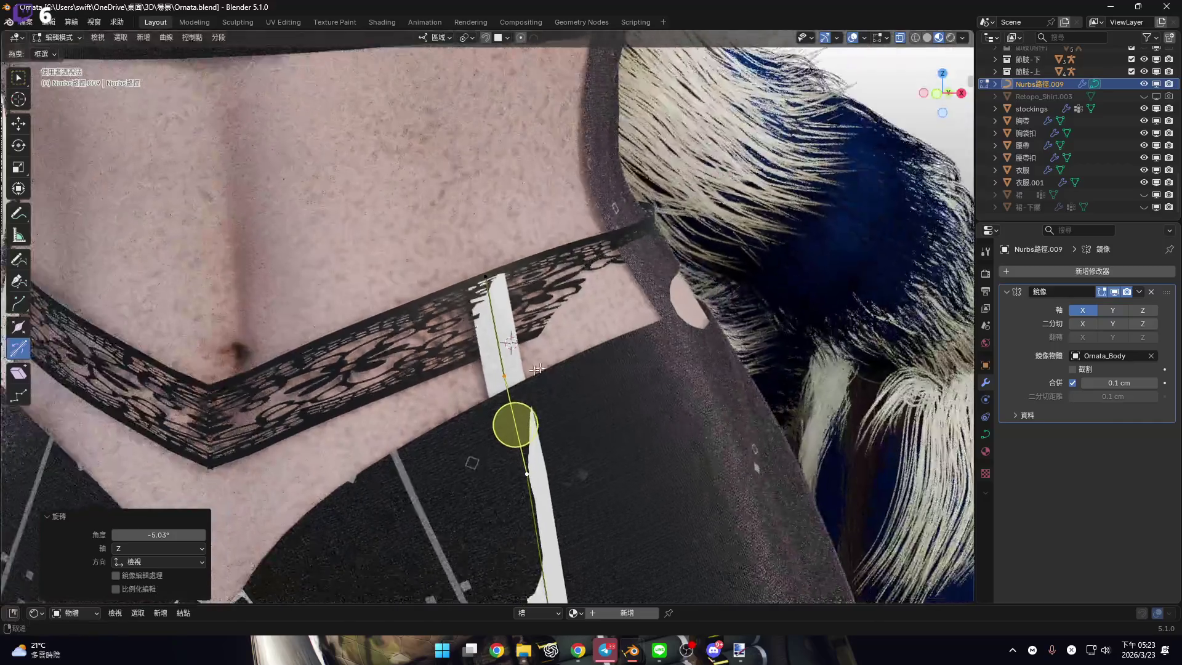
{"action": "left_click", "coordinate": [924, 100]}
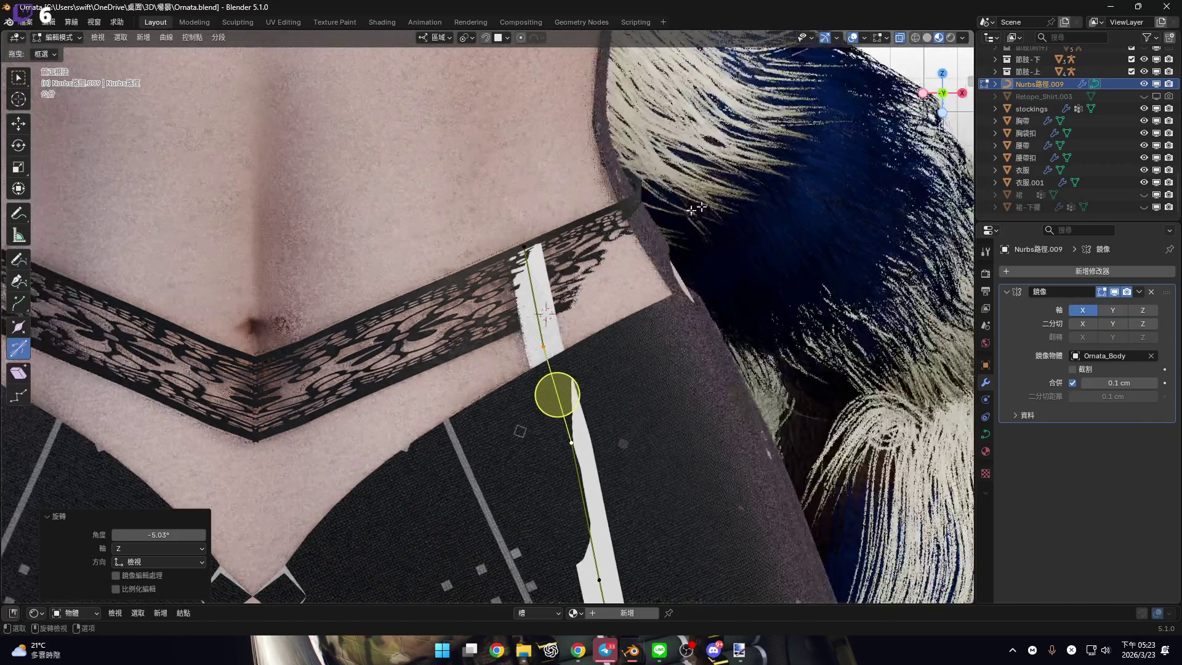
{"action": "scroll", "coordinate": [615, 189], "scroll_direction": "down", "scroll_amount": 2}
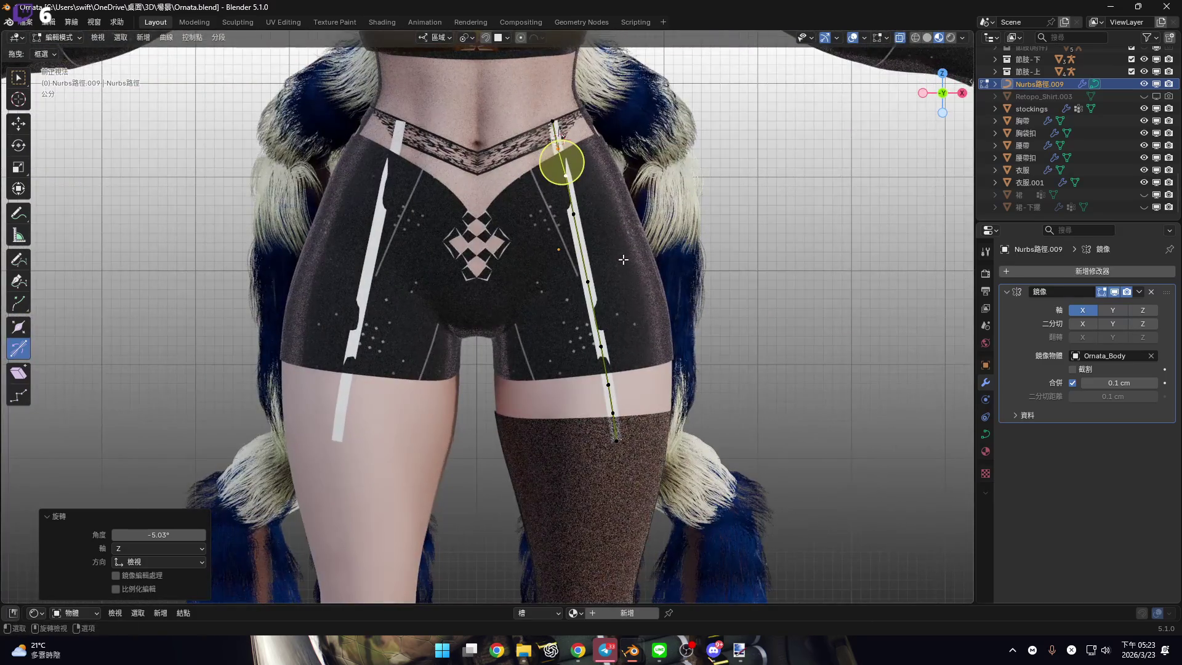
{"action": "scroll", "coordinate": [1091, 139], "scroll_direction": "up", "scroll_amount": 5}
{"action": "scroll", "coordinate": [1108, 111], "scroll_direction": "up", "scroll_amount": 5}
{"action": "scroll", "coordinate": [1135, 82], "scroll_direction": "up", "scroll_amount": 5}
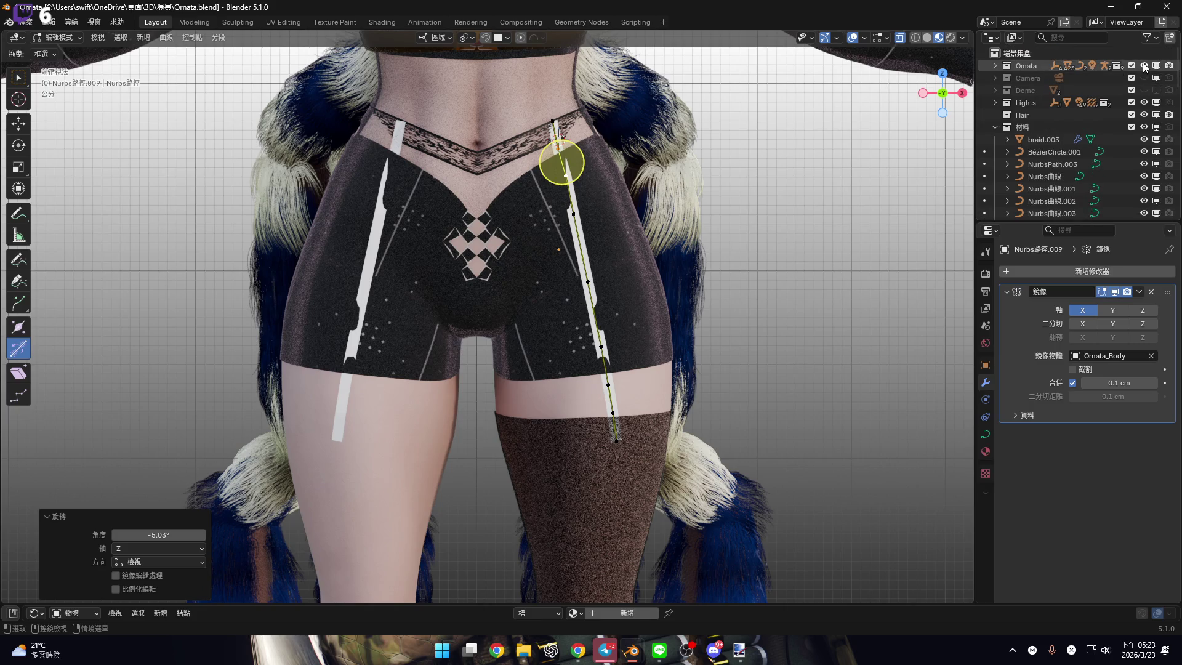
{"action": "left_click", "coordinate": [1143, 64]}
{"action": "scroll", "coordinate": [540, 318], "scroll_direction": "up", "scroll_amount": 4}
{"action": "scroll", "coordinate": [540, 318], "scroll_direction": "down", "scroll_amount": 3}
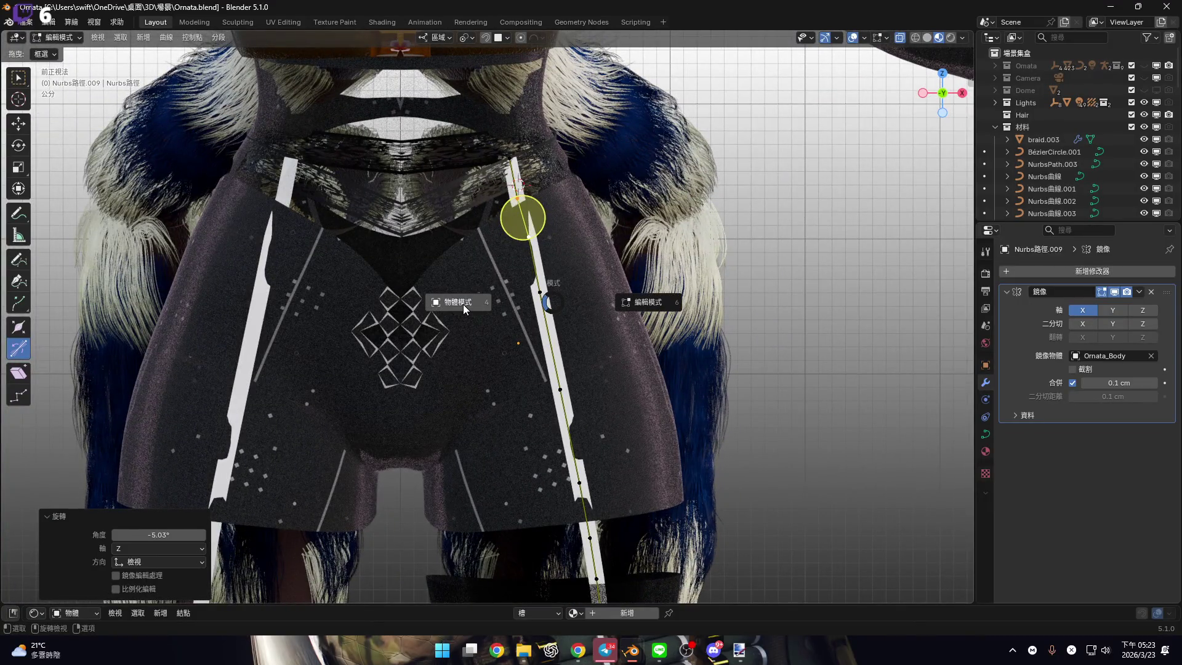
{"action": "left_click", "coordinate": [463, 304]}
{"action": "scroll", "coordinate": [735, 413], "scroll_direction": "down", "scroll_amount": 2}
Hide the shirt and convert the Nurbs路徑.009 strap curve to a mesh
{"action": "left_click", "coordinate": [736, 424]}
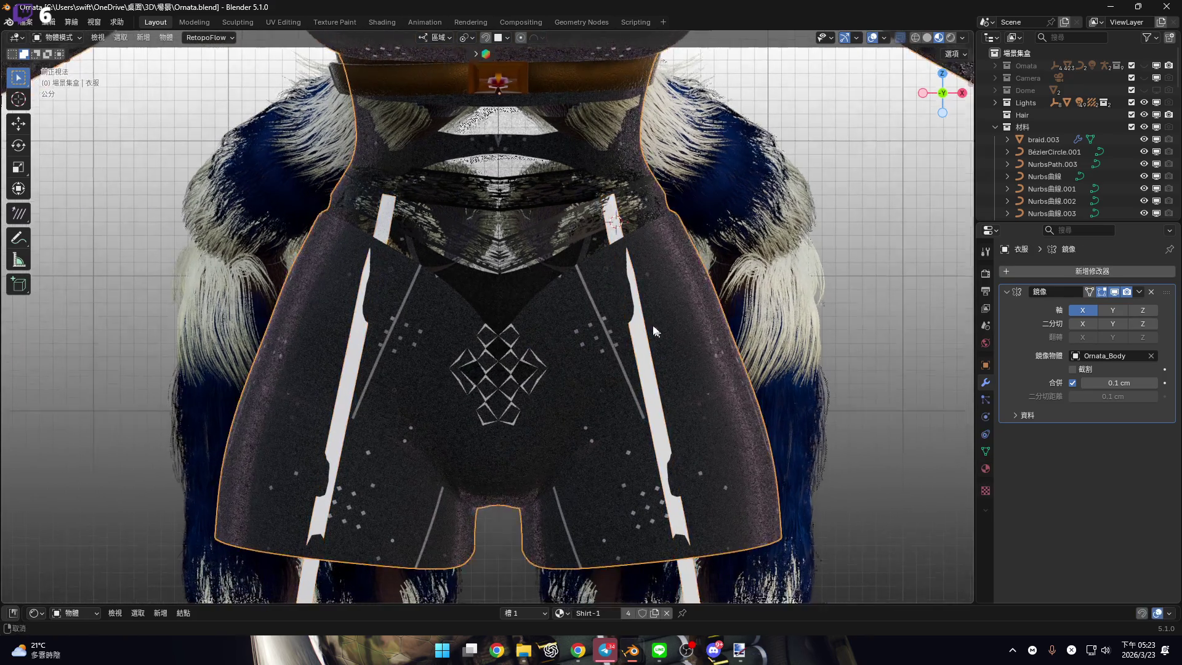
{"action": "key", "text": "h"}
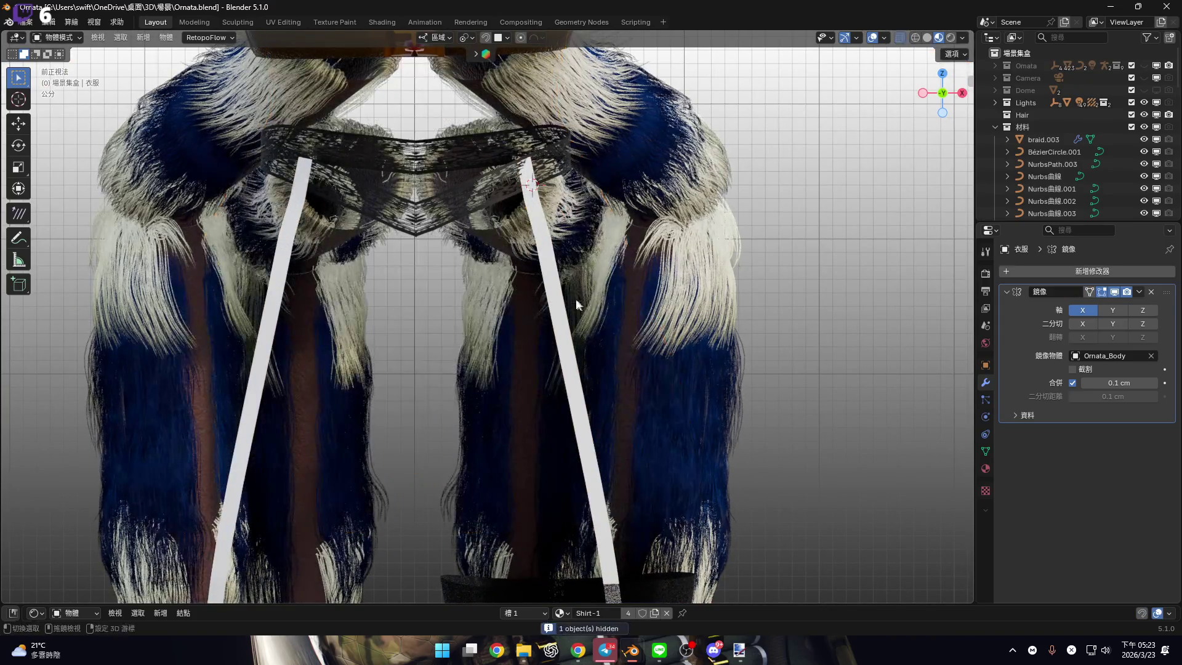
{"action": "scroll", "coordinate": [576, 298], "scroll_direction": "up", "scroll_amount": 5}
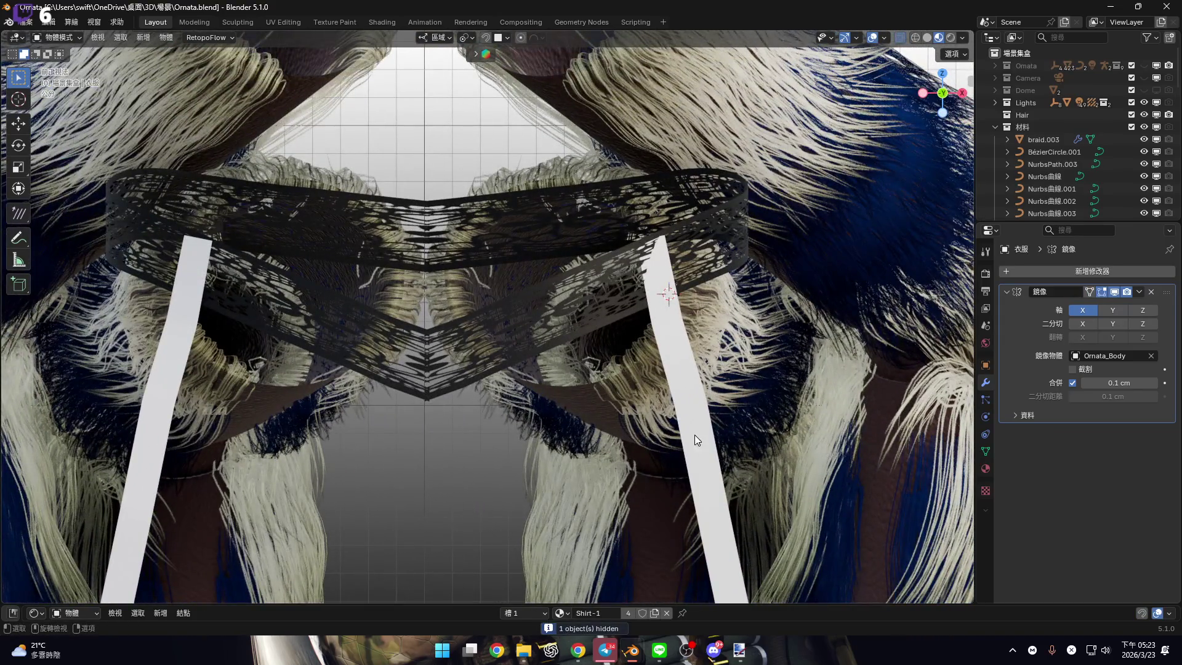
{"action": "scroll", "coordinate": [695, 435], "scroll_direction": "down", "scroll_amount": 4}
{"action": "left_click", "coordinate": [605, 305]}
{"action": "right_click", "coordinate": [634, 280]}
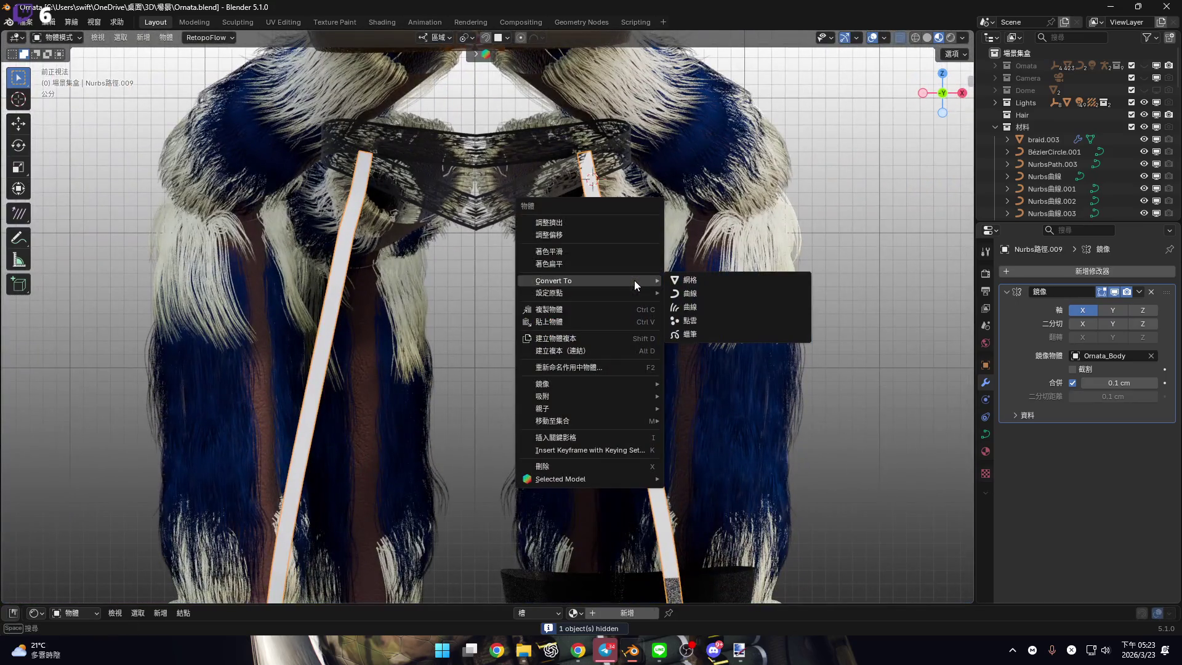
{"action": "left_click", "coordinate": [698, 280]}
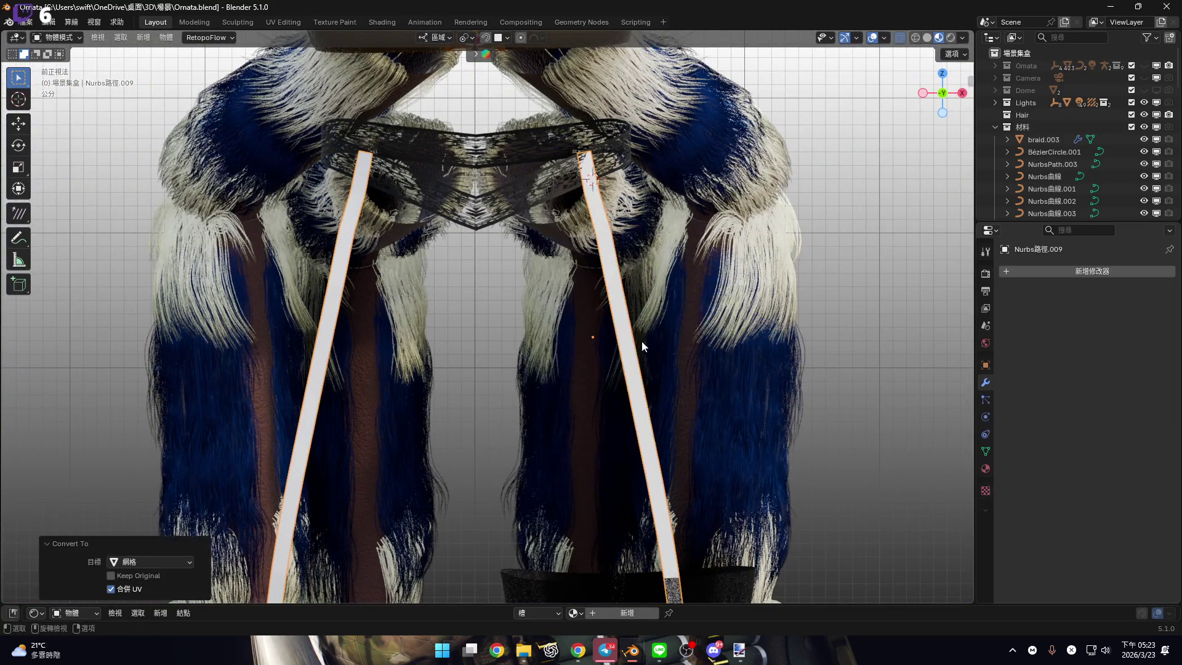
{"action": "scroll", "coordinate": [591, 333], "scroll_direction": "up", "scroll_amount": 3}
{"action": "mouse_move", "coordinate": [591, 321]}
{"action": "middle_mouse_down"}
{"action": "mouse_move", "coordinate": [560, 290]}
{"action": "mouse_move", "coordinate": [599, 300]}
{"action": "middle_mouse_up"}
Try an Elastic Grab sculpt stroke on the strap mesh, then return to object mode
{"action": "key", "text": "ctrl+Tab"}
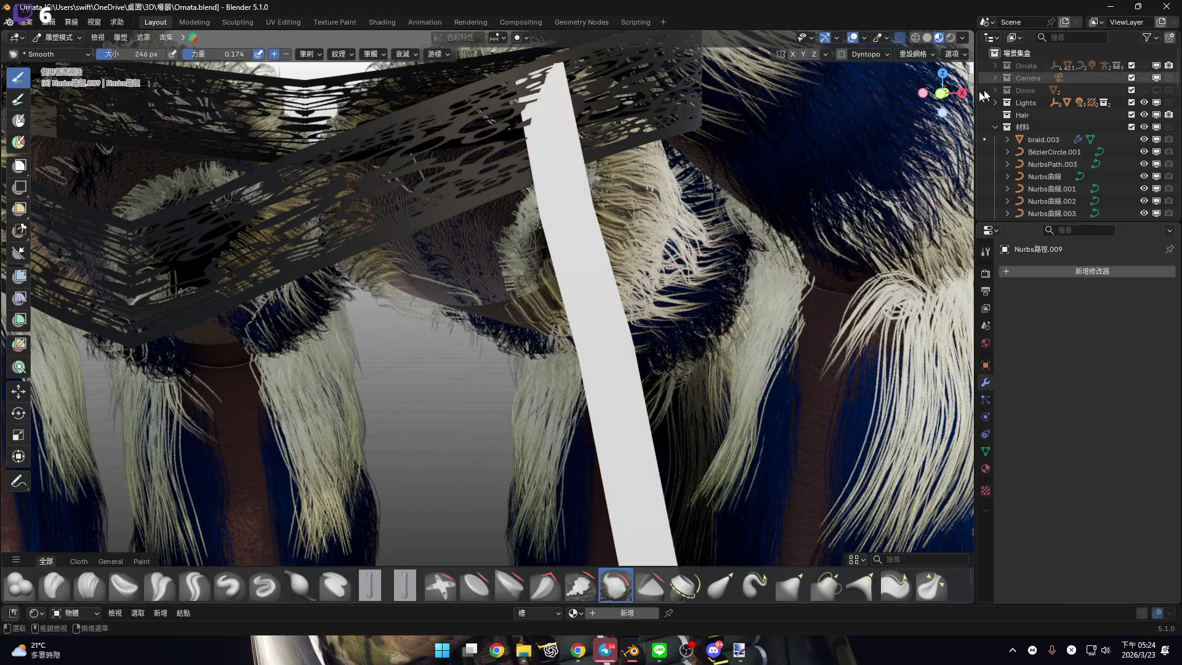
{"action": "scroll", "coordinate": [646, 333], "scroll_direction": "up", "scroll_amount": 3}
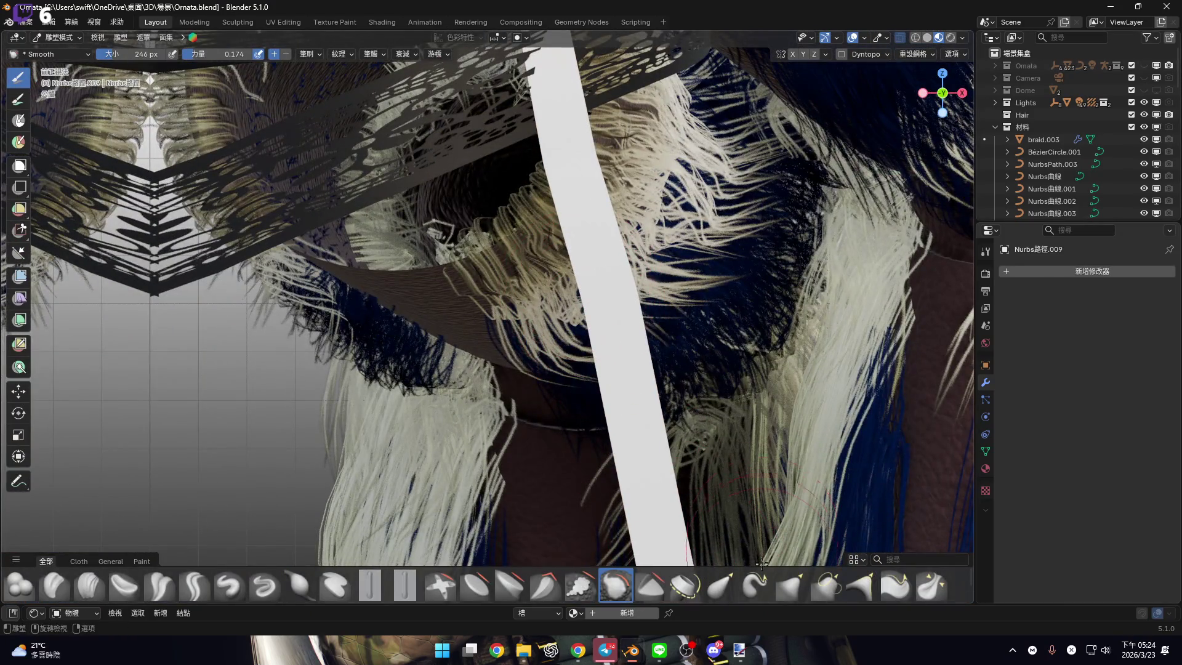
{"action": "left_click", "coordinate": [730, 593]}
{"action": "left_click_drag", "start_coordinate": [650, 362], "coordinate": [652, 365]}
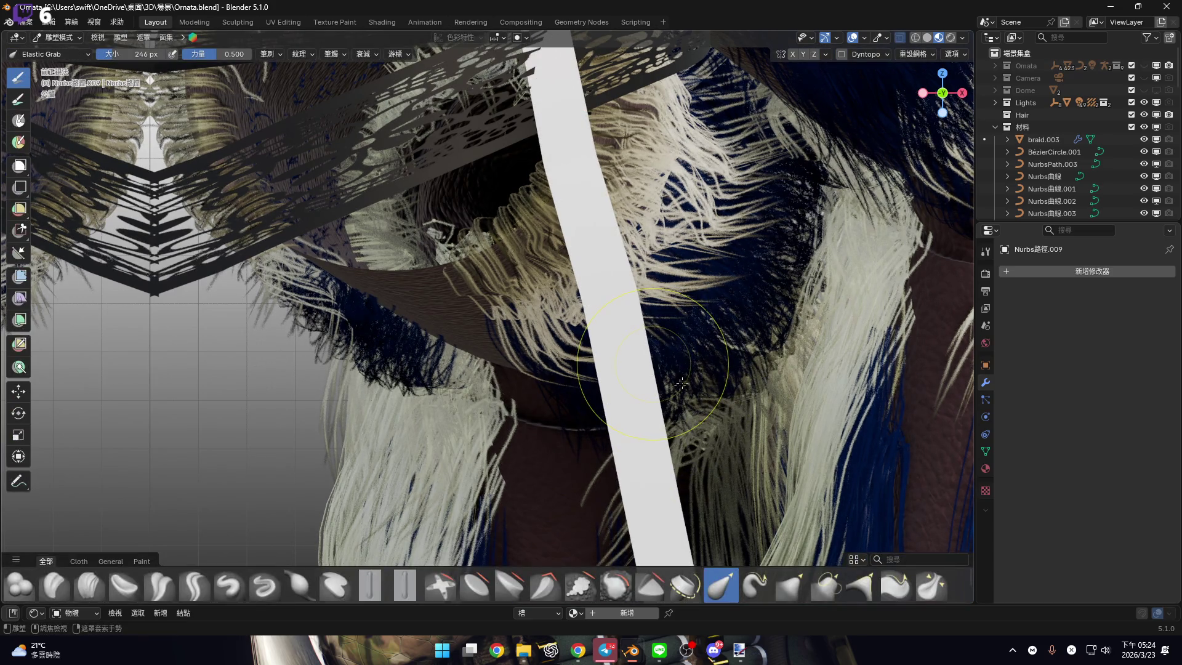
{"action": "key", "text": "ctrl+Tab"}
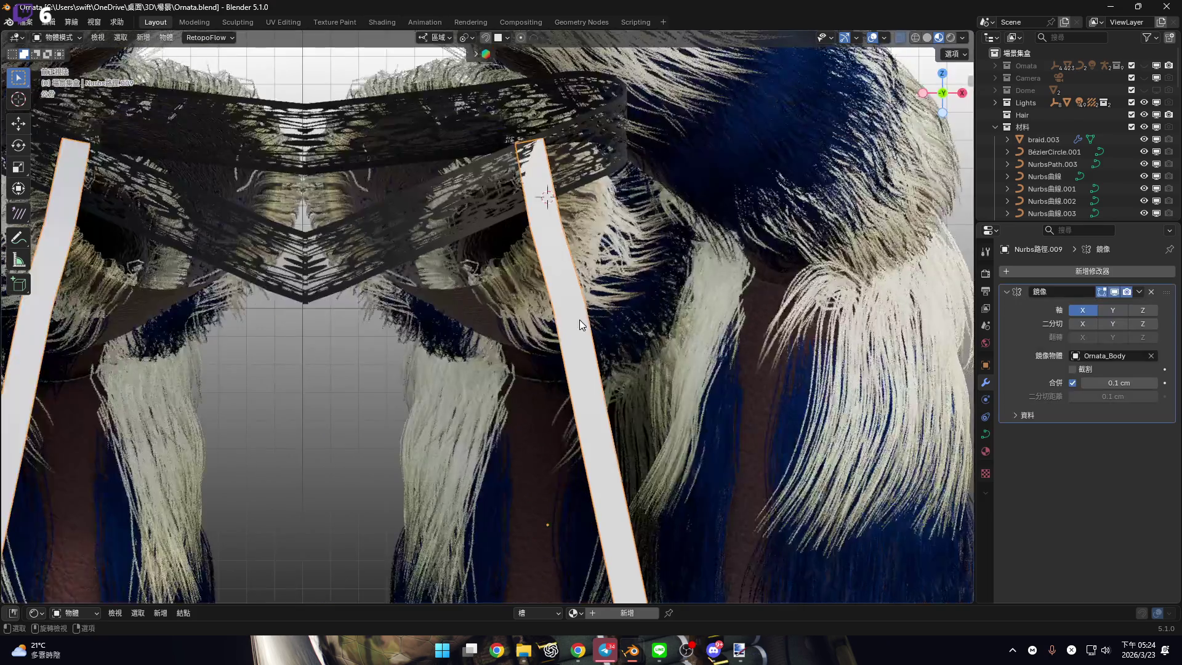
Set the strap curve's Resolution Preview to 2 and convert it to a mesh
{"action": "left_click", "coordinate": [986, 434]}
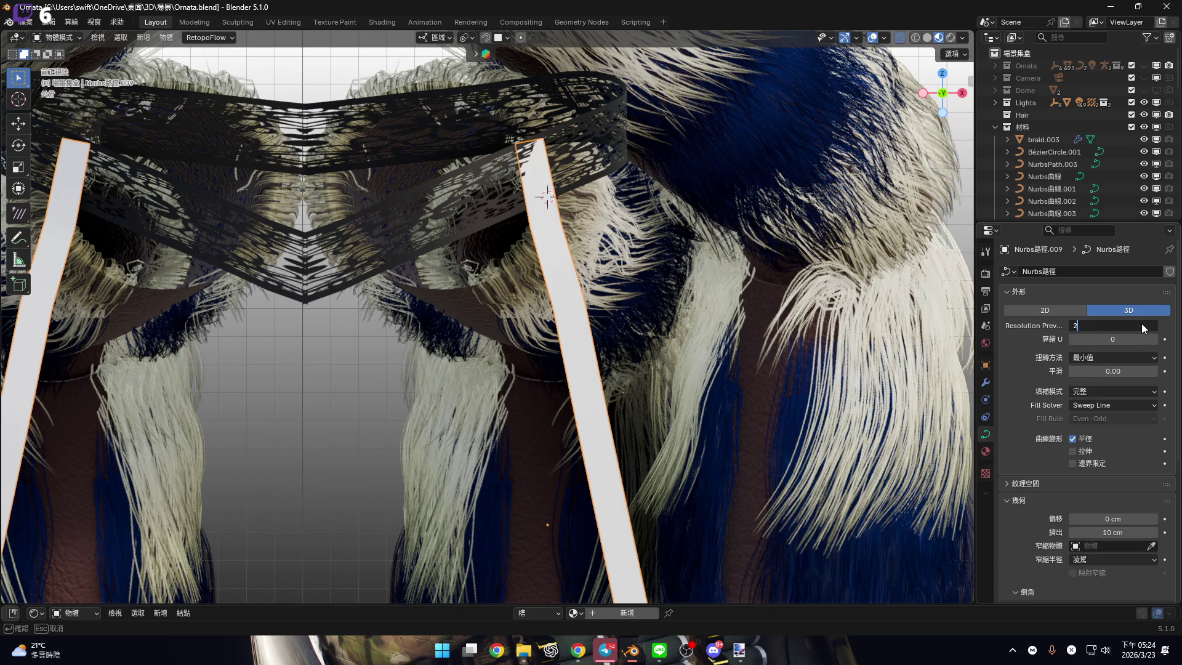
{"action": "key", "text": "Return"}
{"action": "scroll", "coordinate": [564, 304], "scroll_direction": "down", "scroll_amount": 3}
{"action": "scroll", "coordinate": [577, 325], "scroll_direction": "down", "scroll_amount": 1}
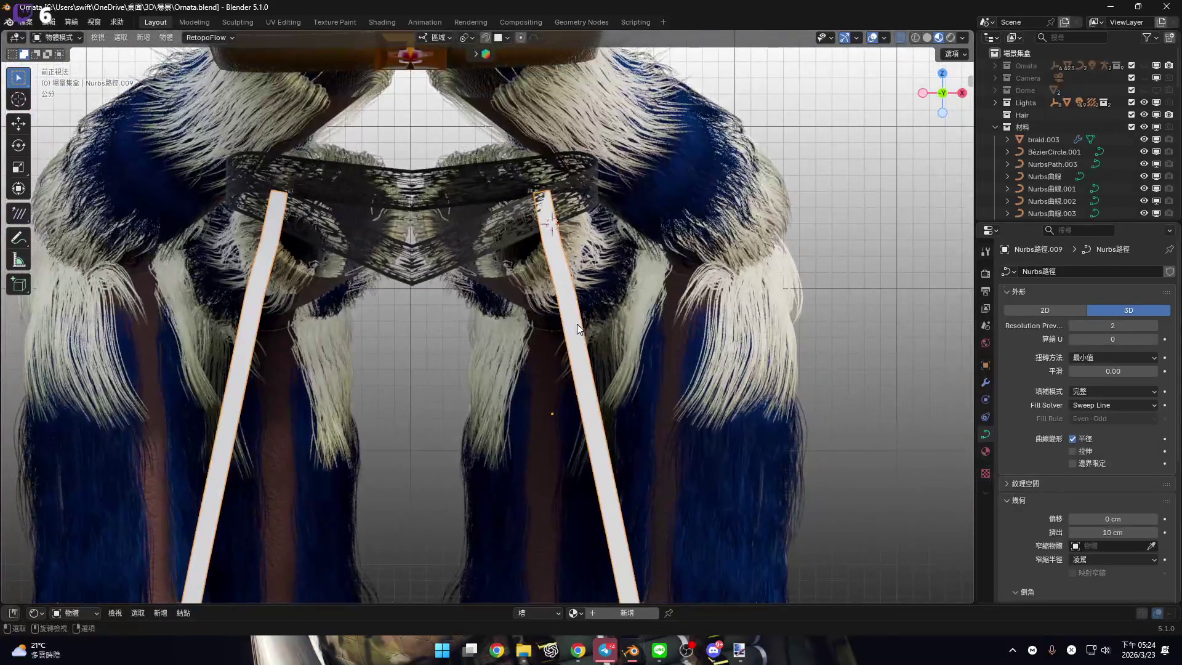
{"action": "right_click", "coordinate": [578, 324]}
{"action": "left_click", "coordinate": [636, 324]}
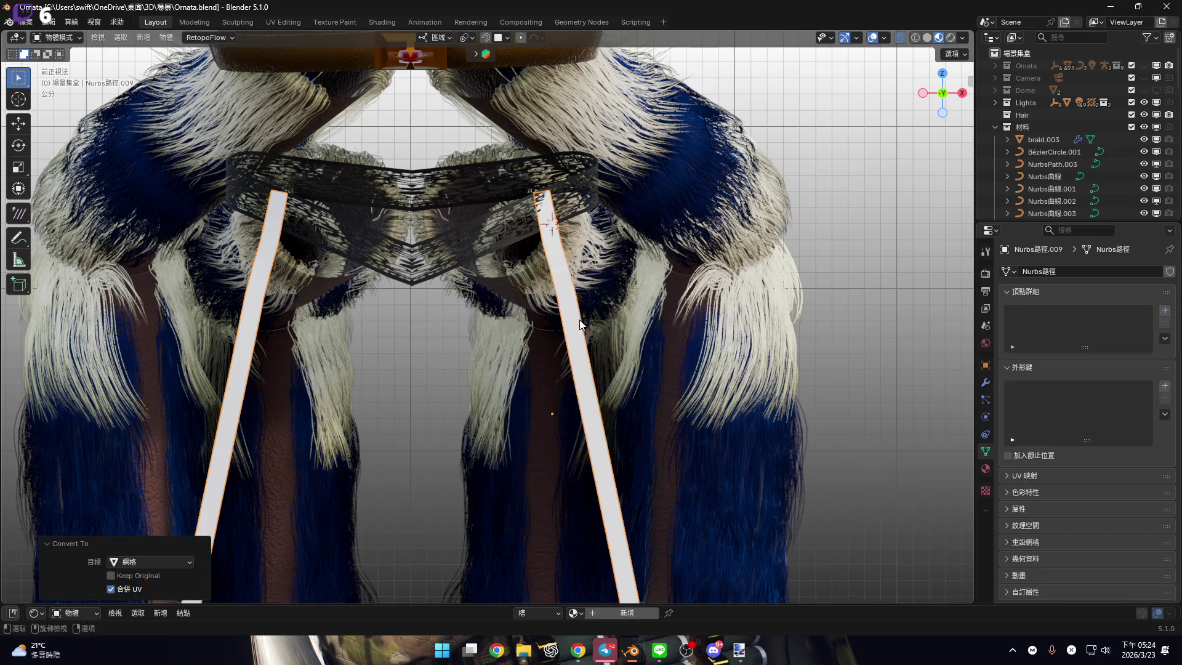
{"action": "scroll", "coordinate": [598, 314], "scroll_direction": "up", "scroll_amount": 1}
Enter edit mode on the new strap mesh, then switch to sculpt mode
{"action": "key", "text": "Tab"}
{"action": "scroll", "coordinate": [592, 333], "scroll_direction": "up", "scroll_amount": 2}
{"action": "scroll", "coordinate": [592, 333], "scroll_direction": "up", "scroll_amount": 2}
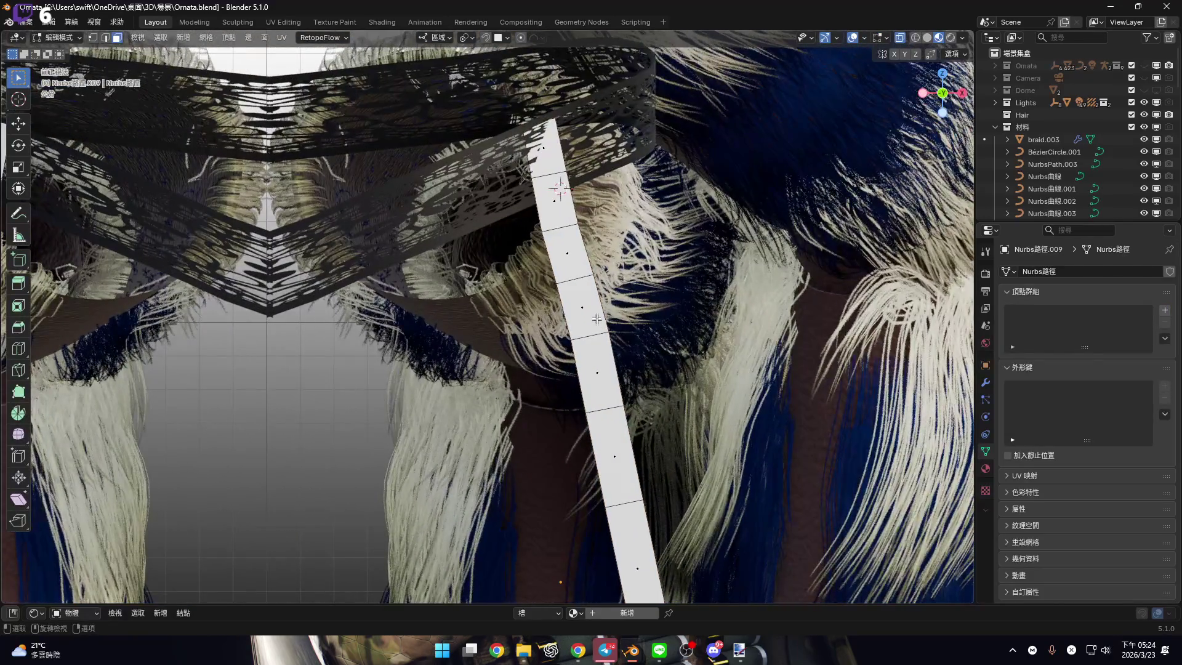
{"action": "scroll", "coordinate": [601, 315], "scroll_direction": "down", "scroll_amount": 2}
{"action": "scroll", "coordinate": [608, 282], "scroll_direction": "down", "scroll_amount": 2}
{"action": "key", "text": "ctrl+Tab"}
{"action": "left_click", "coordinate": [593, 339]}
{"action": "scroll", "coordinate": [593, 340], "scroll_direction": "down", "scroll_amount": 1}
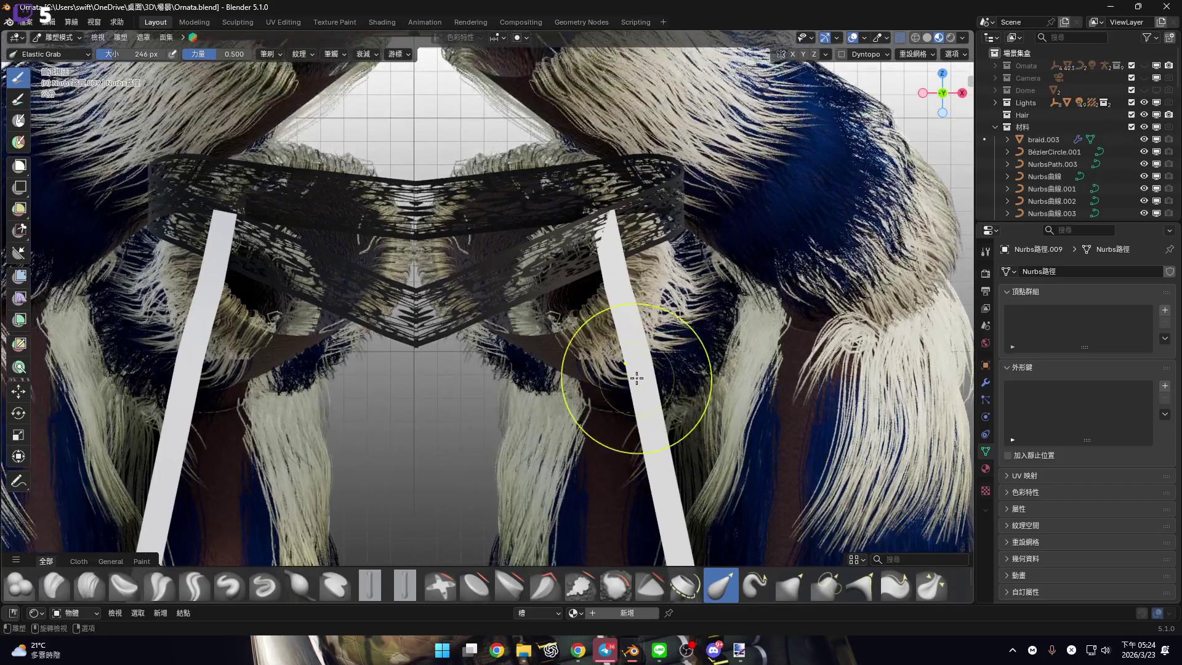
Enlarge the brush to 152 px, choose Elastic Grab, and view the strap from the right side
{"action": "left_click", "coordinate": [791, 583]}
{"action": "scroll", "coordinate": [646, 305], "scroll_direction": "up", "scroll_amount": 1}
{"action": "scroll", "coordinate": [636, 326], "scroll_direction": "up", "scroll_amount": 2}
{"action": "key", "text": "f"}
{"action": "middle_click_drag", "start_coordinate": [622, 324], "coordinate": [617, 323]}
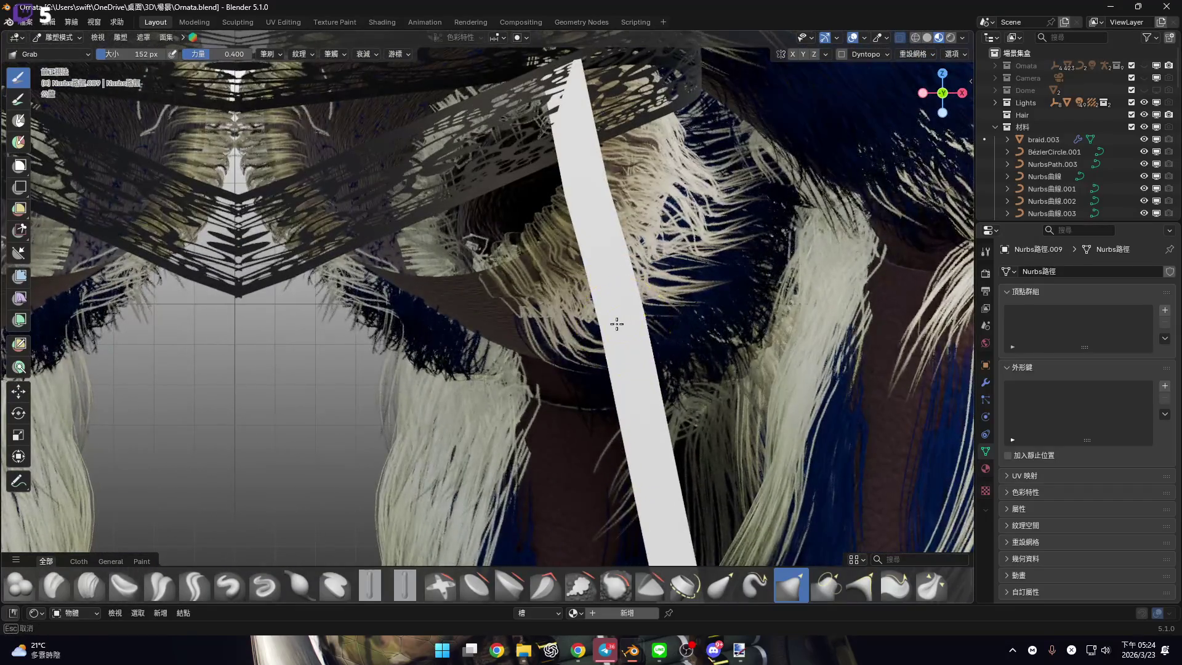
{"action": "scroll", "coordinate": [616, 323], "scroll_direction": "up", "scroll_amount": 1}
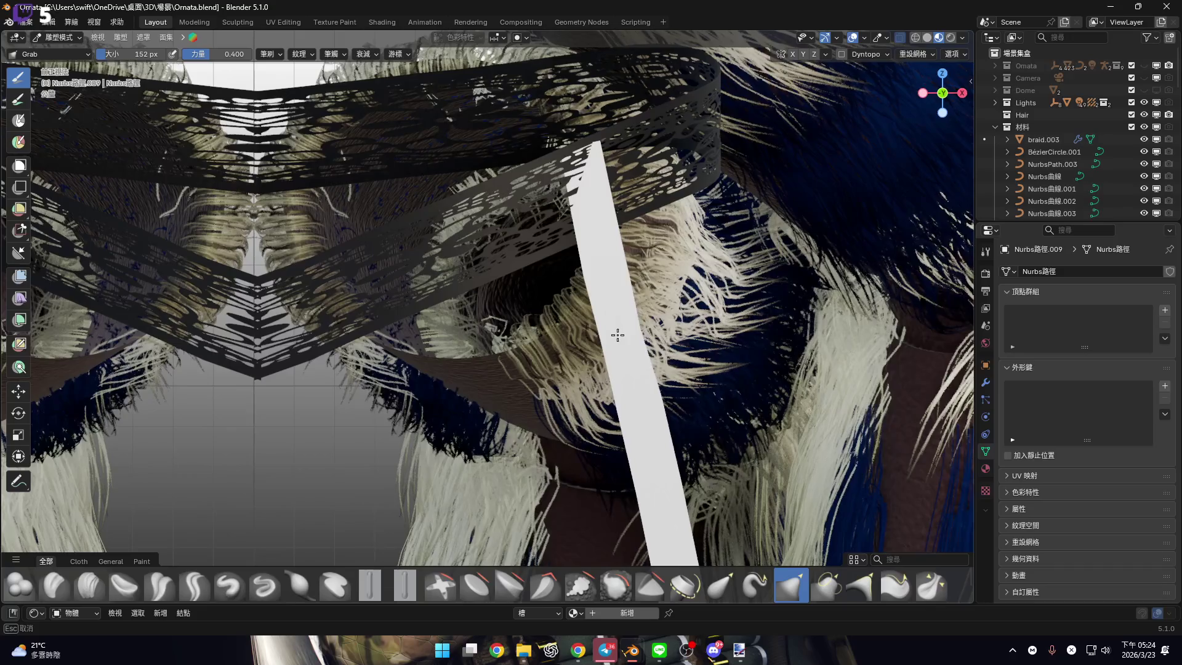
{"action": "left_click", "coordinate": [720, 583]}
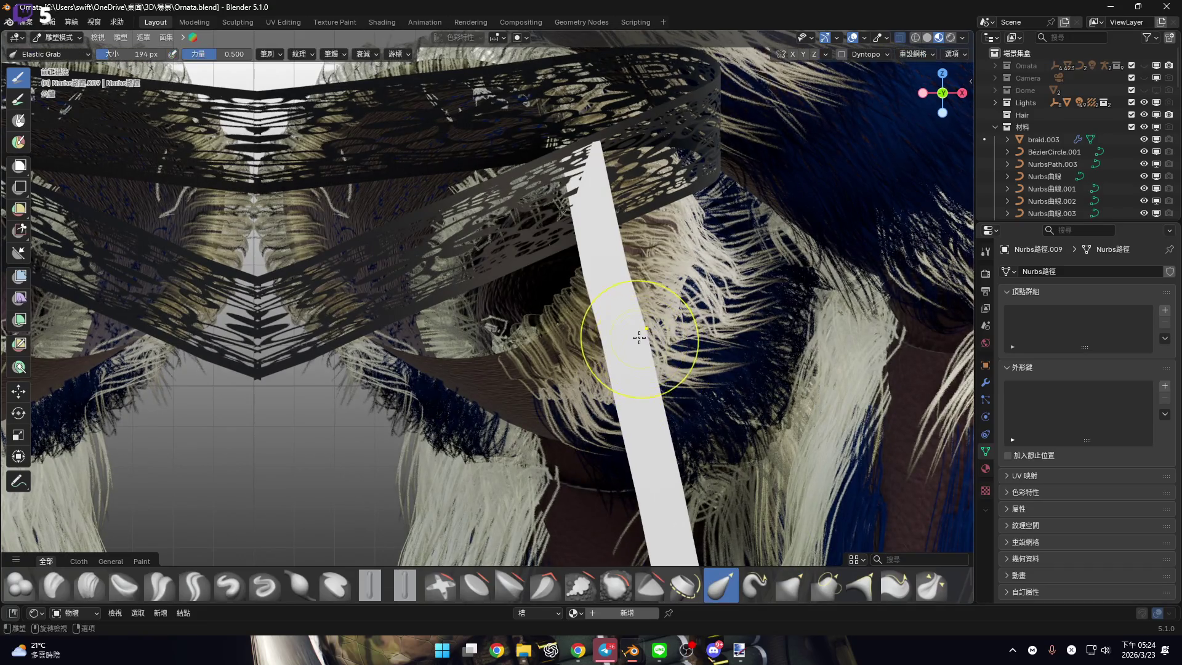
{"action": "scroll", "coordinate": [625, 338], "scroll_direction": "up", "scroll_amount": 2}
{"action": "scroll", "coordinate": [637, 346], "scroll_direction": "up", "scroll_amount": 2}
{"action": "scroll", "coordinate": [656, 359], "scroll_direction": "up", "scroll_amount": 2}
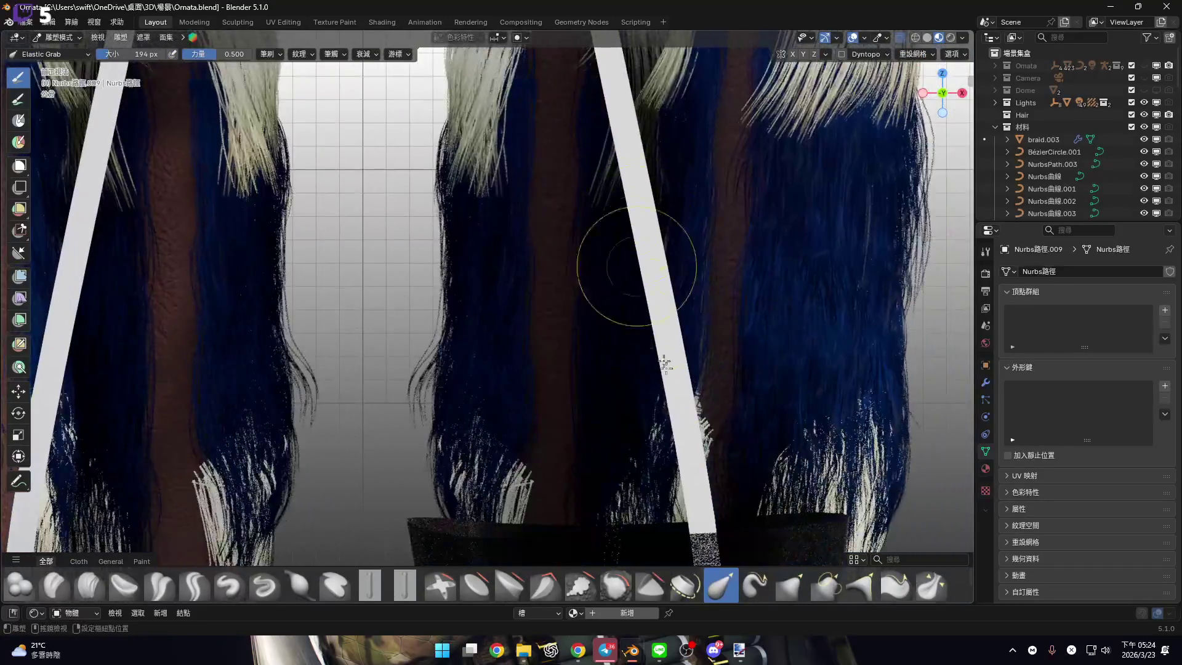
{"action": "scroll", "coordinate": [665, 363], "scroll_direction": "down", "scroll_amount": 2}
{"action": "scroll", "coordinate": [655, 378], "scroll_direction": "down", "scroll_amount": 2}
{"action": "scroll", "coordinate": [665, 370], "scroll_direction": "down", "scroll_amount": 1}
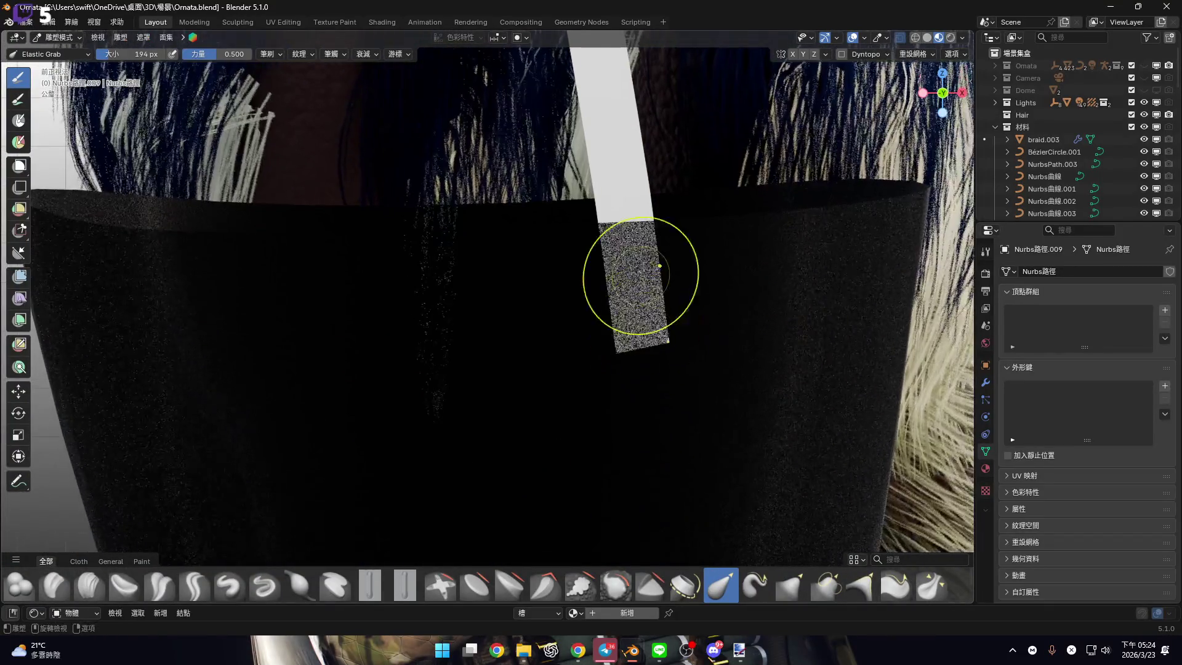
{"action": "scroll", "coordinate": [631, 235], "scroll_direction": "down", "scroll_amount": 2}
{"action": "scroll", "coordinate": [610, 277], "scroll_direction": "up", "scroll_amount": 3}
{"action": "scroll", "coordinate": [596, 295], "scroll_direction": "down", "scroll_amount": 1}
{"action": "scroll", "coordinate": [585, 311], "scroll_direction": "down", "scroll_amount": 1}
{"action": "scroll", "coordinate": [585, 305], "scroll_direction": "down", "scroll_amount": 1}
{"action": "scroll", "coordinate": [584, 291], "scroll_direction": "up", "scroll_amount": 3}
{"action": "scroll", "coordinate": [586, 277], "scroll_direction": "up", "scroll_amount": 1}
{"action": "scroll", "coordinate": [585, 261], "scroll_direction": "up", "scroll_amount": 2}
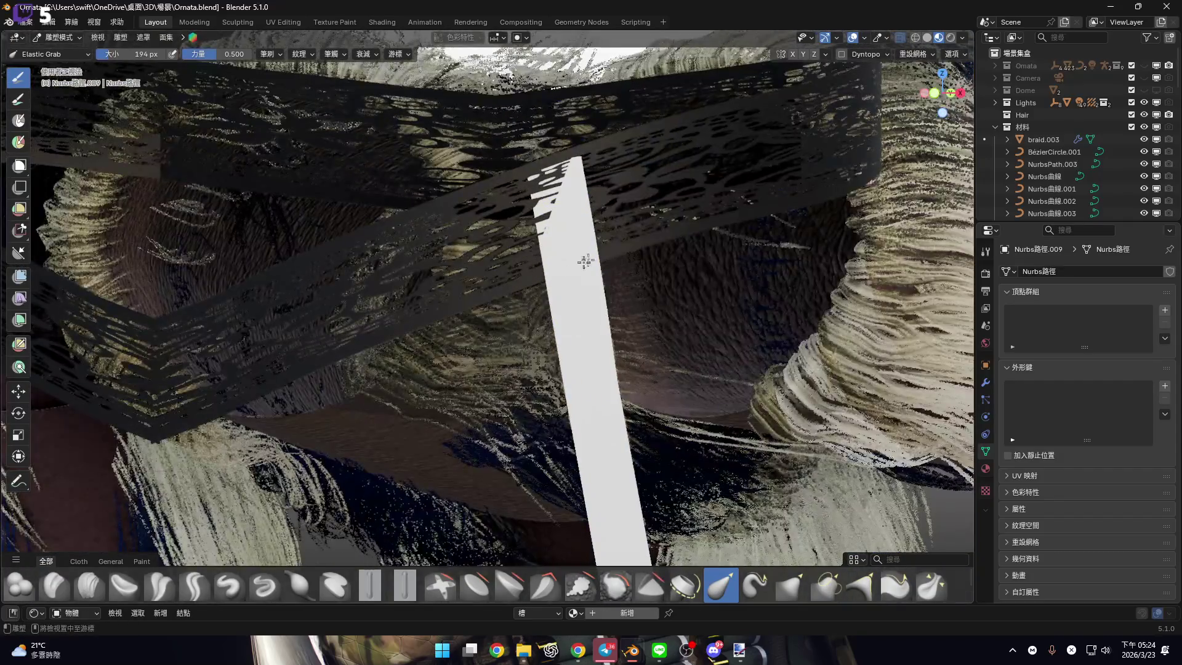
{"action": "middle_click_drag", "start_coordinate": [585, 261], "coordinate": [554, 277], "text": "alt"}
{"action": "scroll", "coordinate": [579, 257], "scroll_direction": "up", "scroll_amount": 1}
{"action": "scroll", "coordinate": [543, 268], "scroll_direction": "up", "scroll_amount": 2}
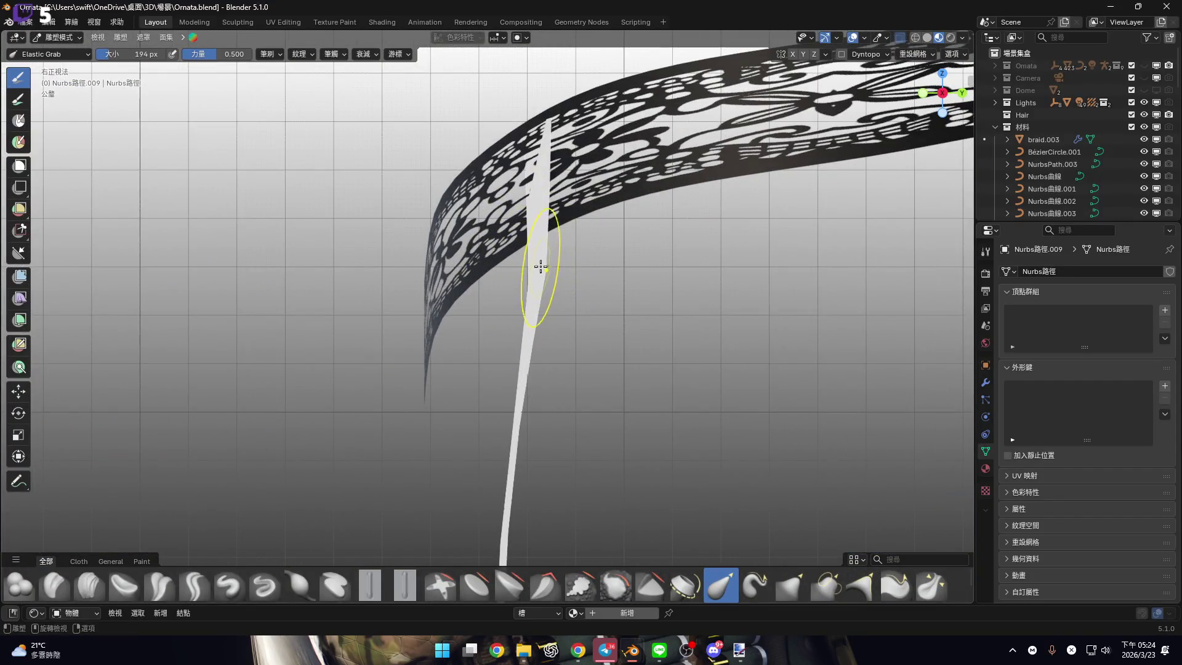
Undo the bad pull, then smooth and Elastic-Grab the strap's upper section toward the lace band
{"action": "middle_click_drag", "start_coordinate": [539, 218], "coordinate": [554, 279], "text": "shift"}
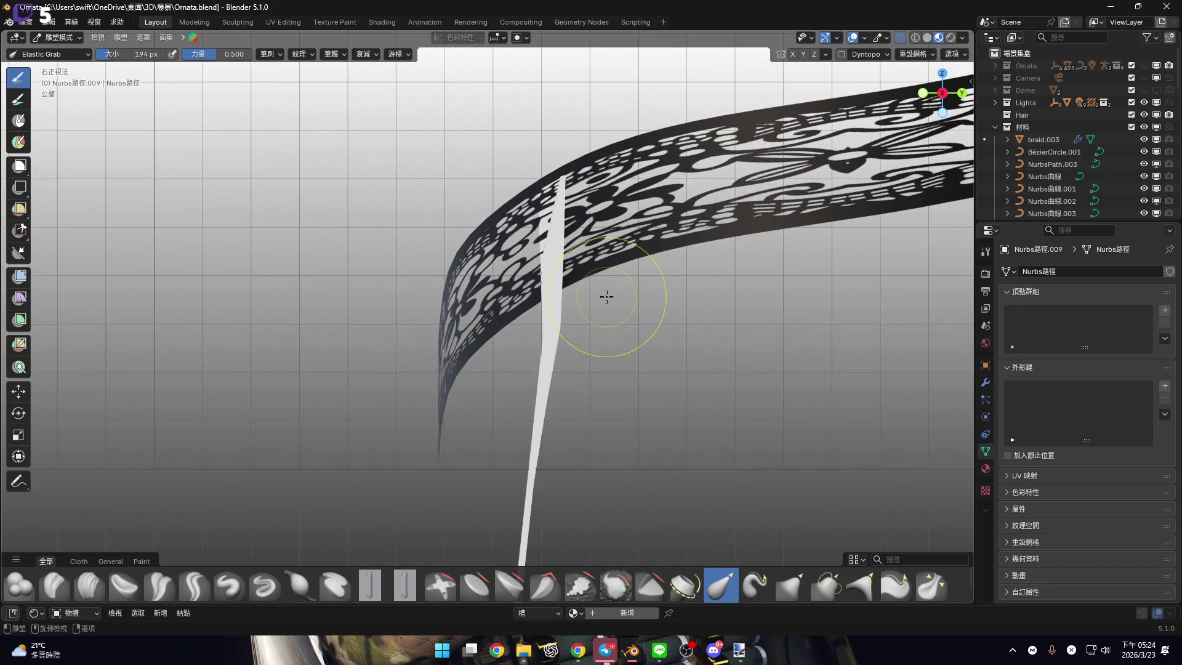
{"action": "scroll", "coordinate": [546, 241], "scroll_direction": "up", "scroll_amount": 1}
{"action": "scroll", "coordinate": [545, 288], "scroll_direction": "up", "scroll_amount": 1}
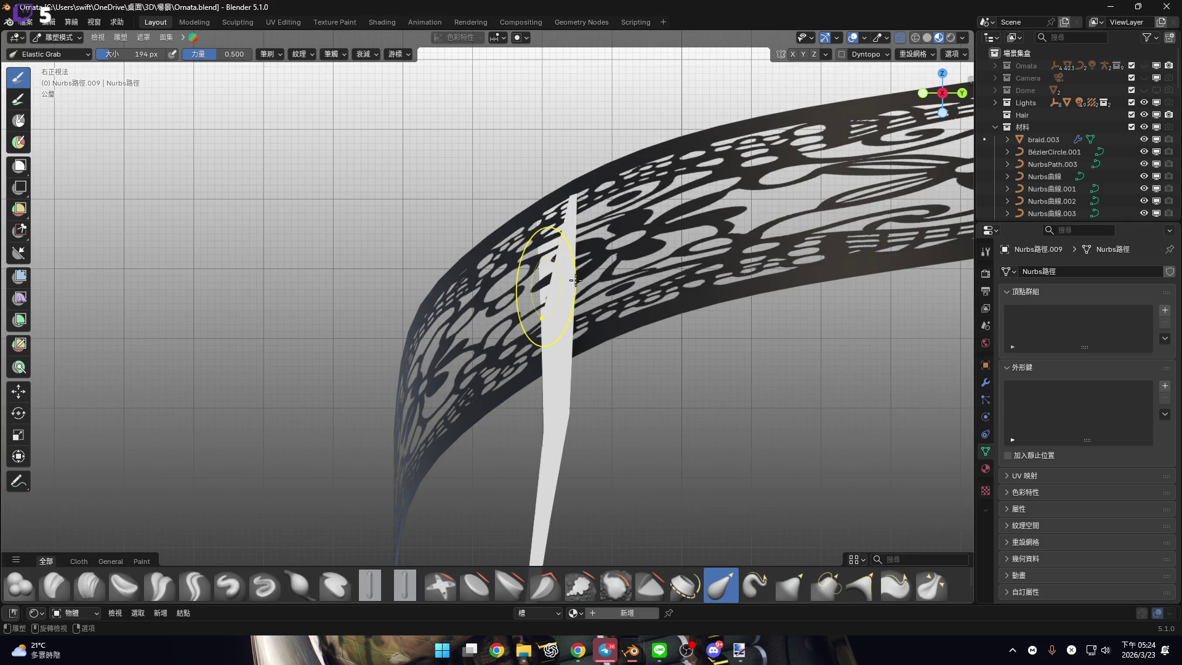
{"action": "key", "text": "ctrl+z"}
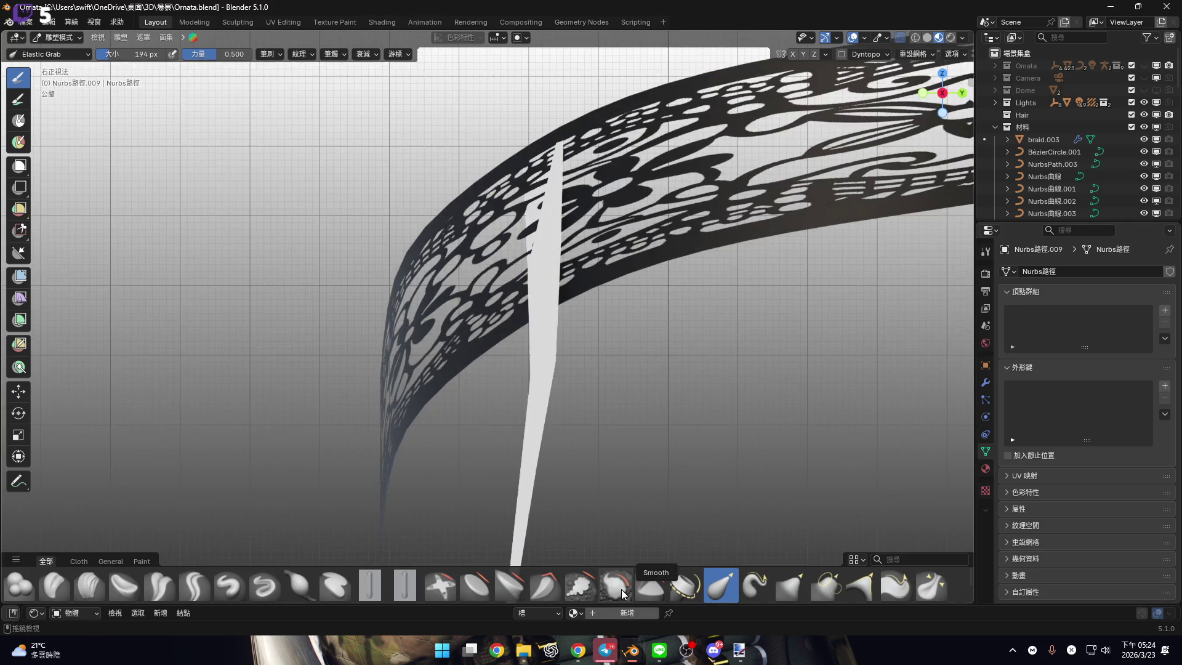
{"action": "left_click", "coordinate": [615, 586]}
{"action": "middle_click_drag", "start_coordinate": [568, 324], "coordinate": [562, 344]}
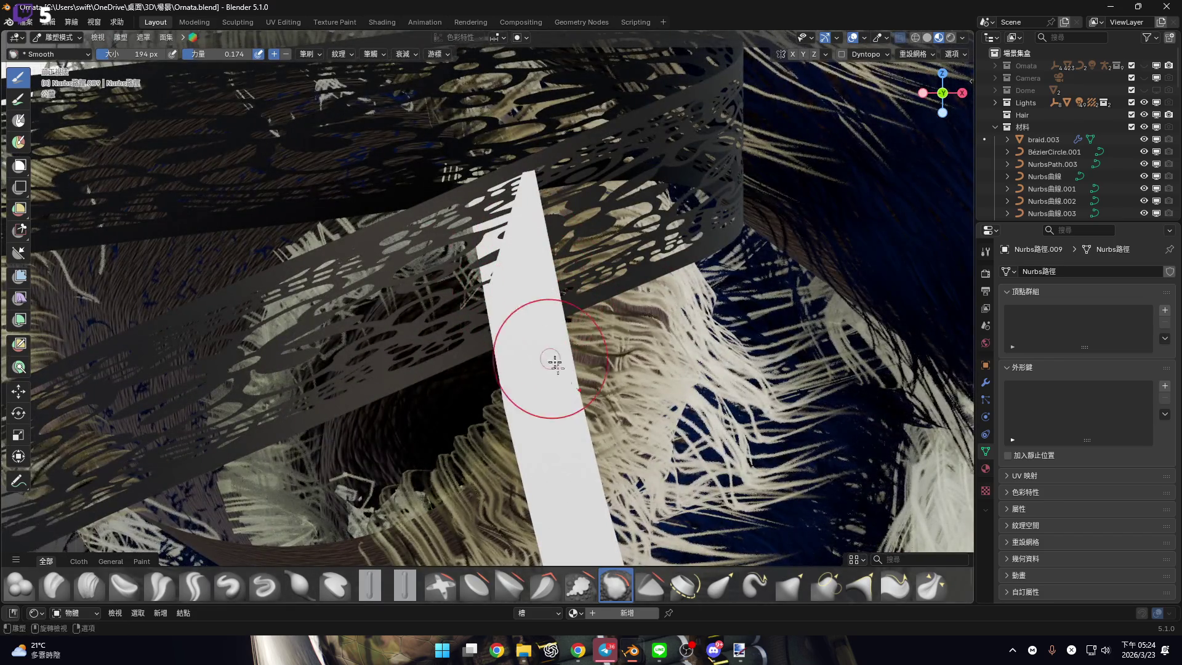
{"action": "left_click", "coordinate": [720, 586]}
{"action": "mouse_move", "coordinate": [518, 388]}
{"action": "middle_mouse_down"}
{"action": "mouse_move", "coordinate": [429, 289]}
{"action": "mouse_move", "coordinate": [480, 317]}
{"action": "middle_mouse_up"}
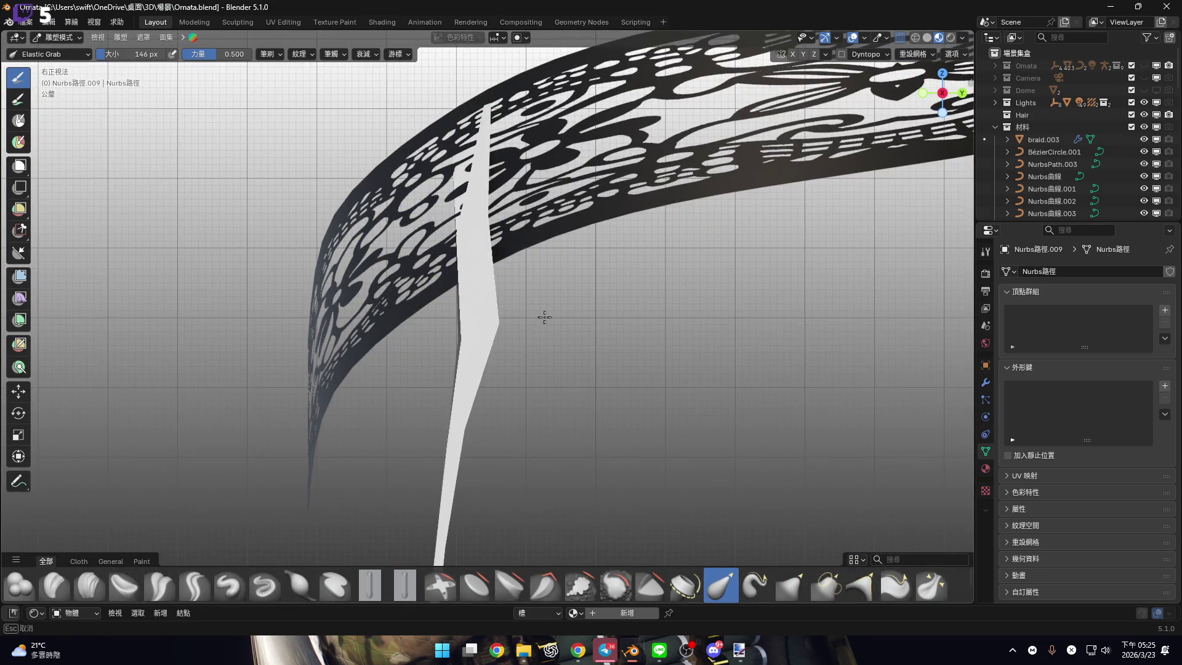
Orbit around the strap beneath the lace band to inspect the bend, readying the Snake Hook brush
{"action": "middle_click_drag", "start_coordinate": [483, 286], "coordinate": [492, 293]}
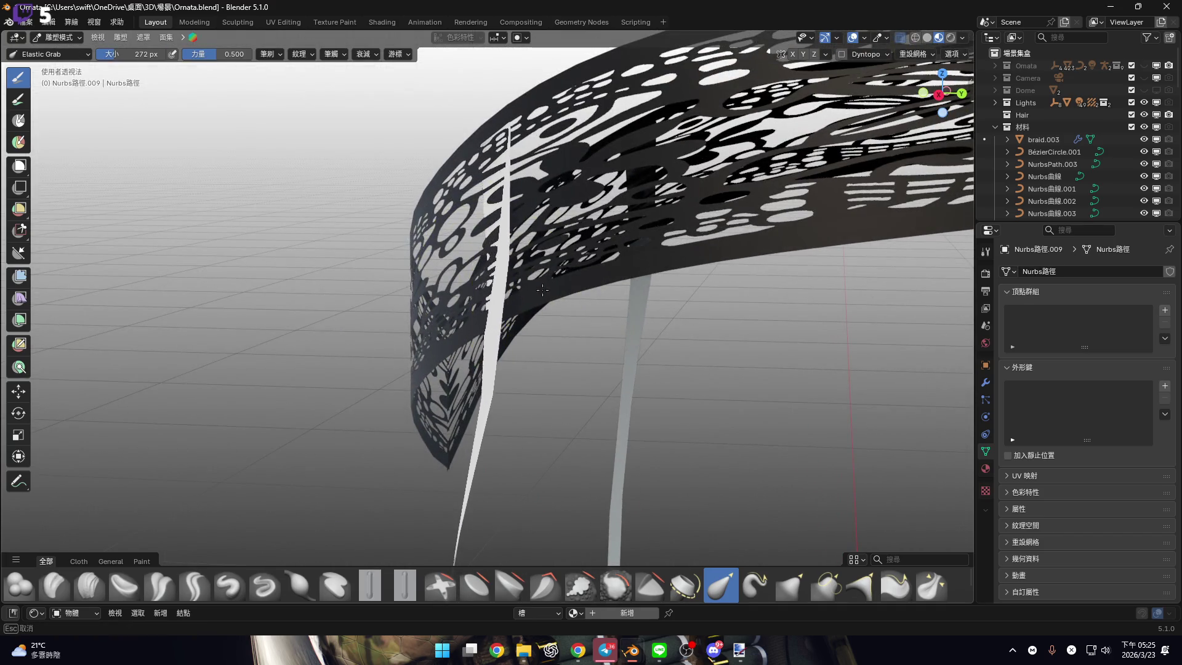
{"action": "middle_click_drag", "start_coordinate": [542, 291], "coordinate": [488, 311]}
{"action": "mouse_move", "coordinate": [489, 263]}
{"action": "middle_mouse_down"}
{"action": "mouse_move", "coordinate": [546, 266]}
{"action": "mouse_move", "coordinate": [489, 325]}
{"action": "mouse_move", "coordinate": [474, 312]}
{"action": "middle_mouse_up"}
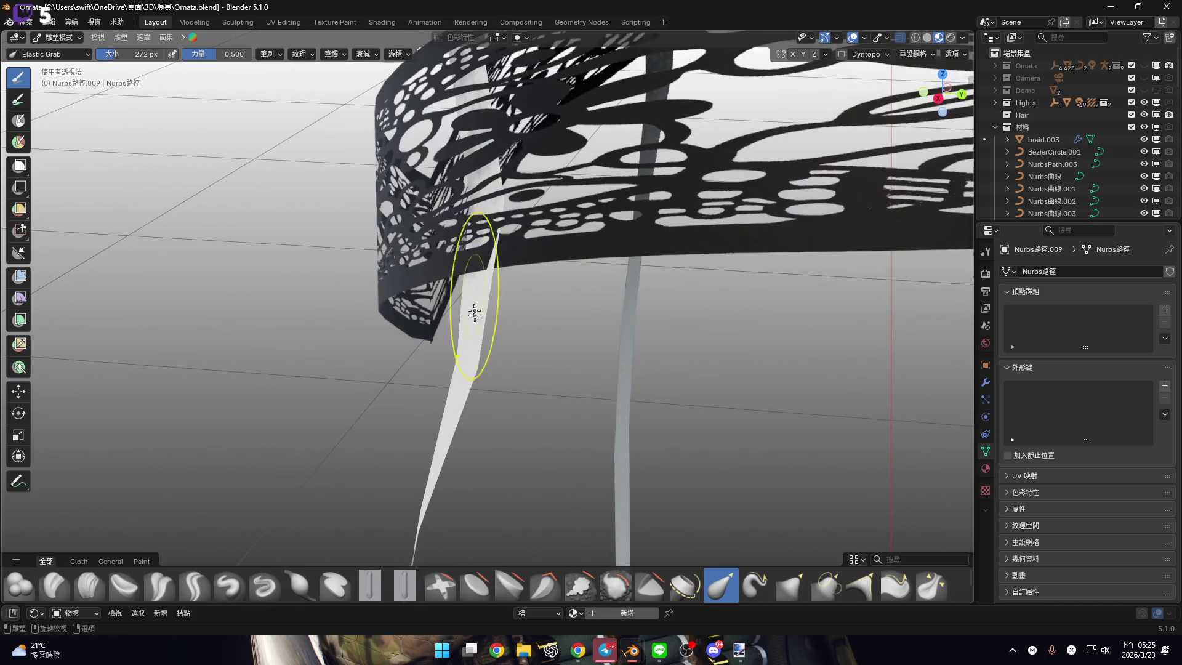
{"action": "middle_click_drag", "start_coordinate": [519, 344], "coordinate": [698, 584]}
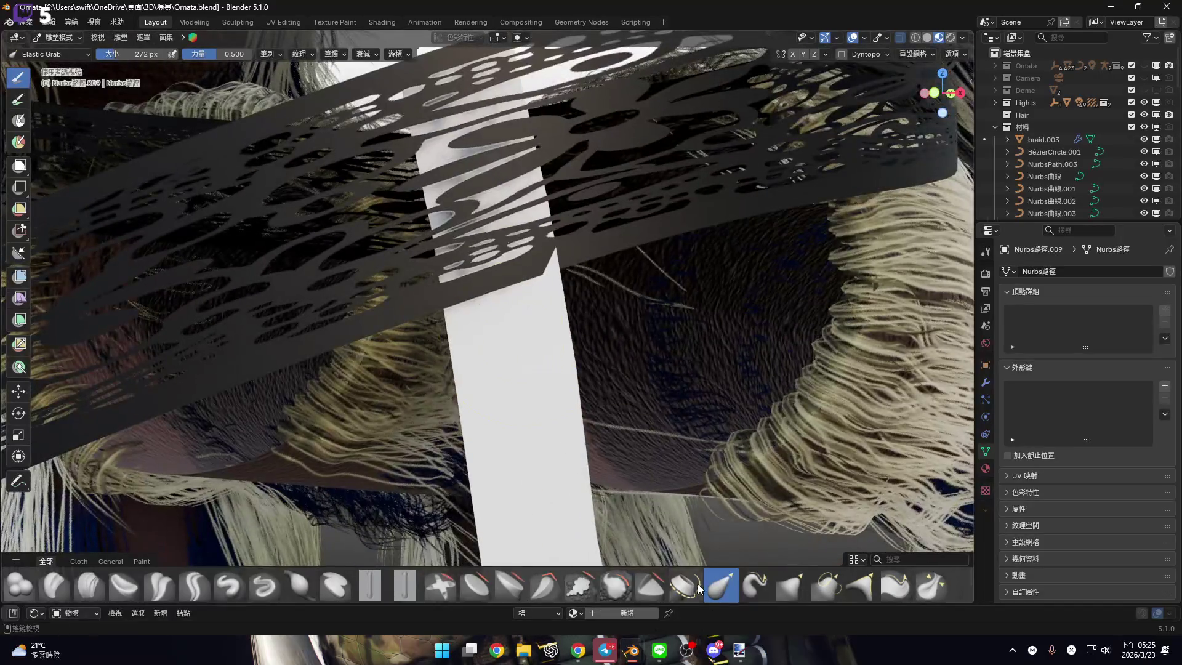
{"action": "scroll", "coordinate": [397, 587], "scroll_direction": "down", "scroll_amount": 2}
{"action": "left_click", "coordinate": [159, 586]}
{"action": "mouse_move", "coordinate": [314, 406]}
{"action": "middle_mouse_down"}
{"action": "mouse_move", "coordinate": [545, 349]}
{"action": "mouse_move", "coordinate": [422, 304]}
{"action": "mouse_move", "coordinate": [449, 316]}
{"action": "mouse_move", "coordinate": [456, 293]}
{"action": "mouse_move", "coordinate": [378, 352]}
{"action": "mouse_move", "coordinate": [504, 352]}
{"action": "mouse_move", "coordinate": [438, 362]}
{"action": "mouse_move", "coordinate": [444, 351]}
{"action": "mouse_move", "coordinate": [421, 380]}
{"action": "mouse_move", "coordinate": [453, 367]}
{"action": "mouse_move", "coordinate": [425, 405]}
{"action": "mouse_move", "coordinate": [435, 370]}
{"action": "mouse_move", "coordinate": [372, 343]}
{"action": "mouse_move", "coordinate": [414, 371]}
{"action": "mouse_move", "coordinate": [422, 317]}
{"action": "mouse_move", "coordinate": [475, 265]}
{"action": "mouse_move", "coordinate": [442, 270]}
{"action": "mouse_move", "coordinate": [441, 420]}
{"action": "mouse_move", "coordinate": [443, 383]}
{"action": "mouse_move", "coordinate": [951, 102]}
{"action": "mouse_move", "coordinate": [804, 416]}
{"action": "middle_mouse_up"}
{"action": "scroll", "coordinate": [778, 595], "scroll_direction": "down", "scroll_amount": 1}
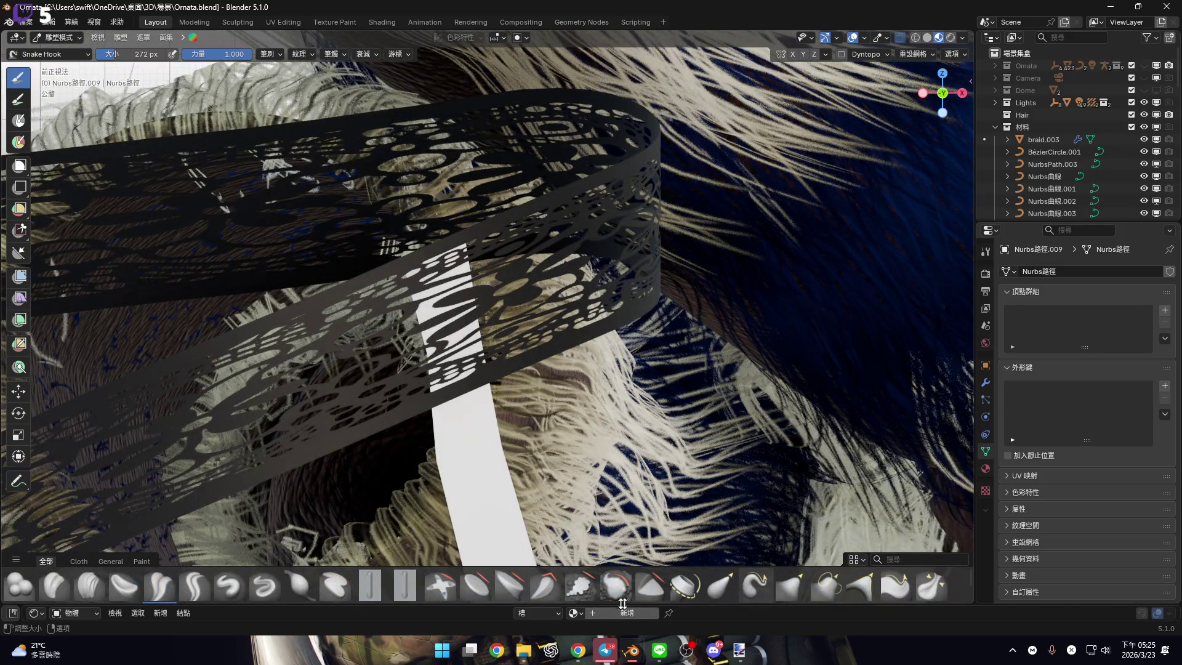
Smooth the strap where it crosses the band, then shrink the Elastic Grab brush to about 156 px
{"action": "left_click", "coordinate": [616, 585]}
{"action": "mouse_move", "coordinate": [555, 415]}
{"action": "middle_mouse_down"}
{"action": "mouse_move", "coordinate": [475, 343]}
{"action": "mouse_move", "coordinate": [646, 461]}
{"action": "middle_mouse_up"}
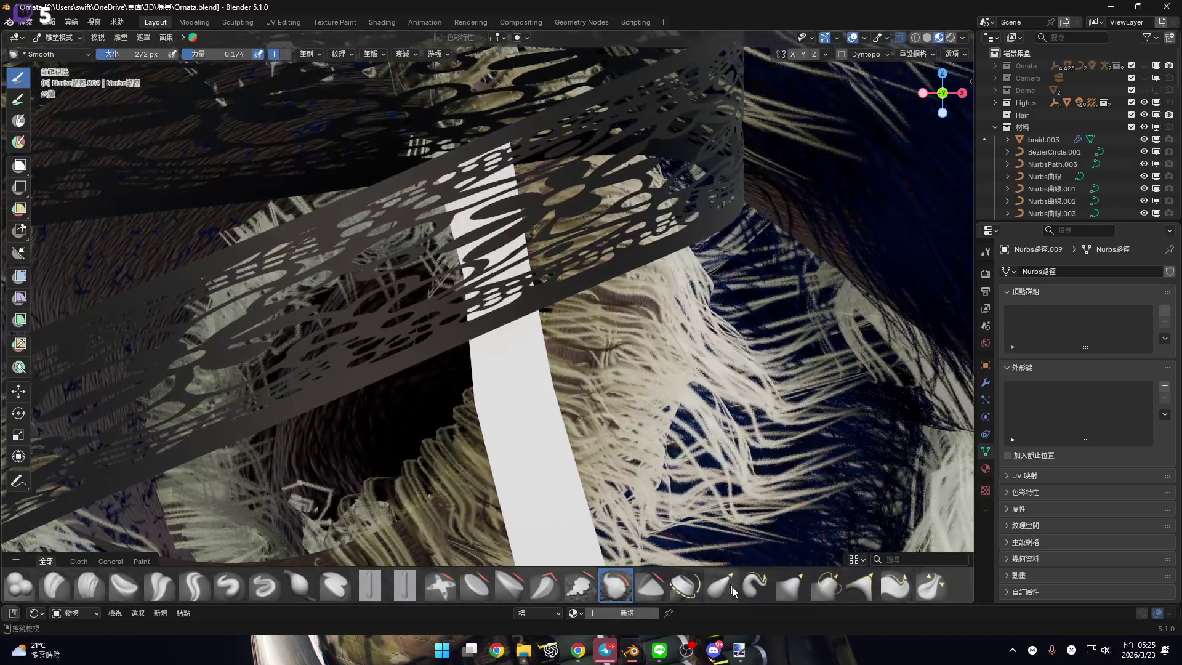
{"action": "left_click", "coordinate": [729, 589]}
{"action": "mouse_move", "coordinate": [769, 578]}
{"action": "middle_mouse_down"}
{"action": "mouse_move", "coordinate": [554, 416]}
{"action": "mouse_move", "coordinate": [474, 264]}
{"action": "middle_mouse_up"}
{"action": "key", "text": "f"}
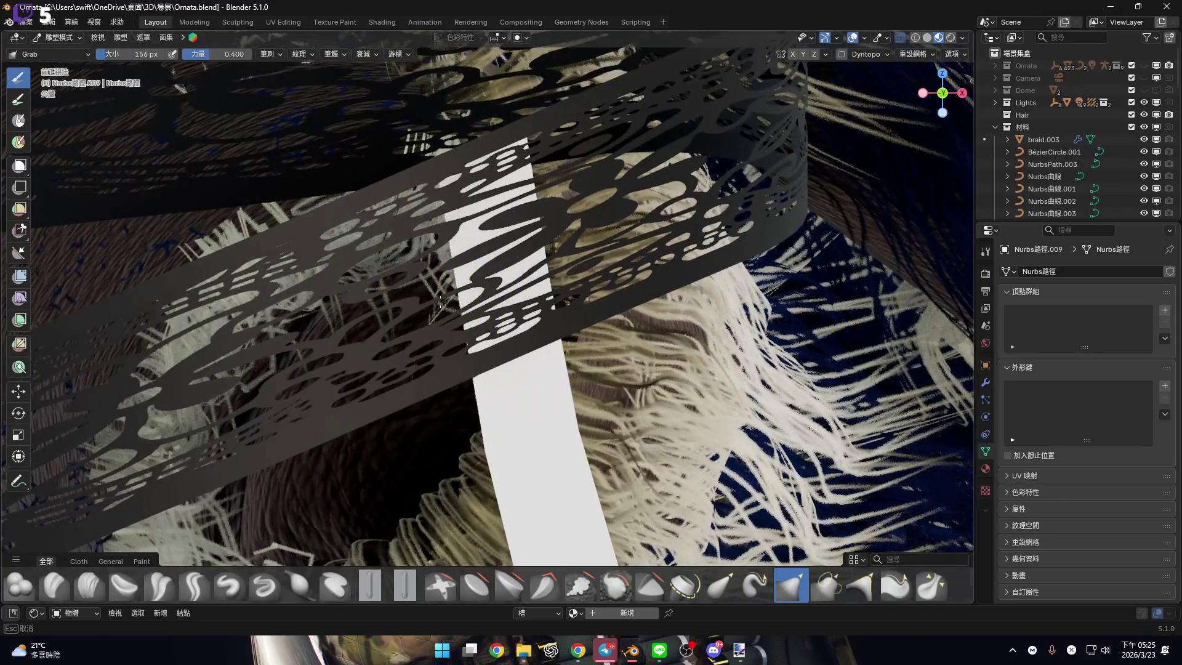
Smooth the strap over the hip with a 158 px brush, inspecting it along the perforated band
{"action": "mouse_move", "coordinate": [515, 342]}
{"action": "middle_mouse_down"}
{"action": "mouse_move", "coordinate": [484, 390]}
{"action": "mouse_move", "coordinate": [572, 517]}
{"action": "middle_mouse_up"}
{"action": "left_click", "coordinate": [616, 585]}
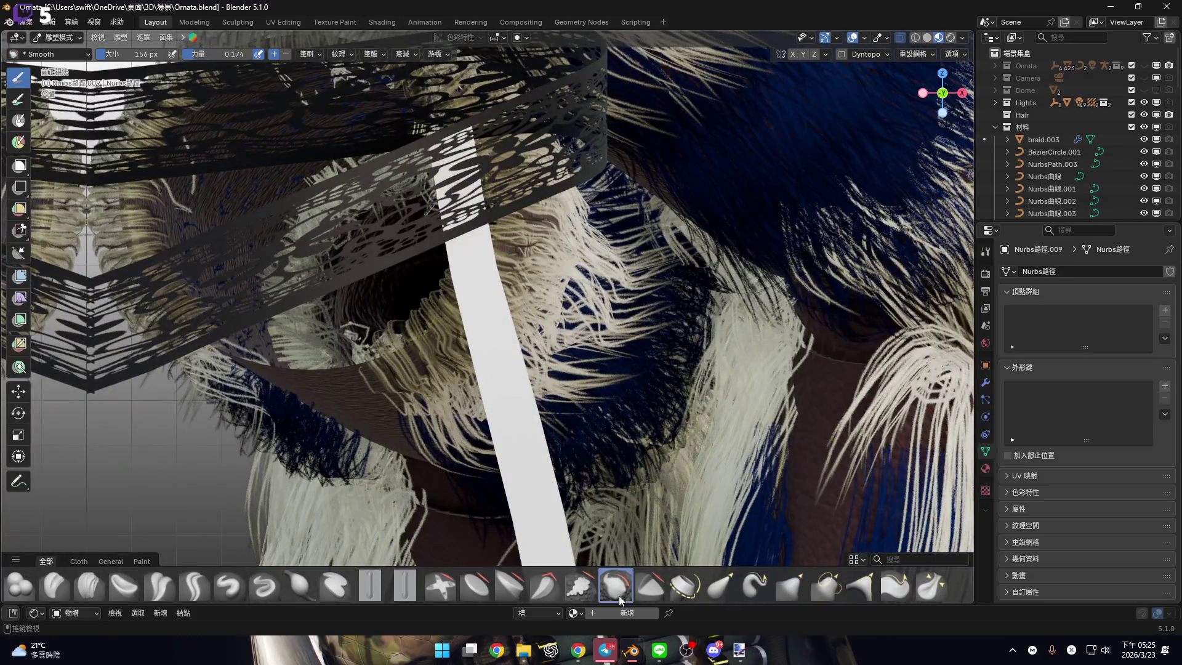
{"action": "middle_click_drag", "start_coordinate": [491, 322], "coordinate": [502, 330]}
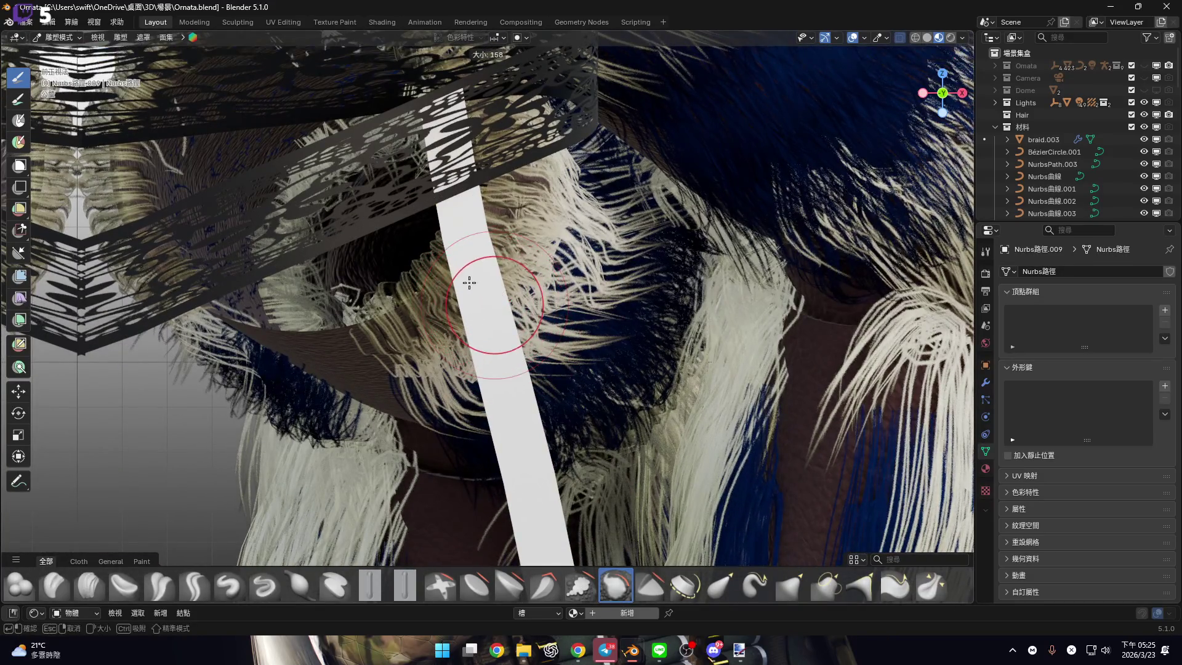
{"action": "key", "text": "f"}
{"action": "middle_click_drag", "start_coordinate": [533, 473], "coordinate": [486, 293]}
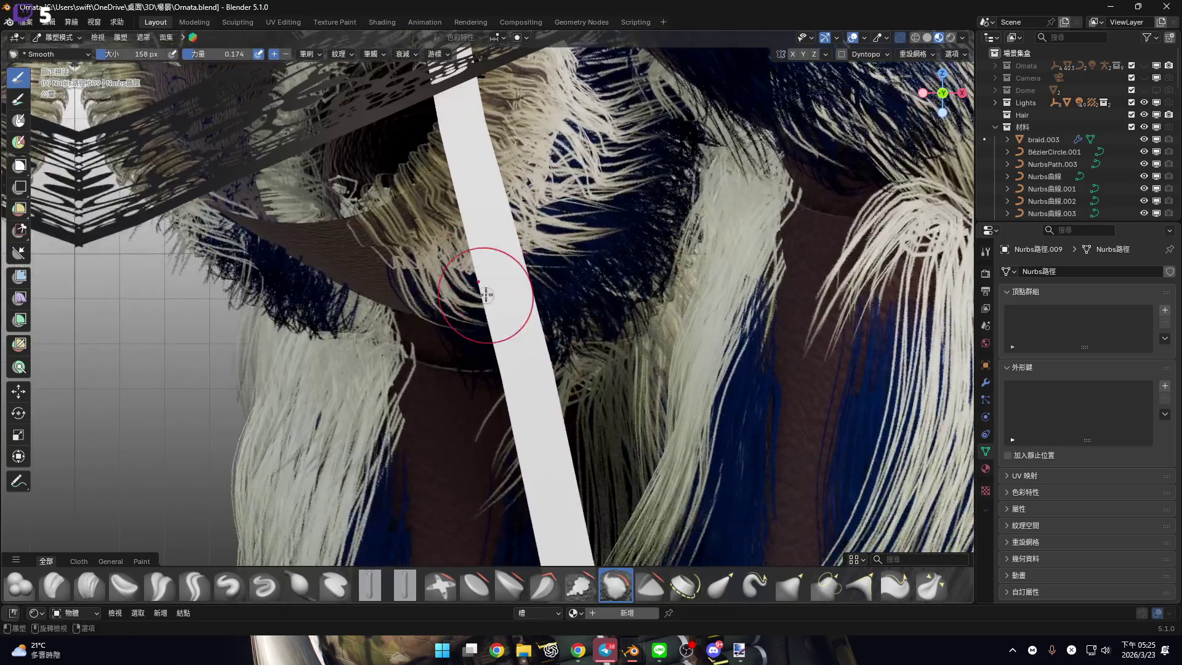
{"action": "scroll", "coordinate": [501, 295], "scroll_direction": "down", "scroll_amount": 2}
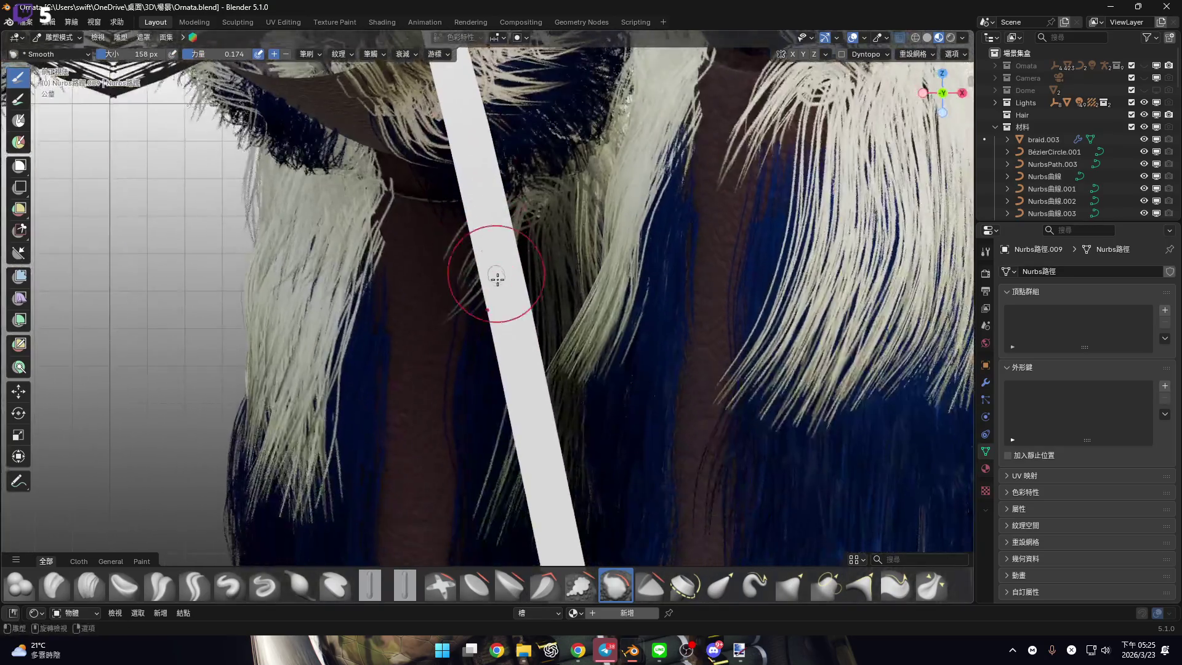
{"action": "scroll", "coordinate": [494, 272], "scroll_direction": "down", "scroll_amount": 2}
{"action": "scroll", "coordinate": [502, 305], "scroll_direction": "down", "scroll_amount": 1}
{"action": "mouse_move", "coordinate": [506, 312]}
{"action": "middle_mouse_down"}
{"action": "mouse_move", "coordinate": [484, 194]}
{"action": "mouse_move", "coordinate": [535, 287]}
{"action": "mouse_move", "coordinate": [435, 264]}
{"action": "middle_mouse_up"}
{"action": "scroll", "coordinate": [522, 314], "scroll_direction": "down", "scroll_amount": 3}
{"action": "scroll", "coordinate": [474, 328], "scroll_direction": "up", "scroll_amount": 3}
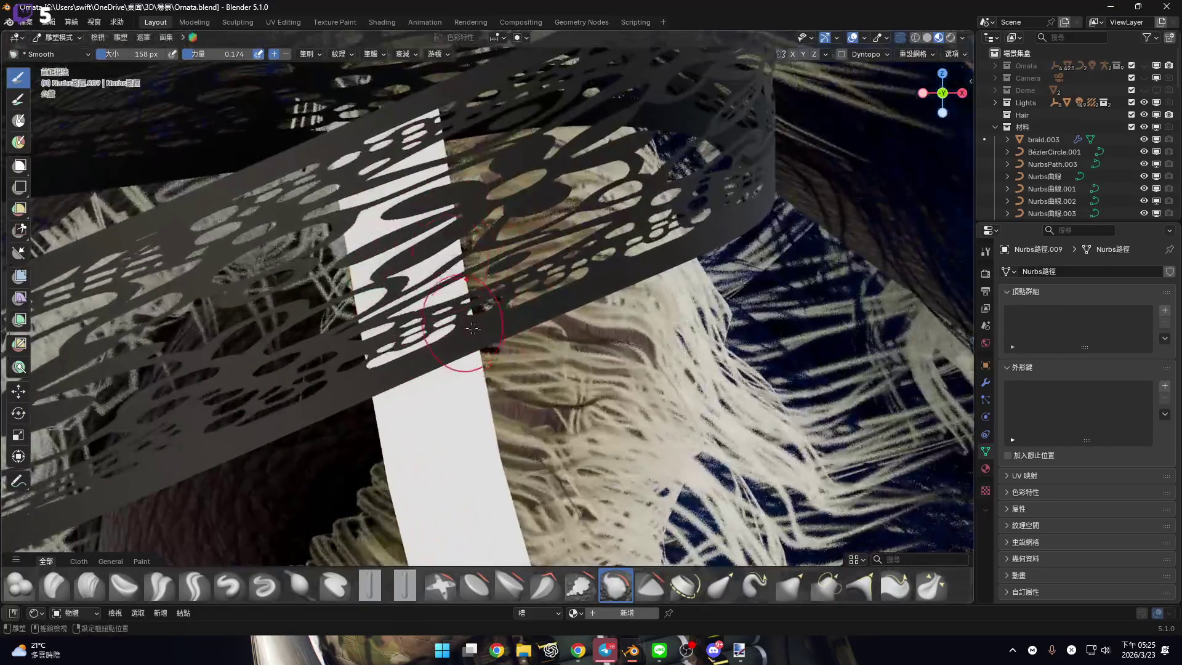
{"action": "mouse_move", "coordinate": [472, 328]}
{"action": "middle_mouse_down"}
{"action": "mouse_move", "coordinate": [517, 430]}
{"action": "mouse_move", "coordinate": [555, 308]}
{"action": "mouse_move", "coordinate": [514, 333]}
{"action": "mouse_move", "coordinate": [427, 319]}
{"action": "mouse_move", "coordinate": [518, 332]}
{"action": "mouse_move", "coordinate": [593, 316]}
{"action": "mouse_move", "coordinate": [560, 382]}
{"action": "mouse_move", "coordinate": [593, 388]}
{"action": "mouse_move", "coordinate": [581, 317]}
{"action": "mouse_move", "coordinate": [479, 335]}
{"action": "mouse_move", "coordinate": [747, 337]}
{"action": "mouse_move", "coordinate": [748, 375]}
{"action": "mouse_move", "coordinate": [702, 414]}
{"action": "middle_mouse_up"}
Pull the strap's top up into the lace band with Elastic Snake Hook and check it from the front view
{"action": "left_click", "coordinate": [763, 589]}
{"action": "mouse_move", "coordinate": [725, 316]}
{"action": "middle_mouse_down"}
{"action": "mouse_move", "coordinate": [924, 102]}
{"action": "mouse_move", "coordinate": [626, 267]}
{"action": "mouse_move", "coordinate": [602, 257]}
{"action": "mouse_move", "coordinate": [614, 240]}
{"action": "mouse_move", "coordinate": [657, 240]}
{"action": "middle_mouse_up"}
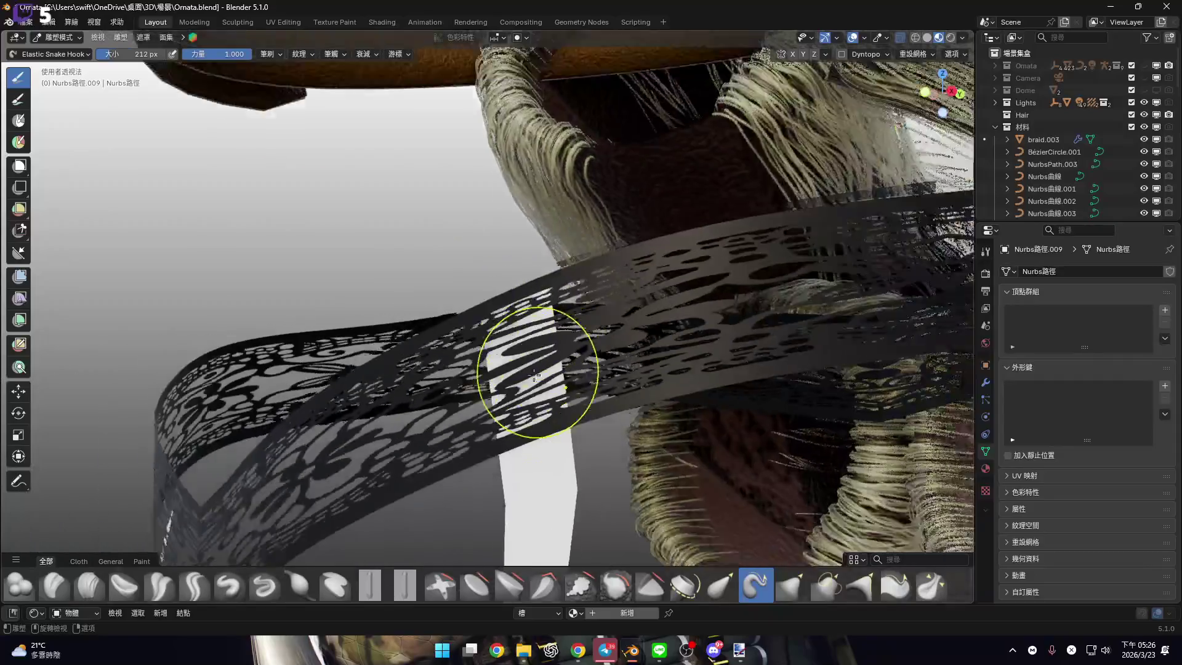
{"action": "mouse_move", "coordinate": [637, 197]}
{"action": "middle_mouse_down"}
{"action": "mouse_move", "coordinate": [602, 202]}
{"action": "mouse_move", "coordinate": [591, 232]}
{"action": "middle_mouse_up"}
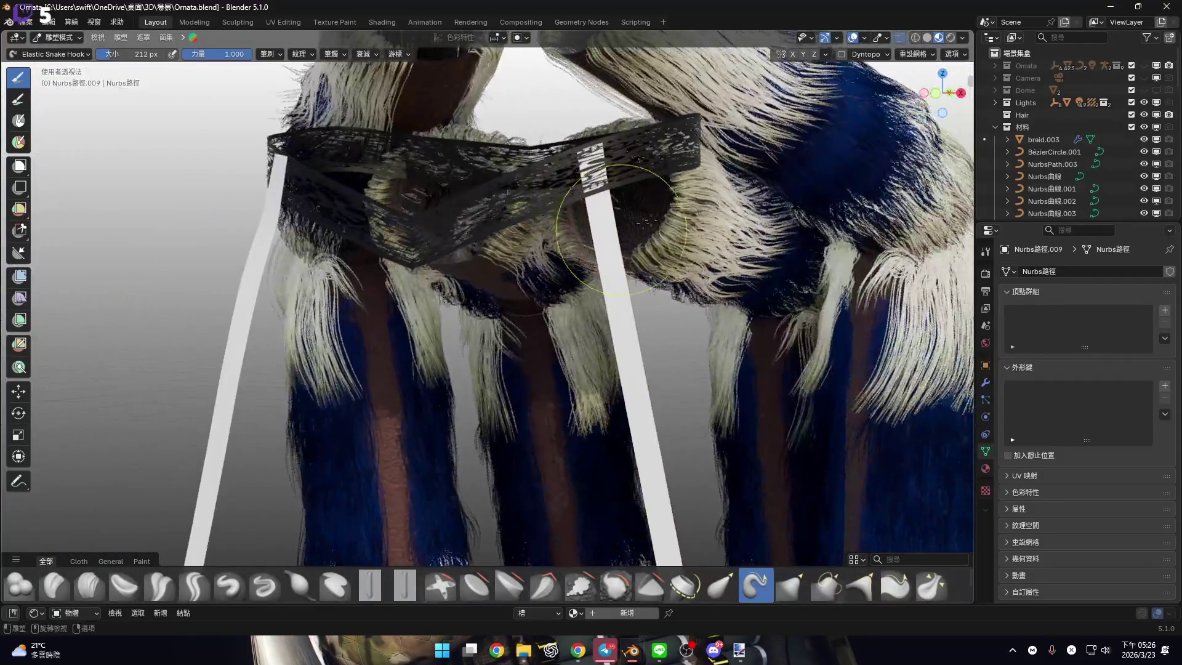
{"action": "left_click", "coordinate": [935, 93]}
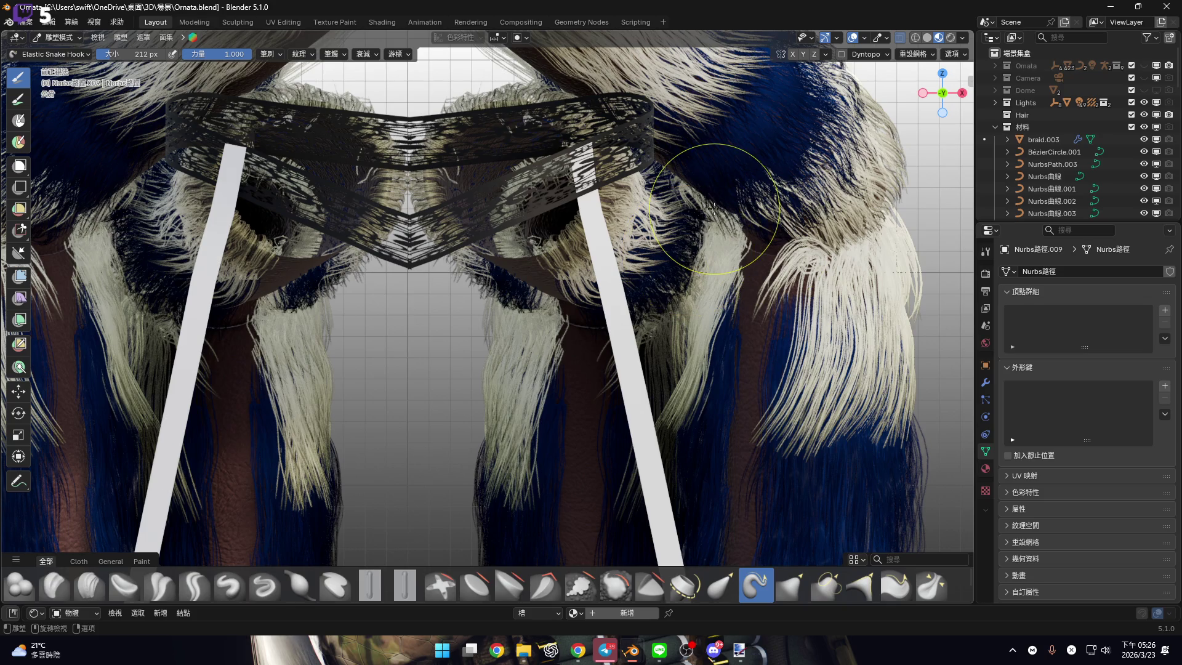
{"action": "middle_click_drag", "start_coordinate": [265, 157], "coordinate": [475, 238]}
{"action": "key", "text": "ctrl+Tab"}
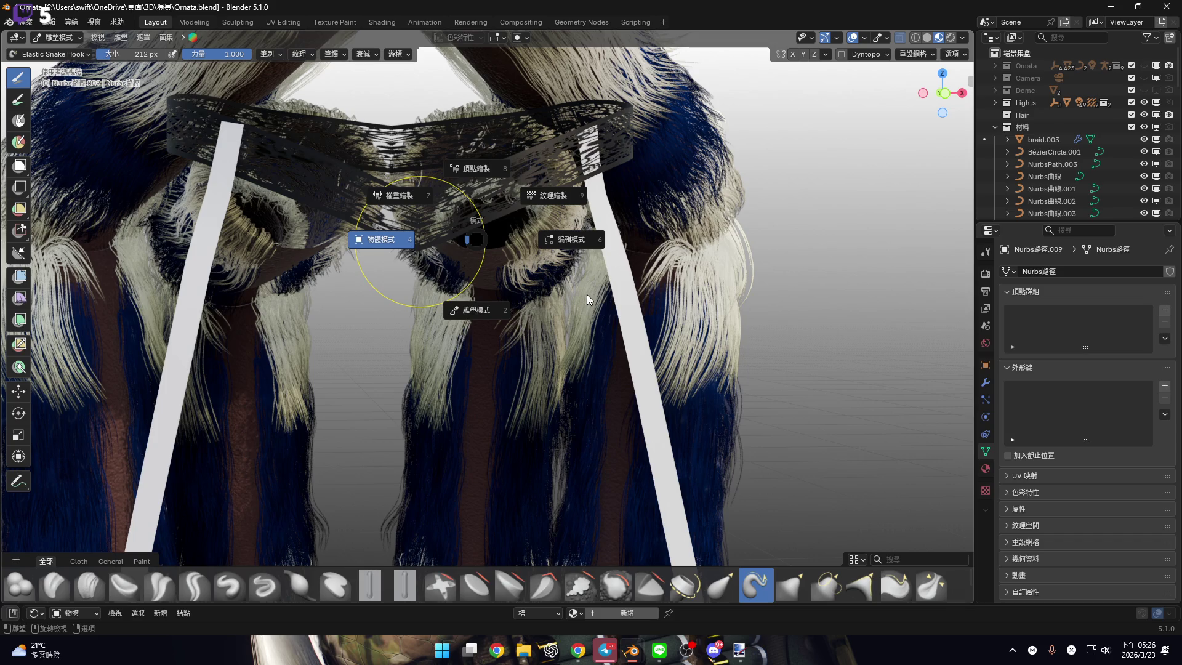
Snap the 3D cursor to the strap's top point in Edit Mode and set the strap's origin to it
{"action": "left_click", "coordinate": [608, 294]}
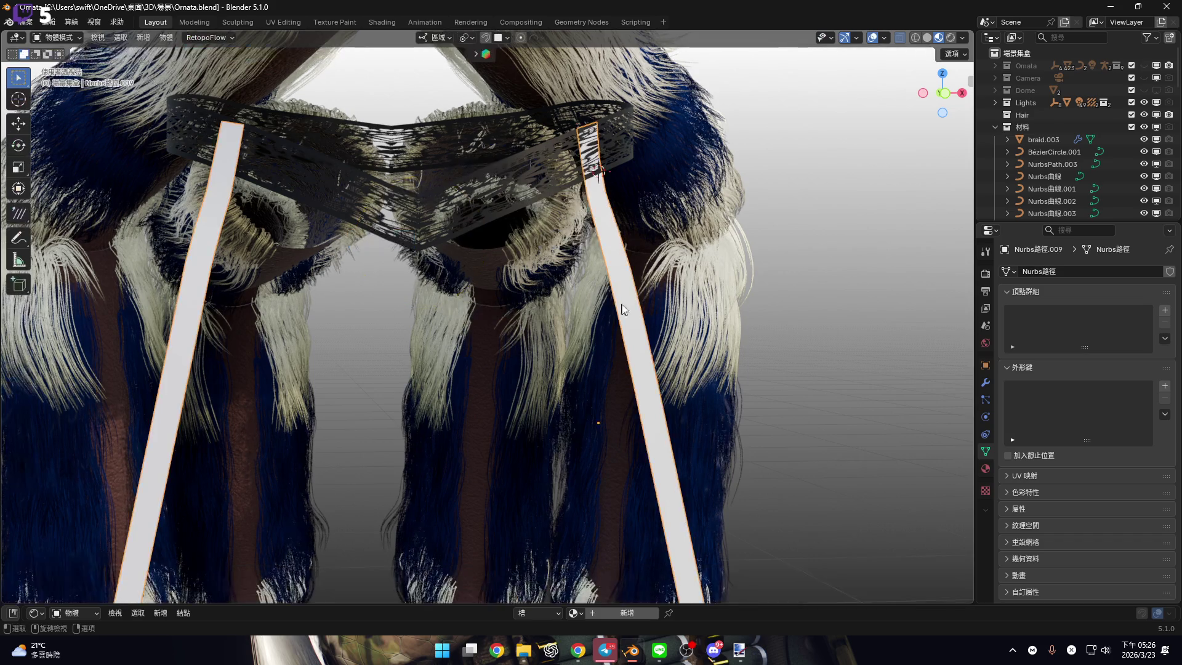
{"action": "scroll", "coordinate": [582, 259], "scroll_direction": "up", "scroll_amount": 3}
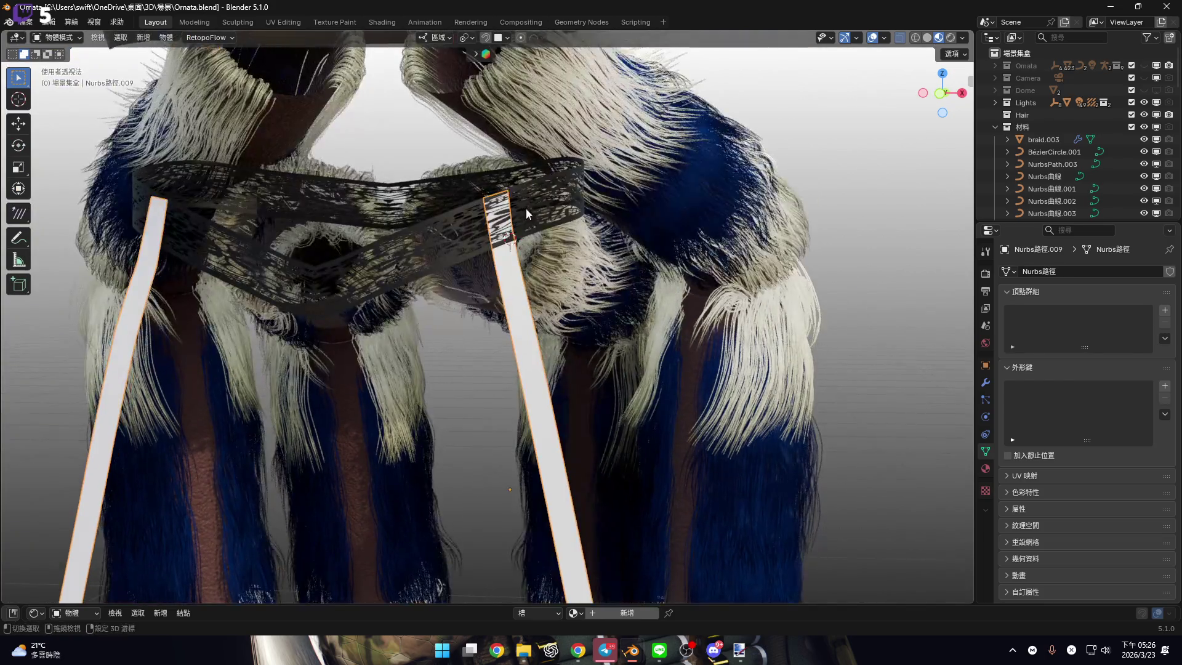
{"action": "middle_click_drag", "start_coordinate": [542, 218], "coordinate": [515, 226]}
{"action": "key", "text": "Tab"}
{"action": "scroll", "coordinate": [482, 220], "scroll_direction": "up", "scroll_amount": 2}
{"action": "scroll", "coordinate": [481, 219], "scroll_direction": "down", "scroll_amount": 2}
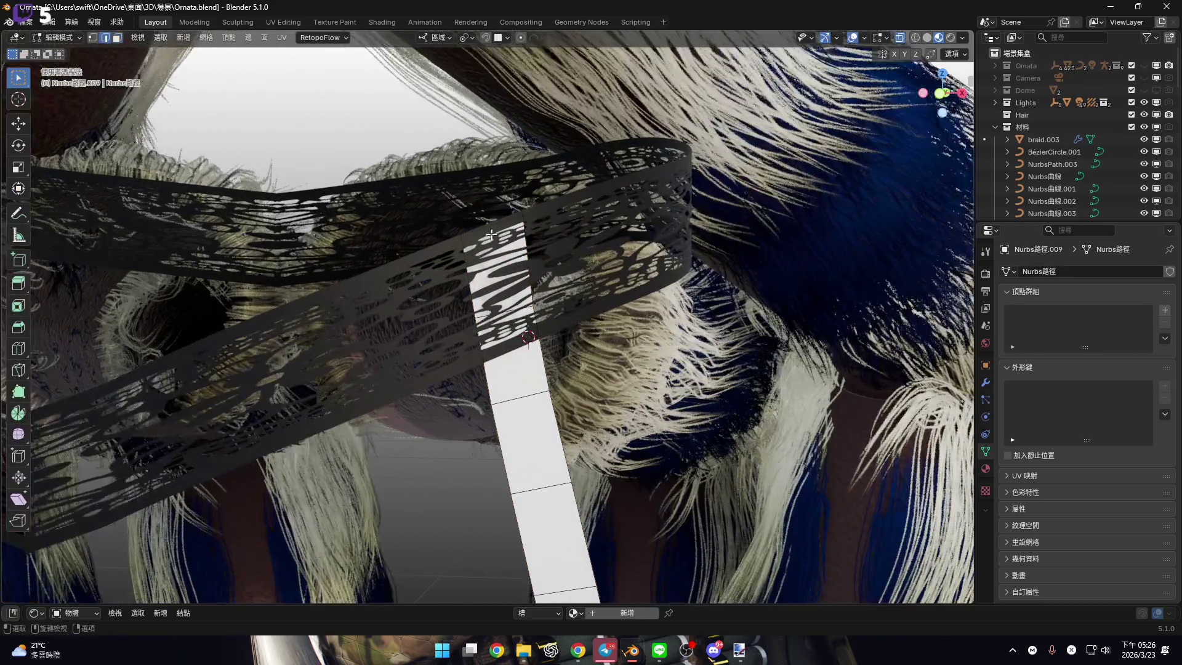
{"action": "scroll", "coordinate": [559, 246], "scroll_direction": "down", "scroll_amount": 2}
{"action": "key", "text": "shift+s"}
{"action": "left_click", "coordinate": [535, 303]}
{"action": "key", "text": "Tab"}
{"action": "right_click", "coordinate": [533, 306]}
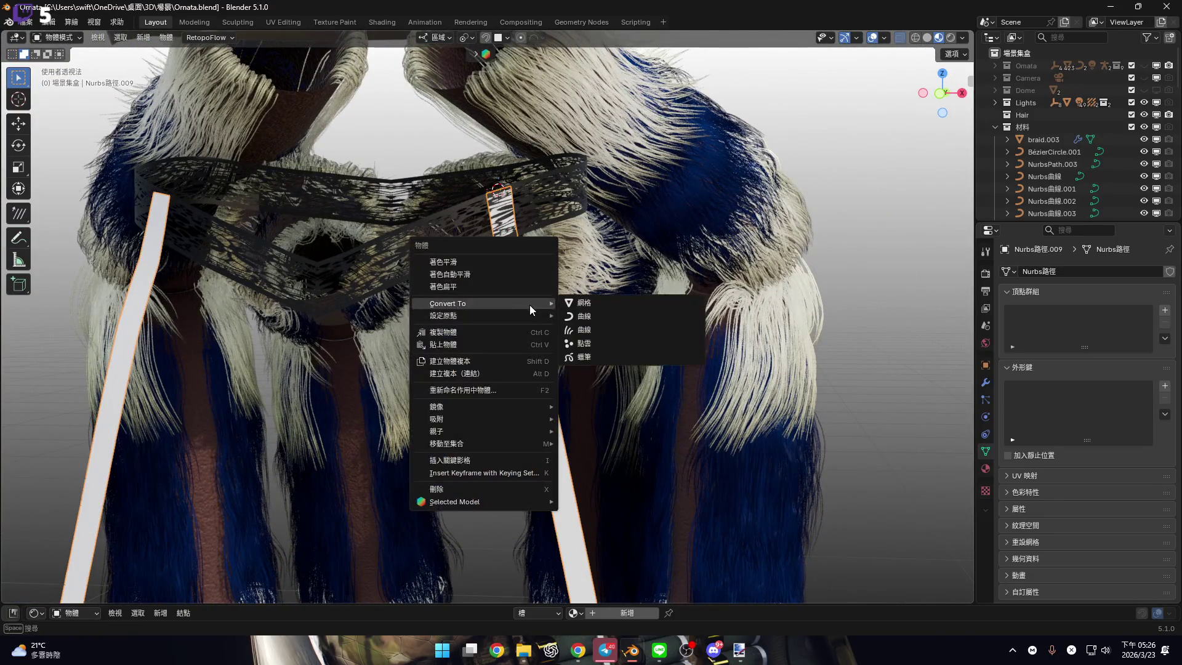
{"action": "mouse_move", "coordinate": [443, 314]}
{"action": "key", "text": "Return"}
{"action": "middle_click_drag", "start_coordinate": [481, 261], "coordinate": [559, 243]}
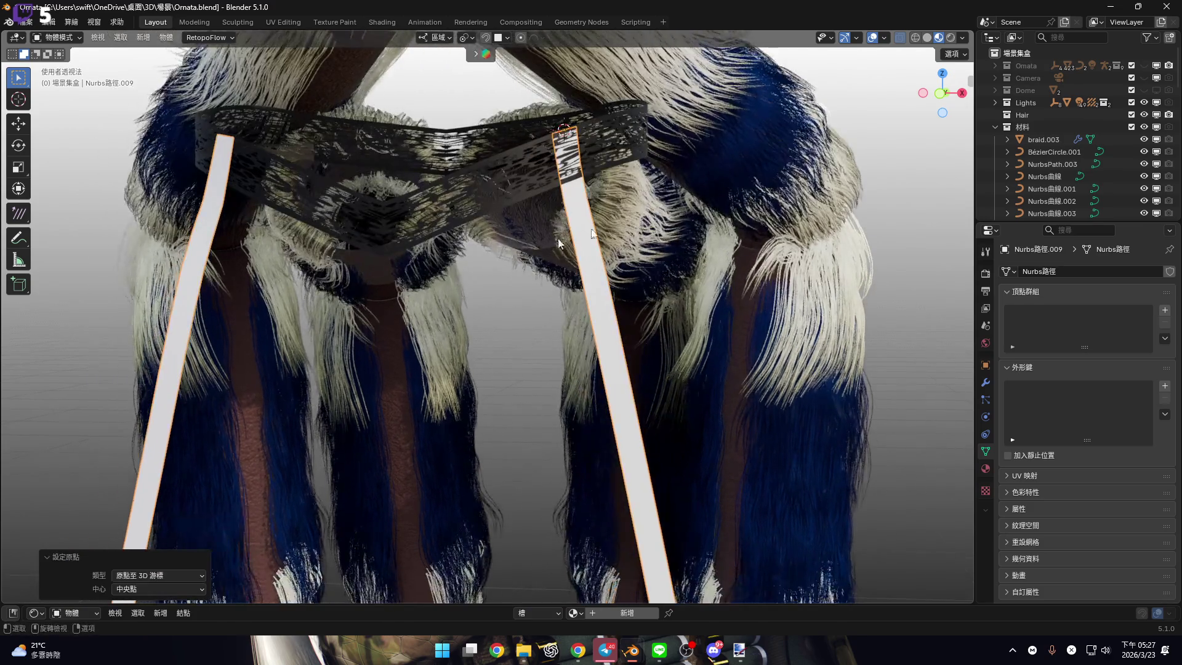
{"action": "left_click", "coordinate": [942, 95]}
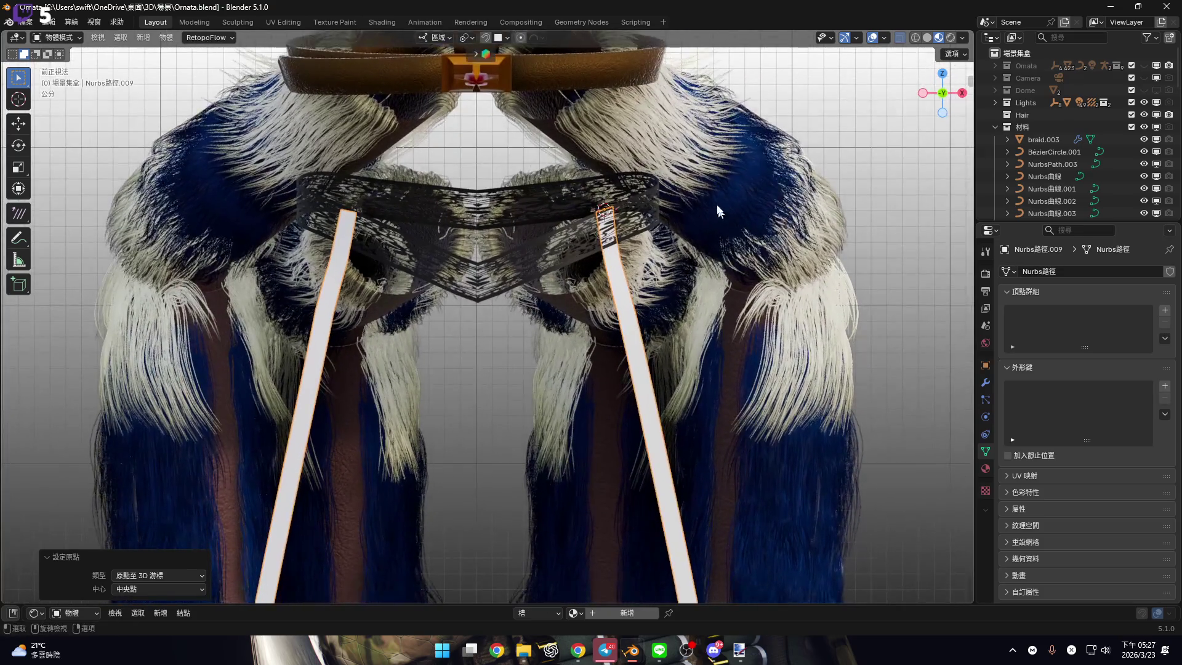
{"action": "scroll", "coordinate": [1098, 108], "scroll_direction": "down", "scroll_amount": 4}
{"action": "scroll", "coordinate": [1080, 136], "scroll_direction": "down", "scroll_amount": 5}
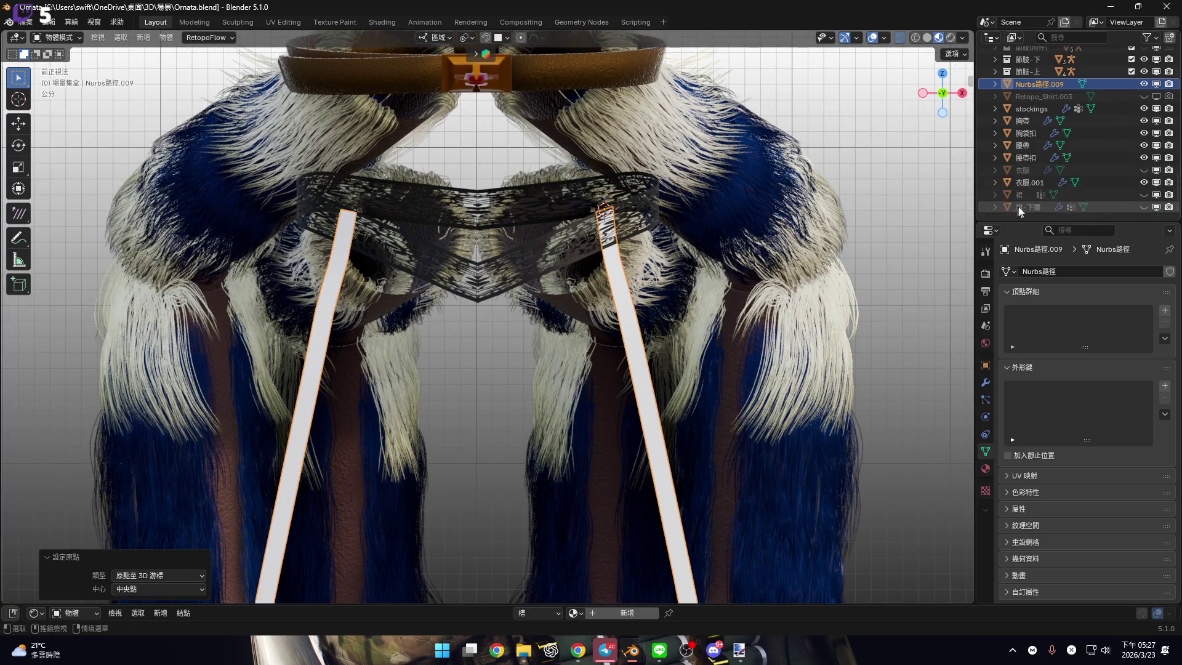
Show the clothing object and return to sculpting the strap with the Smooth brush
{"action": "left_click", "coordinate": [1143, 170]}
{"action": "scroll", "coordinate": [585, 200], "scroll_direction": "up", "scroll_amount": 2}
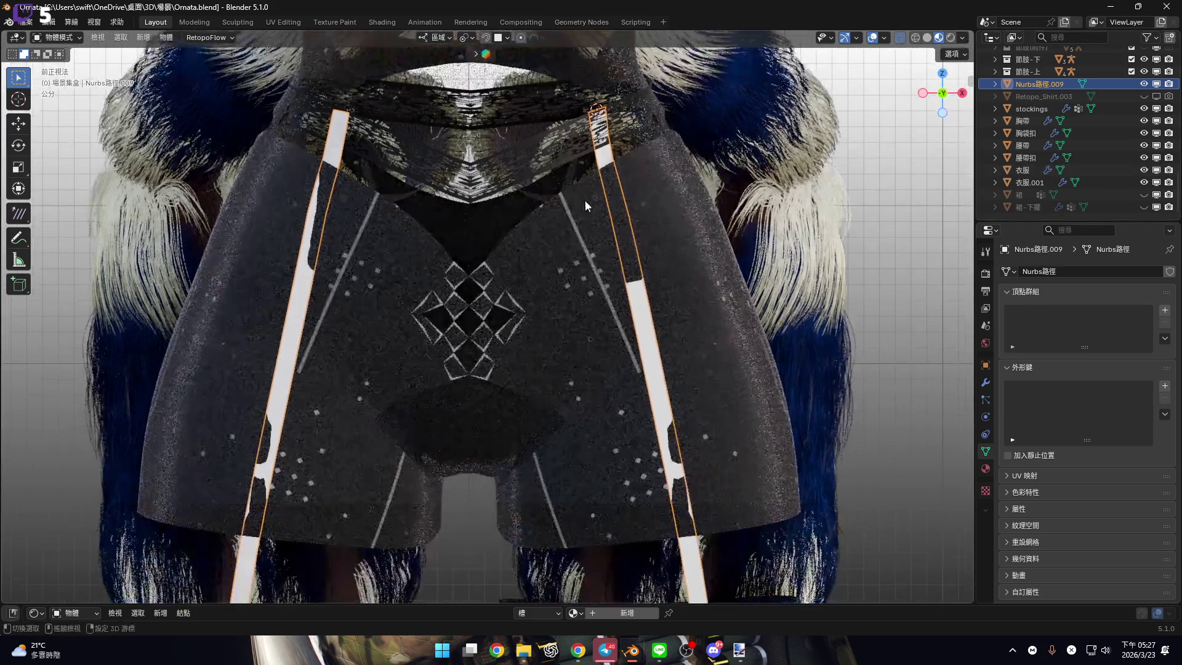
{"action": "scroll", "coordinate": [633, 253], "scroll_direction": "up", "scroll_amount": 2}
{"action": "middle_click_drag", "start_coordinate": [633, 252], "coordinate": [620, 200], "text": "shift"}
{"action": "key", "text": "ctrl+Tab"}
{"action": "left_click", "coordinate": [684, 420]}
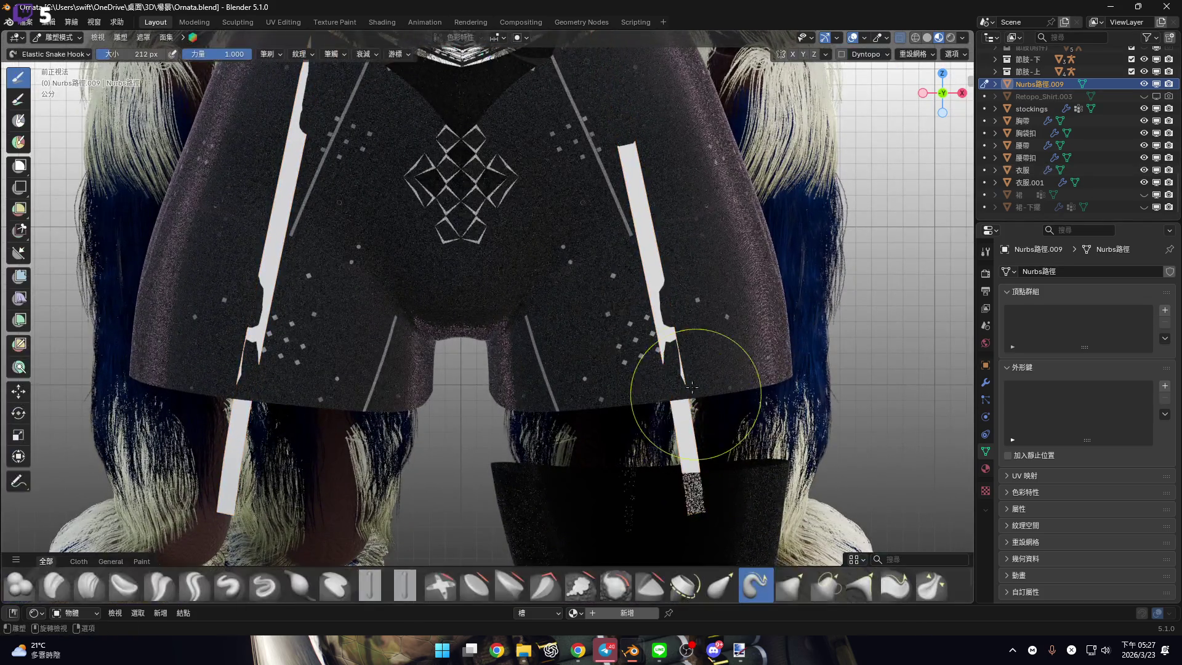
{"action": "left_click", "coordinate": [615, 586]}
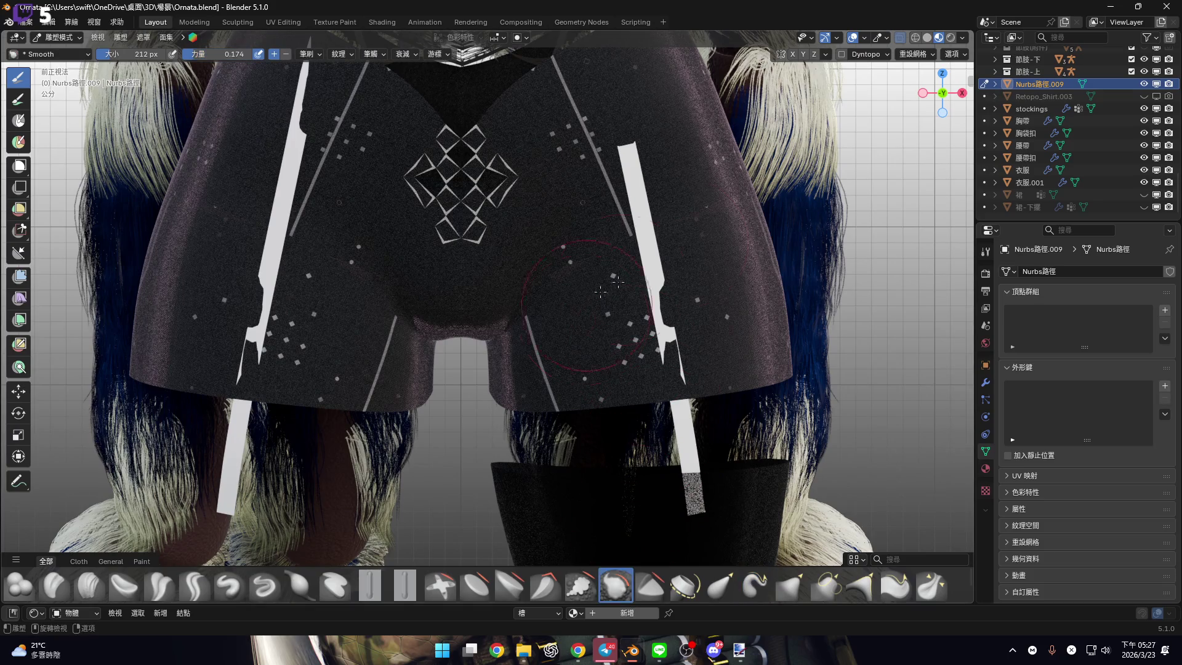
Resize the brush to about 278 px, switch to Elastic Grab and view the skirt from the right side
{"action": "middle_click_drag", "start_coordinate": [637, 295], "coordinate": [616, 273]}
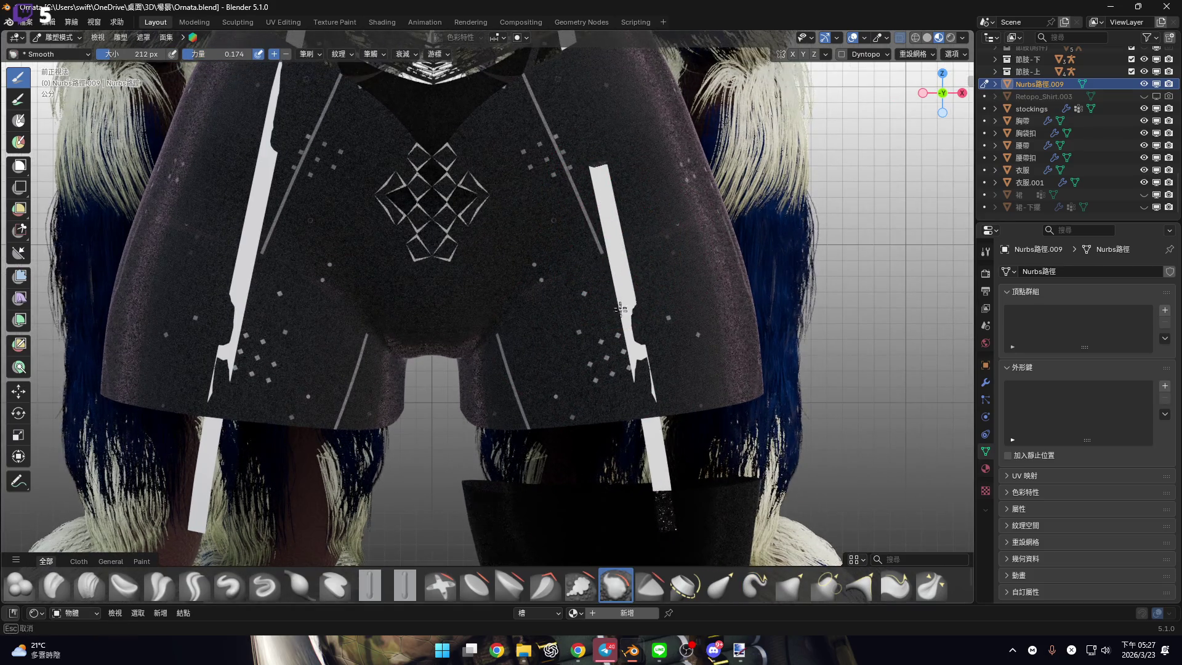
{"action": "middle_click_drag", "start_coordinate": [584, 243], "coordinate": [596, 277]}
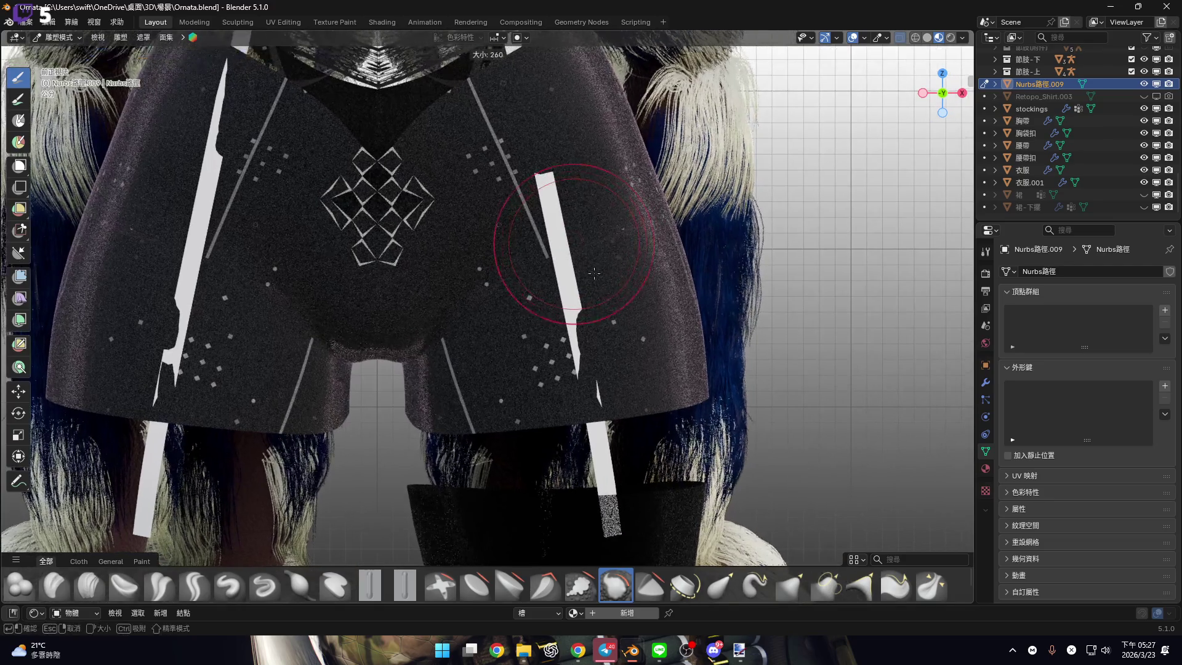
{"action": "right_click", "coordinate": [596, 277]}
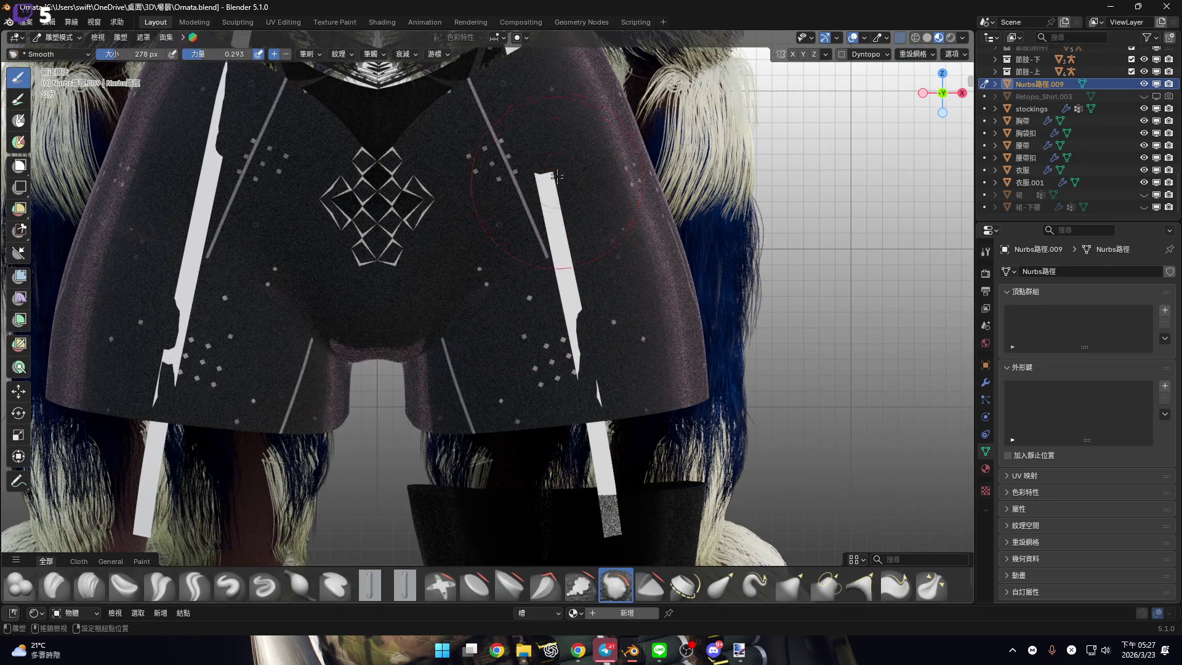
{"action": "scroll", "coordinate": [554, 278], "scroll_direction": "up", "scroll_amount": 2}
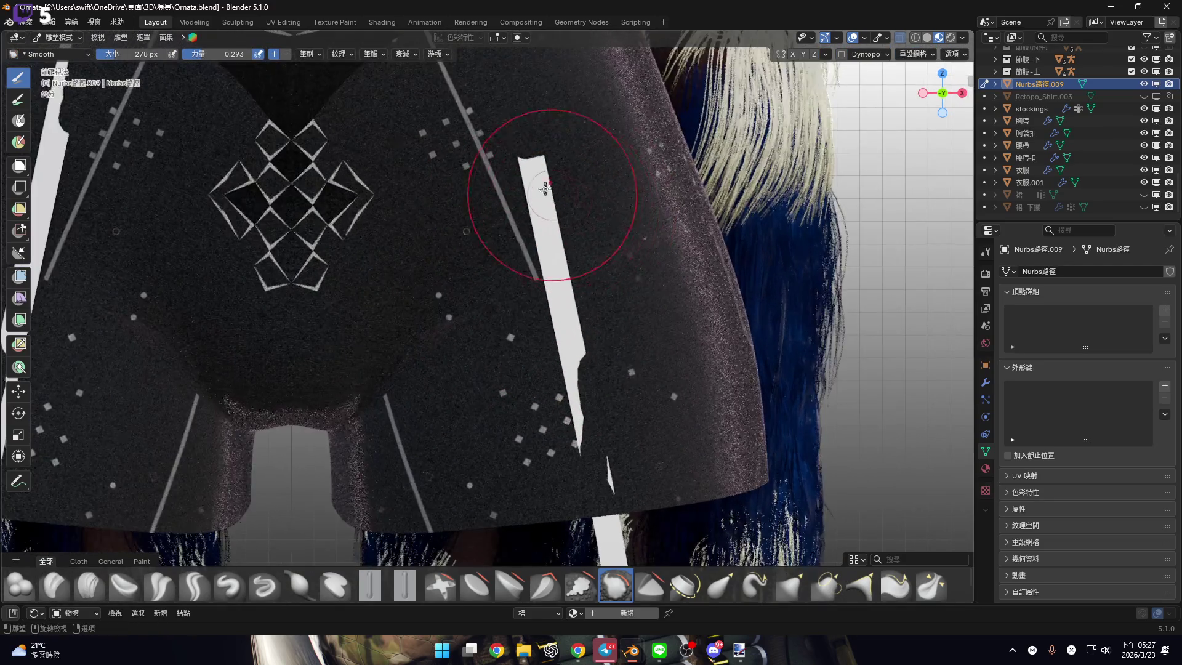
{"action": "left_click", "coordinate": [722, 584]}
{"action": "mouse_move", "coordinate": [559, 264]}
{"action": "middle_mouse_down"}
{"action": "mouse_move", "coordinate": [557, 234]}
{"action": "mouse_move", "coordinate": [528, 252]}
{"action": "mouse_move", "coordinate": [495, 251]}
{"action": "middle_mouse_up"}
{"action": "key", "text": "KP_3"}
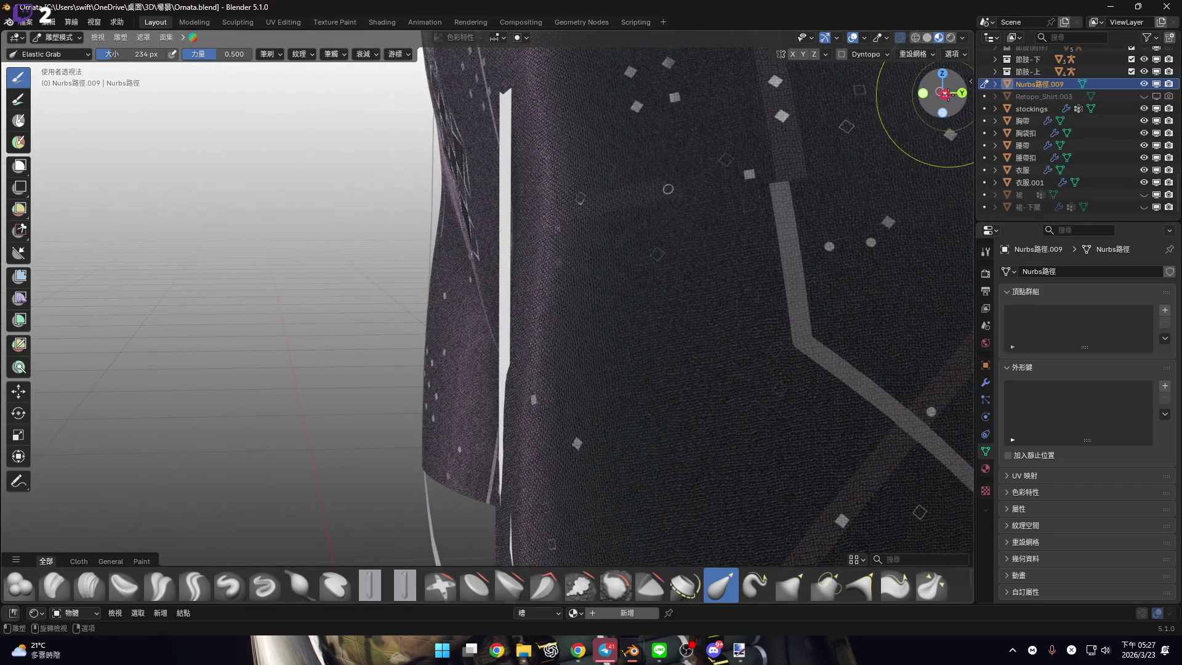
{"action": "left_click", "coordinate": [942, 93]}
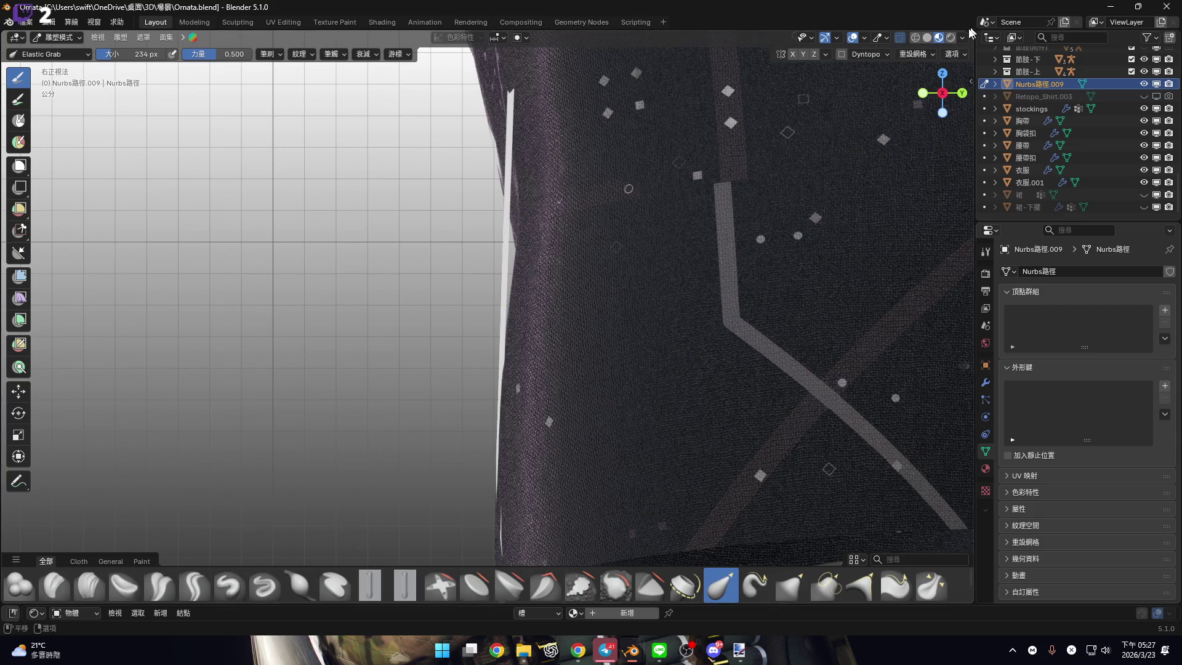
{"action": "left_click", "coordinate": [926, 37]}
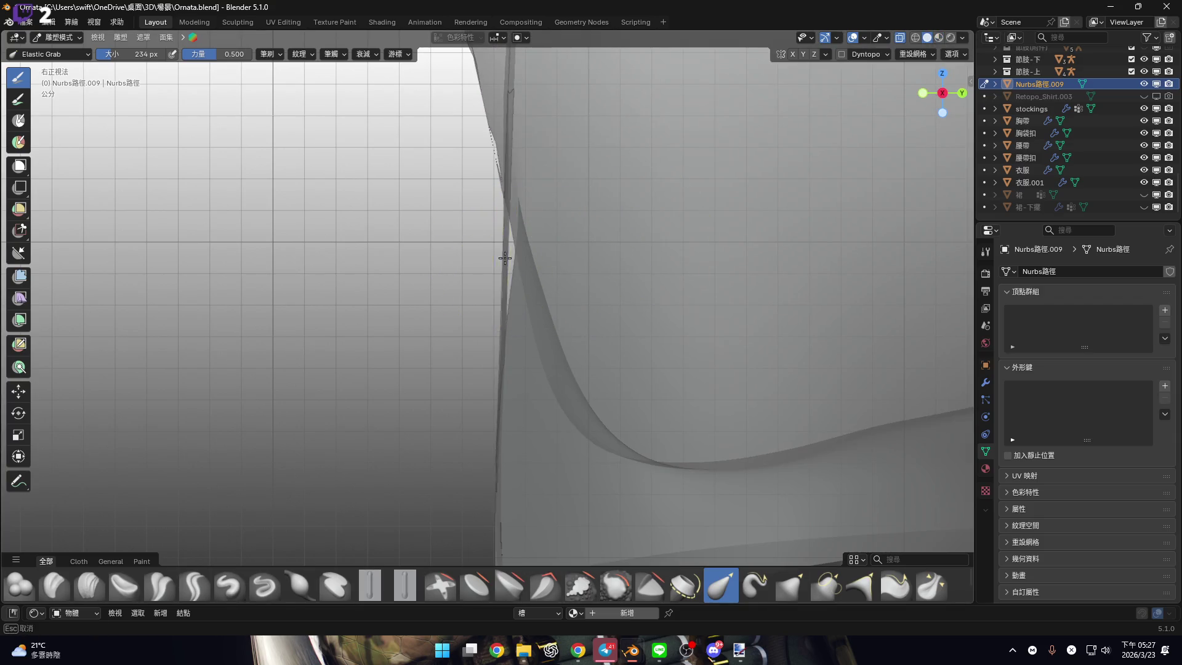
{"action": "middle_click_drag", "start_coordinate": [514, 212], "coordinate": [519, 256], "text": "shift"}
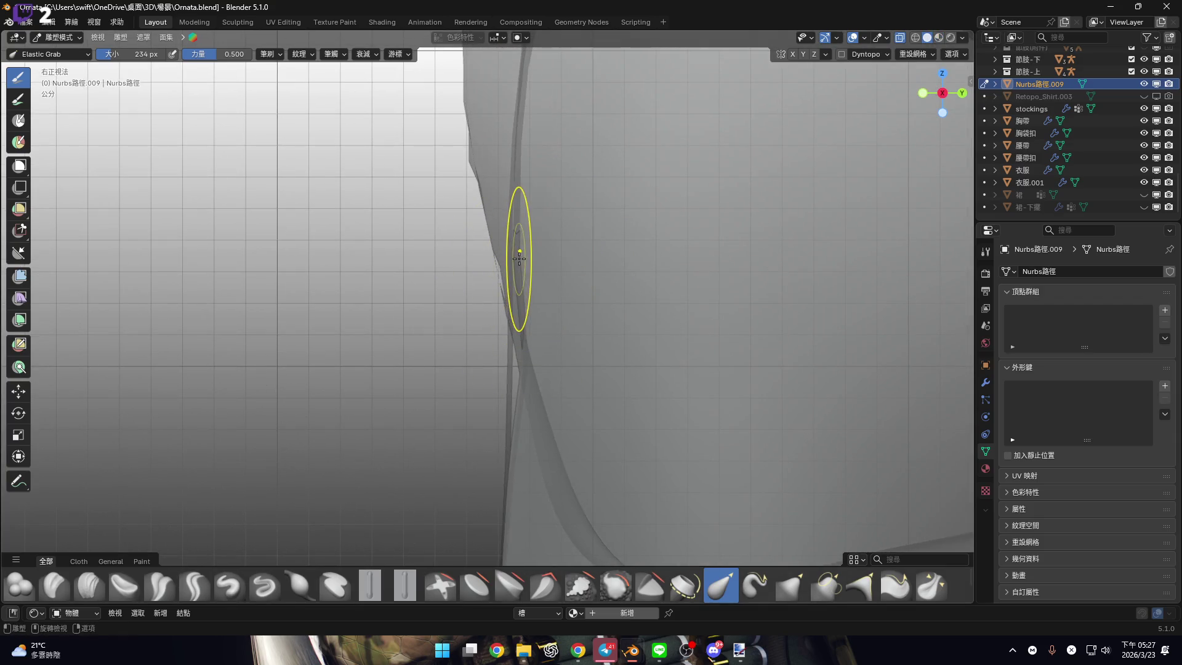
{"action": "scroll", "coordinate": [547, 256], "scroll_direction": "down", "scroll_amount": 5, "text": "shift"}
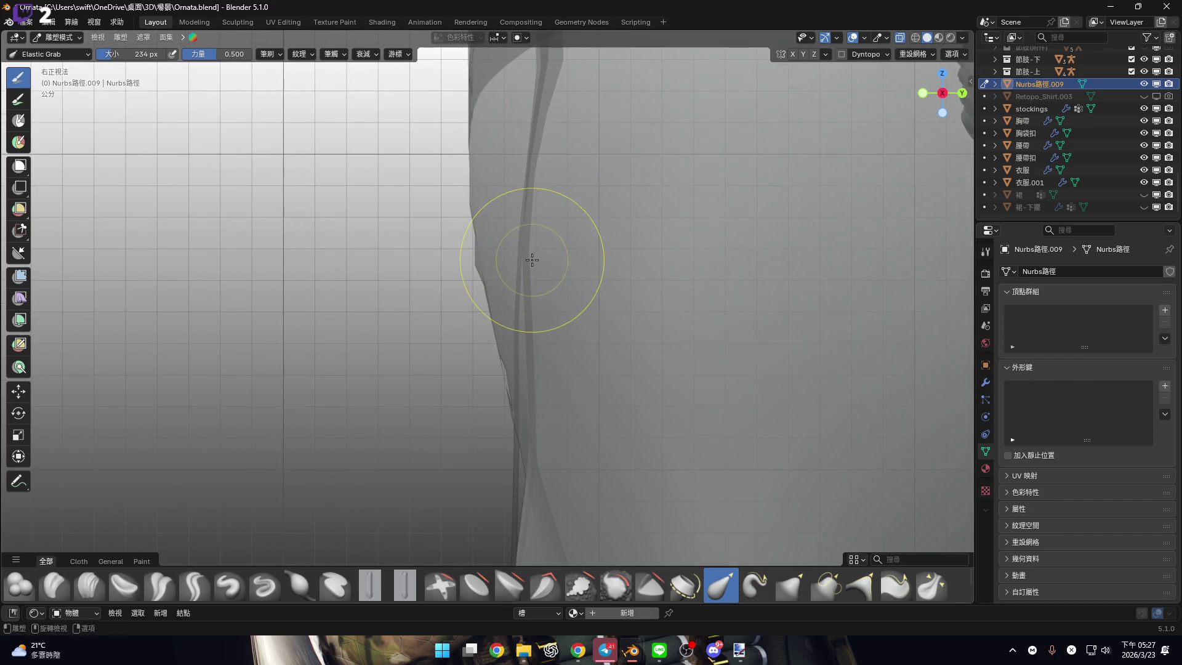
{"action": "scroll", "coordinate": [509, 179], "scroll_direction": "up", "scroll_amount": 3, "text": "shift"}
{"action": "scroll", "coordinate": [529, 307], "scroll_direction": "up", "scroll_amount": 2, "text": "shift"}
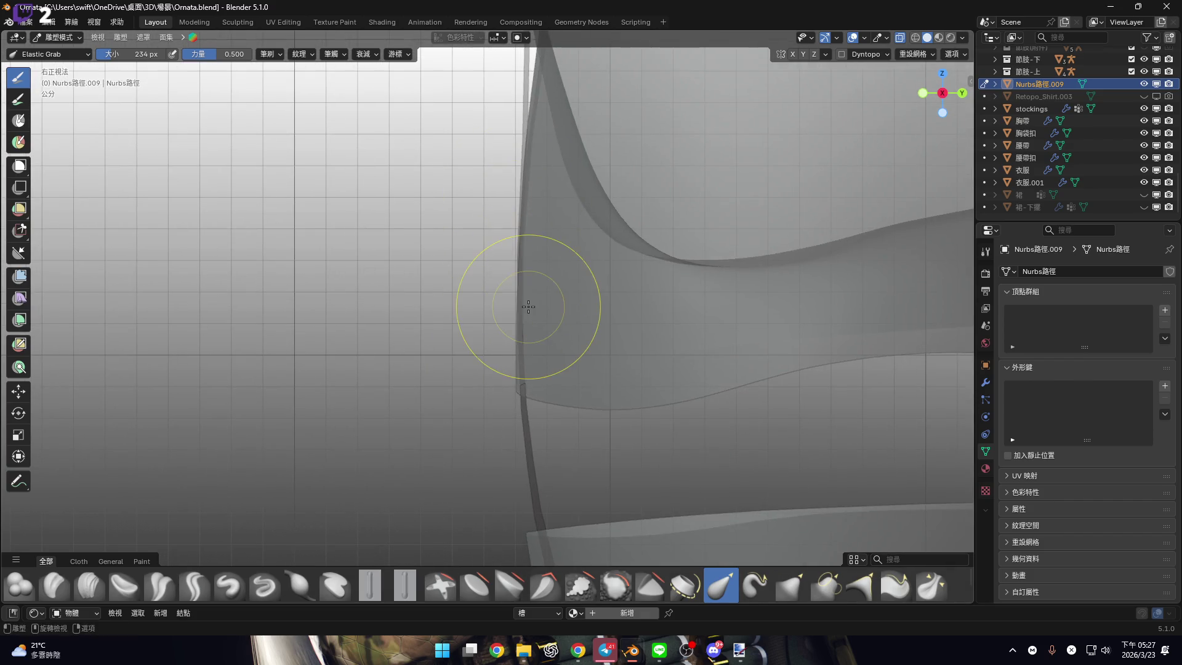
{"action": "middle_click_drag", "start_coordinate": [528, 307], "coordinate": [878, 88]}
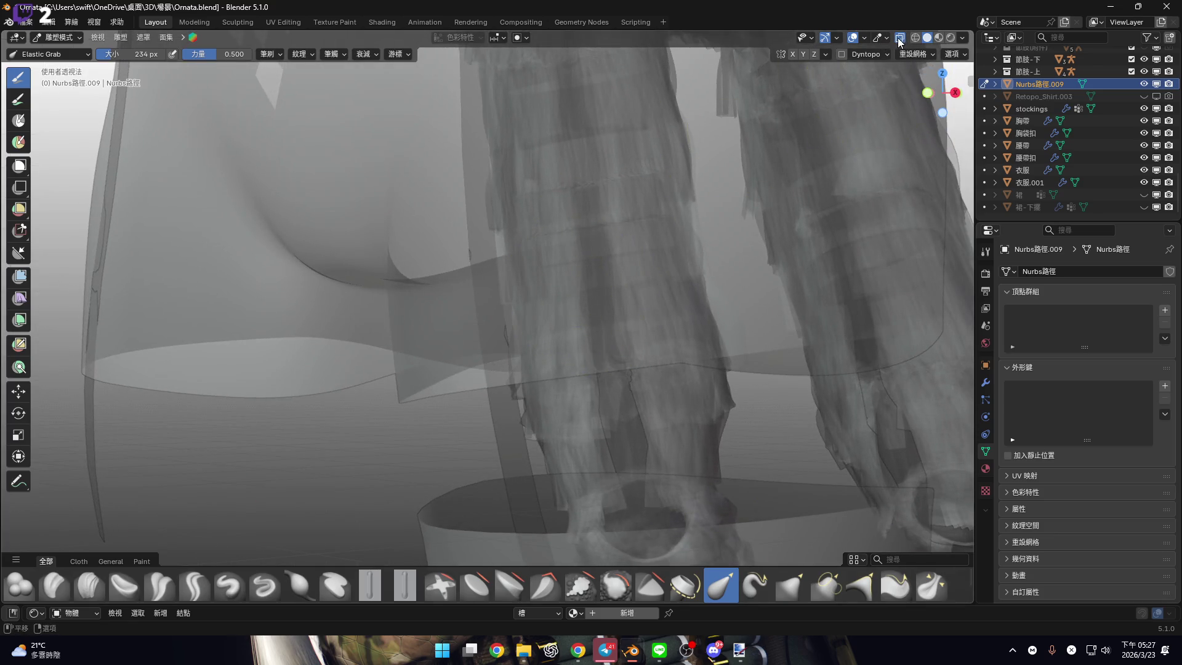
{"action": "left_click", "coordinate": [900, 38]}
{"action": "middle_click_drag", "start_coordinate": [527, 250], "coordinate": [514, 298]}
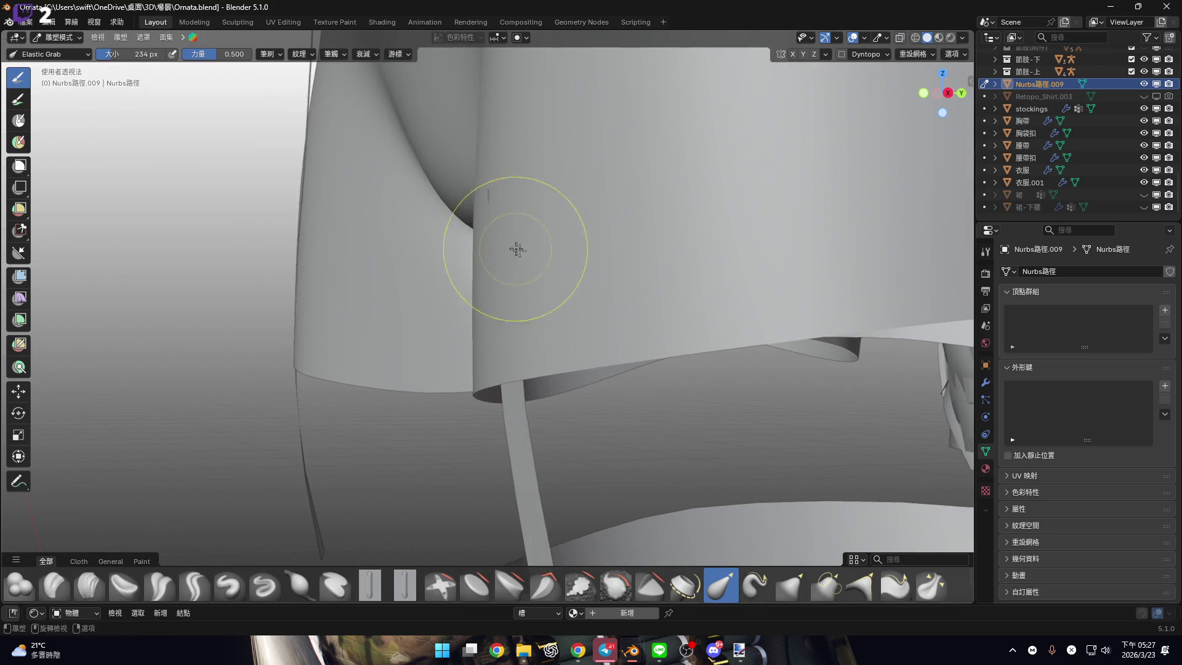
{"action": "scroll", "coordinate": [517, 250], "scroll_direction": "down", "scroll_amount": 2}
{"action": "scroll", "coordinate": [481, 271], "scroll_direction": "up", "scroll_amount": 4}
{"action": "scroll", "coordinate": [477, 309], "scroll_direction": "up", "scroll_amount": 2}
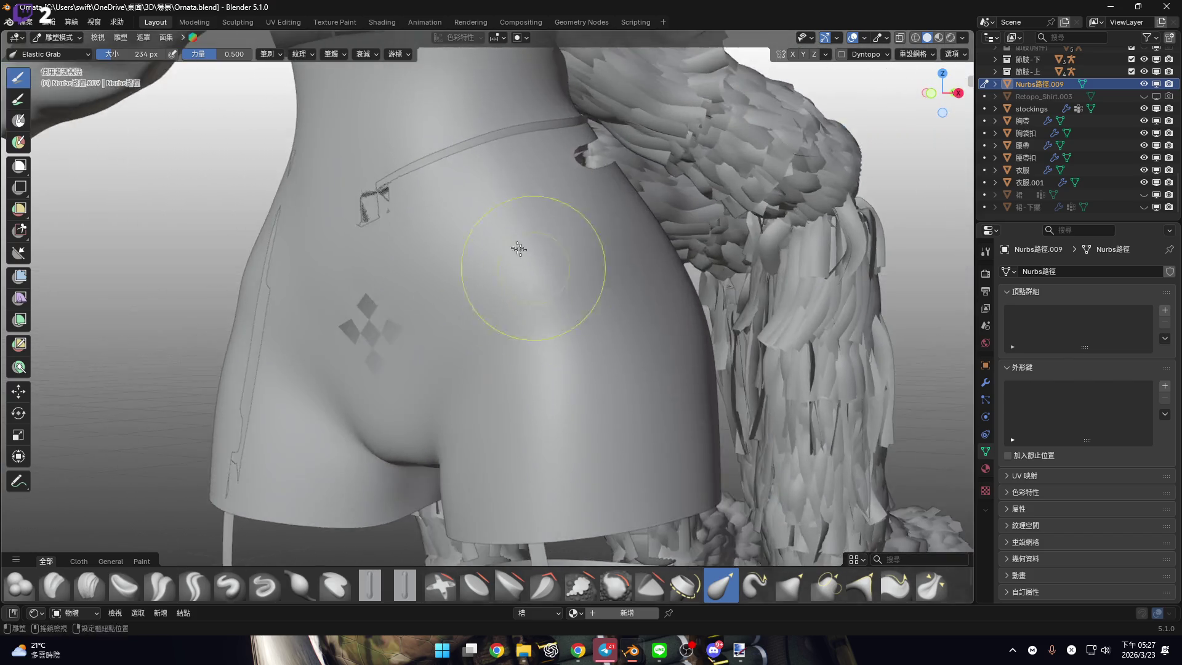
{"action": "middle_click_drag", "start_coordinate": [519, 249], "coordinate": [567, 356]}
{"action": "scroll", "coordinate": [567, 356], "scroll_direction": "up", "scroll_amount": 2}
{"action": "key", "text": "z"}
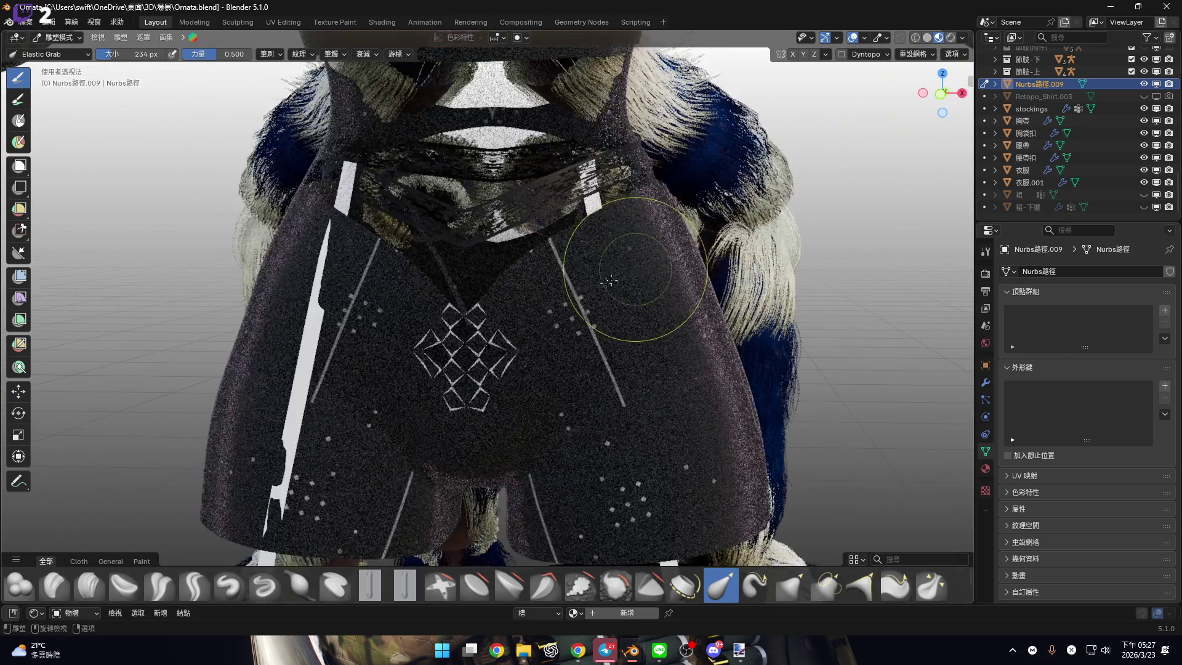
Raise the skirt's upper edge on the right hip with Elastic Grab, then return to Object Mode
{"action": "key", "text": "KP_1"}
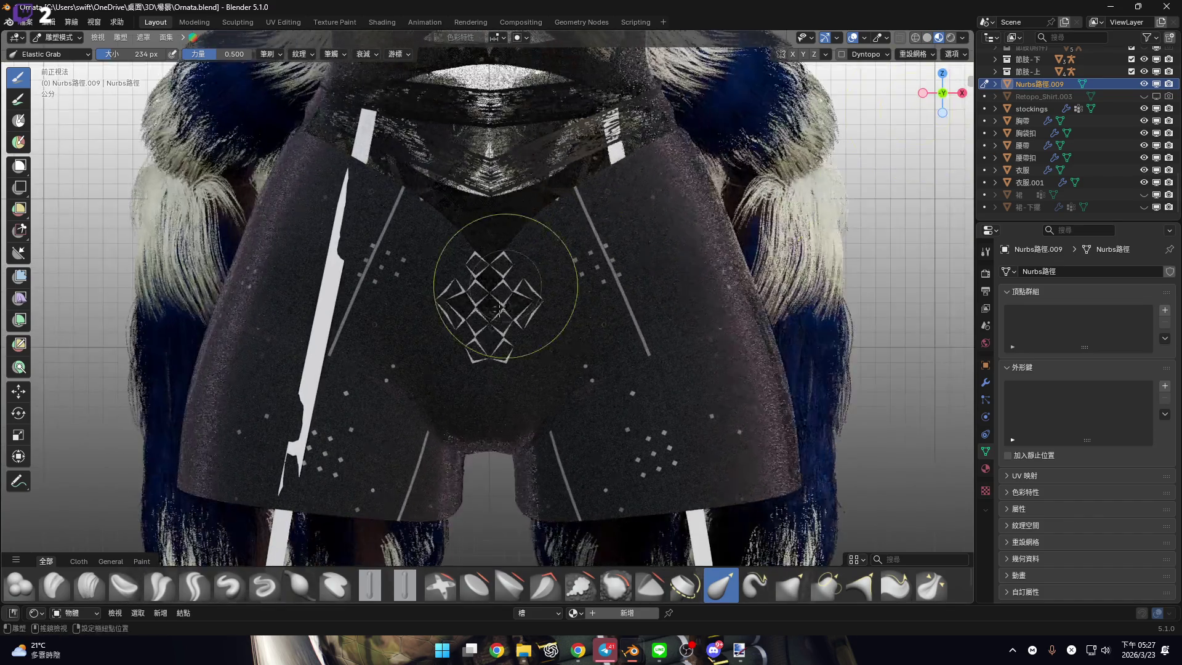
{"action": "scroll", "coordinate": [498, 308], "scroll_direction": "up", "scroll_amount": 1}
{"action": "scroll", "coordinate": [499, 307], "scroll_direction": "up", "scroll_amount": 1}
{"action": "scroll", "coordinate": [499, 307], "scroll_direction": "up", "scroll_amount": 1}
{"action": "middle_click_drag", "start_coordinate": [499, 308], "coordinate": [584, 343], "text": "shift"}
{"action": "left_click_drag", "start_coordinate": [585, 344], "coordinate": [596, 340]}
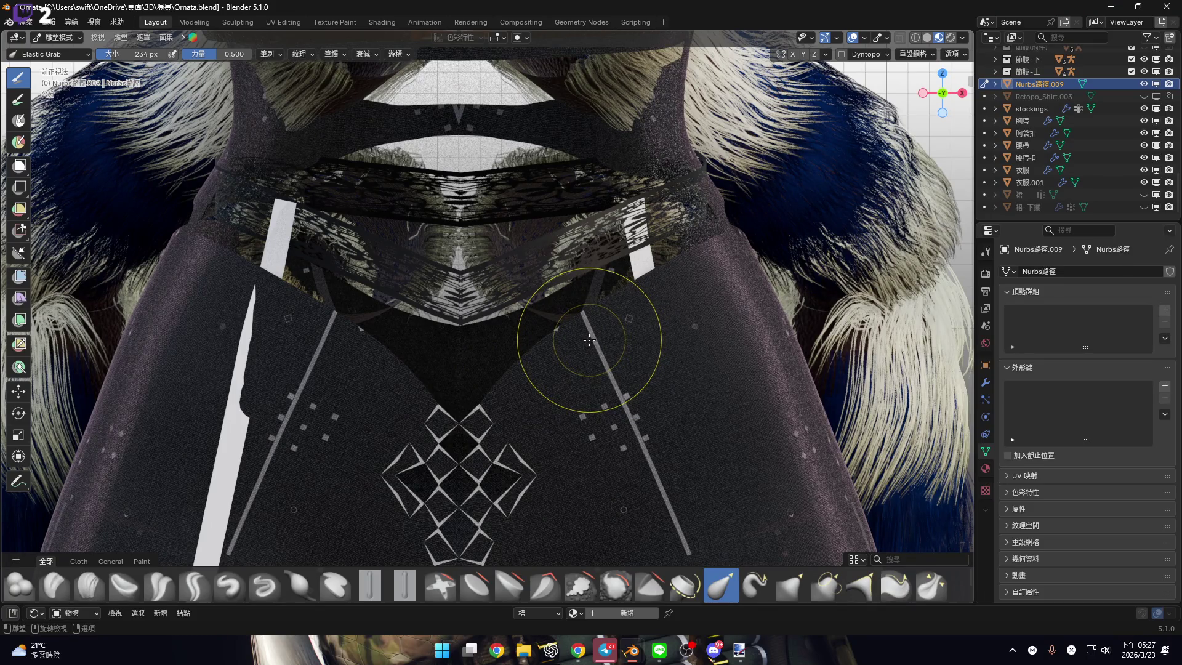
{"action": "middle_click_drag", "start_coordinate": [602, 369], "coordinate": [601, 245], "text": "shift"}
{"action": "key", "text": "ctrl+Tab"}
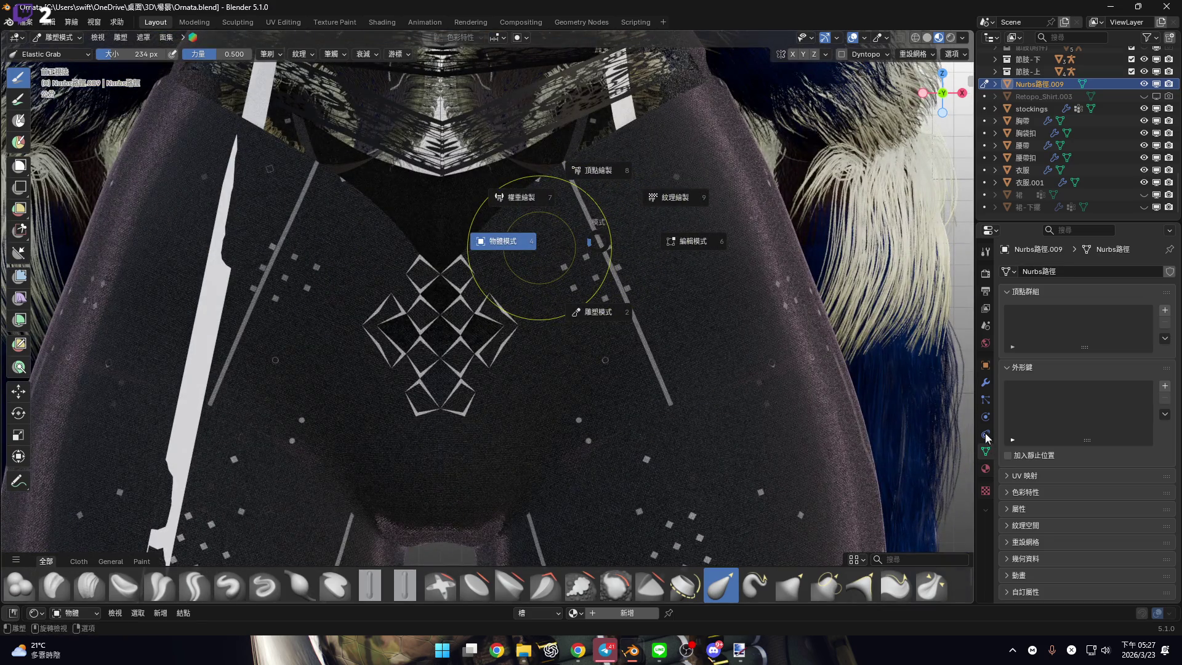
{"action": "left_click", "coordinate": [981, 387]}
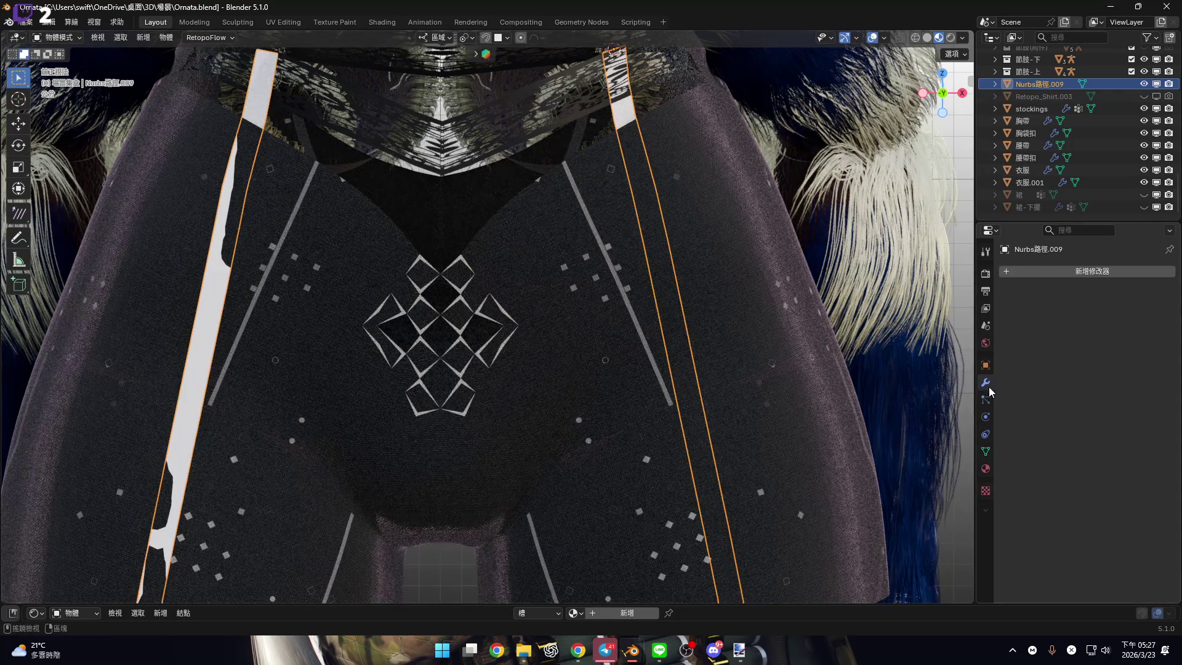
{"action": "scroll", "coordinate": [613, 310], "scroll_direction": "down", "scroll_amount": 3}
{"action": "scroll", "coordinate": [565, 325], "scroll_direction": "down", "scroll_amount": 2}
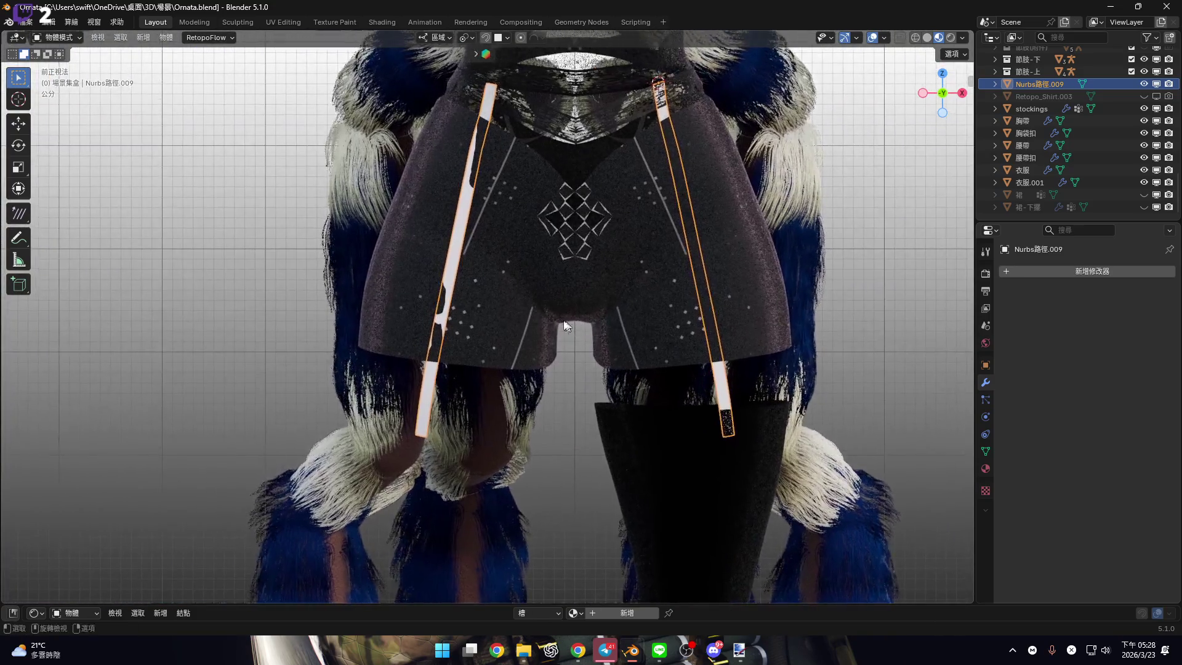
Box-select and delete the left strap in Edit Mode, leaving only the right strap
{"action": "key", "text": "Tab"}
{"action": "scroll", "coordinate": [565, 325], "scroll_direction": "down", "scroll_amount": 2}
{"action": "scroll", "coordinate": [565, 326], "scroll_direction": "down", "scroll_amount": 1}
{"action": "left_click_drag", "start_coordinate": [397, 146], "coordinate": [588, 554]}
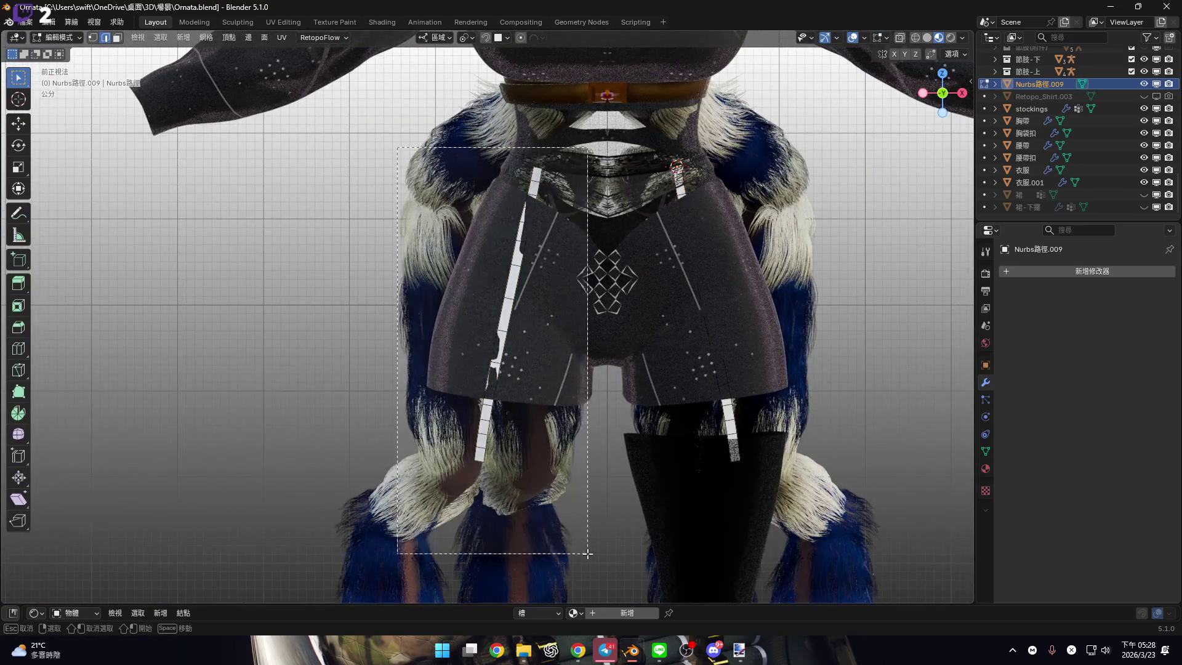
{"action": "scroll", "coordinate": [585, 462], "scroll_direction": "up", "scroll_amount": 2}
{"action": "scroll", "coordinate": [583, 357], "scroll_direction": "up", "scroll_amount": 2}
{"action": "scroll", "coordinate": [561, 405], "scroll_direction": "up", "scroll_amount": 1}
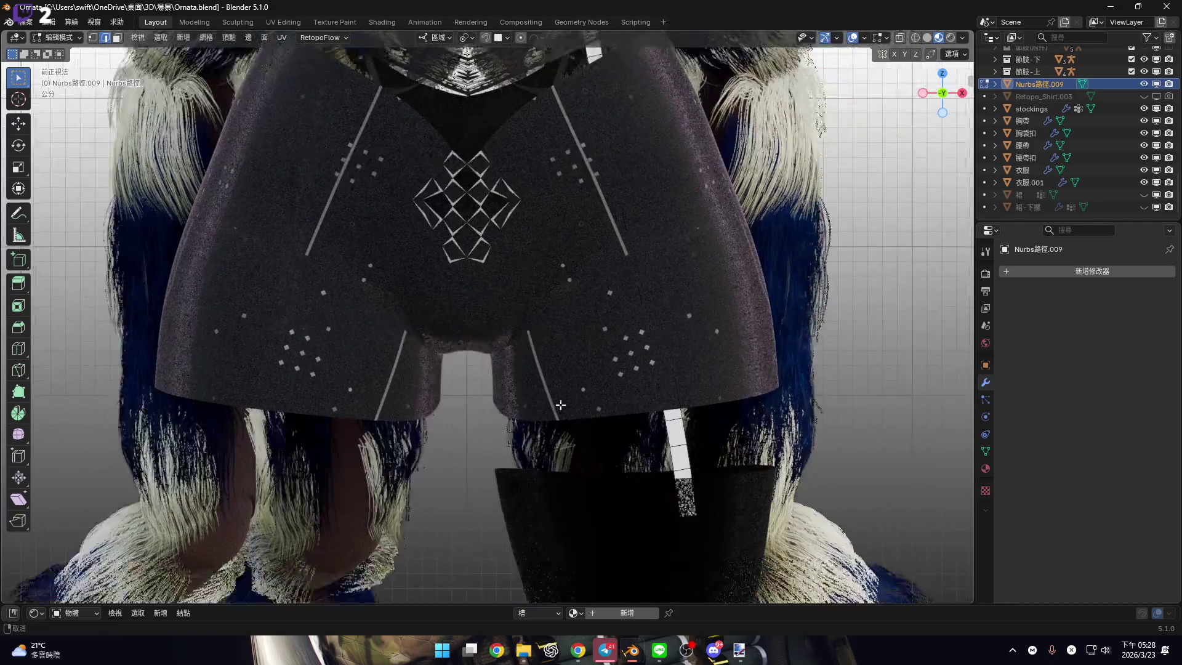
{"action": "scroll", "coordinate": [561, 404], "scroll_direction": "up", "scroll_amount": 1}
{"action": "key", "text": "Tab"}
{"action": "scroll", "coordinate": [560, 405], "scroll_direction": "down", "scroll_amount": 1}
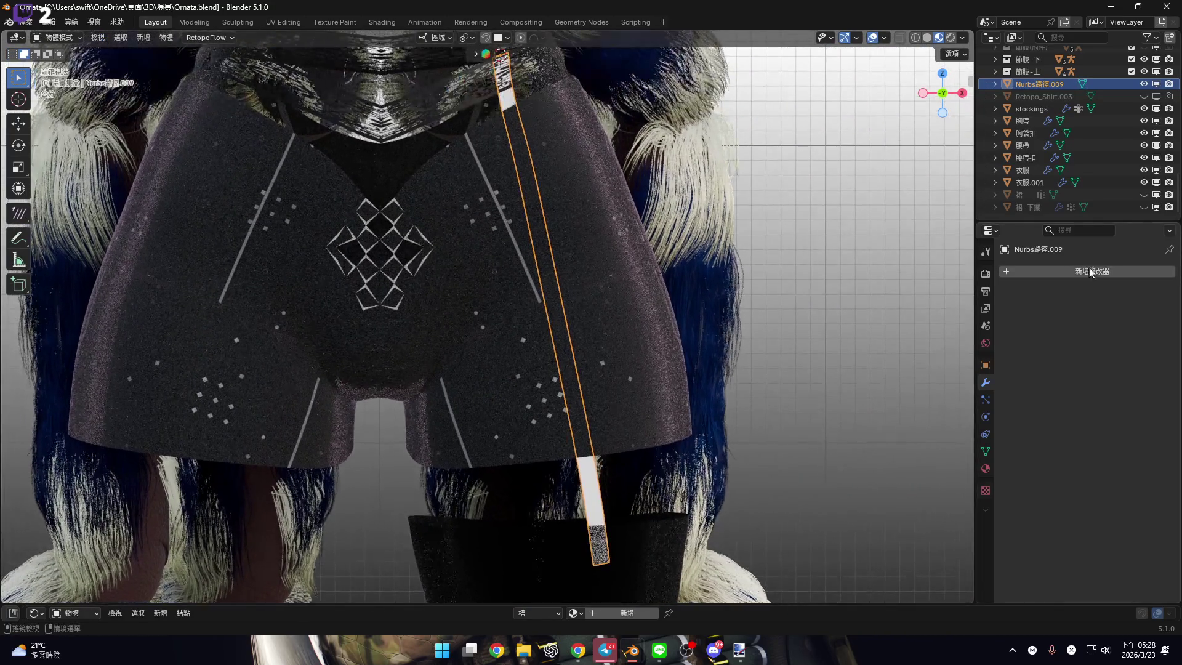
{"action": "left_click", "coordinate": [1091, 273]}
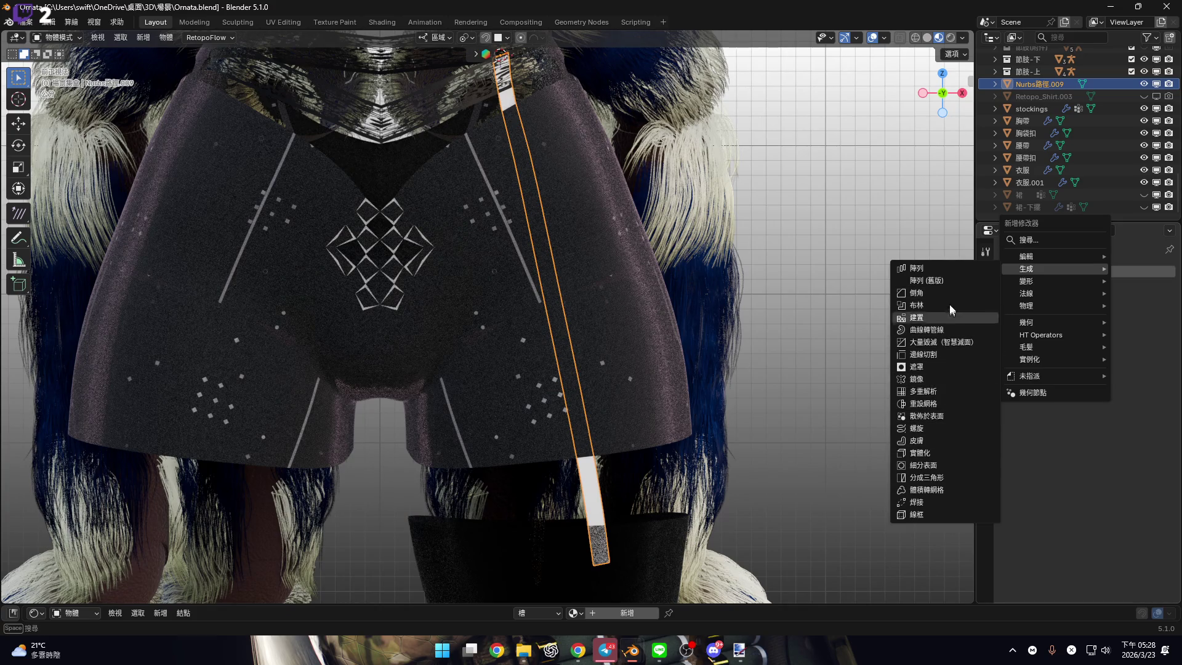
Add a Mirror modifier to the strap with the skirt 衣服 as mirror object, restoring the left strap
{"action": "left_click", "coordinate": [937, 376]}
{"action": "middle_click_drag", "start_coordinate": [629, 365], "coordinate": [744, 375], "text": "shift"}
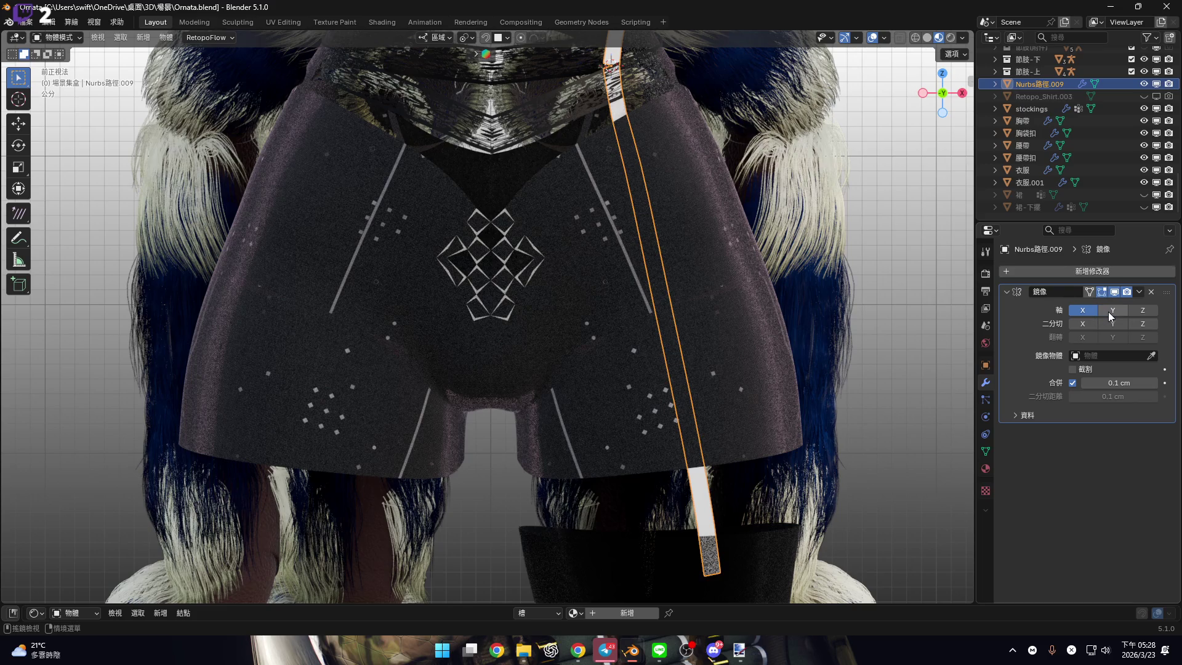
{"action": "left_click", "coordinate": [1081, 311]}
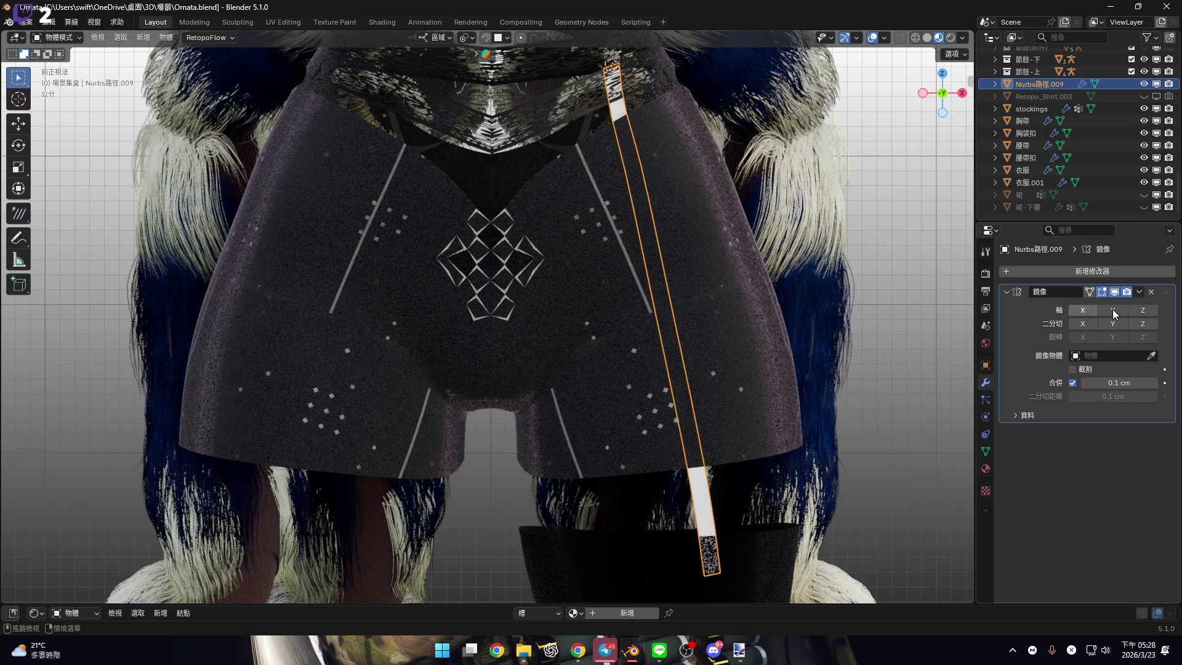
{"action": "left_click", "coordinate": [1112, 309]}
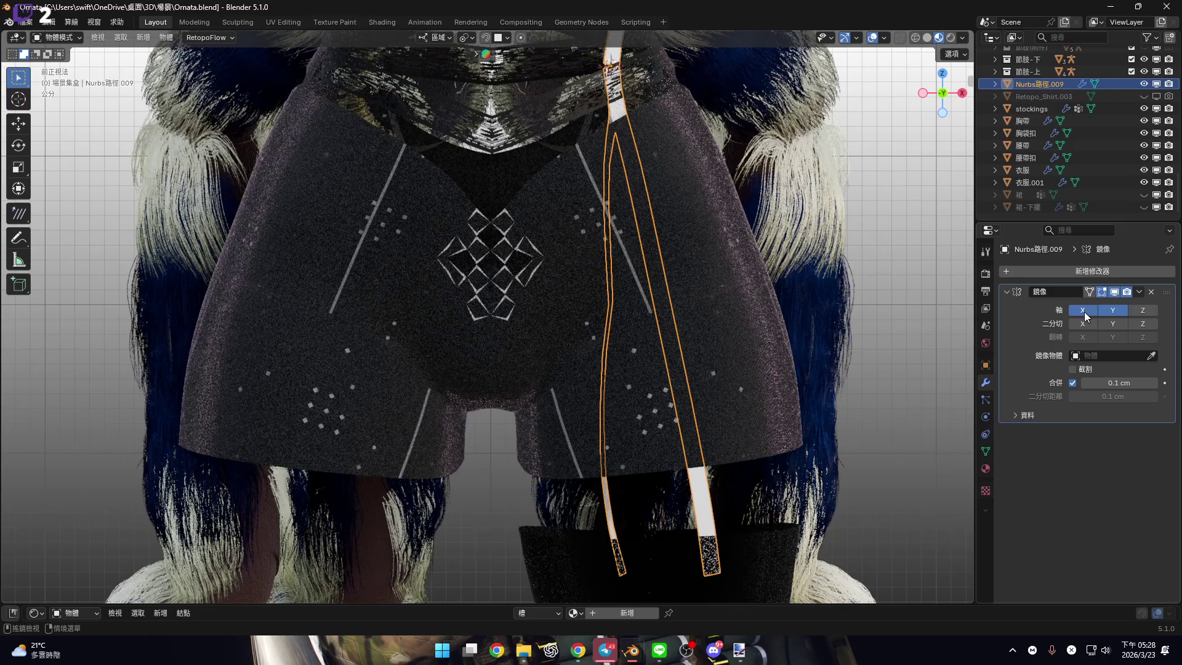
{"action": "left_click", "coordinate": [1111, 311]}
{"action": "left_click", "coordinate": [1150, 355]}
{"action": "left_click", "coordinate": [533, 351]}
{"action": "middle_click_drag", "start_coordinate": [525, 287], "coordinate": [514, 275], "text": "shift"}
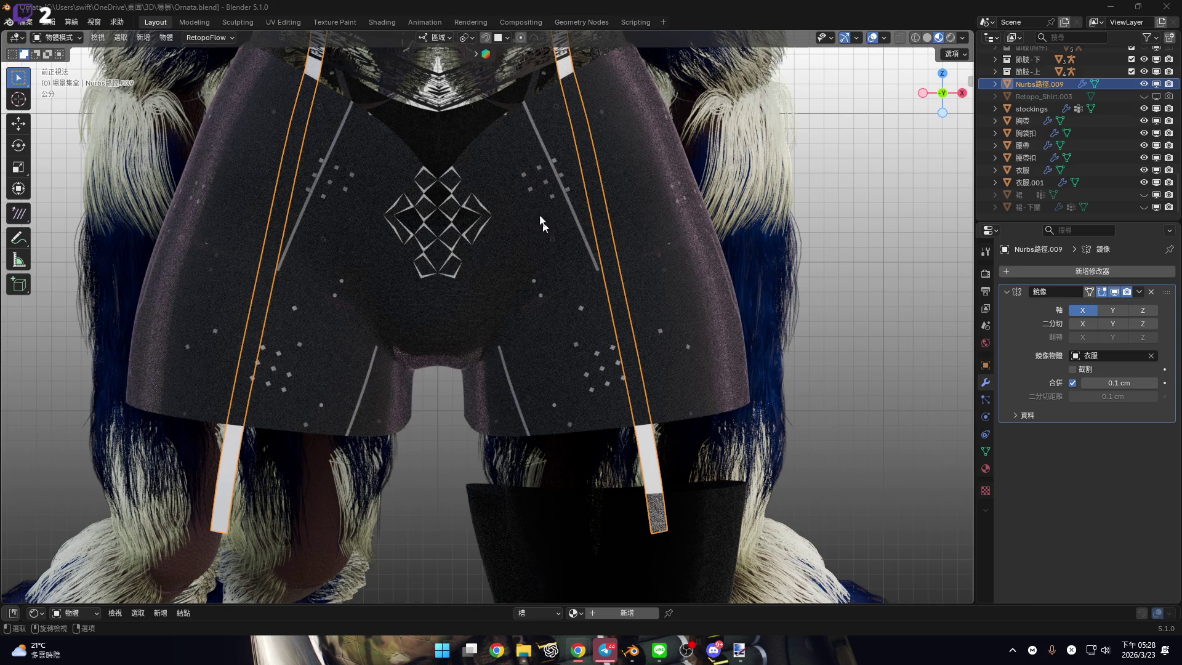
{"action": "scroll", "coordinate": [553, 278], "scroll_direction": "up", "scroll_amount": 3, "text": "shift"}
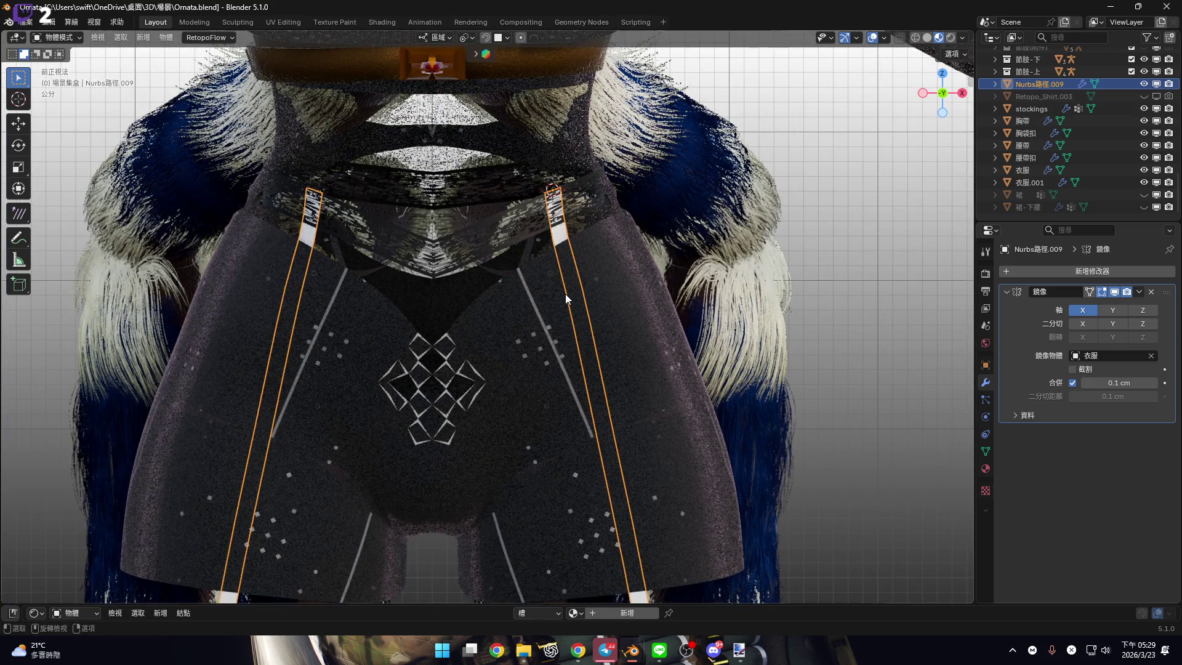
{"action": "scroll", "coordinate": [565, 293], "scroll_direction": "up", "scroll_amount": 5}
Inspect the strap, enlarge the Shader Editor and browse existing materials without choosing one
{"action": "middle_click_drag", "start_coordinate": [595, 333], "coordinate": [558, 314]}
{"action": "mouse_move", "coordinate": [615, 287]}
{"action": "middle_mouse_down"}
{"action": "mouse_move", "coordinate": [517, 299]}
{"action": "mouse_move", "coordinate": [629, 320]}
{"action": "mouse_move", "coordinate": [668, 263]}
{"action": "middle_mouse_up"}
{"action": "scroll", "coordinate": [669, 264], "scroll_direction": "down", "scroll_amount": 5}
{"action": "mouse_move", "coordinate": [681, 453]}
{"action": "middle_mouse_down"}
{"action": "mouse_move", "coordinate": [659, 401]}
{"action": "mouse_move", "coordinate": [636, 396]}
{"action": "middle_mouse_up"}
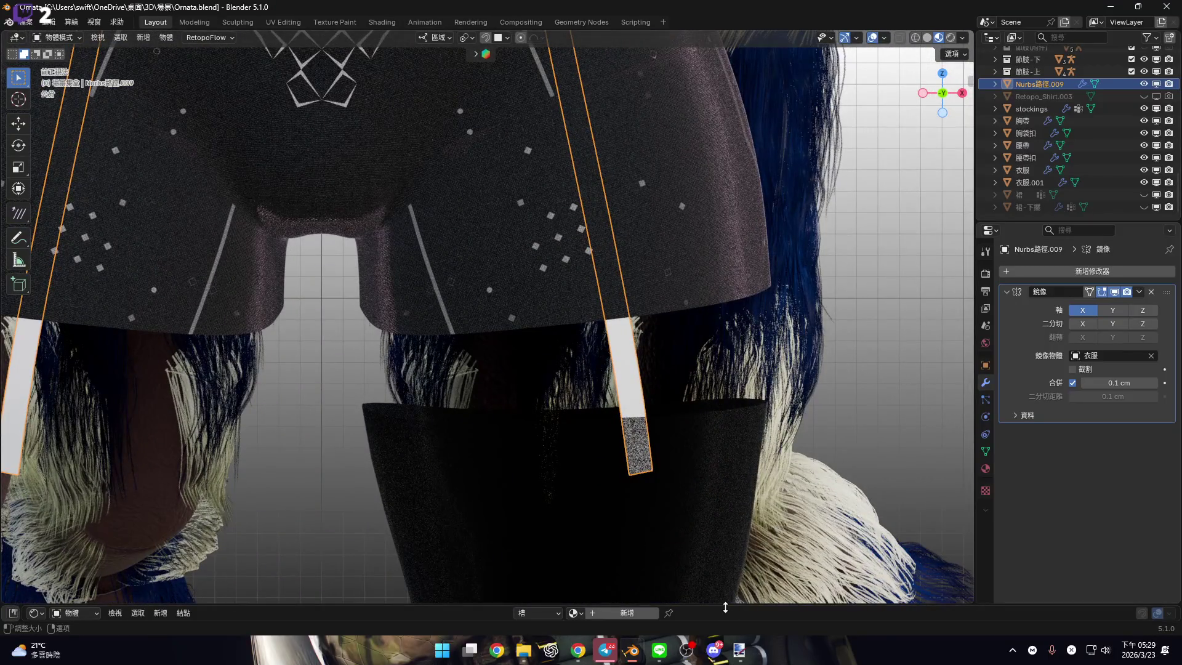
{"action": "left_click_drag", "start_coordinate": [728, 606], "coordinate": [591, 369]}
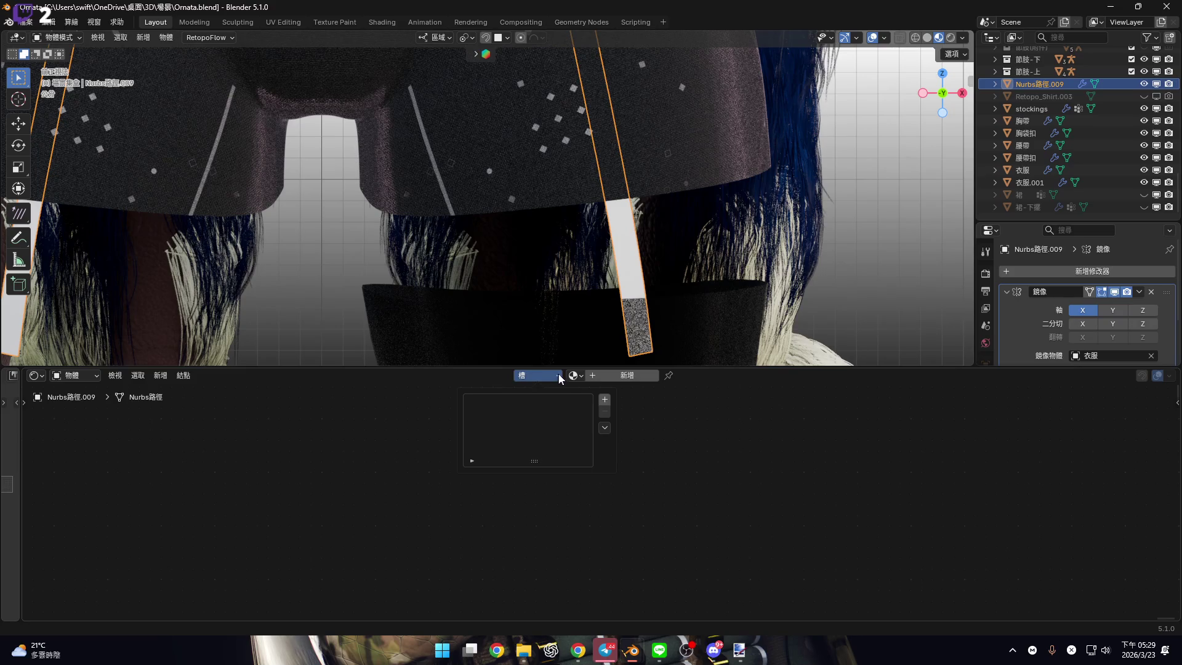
{"action": "left_click", "coordinate": [573, 375]}
{"action": "type", "text": "s"}
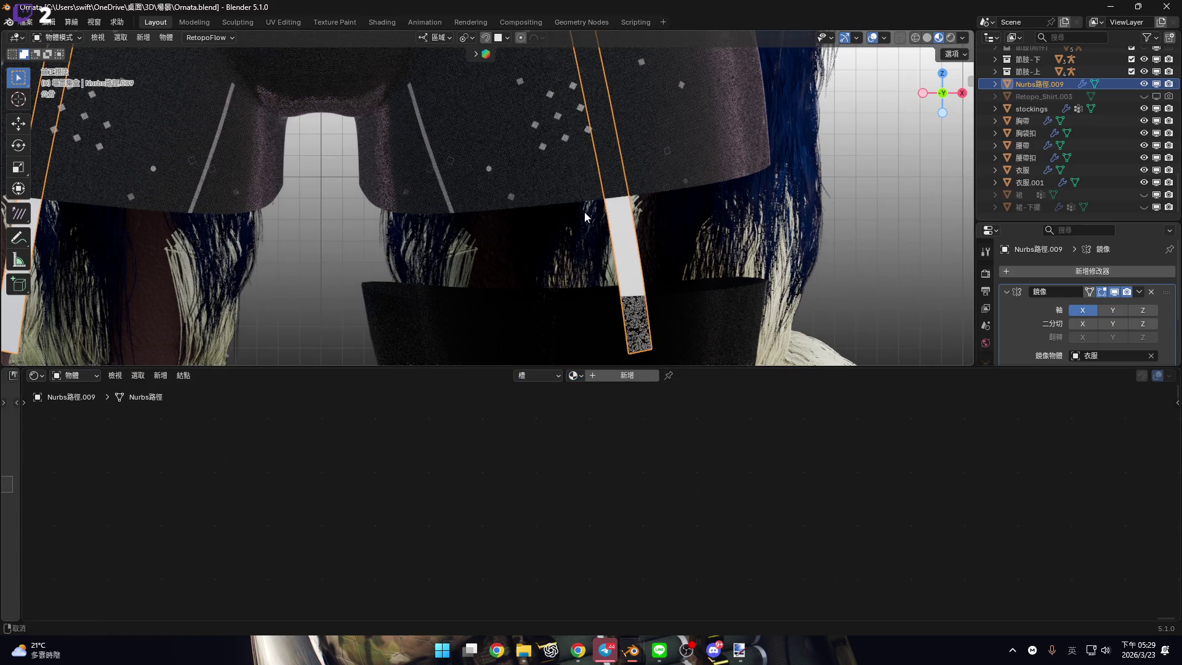
{"action": "middle_click_drag", "start_coordinate": [587, 304], "coordinate": [572, 259], "text": "shift"}
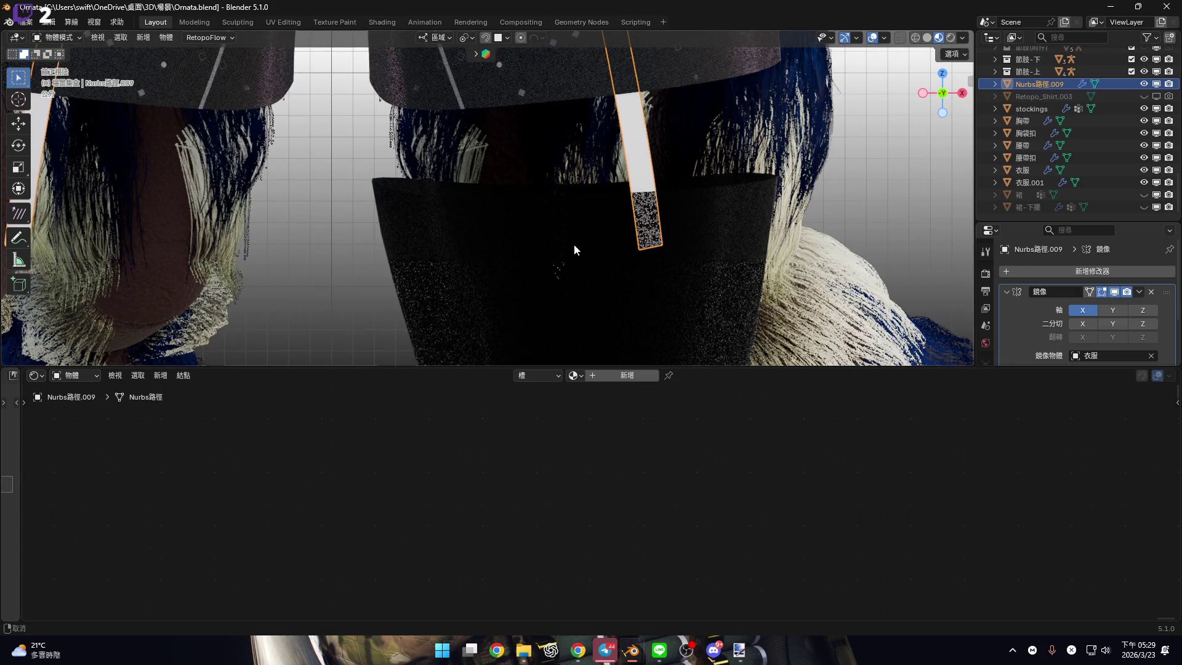
{"action": "scroll", "coordinate": [573, 243], "scroll_direction": "down", "scroll_amount": 3, "text": "shift"}
Select the stockings and check their material name, leaving it unchanged
{"action": "left_click", "coordinate": [574, 245]}
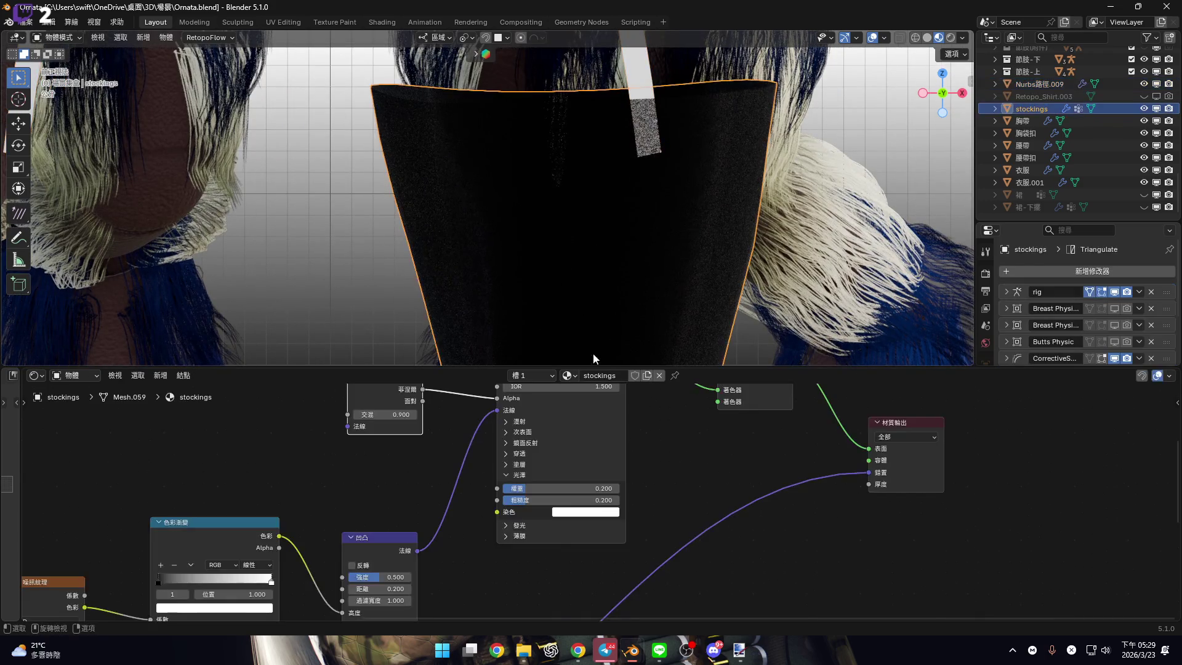
{"action": "double_click", "coordinate": [617, 376]}
{"action": "key", "text": "Return"}
{"action": "middle_click_drag", "start_coordinate": [645, 148], "coordinate": [613, 252], "text": "shift"}
Assign the existing 皮革 leather material to strap Nurbs路徑.009, then collapse the node editor
{"action": "left_click", "coordinate": [613, 324]}
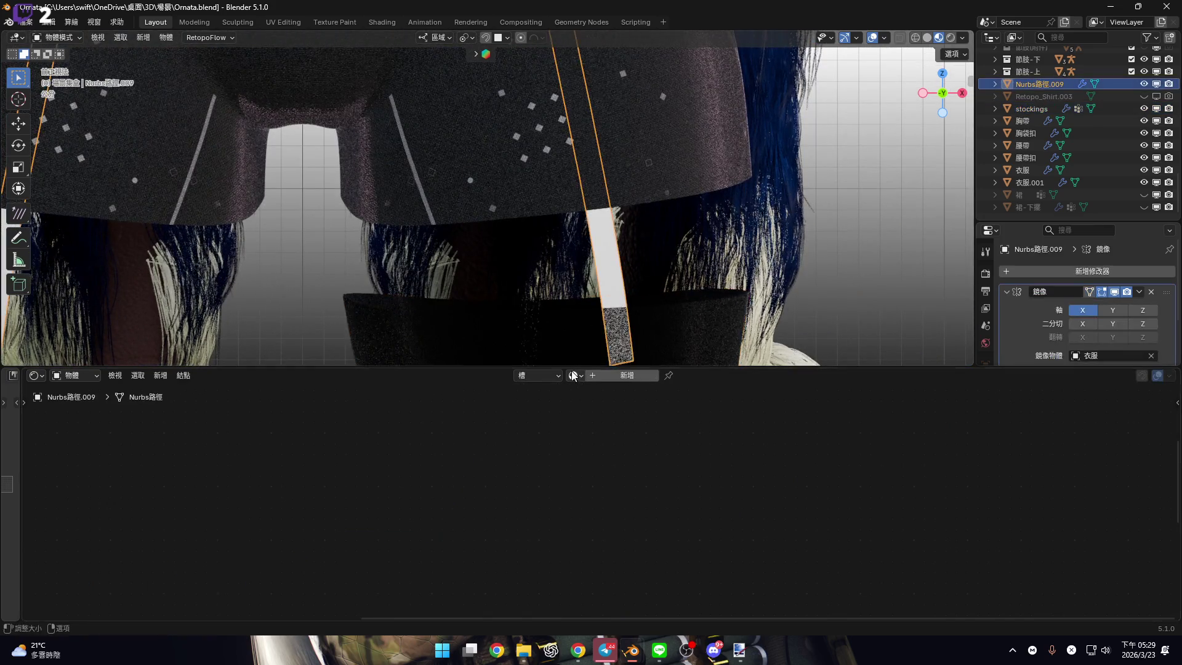
{"action": "left_click", "coordinate": [573, 375]}
{"action": "type", "text": "e"}
{"action": "key", "text": "BackSpace"}
{"action": "type", "text": "q"}
{"action": "key", "text": "BackSpace"}
{"action": "type", "text": "q"}
{"action": "key", "text": "BackSpace"}
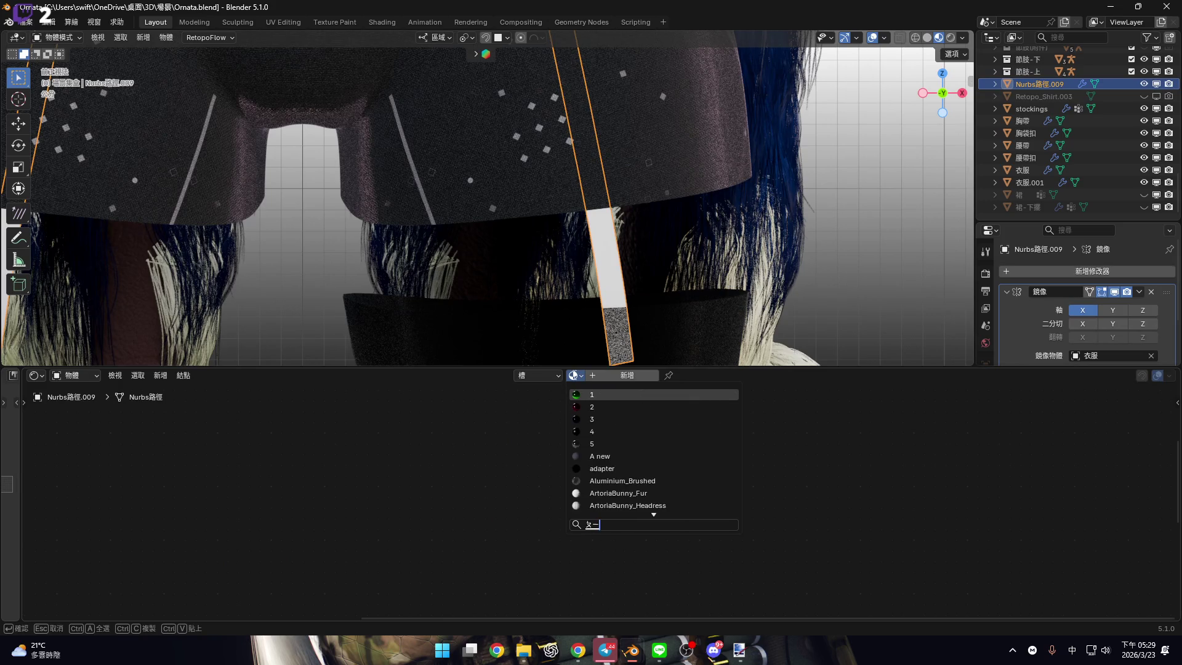
{"action": "type", "text": "皮"}
{"action": "key", "text": "Down"}
{"action": "key", "text": "Up"}
{"action": "key", "text": "Down"}
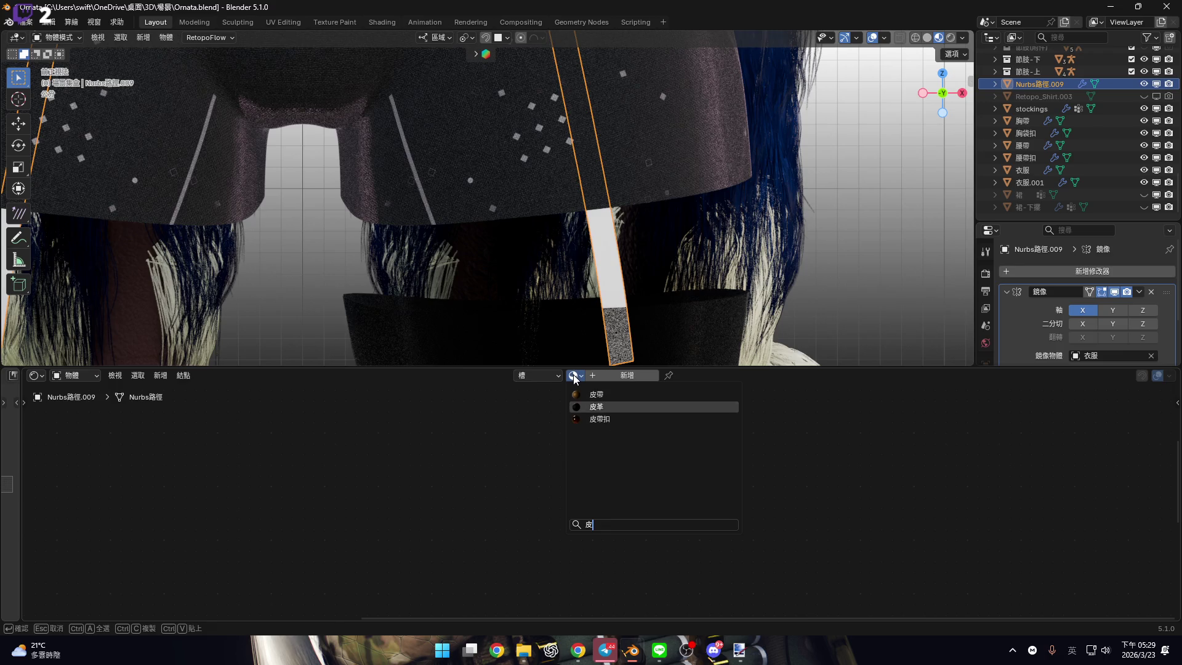
{"action": "key", "text": "Return"}
{"action": "left_click_drag", "start_coordinate": [803, 366], "coordinate": [802, 604]}
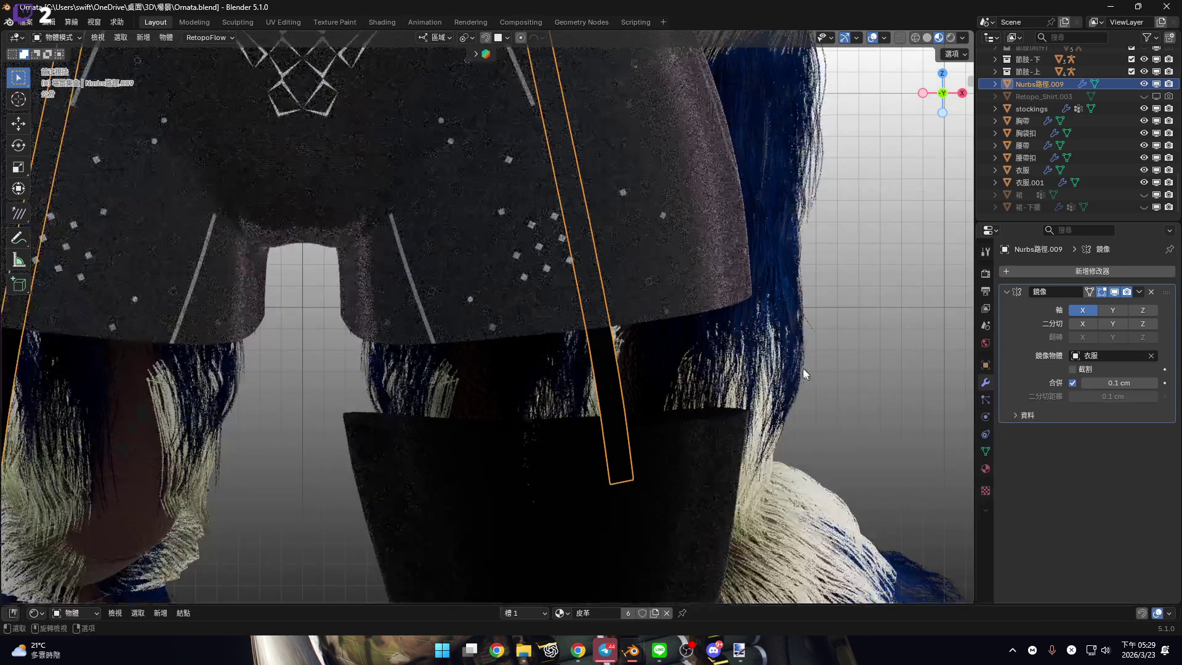
From the front view, hide the selected garter straps and select the 衣服 garment
{"action": "key", "text": "KP_1"}
{"action": "scroll", "coordinate": [754, 408], "scroll_direction": "down", "scroll_amount": 3}
{"action": "scroll", "coordinate": [843, 346], "scroll_direction": "up", "scroll_amount": 1}
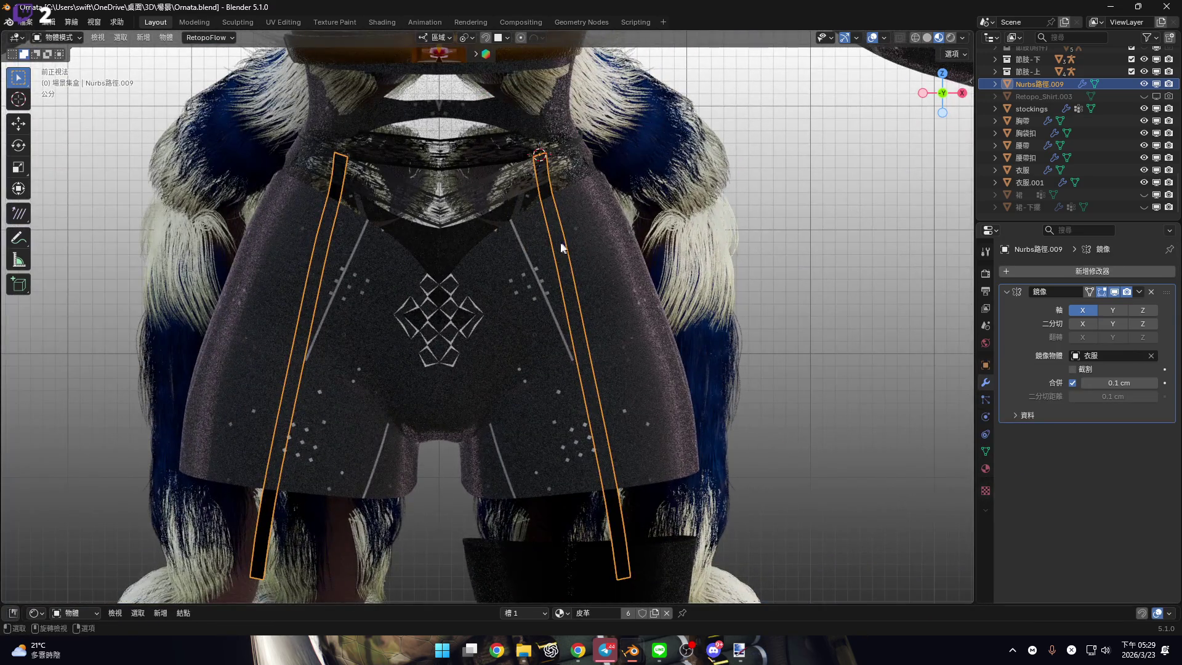
{"action": "key", "text": "h"}
{"action": "scroll", "coordinate": [560, 240], "scroll_direction": "up", "scroll_amount": 2}
{"action": "scroll", "coordinate": [619, 278], "scroll_direction": "up", "scroll_amount": 1}
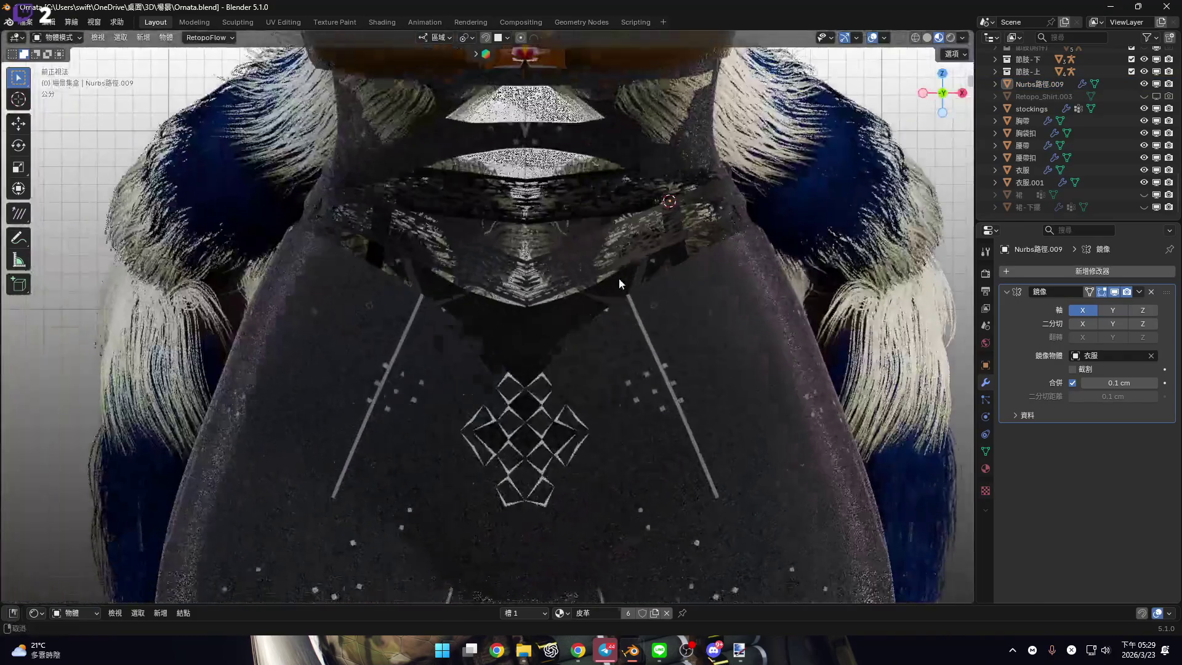
{"action": "scroll", "coordinate": [619, 278], "scroll_direction": "up", "scroll_amount": 3}
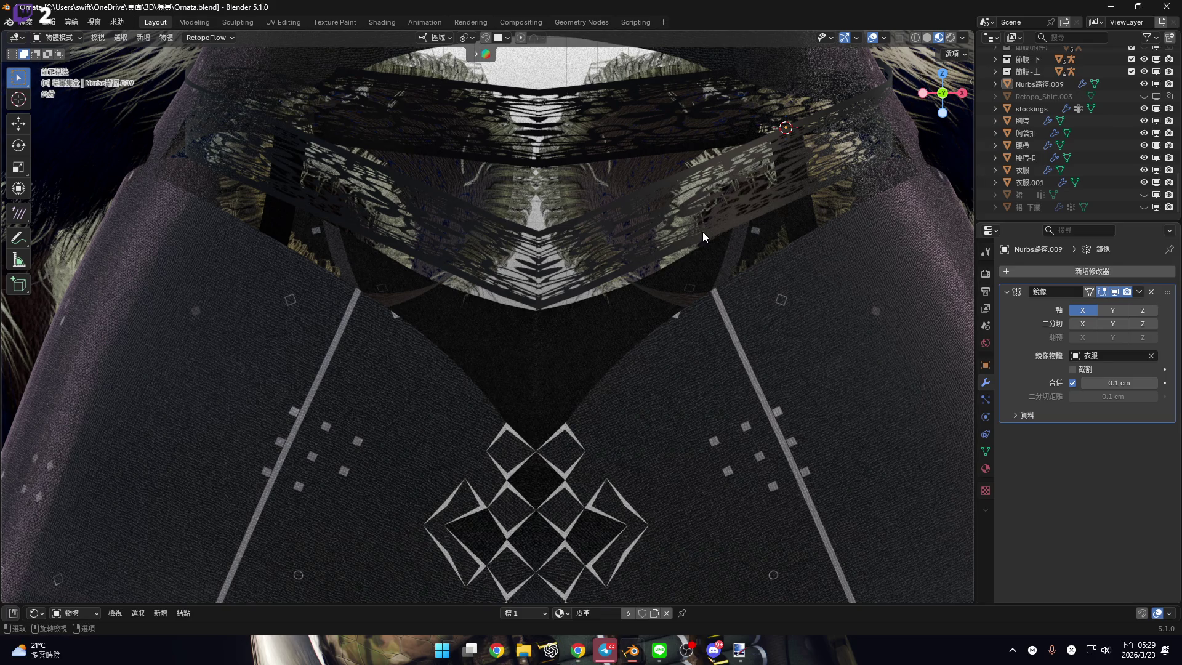
{"action": "left_click", "coordinate": [755, 207]}
{"action": "middle_click_drag", "start_coordinate": [755, 208], "coordinate": [584, 244]}
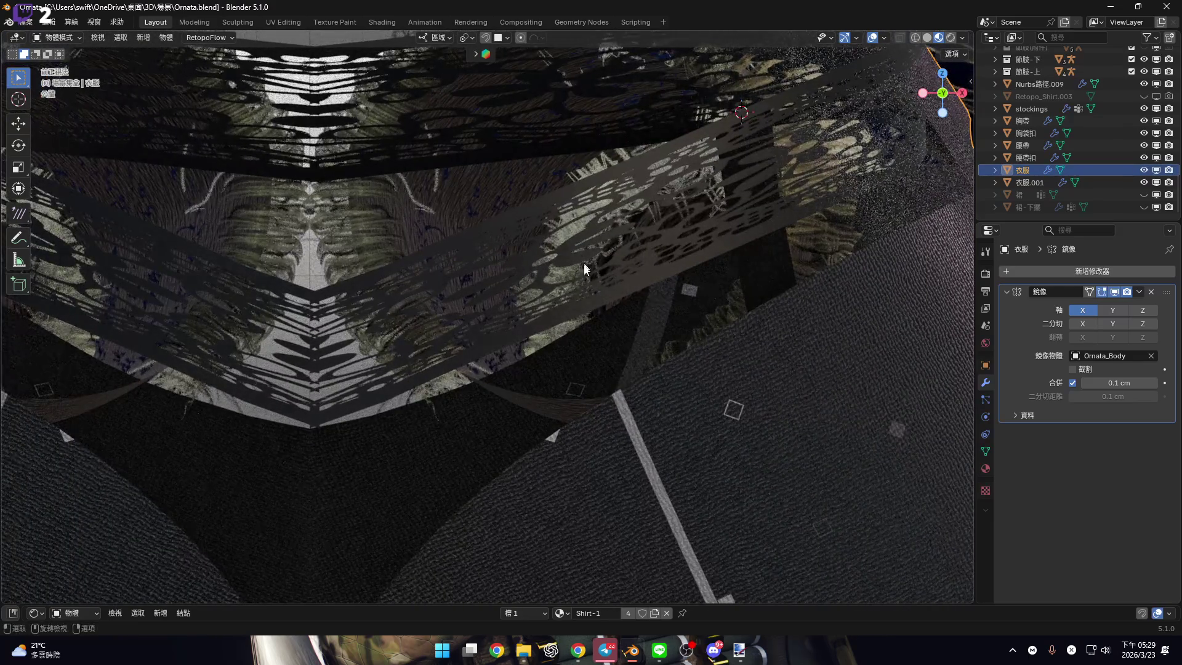
{"action": "mouse_move", "coordinate": [688, 239]}
{"action": "middle_mouse_down", "text": "shift"}
{"action": "mouse_move", "coordinate": [642, 290]}
{"action": "mouse_move", "coordinate": [571, 299]}
{"action": "mouse_move", "coordinate": [816, 167]}
{"action": "middle_mouse_up", "text": "shift"}
{"action": "left_click", "coordinate": [670, 270]}
{"action": "key", "text": "Tab"}
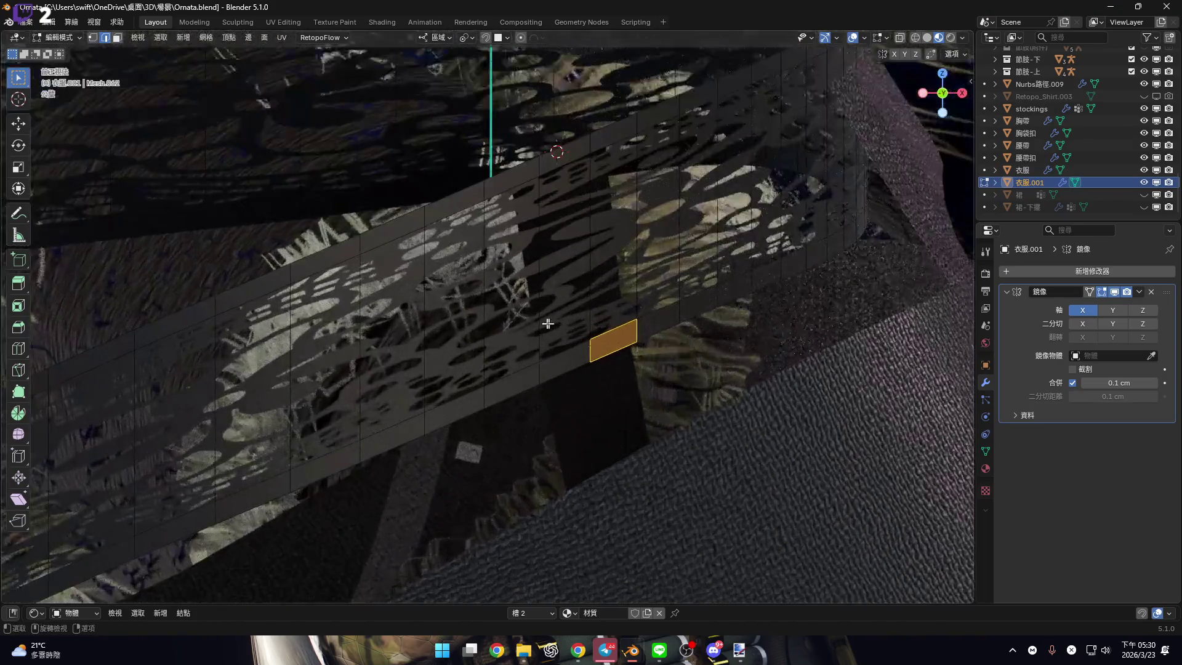
{"action": "left_click_drag", "start_coordinate": [936, 98], "coordinate": [589, 351]}
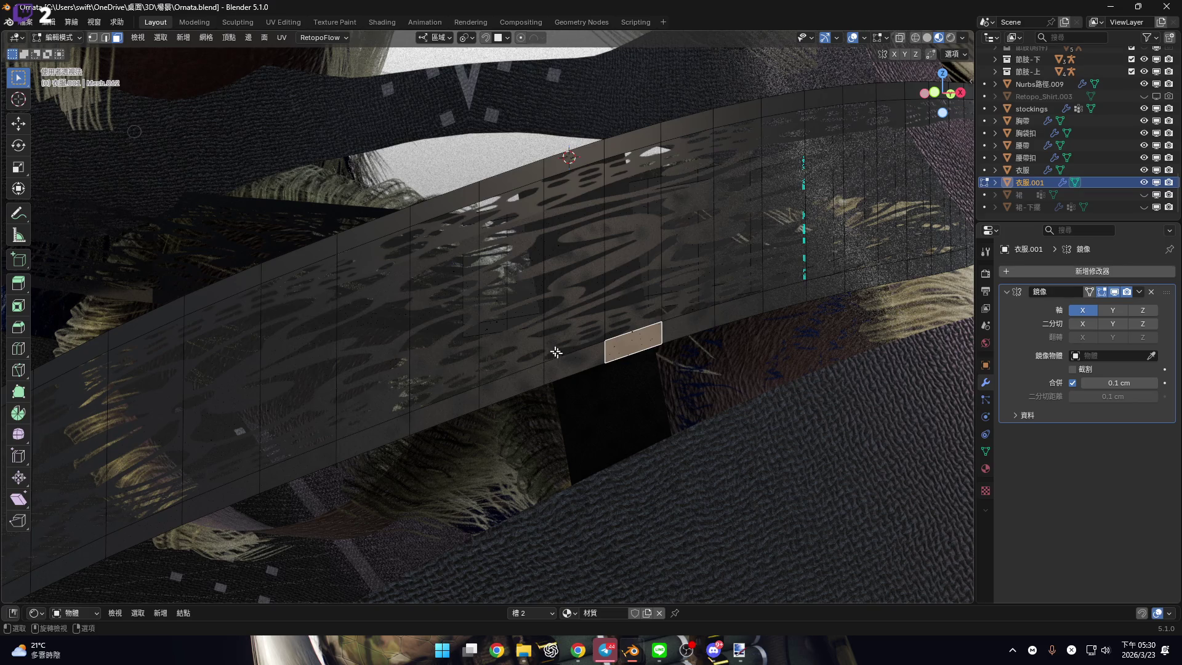
{"action": "scroll", "coordinate": [556, 352], "scroll_direction": "down", "scroll_amount": 2}
{"action": "scroll", "coordinate": [542, 335], "scroll_direction": "down", "scroll_amount": 2}
{"action": "scroll", "coordinate": [554, 250], "scroll_direction": "down", "scroll_amount": 2}
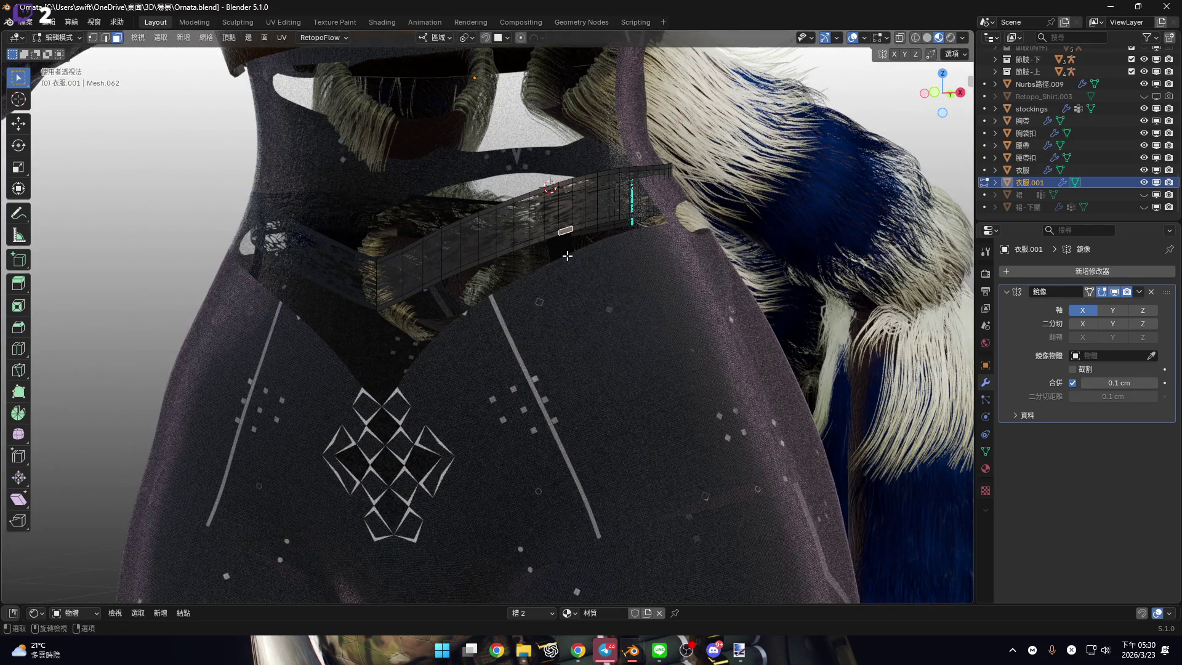
{"action": "key", "text": "Tab"}
{"action": "mouse_move", "coordinate": [567, 255]}
{"action": "middle_mouse_down"}
{"action": "mouse_move", "coordinate": [532, 311]}
{"action": "mouse_move", "coordinate": [700, 261]}
{"action": "mouse_move", "coordinate": [764, 263]}
{"action": "mouse_move", "coordinate": [721, 297]}
{"action": "middle_mouse_up"}
{"action": "scroll", "coordinate": [541, 378], "scroll_direction": "down", "scroll_amount": 4, "text": "shift"}
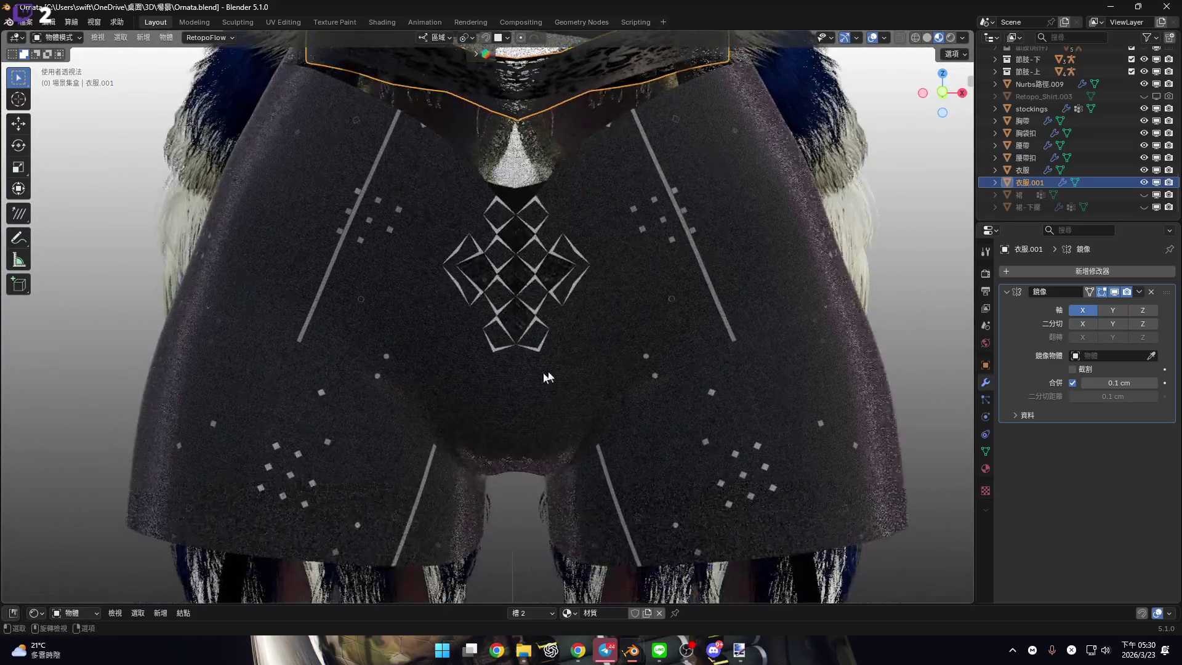
{"action": "left_click", "coordinate": [550, 382]}
{"action": "key", "text": "Tab"}
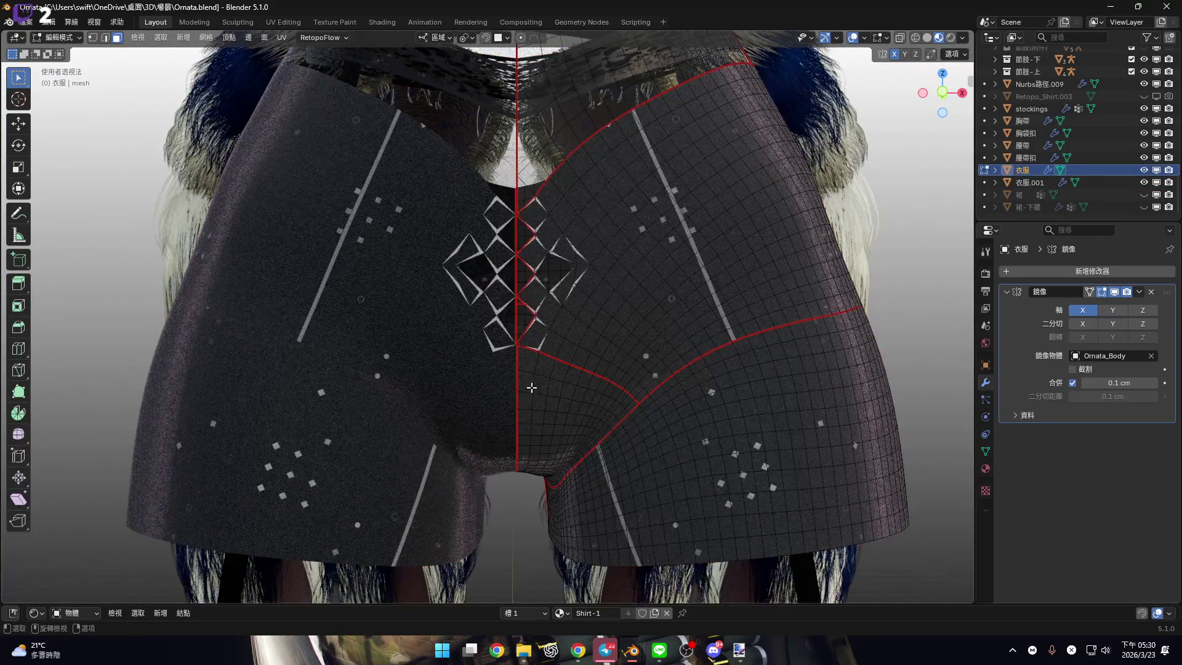
{"action": "scroll", "coordinate": [549, 382], "scroll_direction": "up", "scroll_amount": 3}
{"action": "left_click", "coordinate": [524, 352]}
{"action": "key", "text": "1"}
{"action": "key", "text": "alt+a"}
{"action": "scroll", "coordinate": [554, 413], "scroll_direction": "down", "scroll_amount": 3, "text": "shift"}
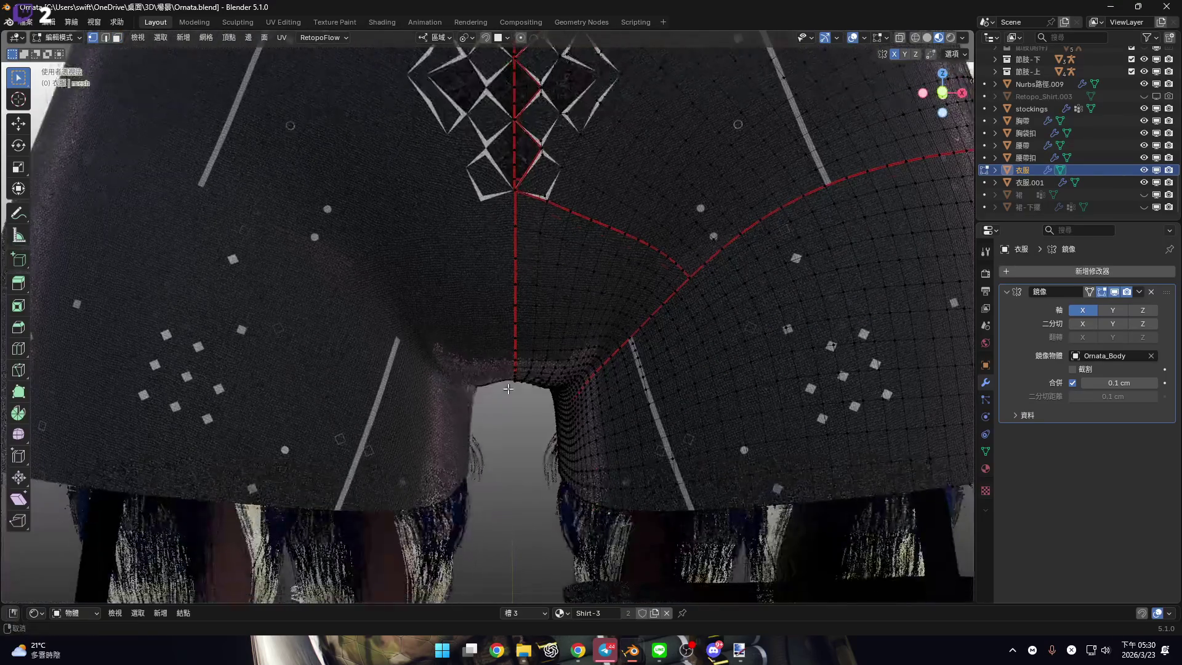
{"action": "middle_click_drag", "start_coordinate": [554, 415], "coordinate": [529, 469]}
{"action": "scroll", "coordinate": [528, 469], "scroll_direction": "down", "scroll_amount": 3}
{"action": "middle_click_drag", "start_coordinate": [591, 435], "coordinate": [577, 425]}
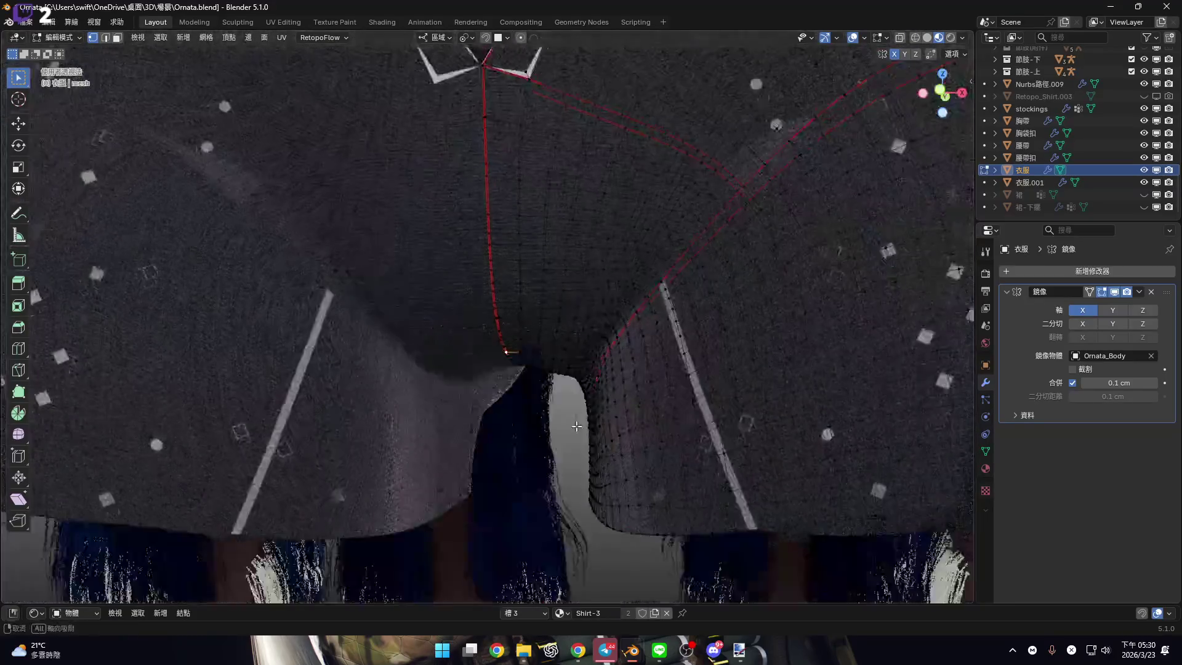
{"action": "key", "text": "shift+s"}
{"action": "left_click", "coordinate": [576, 485]}
{"action": "scroll", "coordinate": [570, 386], "scroll_direction": "down", "scroll_amount": 5}
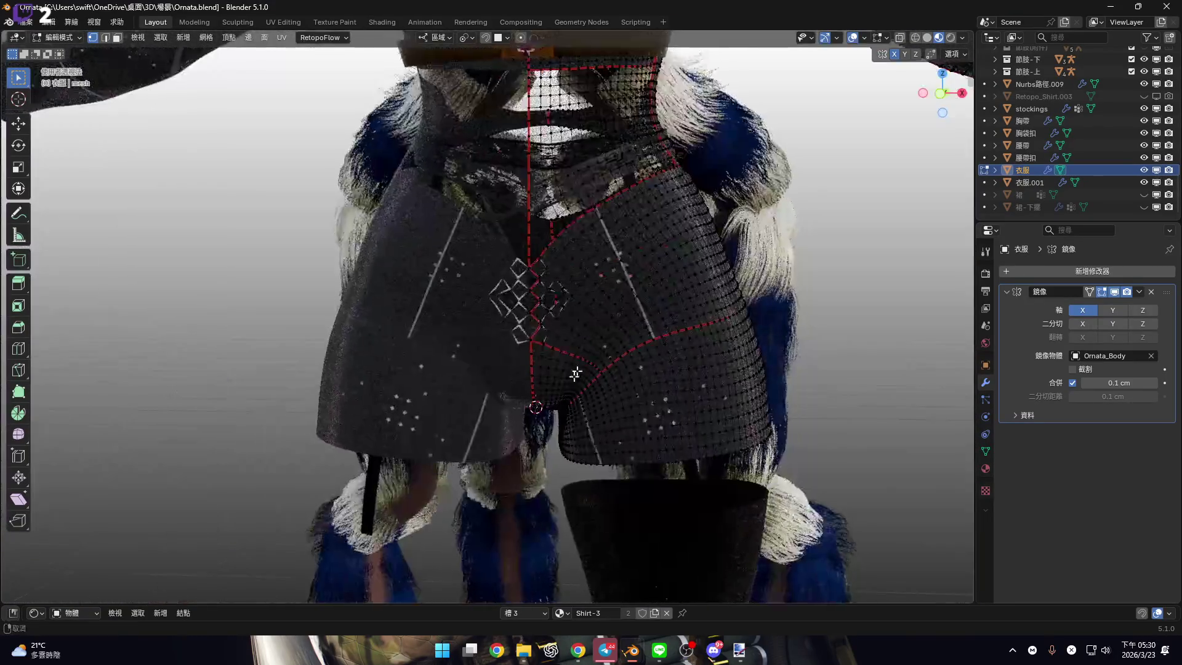
{"action": "scroll", "coordinate": [570, 387], "scroll_direction": "up", "scroll_amount": 2}
{"action": "key", "text": "Tab"}
{"action": "key", "text": "KP_1"}
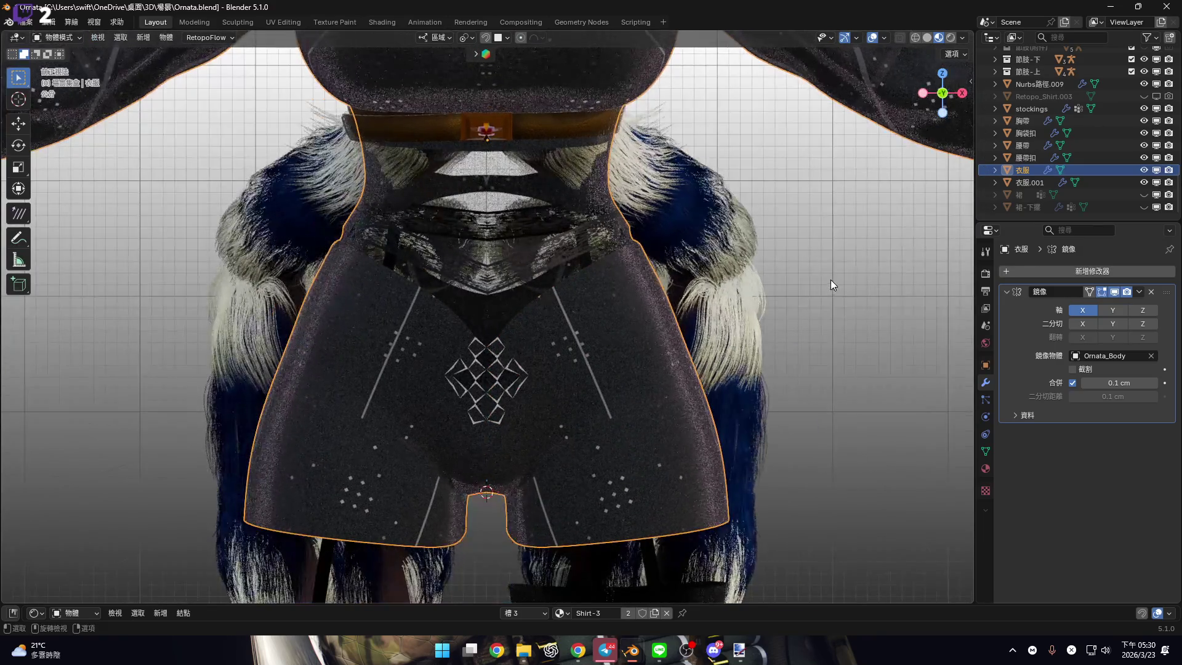
{"action": "key", "text": "shift+a"}
{"action": "mouse_move", "coordinate": [796, 267]}
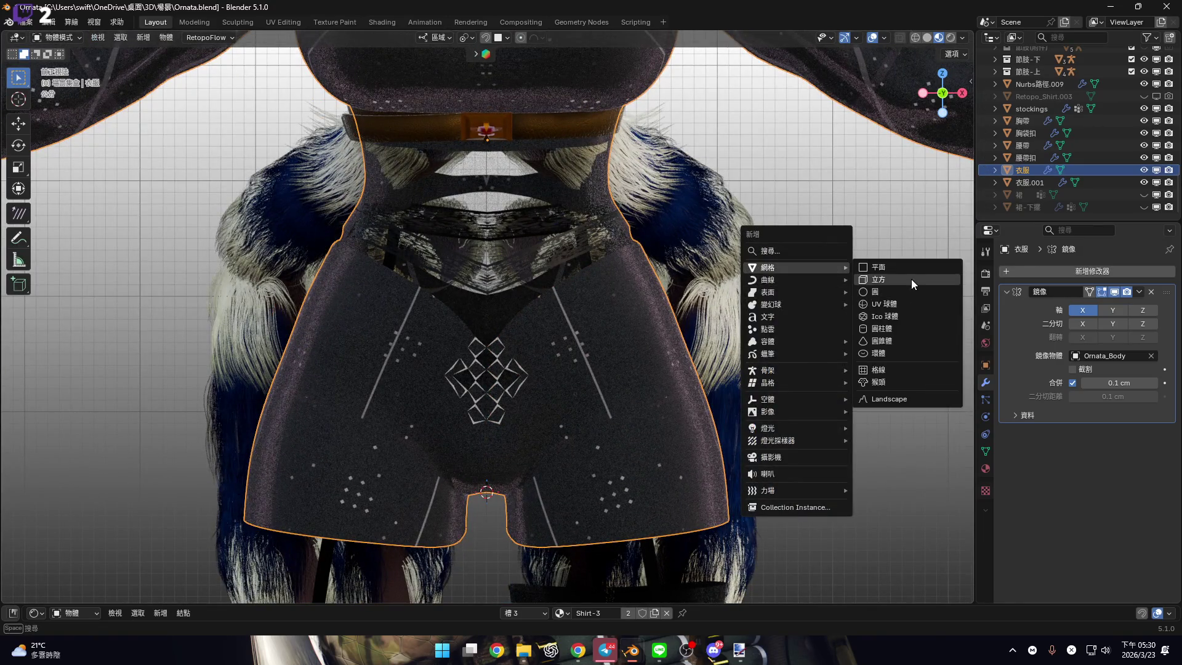
Add a cube and scale it into a wide, flat panel sized for the hips
{"action": "key", "text": "Return"}
{"action": "key", "text": "s"}
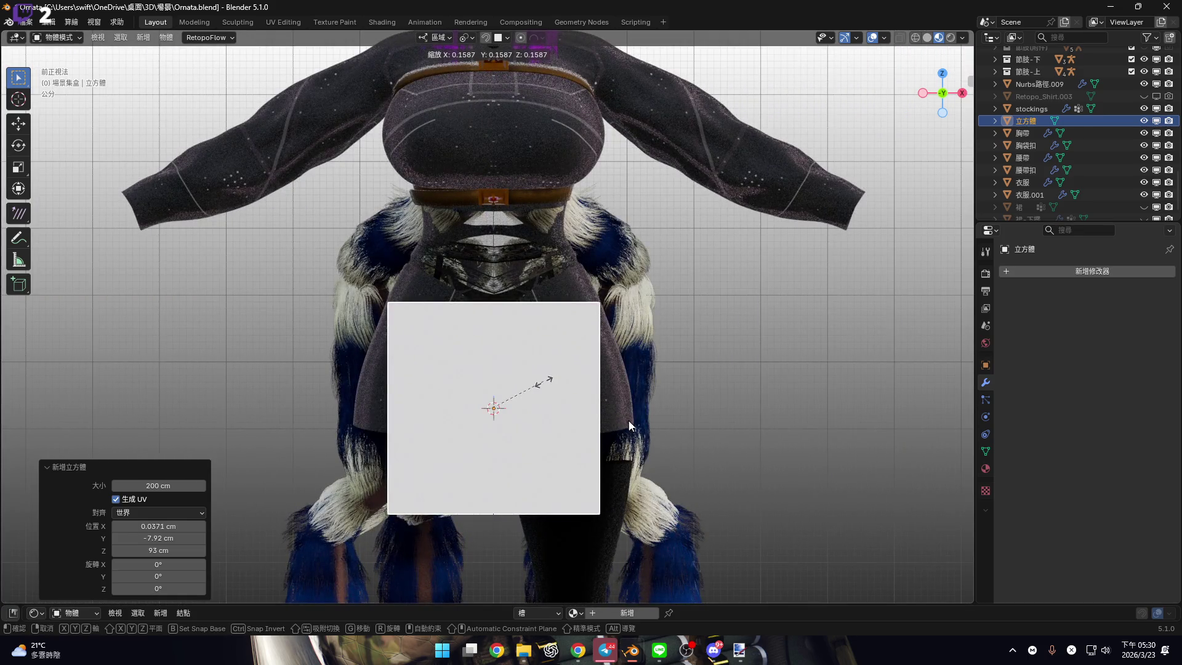
{"action": "left_click", "coordinate": [628, 424]}
{"action": "key", "text": "s"}
{"action": "key", "text": "x"}
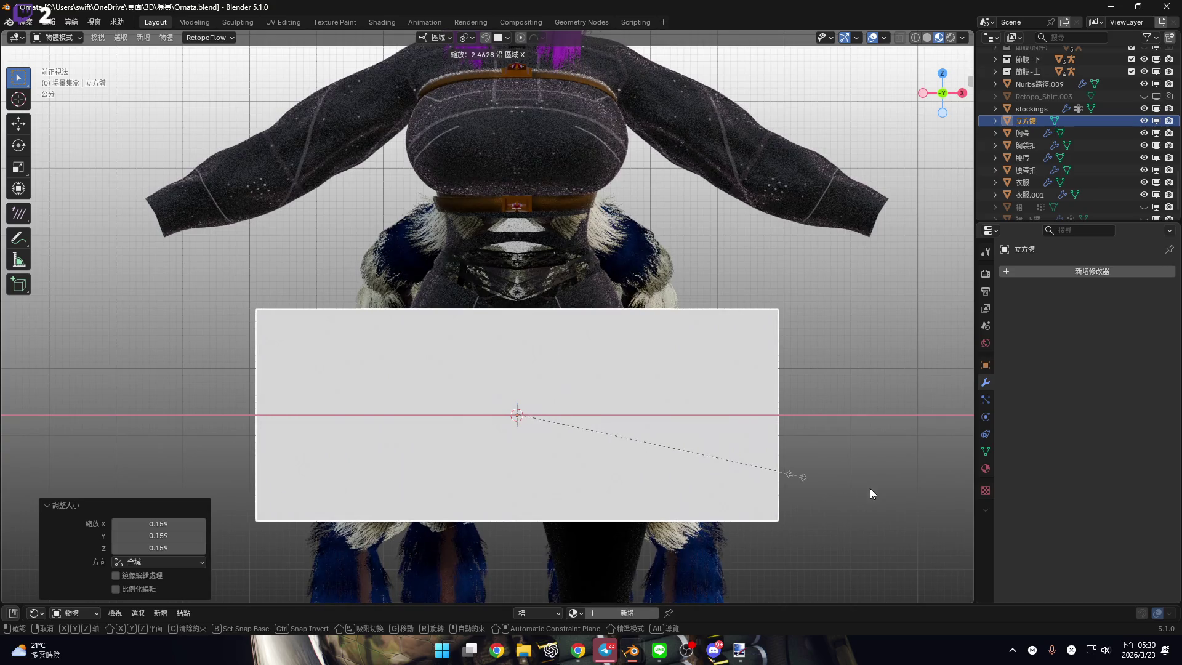
{"action": "left_click", "coordinate": [836, 473]}
{"action": "key", "text": "s"}
{"action": "key", "text": "z"}
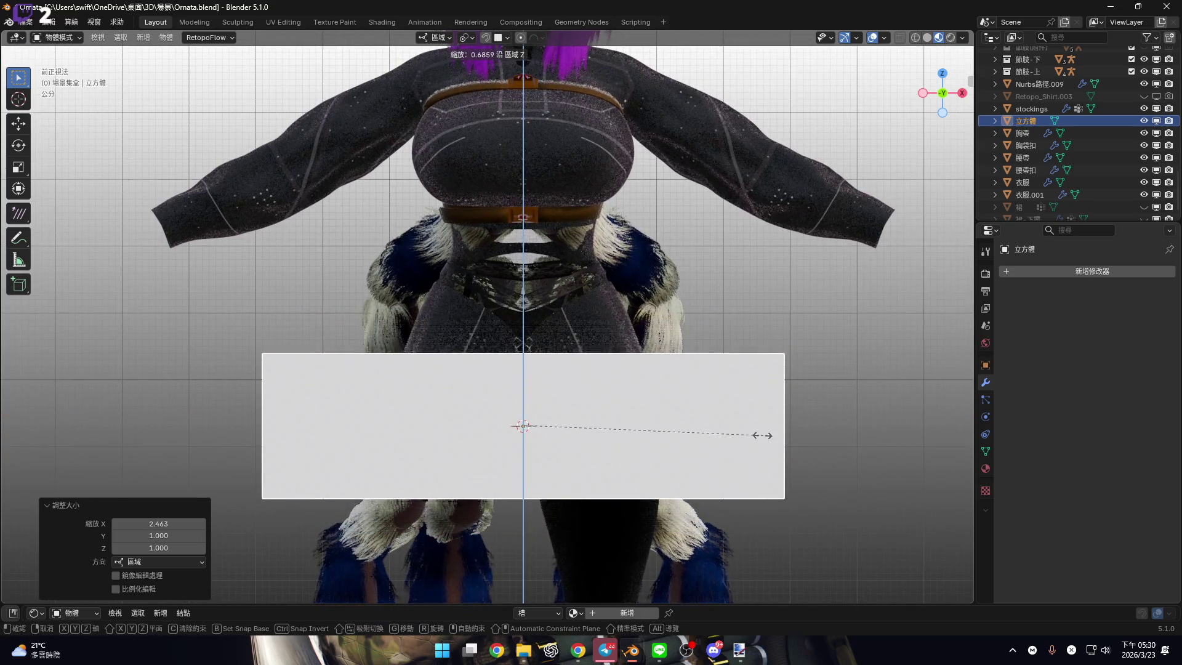
{"action": "left_click", "coordinate": [737, 418]}
Place the panel in front of the hips and duplicate it, moving the copy vertically
{"action": "mouse_move", "coordinate": [736, 417]}
{"action": "middle_mouse_down"}
{"action": "mouse_move", "coordinate": [644, 422]}
{"action": "mouse_move", "coordinate": [671, 405]}
{"action": "mouse_move", "coordinate": [583, 407]}
{"action": "middle_mouse_up"}
{"action": "scroll", "coordinate": [591, 419], "scroll_direction": "up", "scroll_amount": 2}
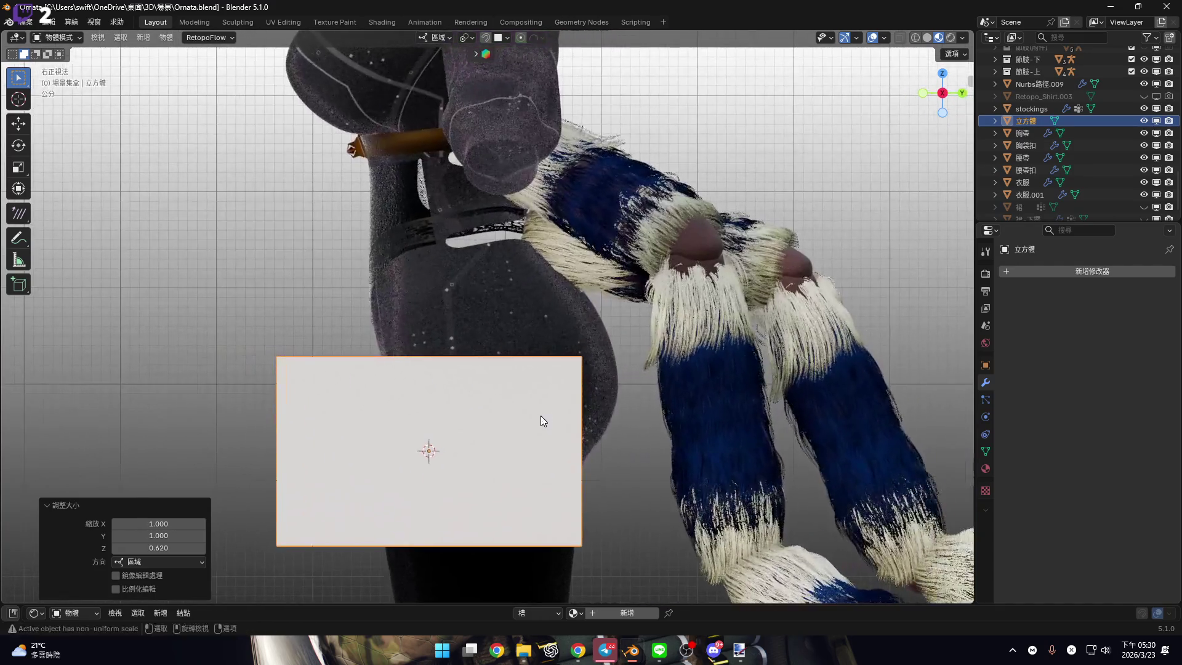
{"action": "key", "text": "g"}
{"action": "left_click", "coordinate": [367, 397]}
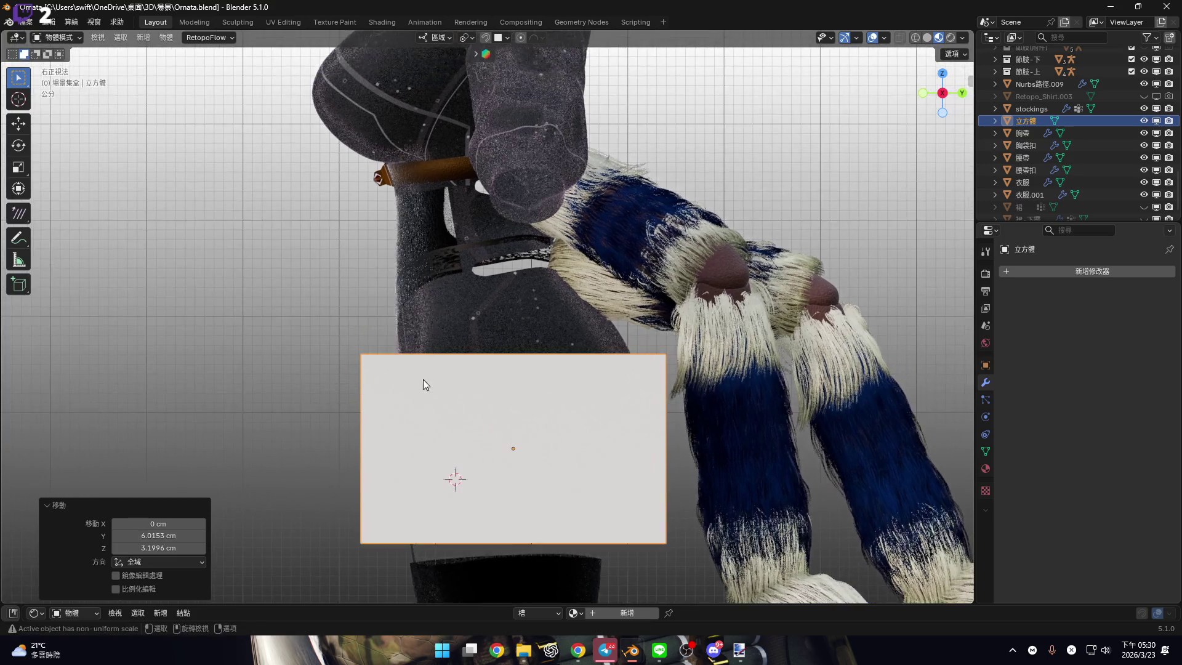
{"action": "middle_click_drag", "start_coordinate": [423, 380], "coordinate": [590, 404], "text": "alt"}
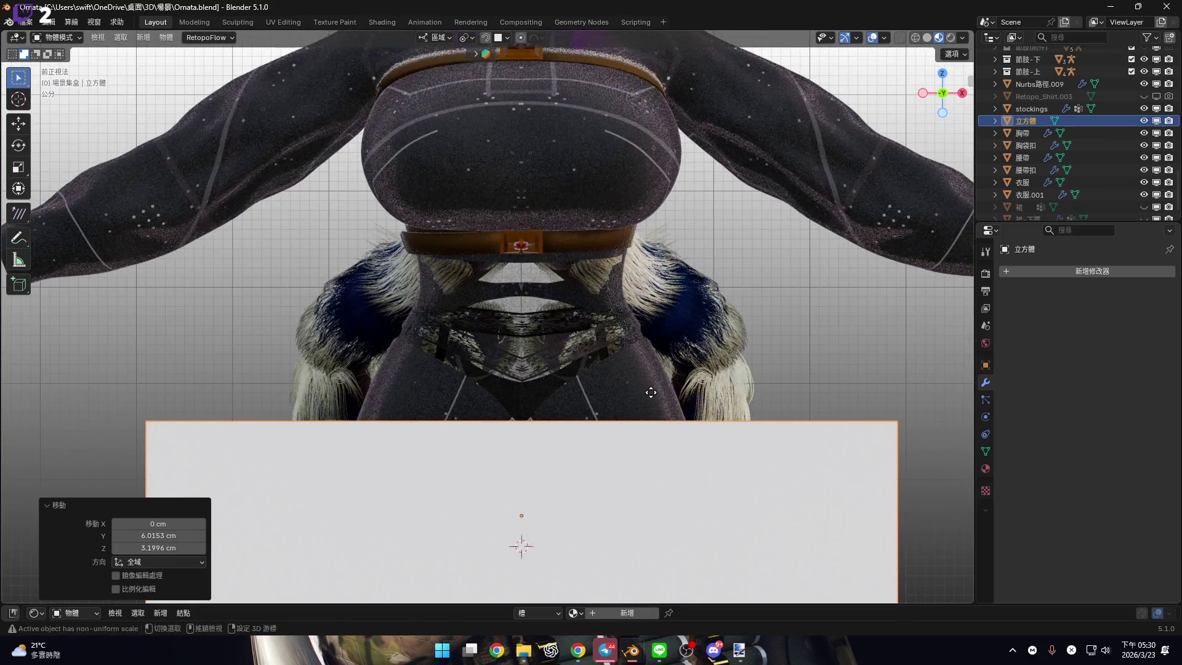
{"action": "key", "text": "shift+d"}
{"action": "key", "text": "z"}
{"action": "scroll", "coordinate": [632, 407], "scroll_direction": "down", "scroll_amount": 3}
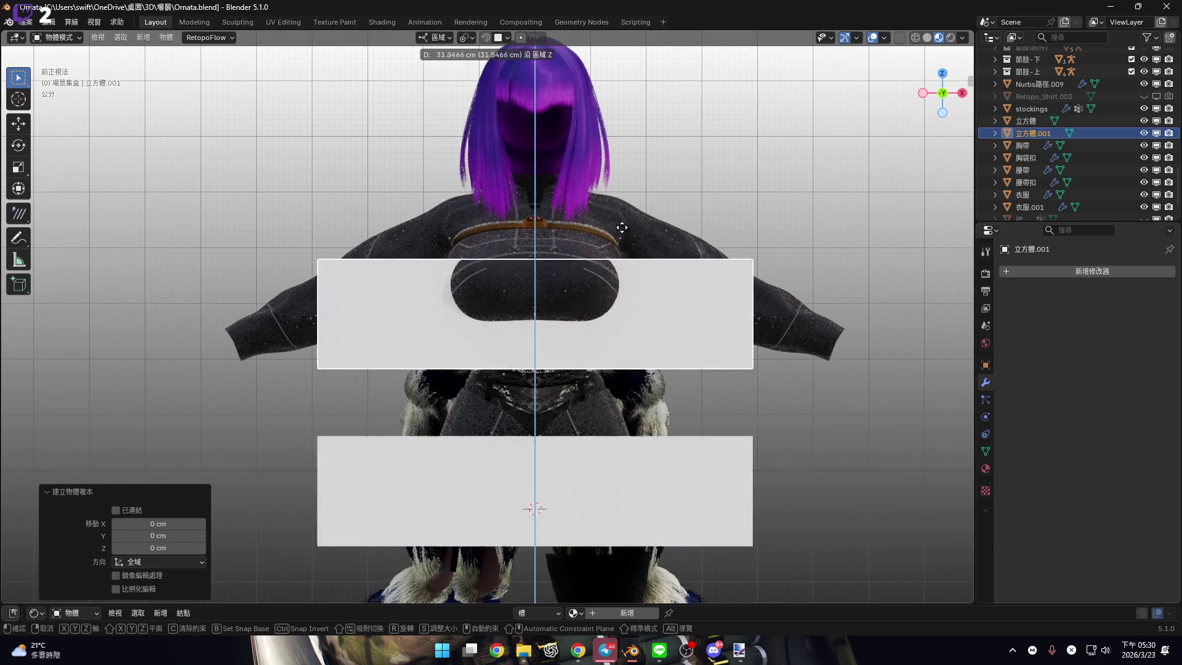
Set the copy over the chest and stretch it about 1.84× deeper on Y
{"action": "left_click", "coordinate": [628, 308]}
{"action": "middle_click_drag", "start_coordinate": [628, 309], "coordinate": [523, 331]}
{"action": "scroll", "coordinate": [612, 318], "scroll_direction": "up", "scroll_amount": 2}
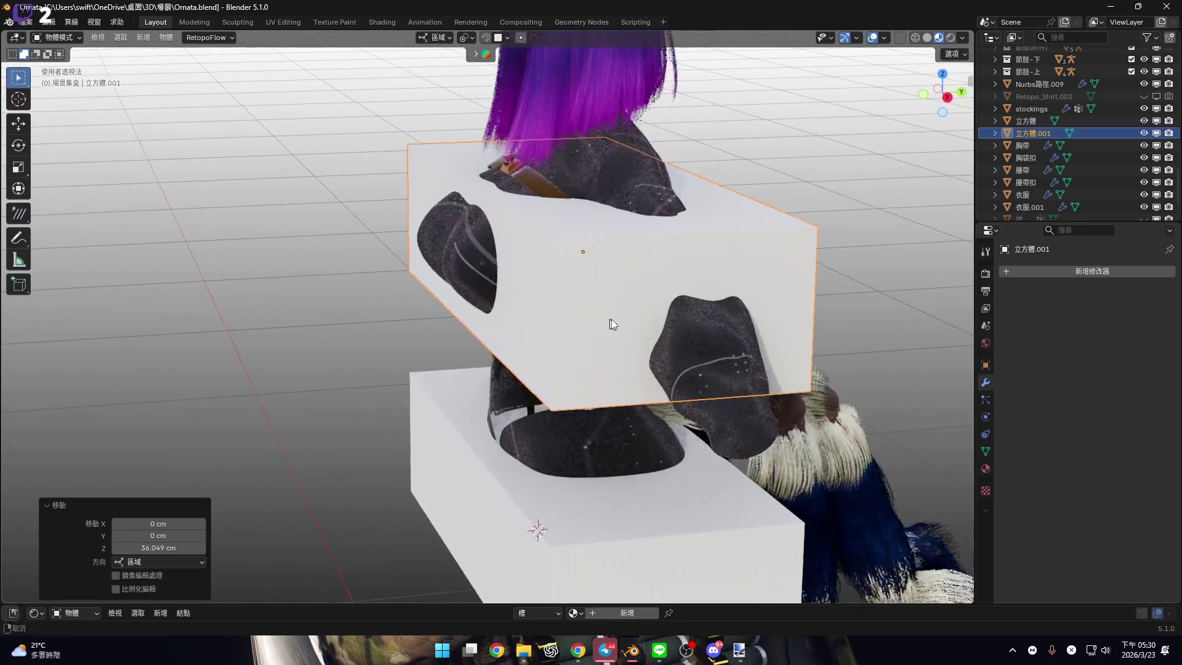
{"action": "key", "text": "s"}
{"action": "key", "text": "y"}
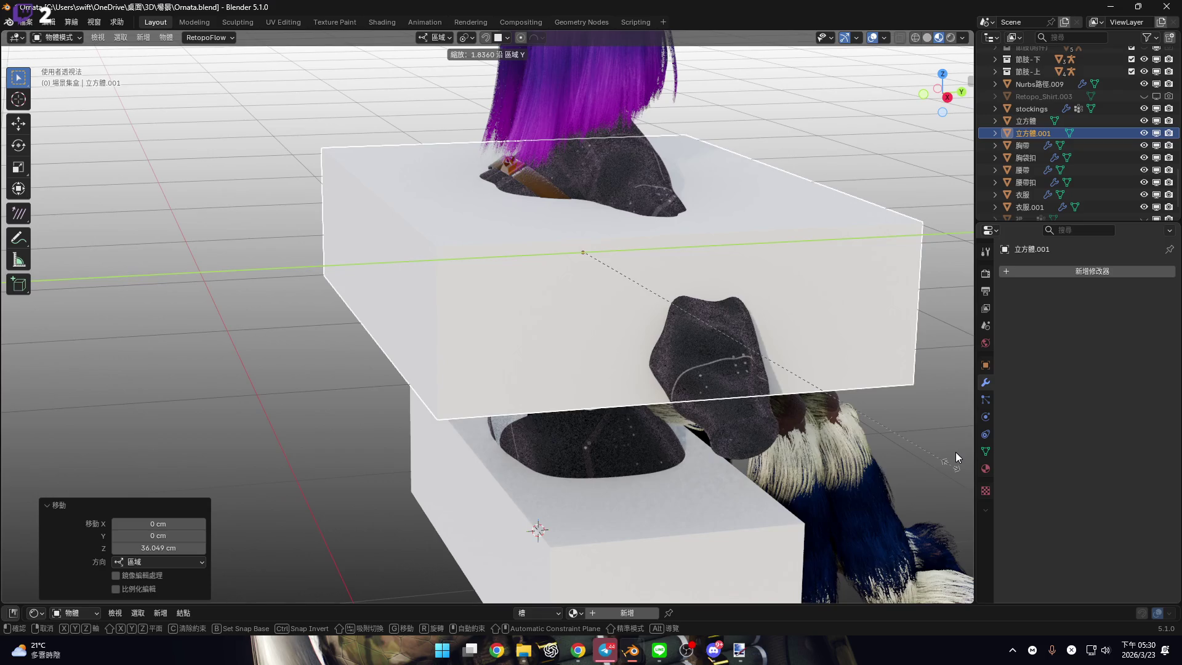
{"action": "left_click", "coordinate": [955, 452]}
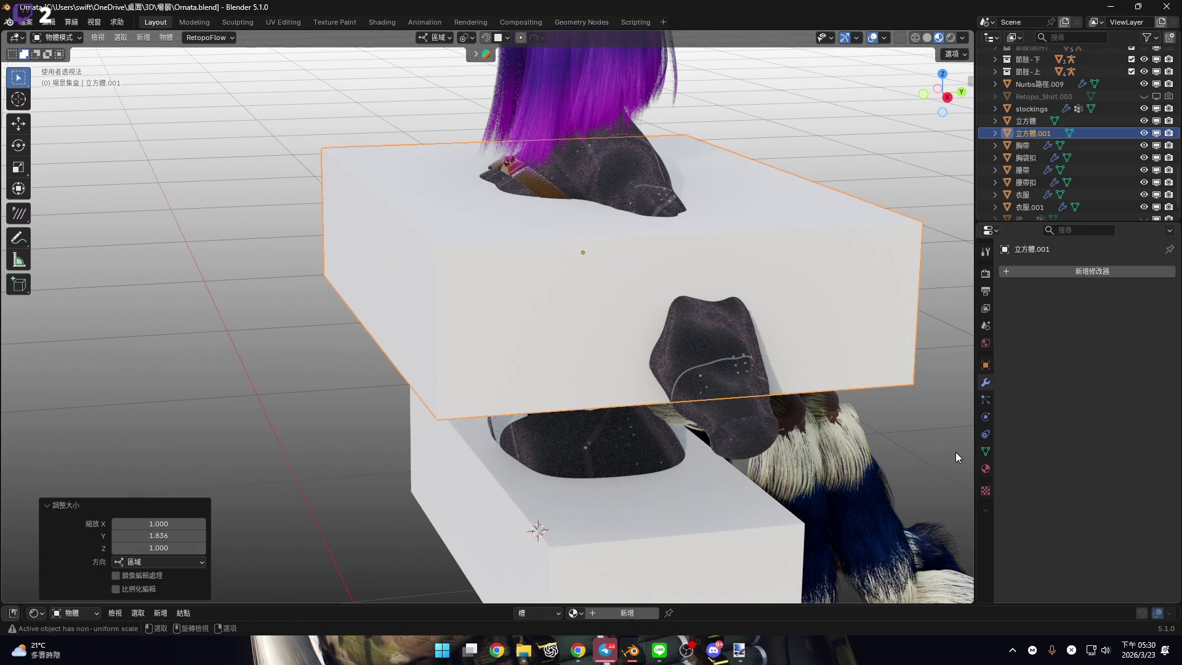
From the front, squash the chest cover box to about 0.69× height
{"action": "mouse_move", "coordinate": [956, 452]}
{"action": "middle_mouse_down"}
{"action": "mouse_move", "coordinate": [726, 307]}
{"action": "mouse_move", "coordinate": [859, 156]}
{"action": "middle_mouse_up"}
{"action": "left_click", "coordinate": [941, 92]}
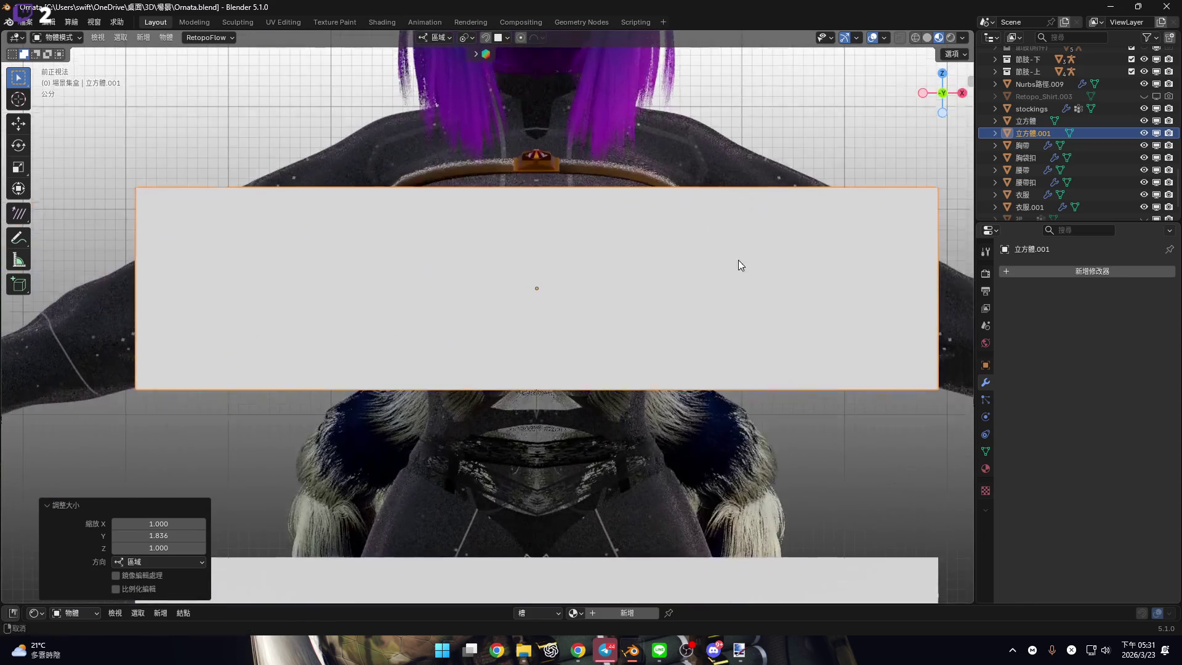
{"action": "key", "text": "s"}
{"action": "key", "text": "z"}
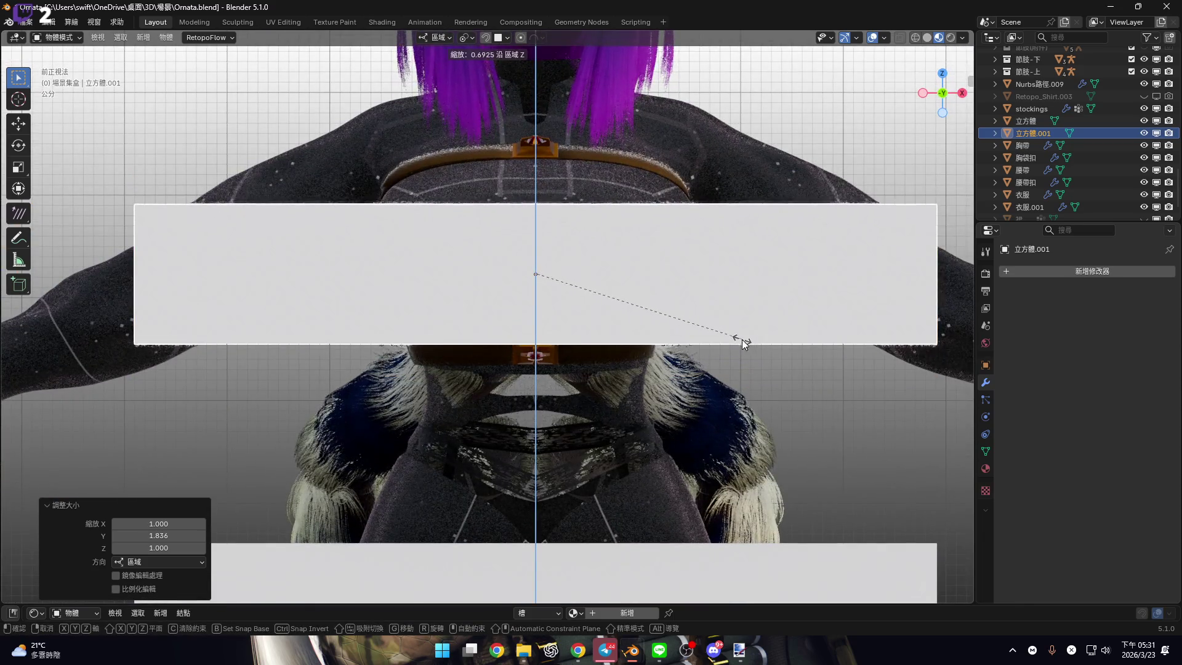
{"action": "left_click", "coordinate": [700, 239]}
{"action": "scroll", "coordinate": [692, 231], "scroll_direction": "down", "scroll_amount": 5, "text": "shift"}
{"action": "scroll", "coordinate": [681, 217], "scroll_direction": "down", "scroll_amount": 2}
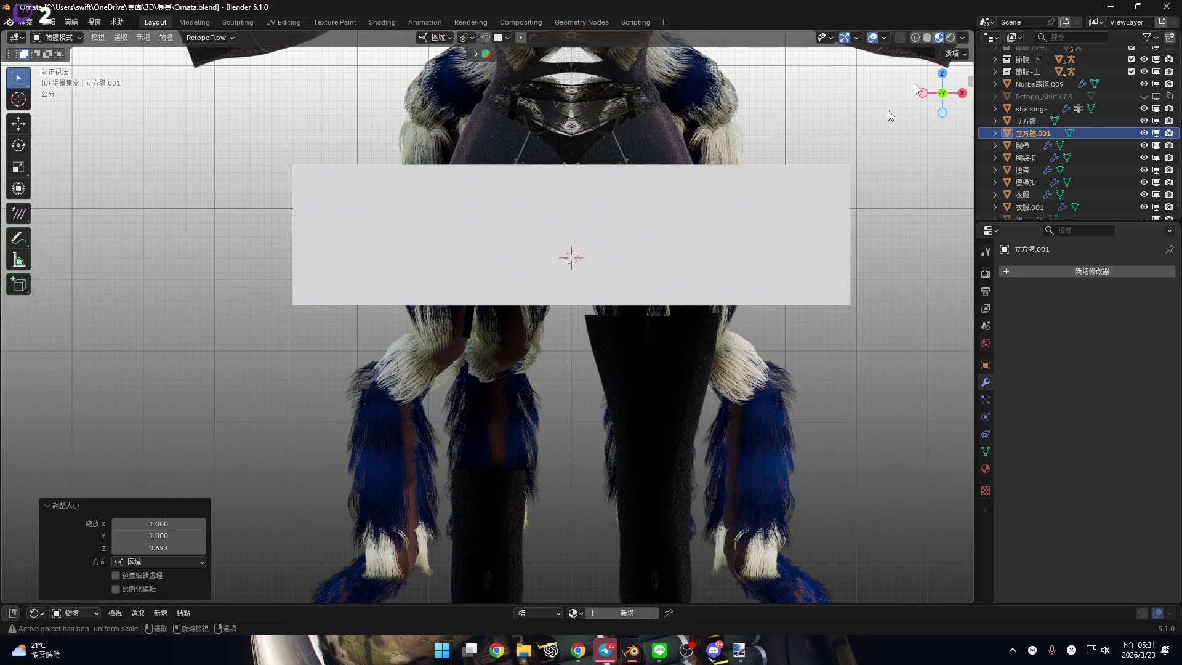
Select the hip cover box and show the scene in solid shading with X-ray on
{"action": "left_click", "coordinate": [836, 176]}
{"action": "left_click", "coordinate": [928, 36]}
{"action": "left_click", "coordinate": [900, 40]}
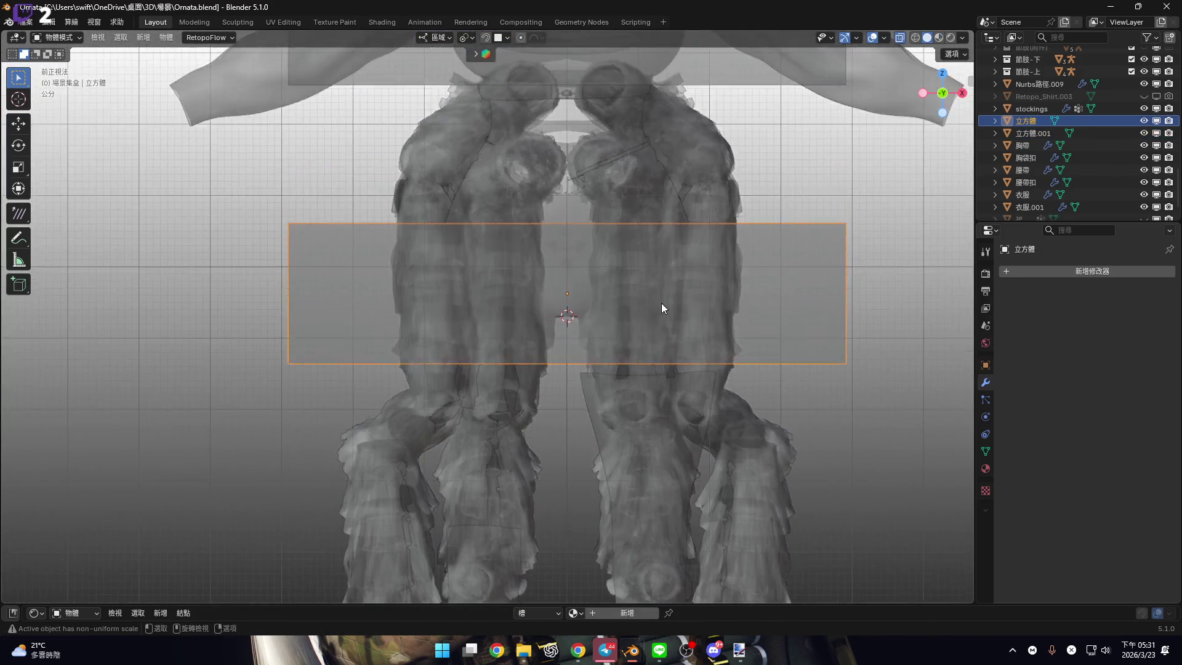
{"action": "scroll", "coordinate": [779, 382], "scroll_direction": "up", "scroll_amount": 4}
{"action": "scroll", "coordinate": [712, 339], "scroll_direction": "down", "scroll_amount": 2}
Thin the hip cover box on Z, lower it, then turn off X-ray and switch to material preview
{"action": "key", "text": "s"}
{"action": "key", "text": "z"}
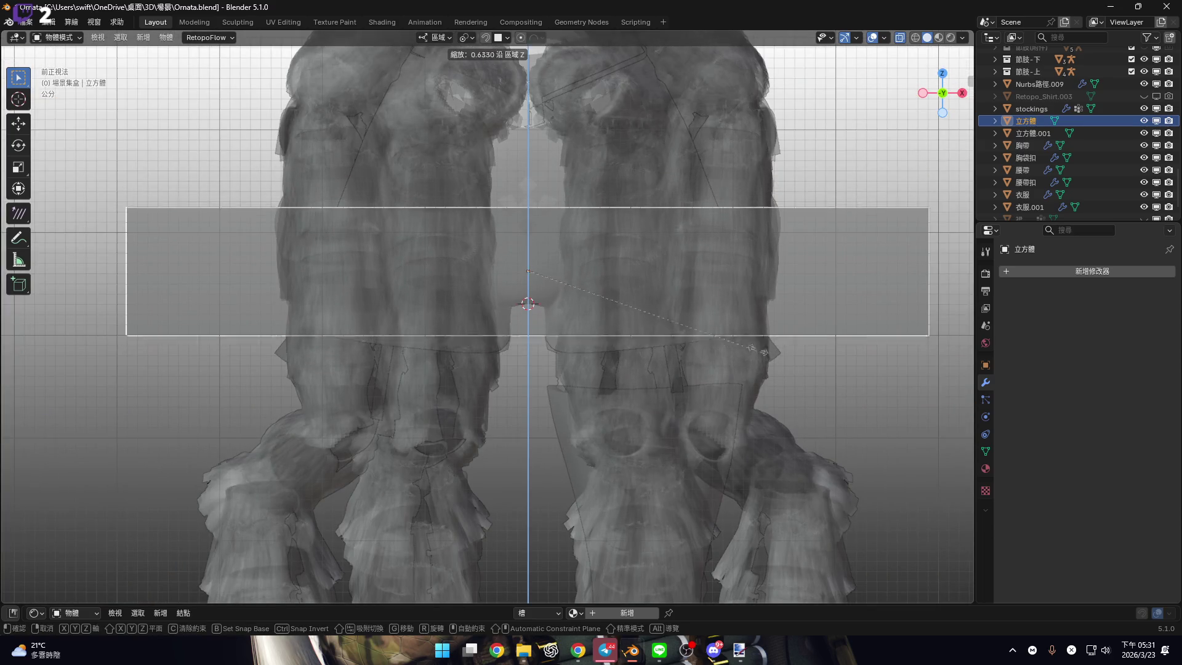
{"action": "left_click", "coordinate": [711, 323]}
{"action": "scroll", "coordinate": [642, 304], "scroll_direction": "up", "scroll_amount": 2}
{"action": "key", "text": "g"}
{"action": "key", "text": "z"}
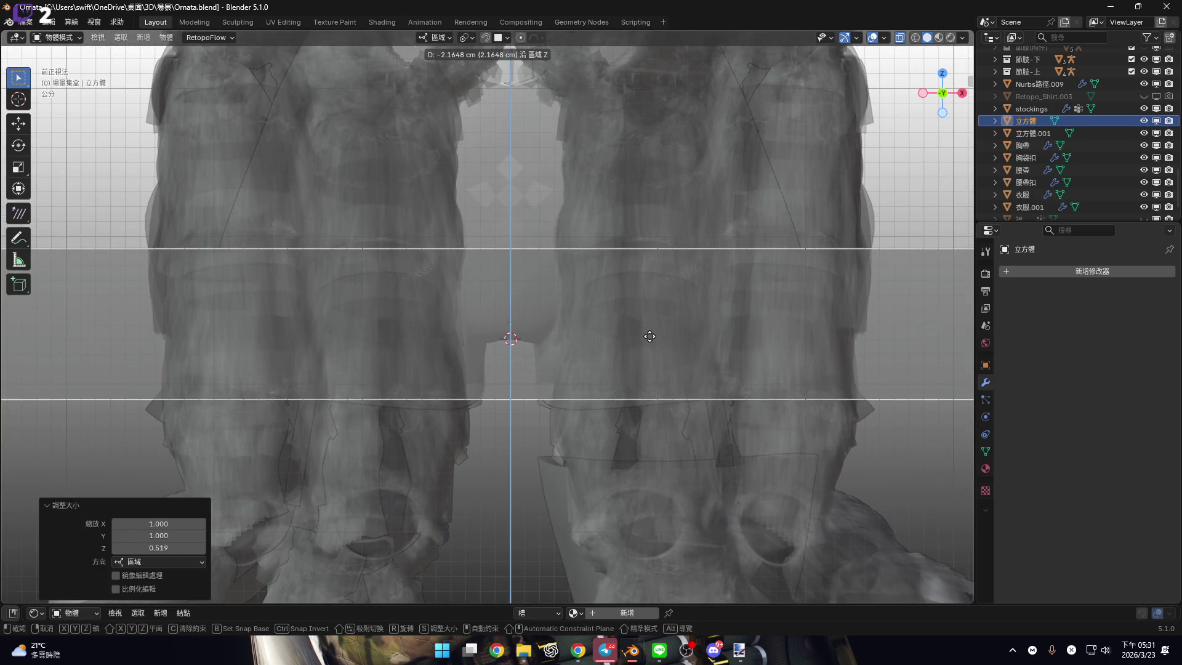
{"action": "left_click", "coordinate": [904, 57]}
{"action": "left_click", "coordinate": [901, 40]}
{"action": "scroll", "coordinate": [923, 57], "scroll_direction": "down", "scroll_amount": 2}
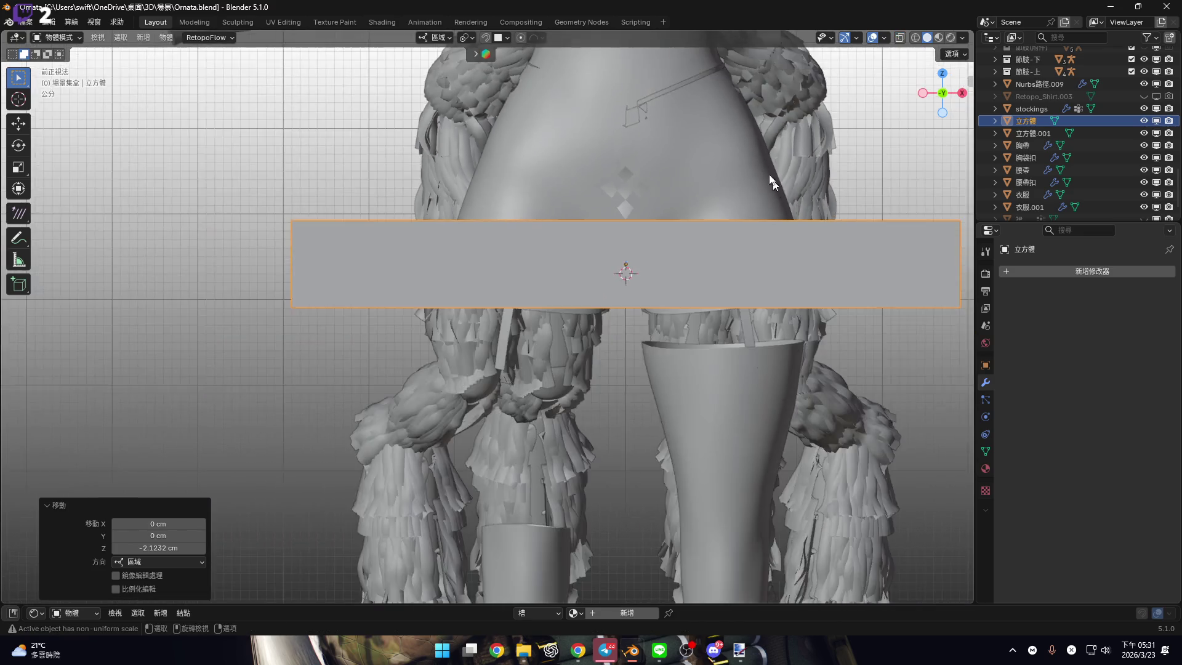
{"action": "scroll", "coordinate": [933, 57], "scroll_direction": "down", "scroll_amount": 2}
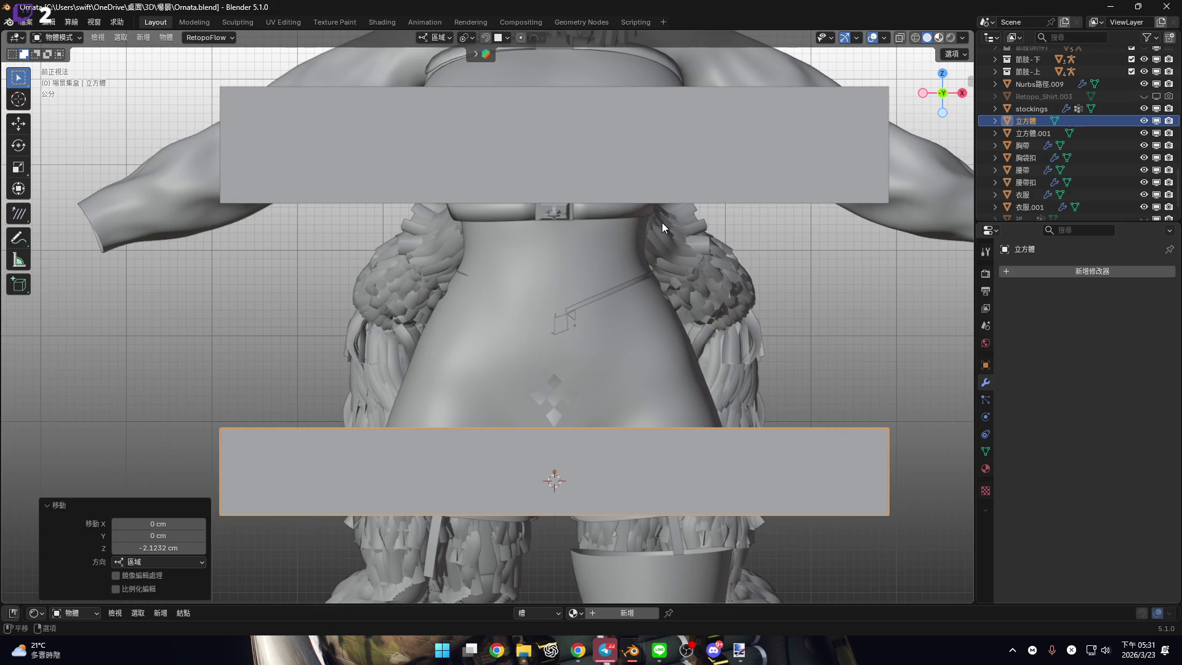
{"action": "key", "text": "z"}
{"action": "scroll", "coordinate": [676, 263], "scroll_direction": "up", "scroll_amount": 3, "text": "shift"}
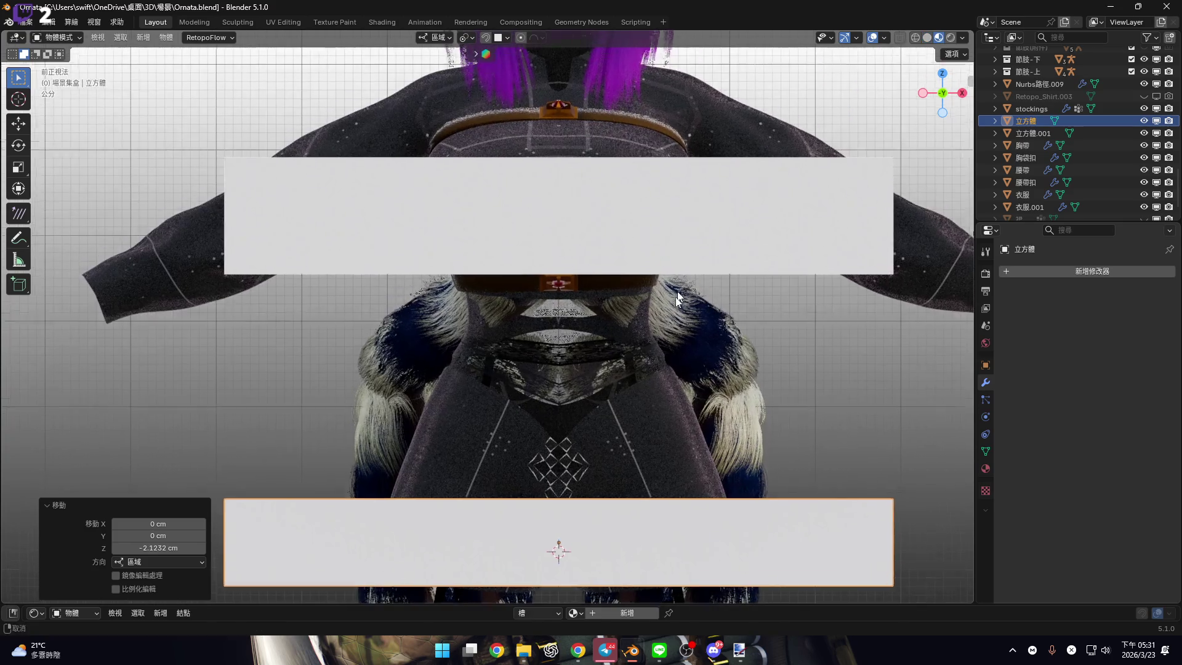
{"action": "scroll", "coordinate": [567, 366], "scroll_direction": "up", "scroll_amount": 2, "text": "shift"}
Hide the 衣服 garment, show the Omata body collection and raise the hip cover box into place
{"action": "middle_click_drag", "start_coordinate": [567, 365], "coordinate": [544, 337], "text": "shift"}
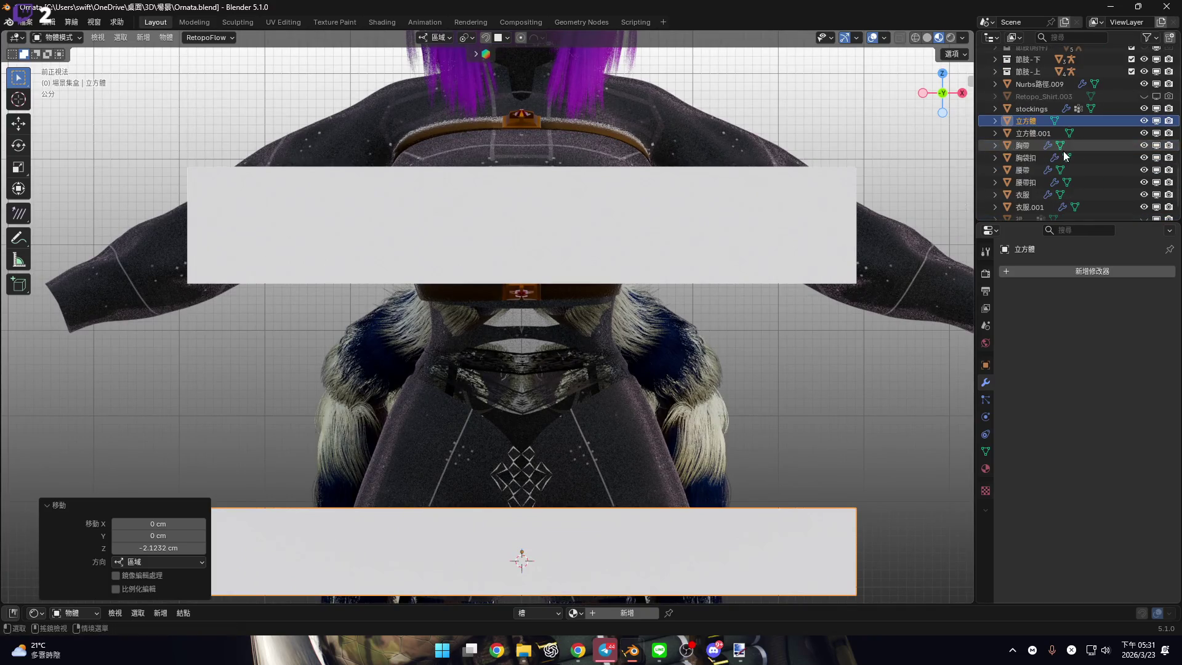
{"action": "left_click", "coordinate": [1146, 194]}
{"action": "scroll", "coordinate": [1120, 143], "scroll_direction": "up", "scroll_amount": 5}
{"action": "scroll", "coordinate": [1121, 143], "scroll_direction": "up", "scroll_amount": 8}
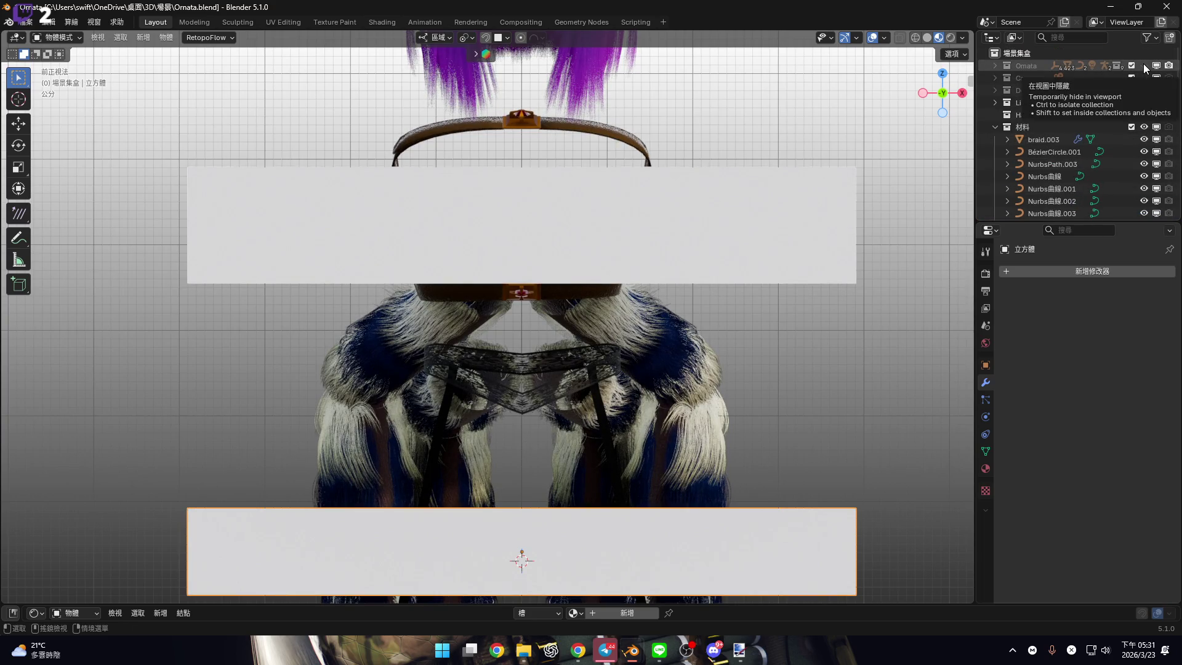
{"action": "left_click", "coordinate": [1144, 64]}
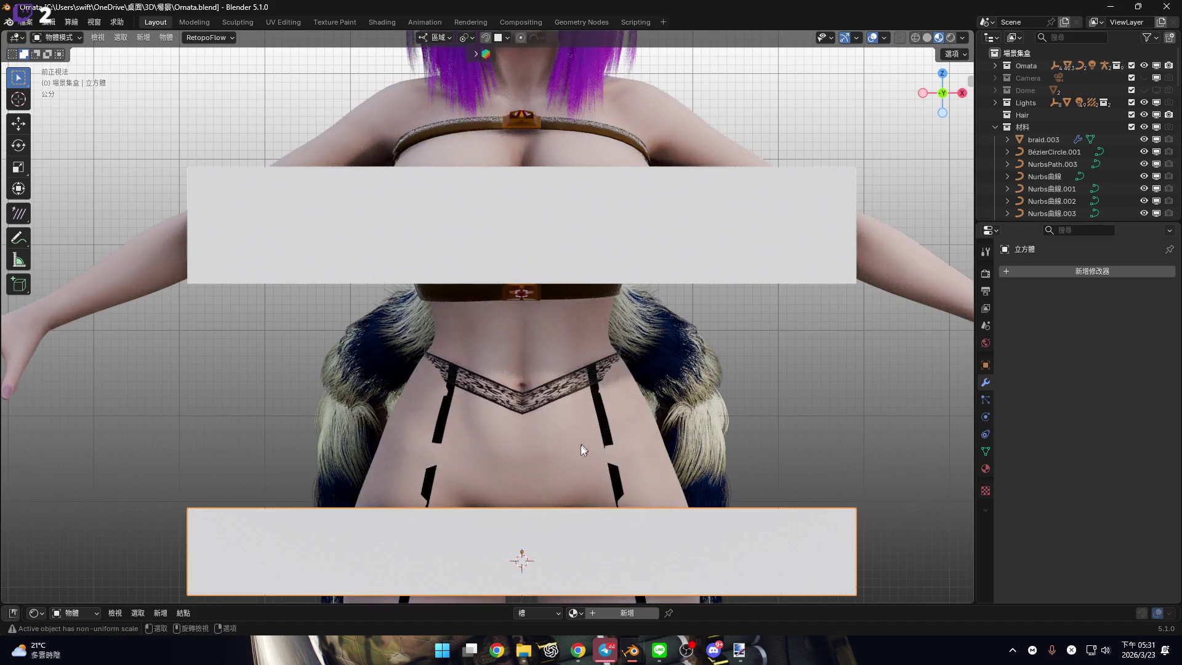
{"action": "key", "text": "g"}
{"action": "key", "text": "z"}
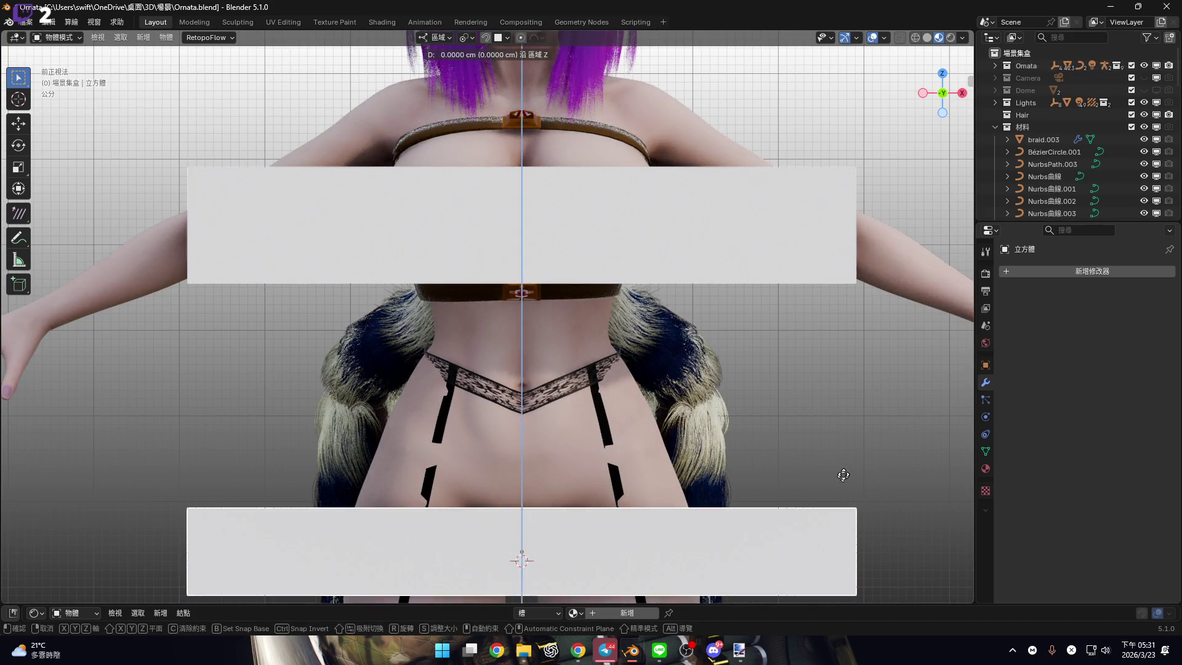
{"action": "left_click", "coordinate": [690, 451]}
{"action": "middle_click_drag", "start_coordinate": [690, 451], "coordinate": [693, 409], "text": "shift"}
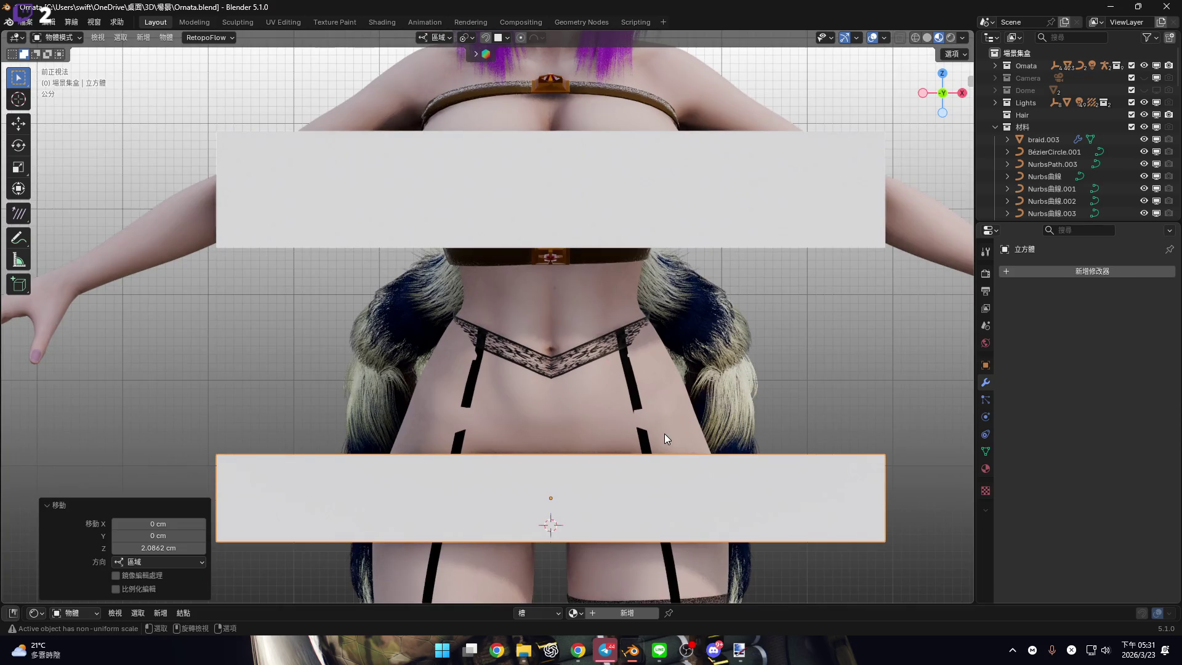
{"action": "scroll", "coordinate": [662, 442], "scroll_direction": "up", "scroll_amount": 3}
{"action": "scroll", "coordinate": [628, 430], "scroll_direction": "up", "scroll_amount": 3}
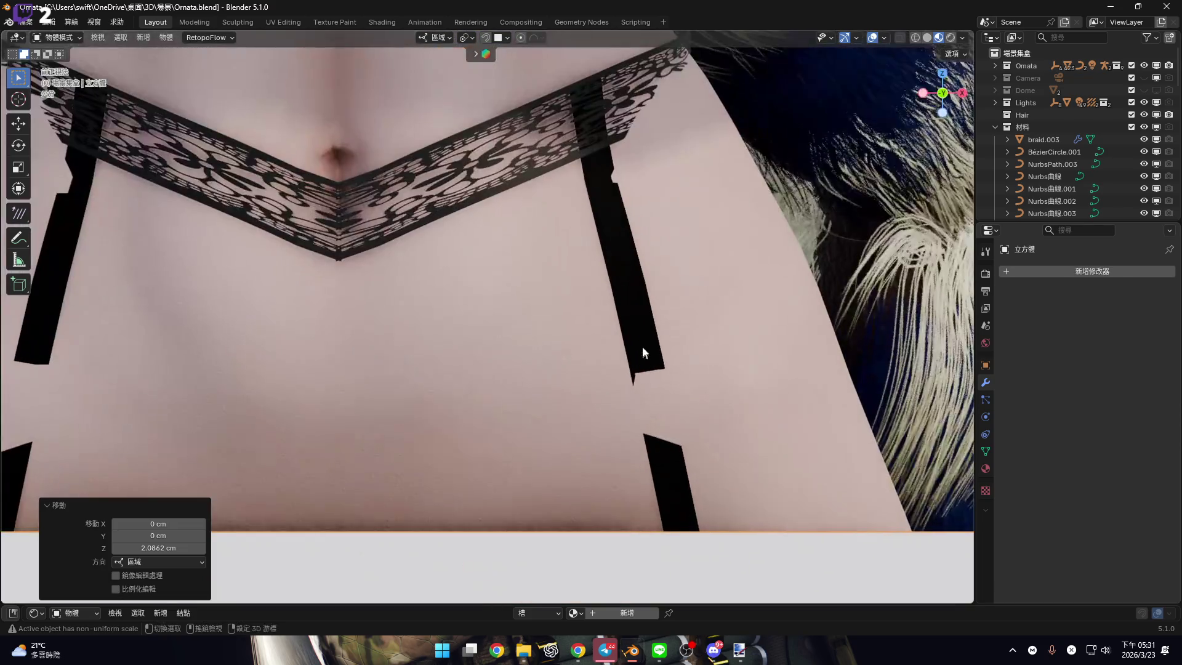
Select the garter strap Nurbs路徑.009 and enter Sculpt Mode on it
{"action": "left_click", "coordinate": [641, 351]}
{"action": "scroll", "coordinate": [642, 350], "scroll_direction": "down", "scroll_amount": 3}
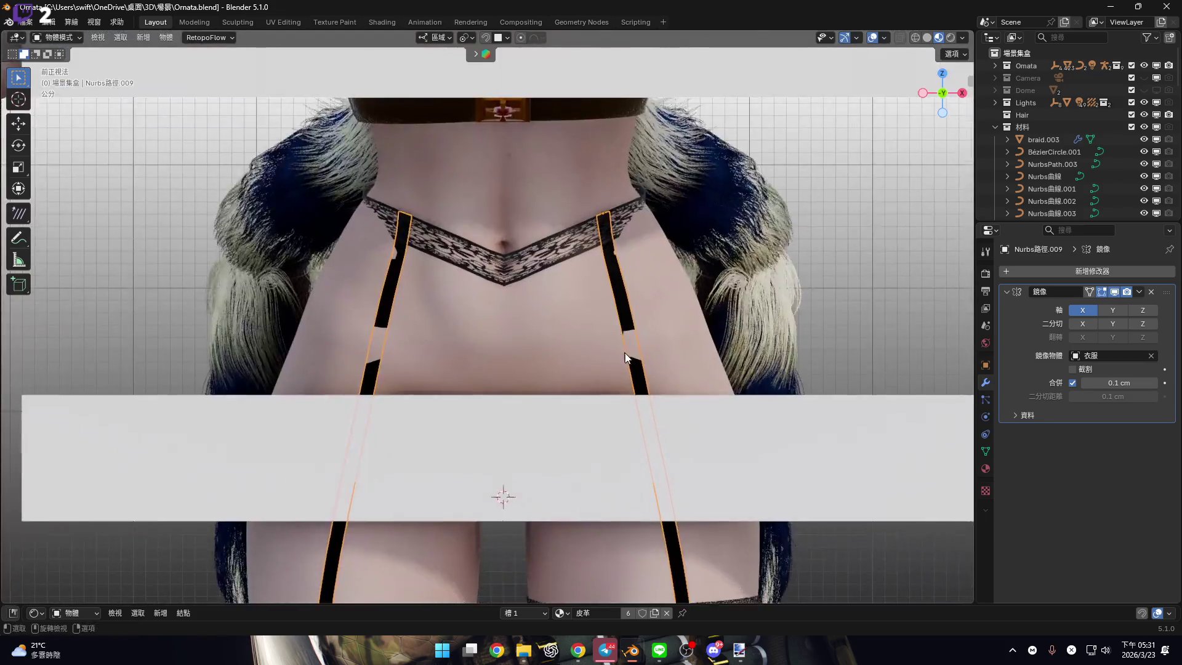
{"action": "scroll", "coordinate": [629, 362], "scroll_direction": "up", "scroll_amount": 3}
{"action": "scroll", "coordinate": [629, 361], "scroll_direction": "down", "scroll_amount": 3}
{"action": "scroll", "coordinate": [646, 376], "scroll_direction": "up", "scroll_amount": 3}
{"action": "middle_click_drag", "start_coordinate": [627, 332], "coordinate": [640, 359]}
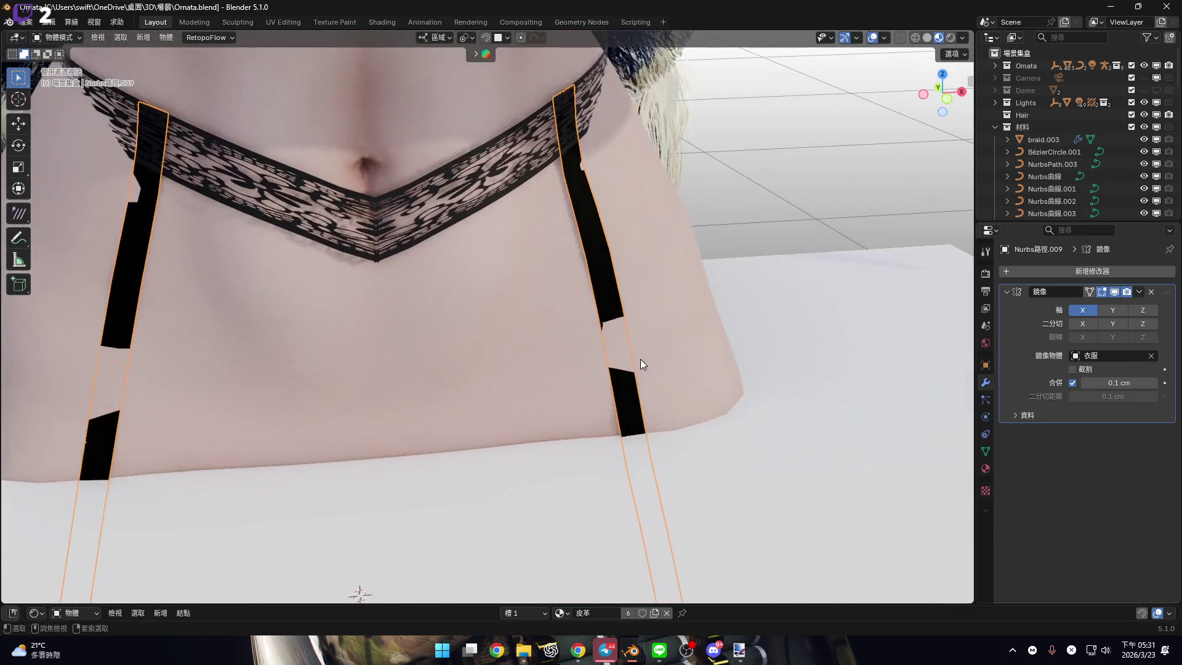
{"action": "key", "text": "ctrl+Tab"}
{"action": "left_click", "coordinate": [659, 429]}
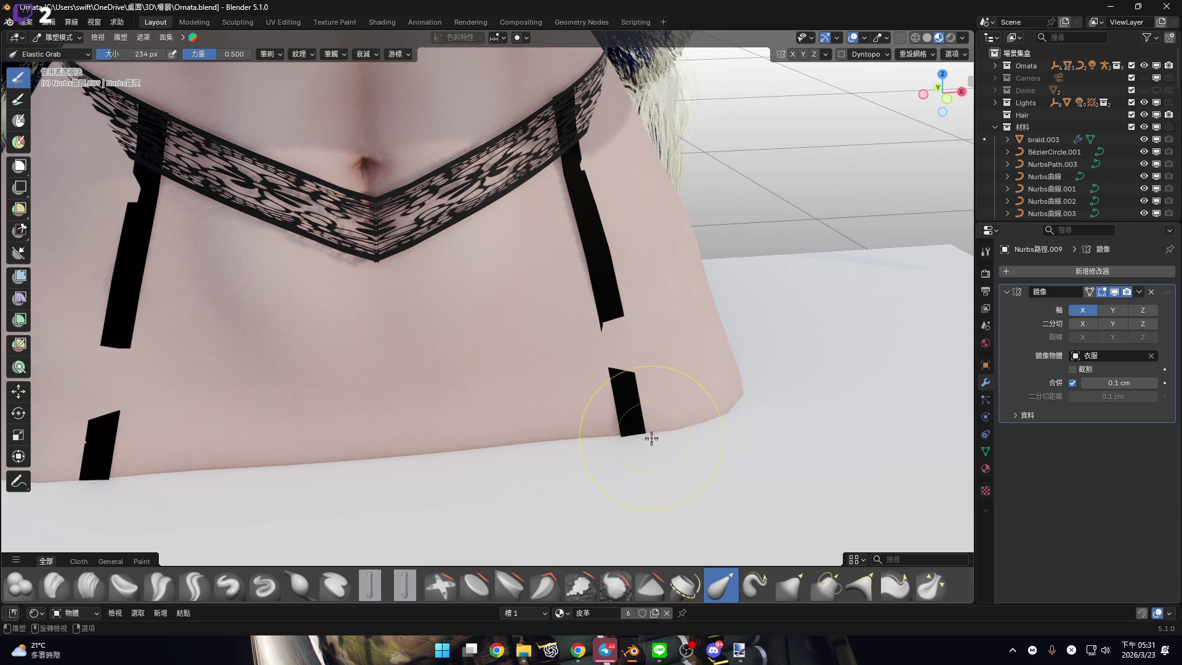
With Elastic Grab then Grab, pull the broken strap pieces together into one strap
{"action": "mouse_move", "coordinate": [641, 461]}
{"action": "left_mouse_down"}
{"action": "mouse_move", "coordinate": [593, 343]}
{"action": "mouse_move", "coordinate": [731, 538]}
{"action": "left_mouse_up"}
{"action": "left_click", "coordinate": [755, 586]}
{"action": "left_click", "coordinate": [791, 587]}
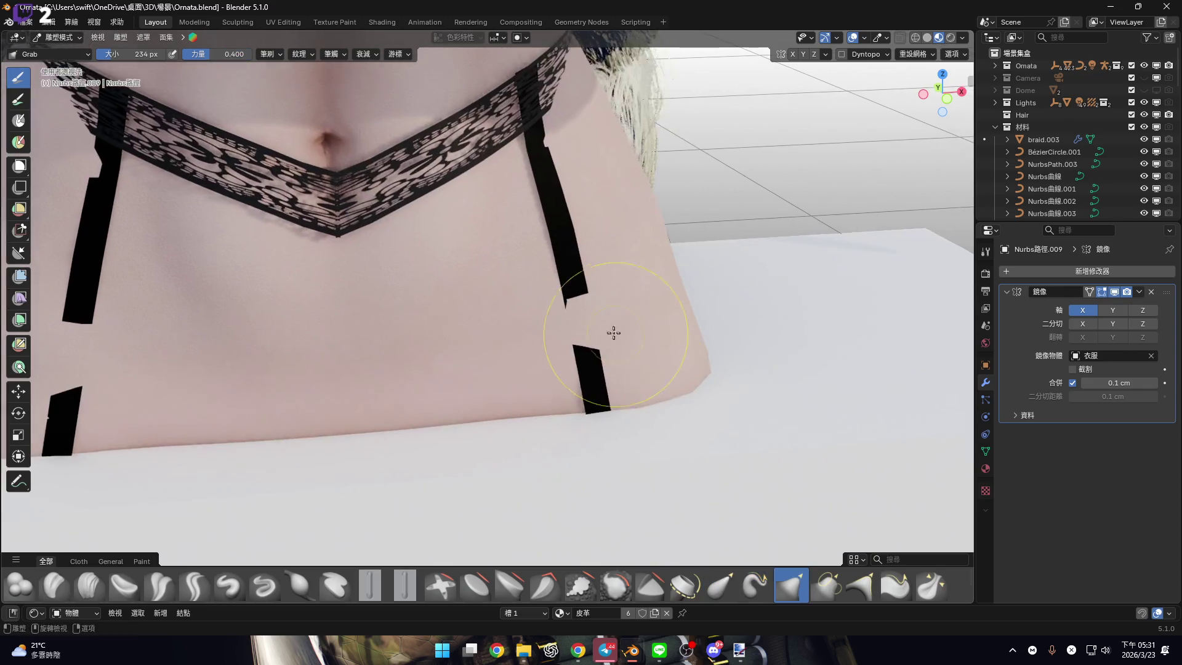
{"action": "middle_click_drag", "start_coordinate": [612, 333], "coordinate": [589, 321]}
{"action": "scroll", "coordinate": [589, 321], "scroll_direction": "up", "scroll_amount": 2}
{"action": "left_click_drag", "start_coordinate": [581, 329], "coordinate": [618, 350]}
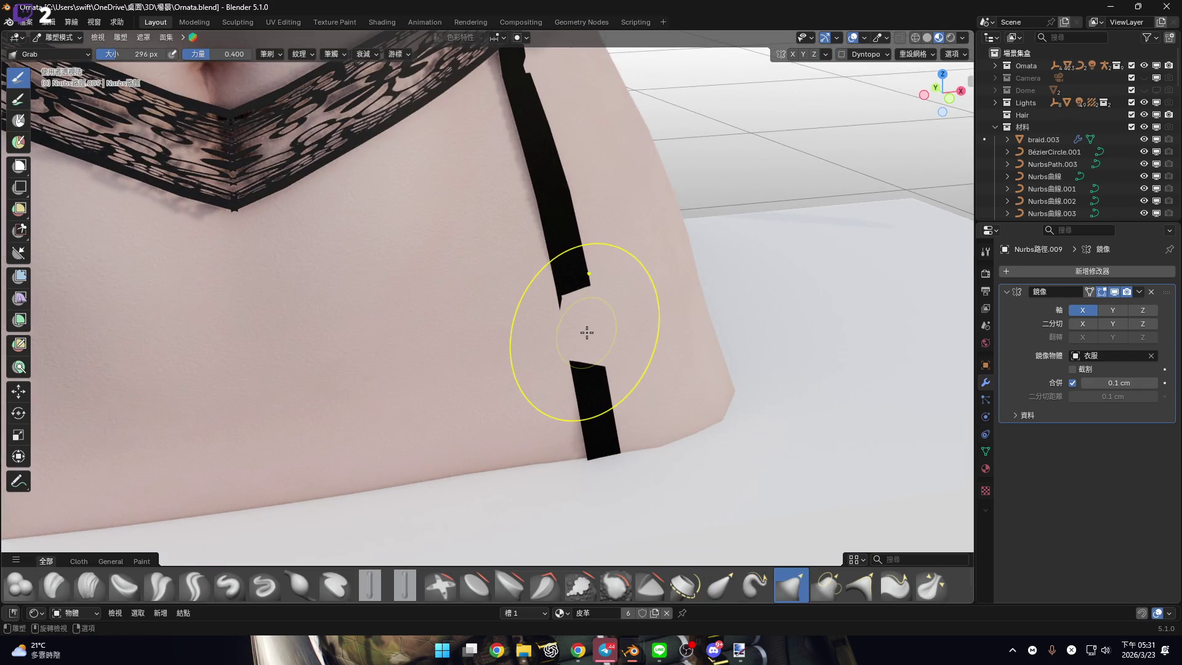
Inspect the strap against the lace band from several angles and return to Object Mode
{"action": "mouse_move", "coordinate": [618, 349]}
{"action": "middle_mouse_down"}
{"action": "mouse_move", "coordinate": [523, 320]}
{"action": "mouse_move", "coordinate": [585, 370]}
{"action": "mouse_move", "coordinate": [601, 453]}
{"action": "middle_mouse_up"}
{"action": "scroll", "coordinate": [597, 331], "scroll_direction": "up", "scroll_amount": 3}
{"action": "mouse_move", "coordinate": [597, 332]}
{"action": "middle_mouse_down"}
{"action": "mouse_move", "coordinate": [606, 309]}
{"action": "mouse_move", "coordinate": [546, 289]}
{"action": "mouse_move", "coordinate": [619, 316]}
{"action": "mouse_move", "coordinate": [620, 330]}
{"action": "middle_mouse_up"}
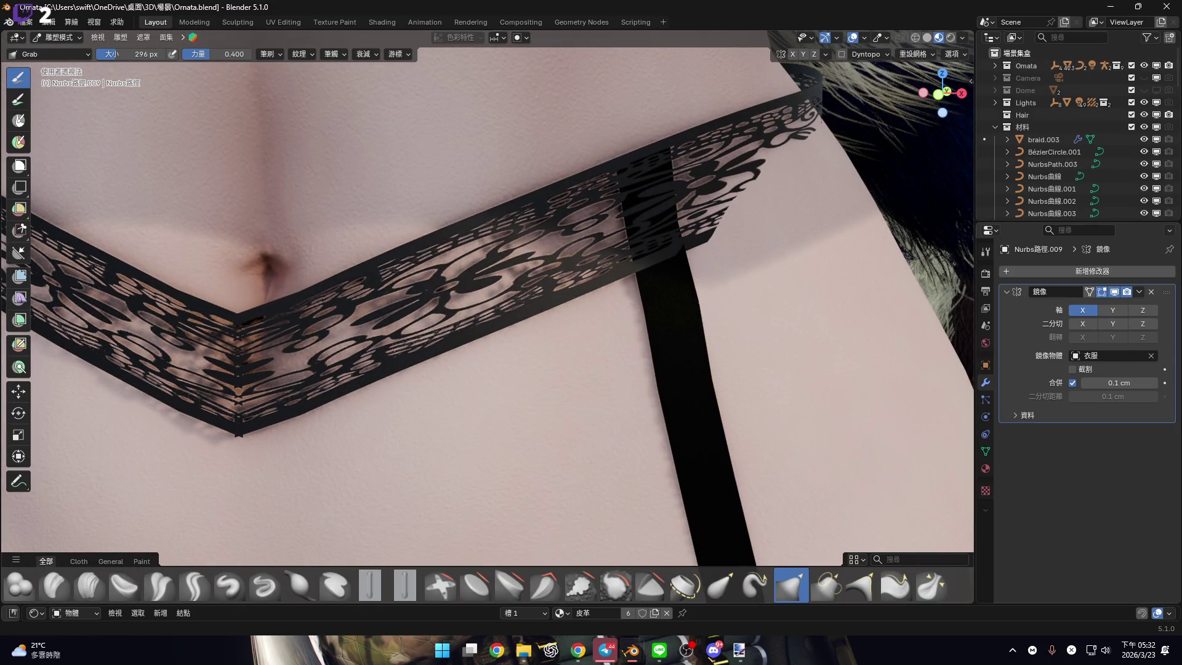
{"action": "scroll", "coordinate": [613, 379], "scroll_direction": "down", "scroll_amount": 4}
{"action": "scroll", "coordinate": [634, 449], "scroll_direction": "down", "scroll_amount": 2}
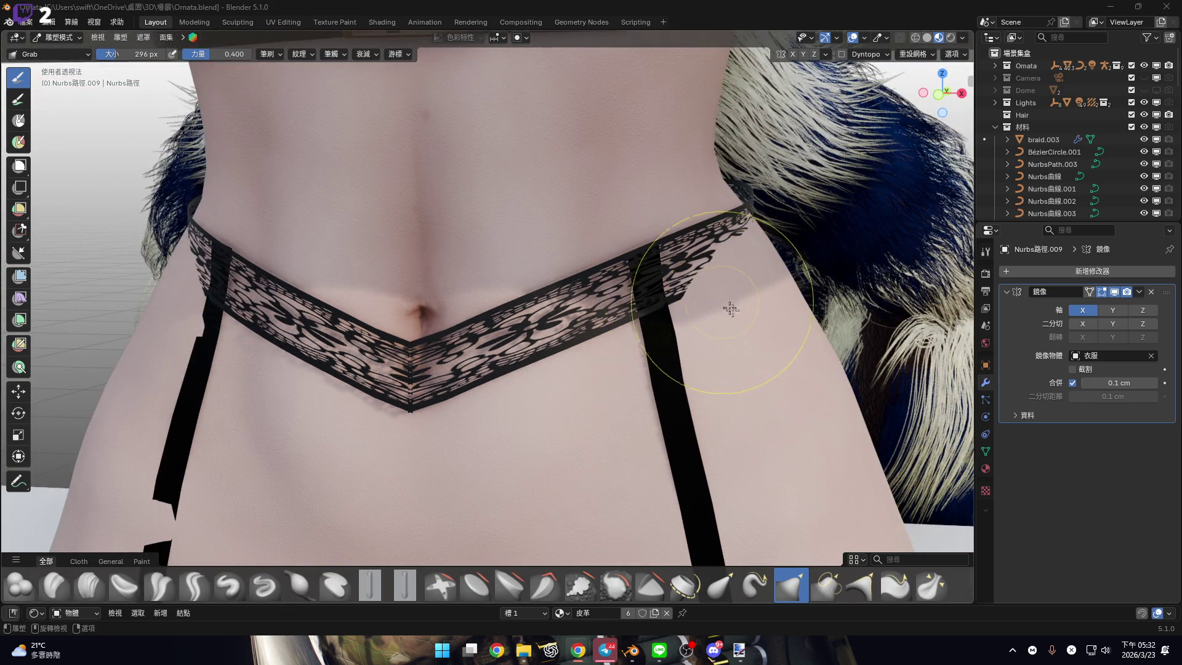
{"action": "middle_click_drag", "start_coordinate": [761, 380], "coordinate": [744, 353]}
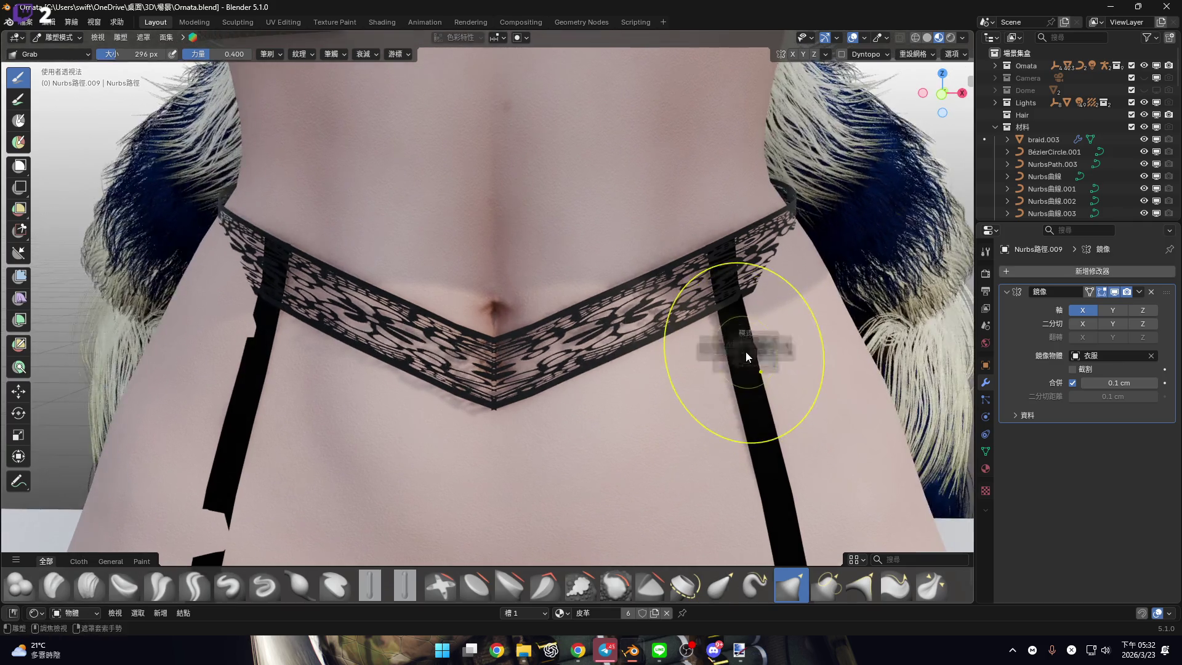
{"action": "key", "text": "ctrl+Tab"}
{"action": "left_click", "coordinate": [678, 357]}
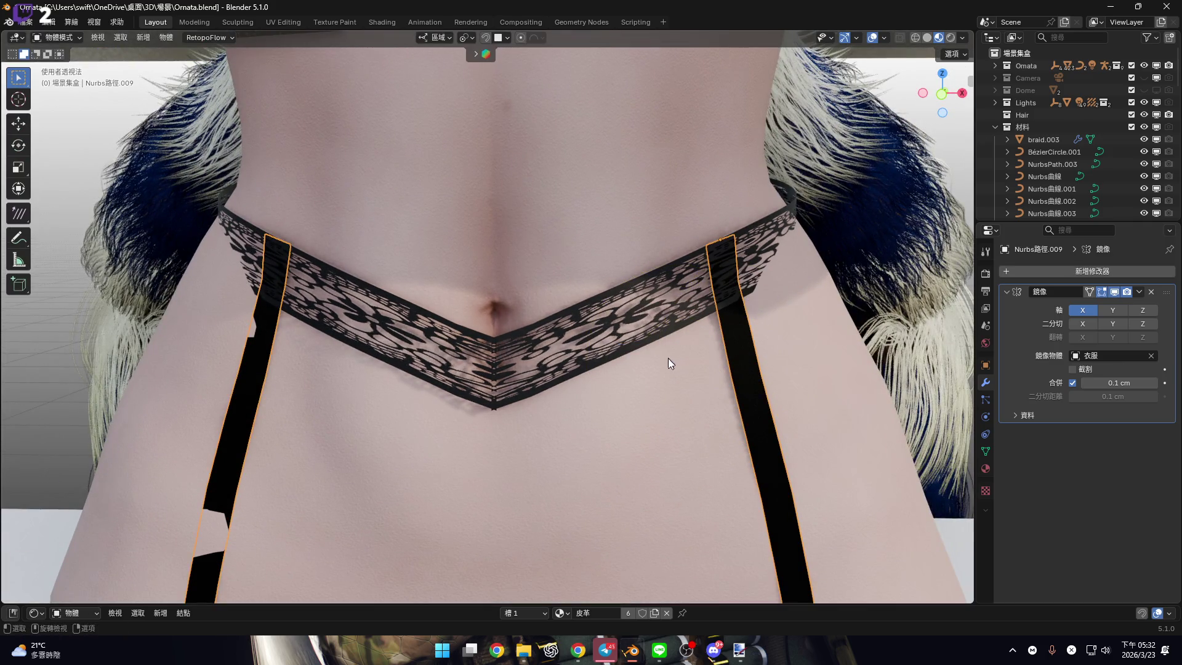
Select the lace waistband, enter Sculpt Mode and add a Subdivision Surface modifier to it
{"action": "left_click", "coordinate": [602, 326]}
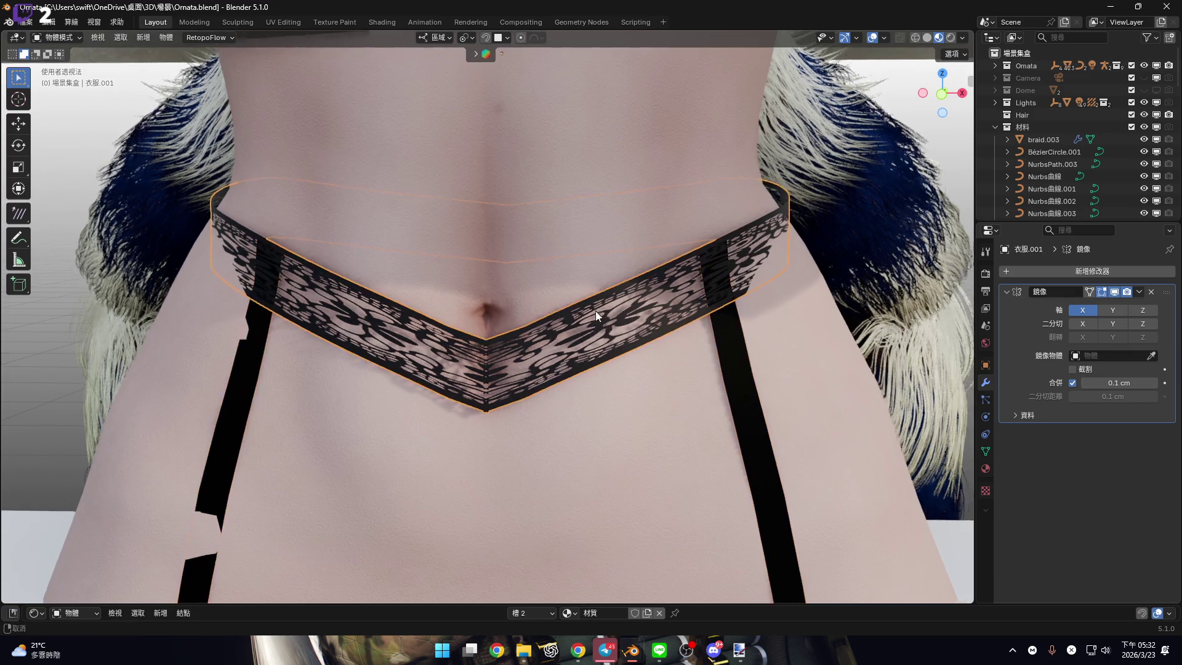
{"action": "scroll", "coordinate": [596, 310], "scroll_direction": "down", "scroll_amount": 2}
{"action": "key", "text": "ctrl+Tab"}
{"action": "left_click", "coordinate": [586, 370]}
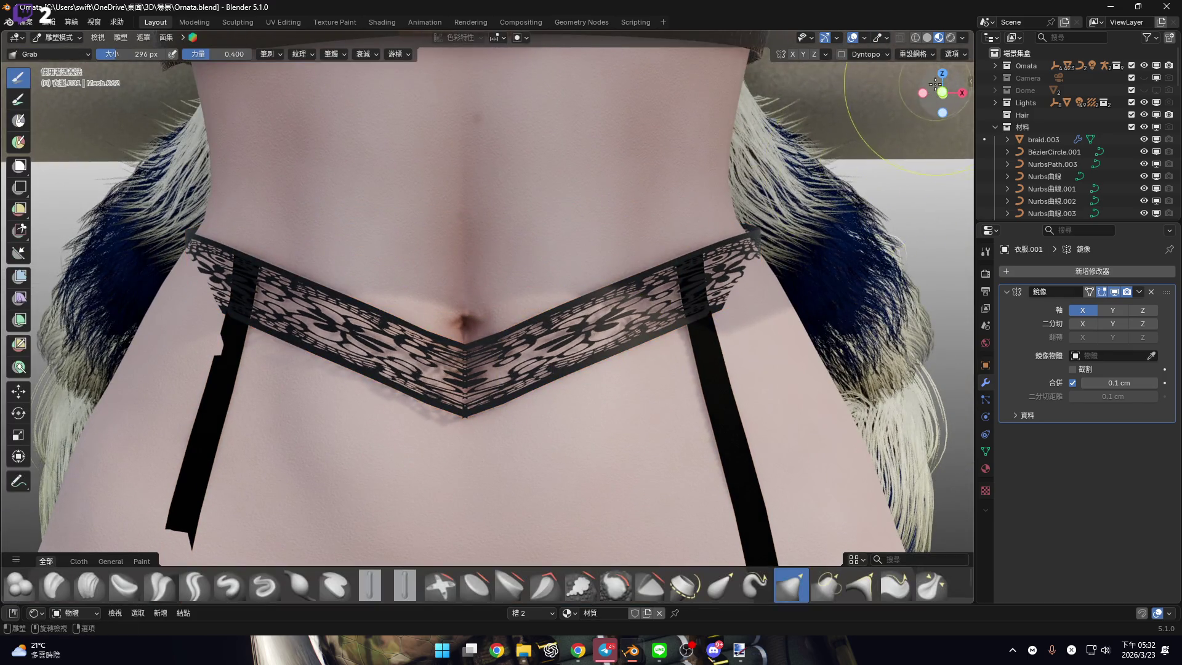
{"action": "scroll", "coordinate": [556, 371], "scroll_direction": "up", "scroll_amount": 2}
{"action": "scroll", "coordinate": [556, 371], "scroll_direction": "up", "scroll_amount": 1}
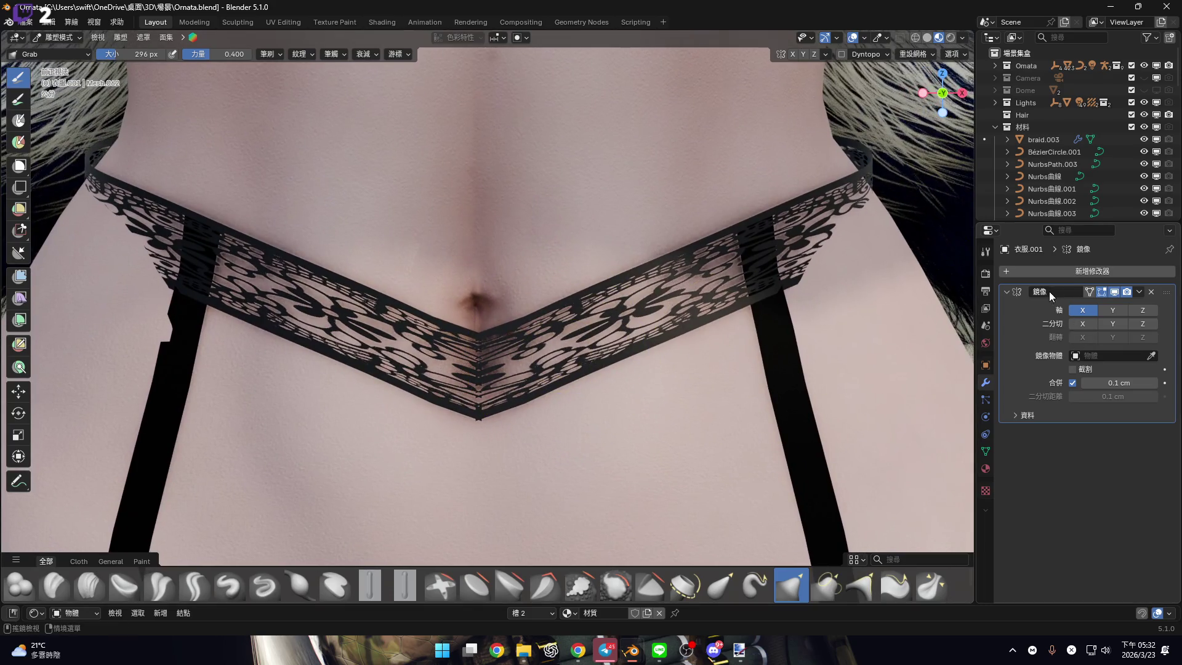
{"action": "left_click", "coordinate": [1072, 271]}
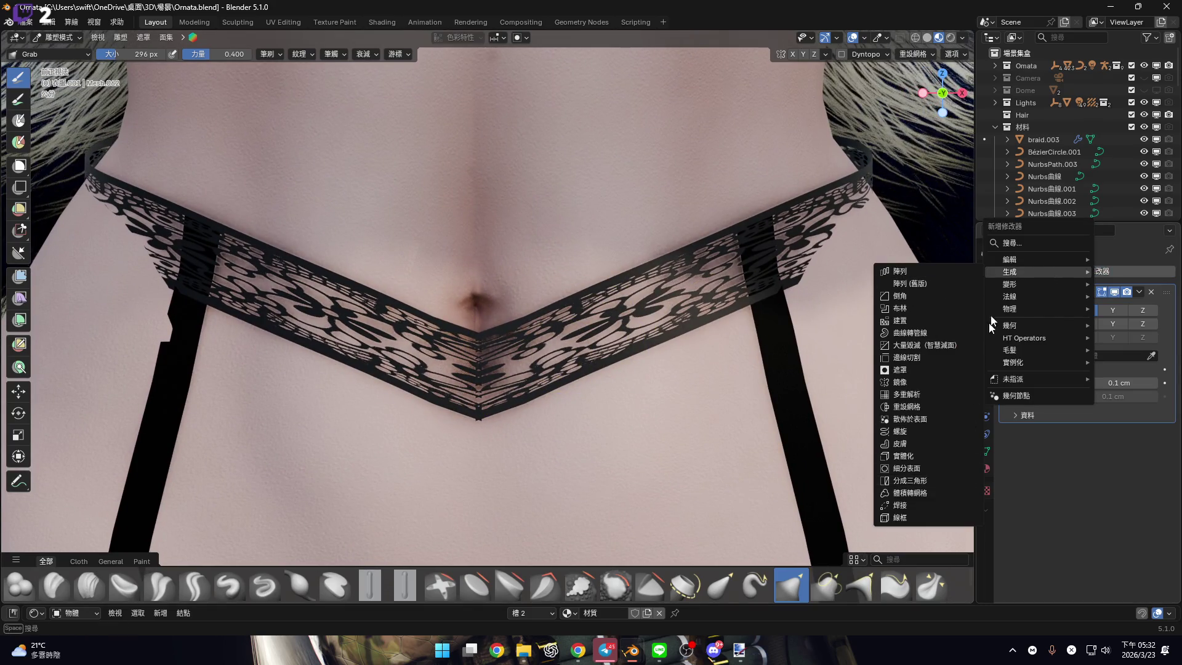
{"action": "mouse_move", "coordinate": [1010, 271]}
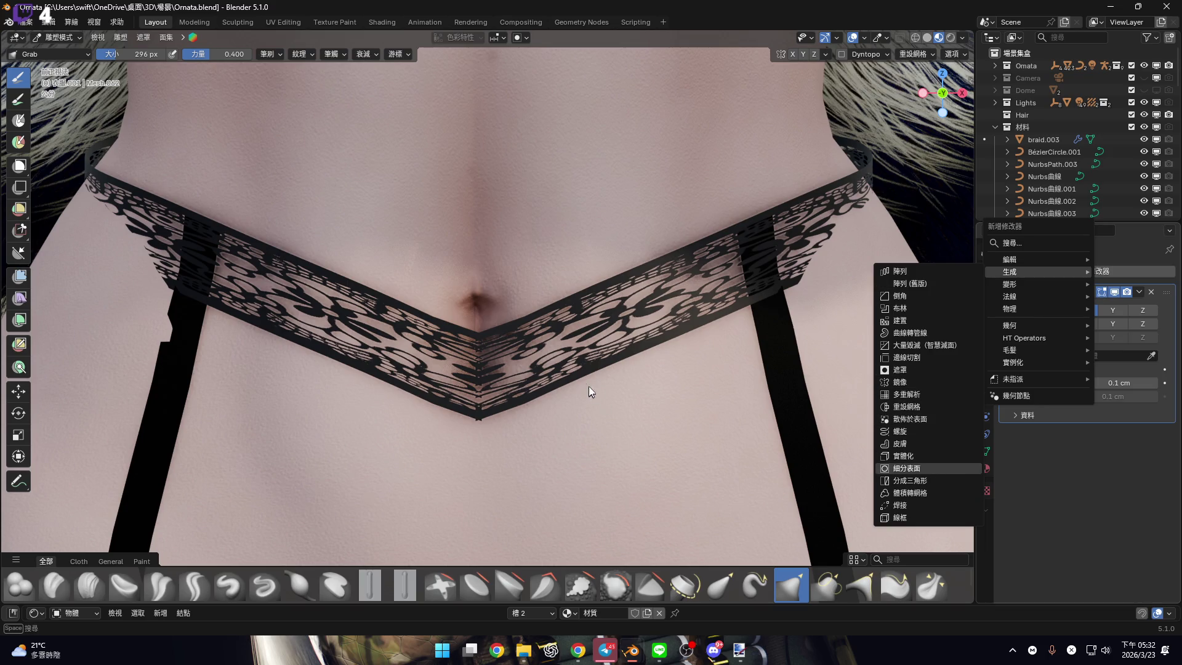
{"action": "key", "text": "Return"}
{"action": "scroll", "coordinate": [594, 383], "scroll_direction": "up", "scroll_amount": 2}
{"action": "scroll", "coordinate": [674, 367], "scroll_direction": "down", "scroll_amount": 1}
{"action": "mouse_move", "coordinate": [674, 366]}
{"action": "middle_mouse_down"}
{"action": "mouse_move", "coordinate": [462, 383]}
{"action": "mouse_move", "coordinate": [652, 358]}
{"action": "middle_mouse_up"}
{"action": "scroll", "coordinate": [572, 355], "scroll_direction": "up", "scroll_amount": 1}
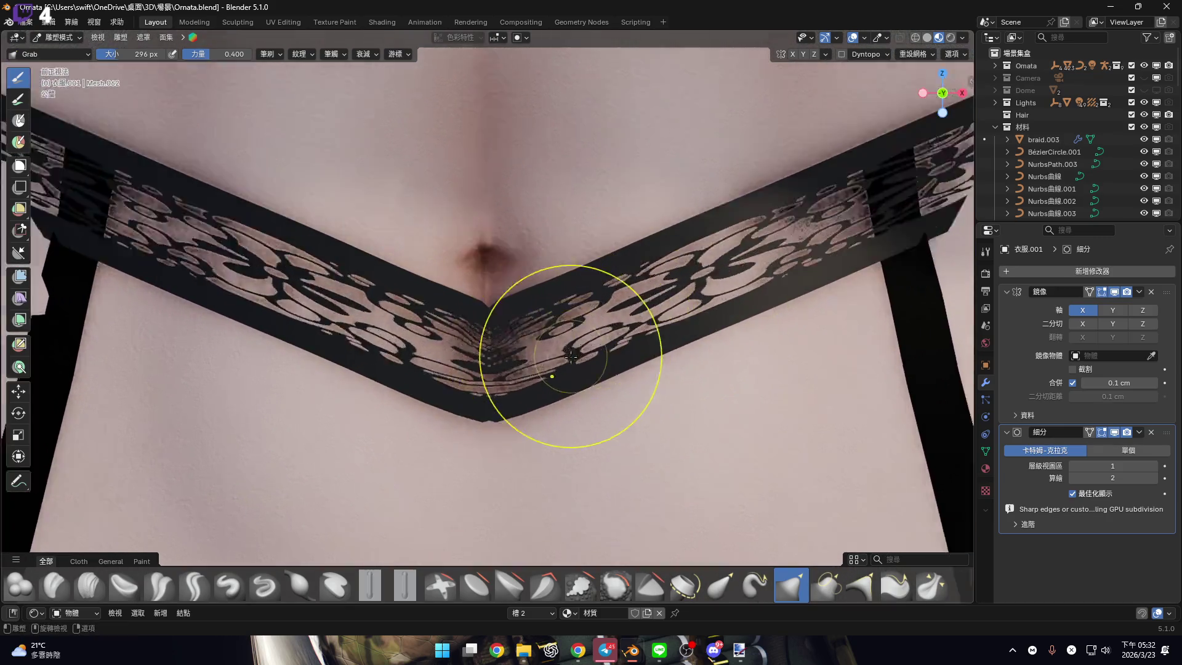
{"action": "scroll", "coordinate": [571, 355], "scroll_direction": "up", "scroll_amount": 2}
{"action": "scroll", "coordinate": [575, 348], "scroll_direction": "up", "scroll_amount": 2}
{"action": "scroll", "coordinate": [541, 390], "scroll_direction": "up", "scroll_amount": 2}
{"action": "scroll", "coordinate": [554, 390], "scroll_direction": "up", "scroll_amount": 1}
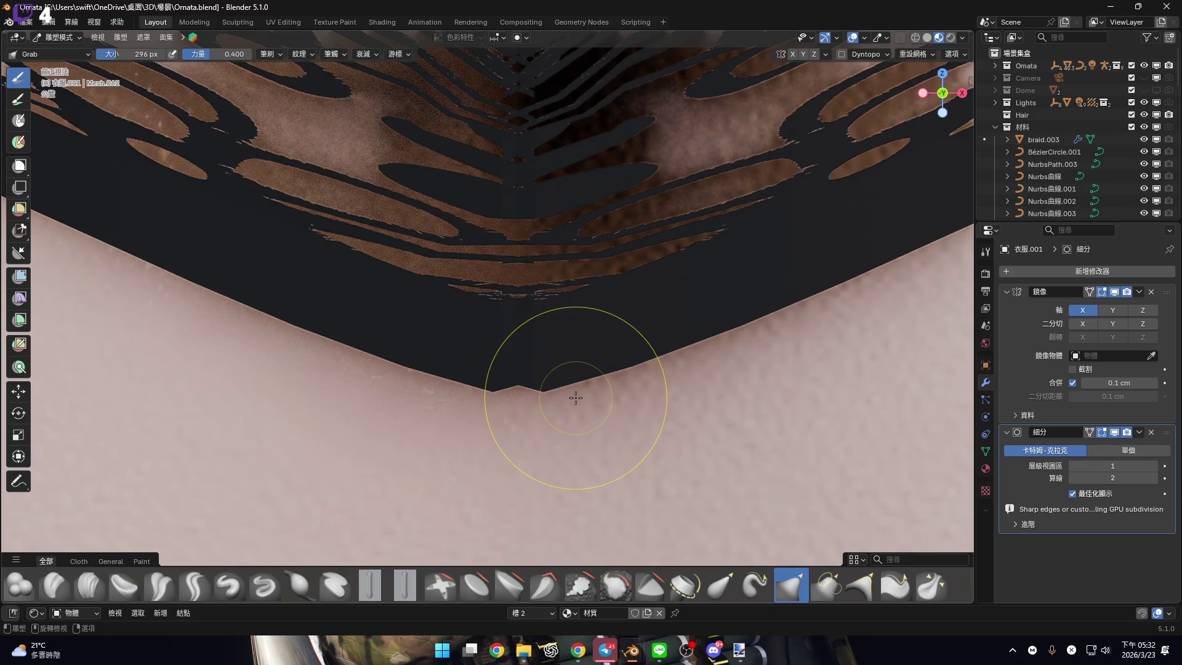
{"action": "key", "text": "ctrl+Tab"}
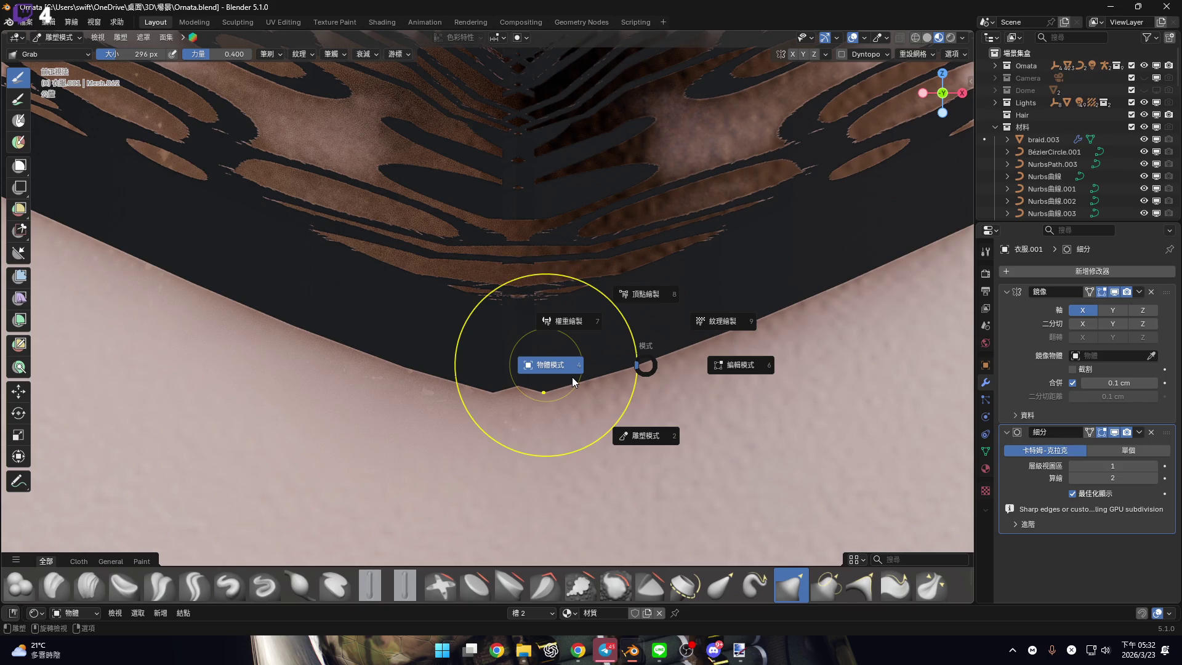
Enter Edit Mode on the waistband and crease its centre top edge to 1.0
{"action": "left_click", "coordinate": [571, 377]}
{"action": "scroll", "coordinate": [574, 392], "scroll_direction": "down", "scroll_amount": 4}
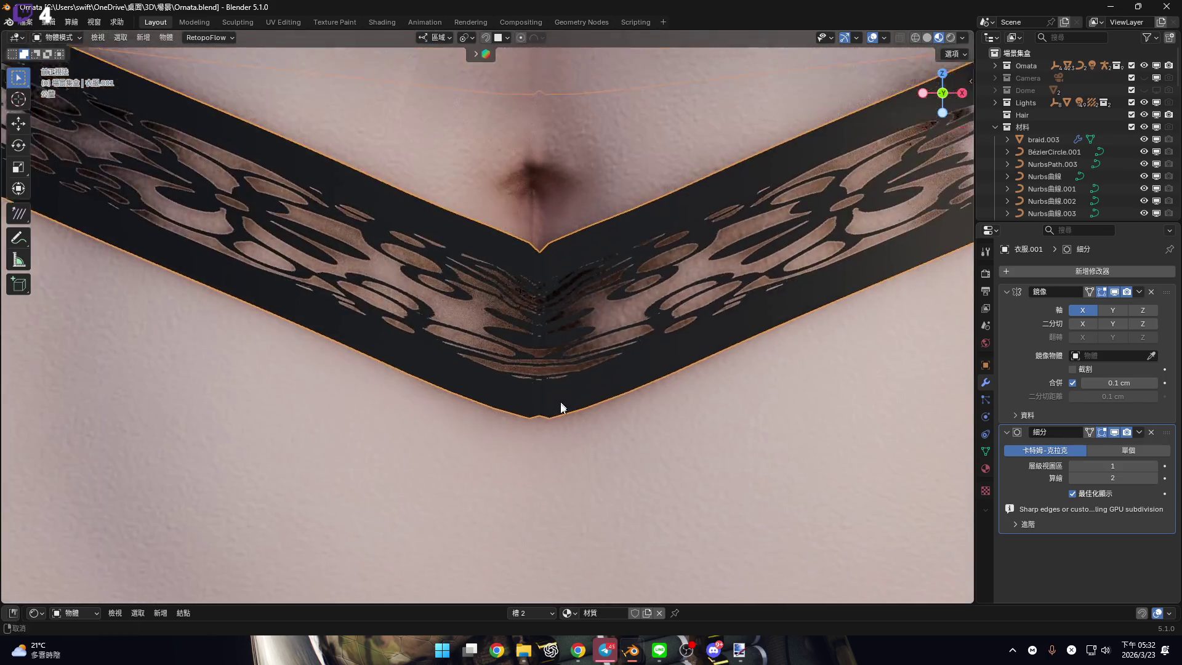
{"action": "key", "text": "Tab"}
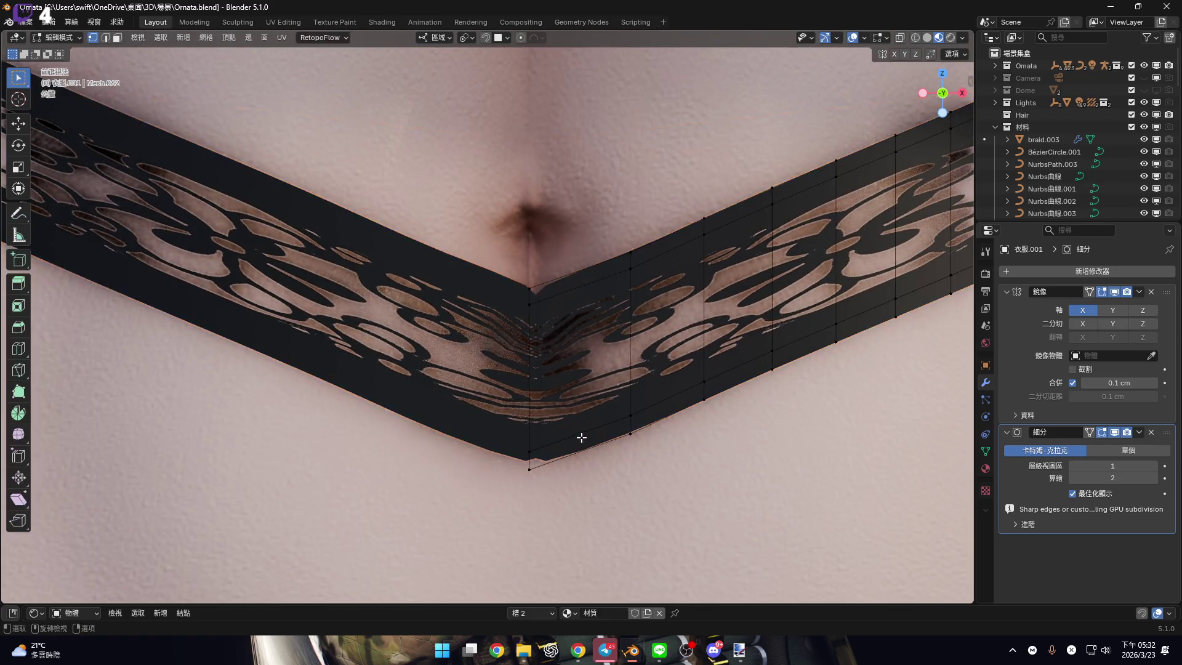
{"action": "scroll", "coordinate": [554, 461], "scroll_direction": "up", "scroll_amount": 3}
{"action": "left_click", "coordinate": [483, 444]}
{"action": "scroll", "coordinate": [522, 297], "scroll_direction": "down", "scroll_amount": 2}
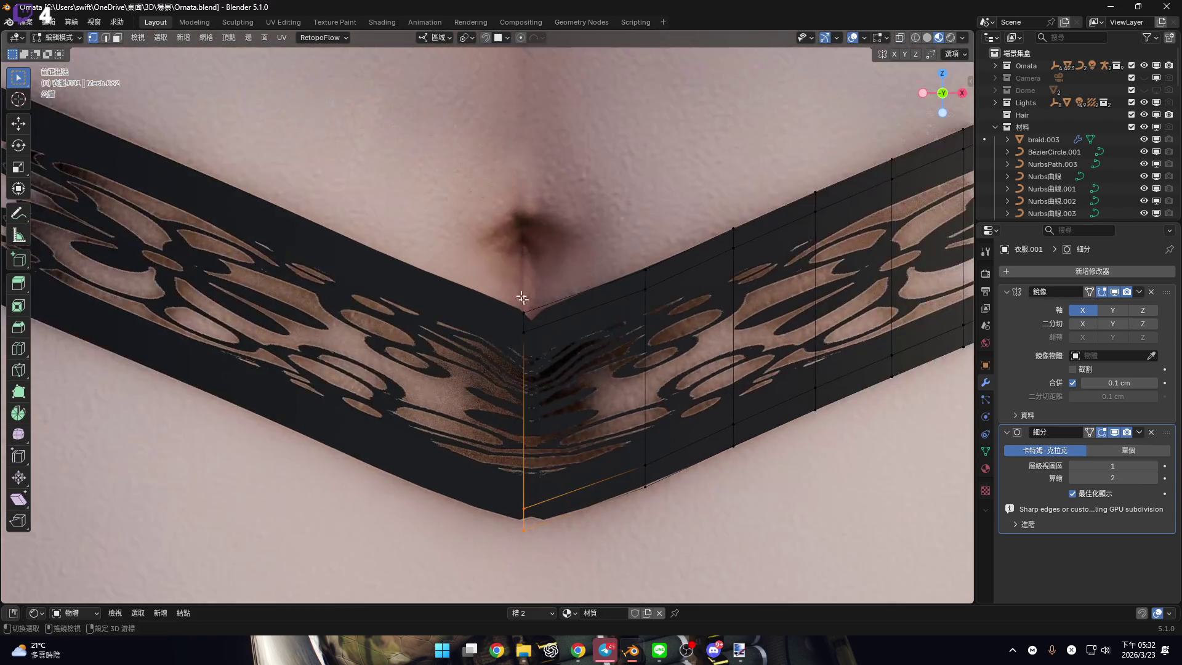
{"action": "scroll", "coordinate": [541, 394], "scroll_direction": "up", "scroll_amount": 2}
{"action": "scroll", "coordinate": [536, 407], "scroll_direction": "up", "scroll_amount": 1}
{"action": "key", "text": "2"}
{"action": "scroll", "coordinate": [530, 338], "scroll_direction": "up", "scroll_amount": 1}
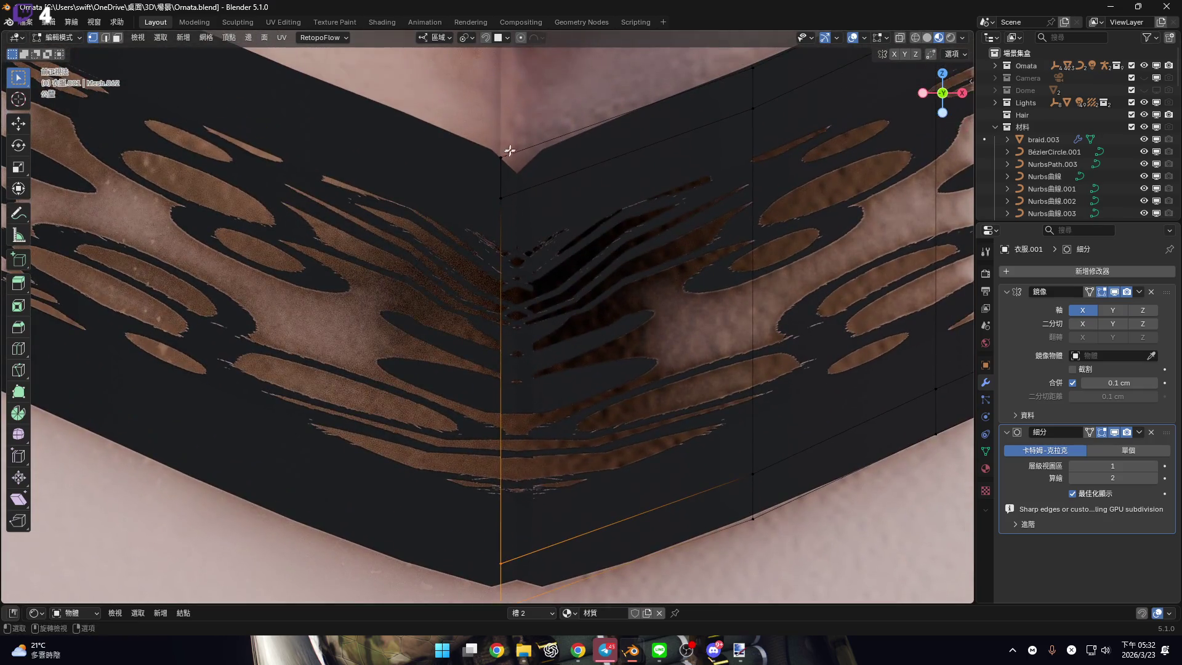
{"action": "left_click", "coordinate": [524, 150]}
{"action": "scroll", "coordinate": [559, 304], "scroll_direction": "up", "scroll_amount": 2, "text": "shift"}
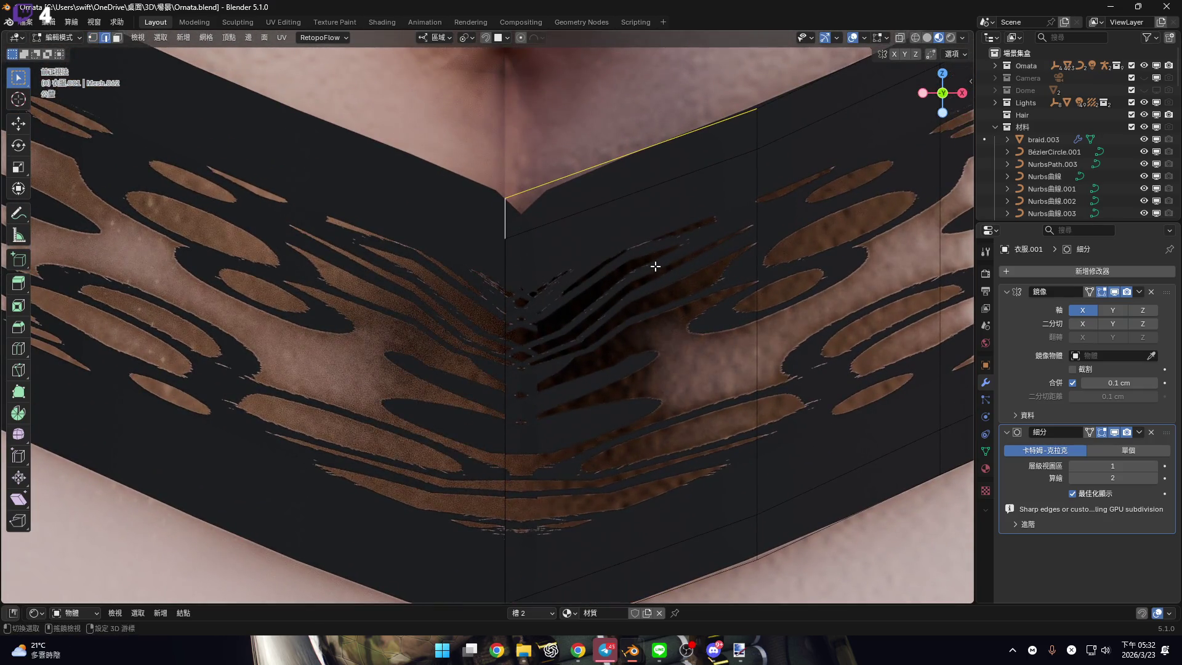
{"action": "key", "text": "shift+e"}
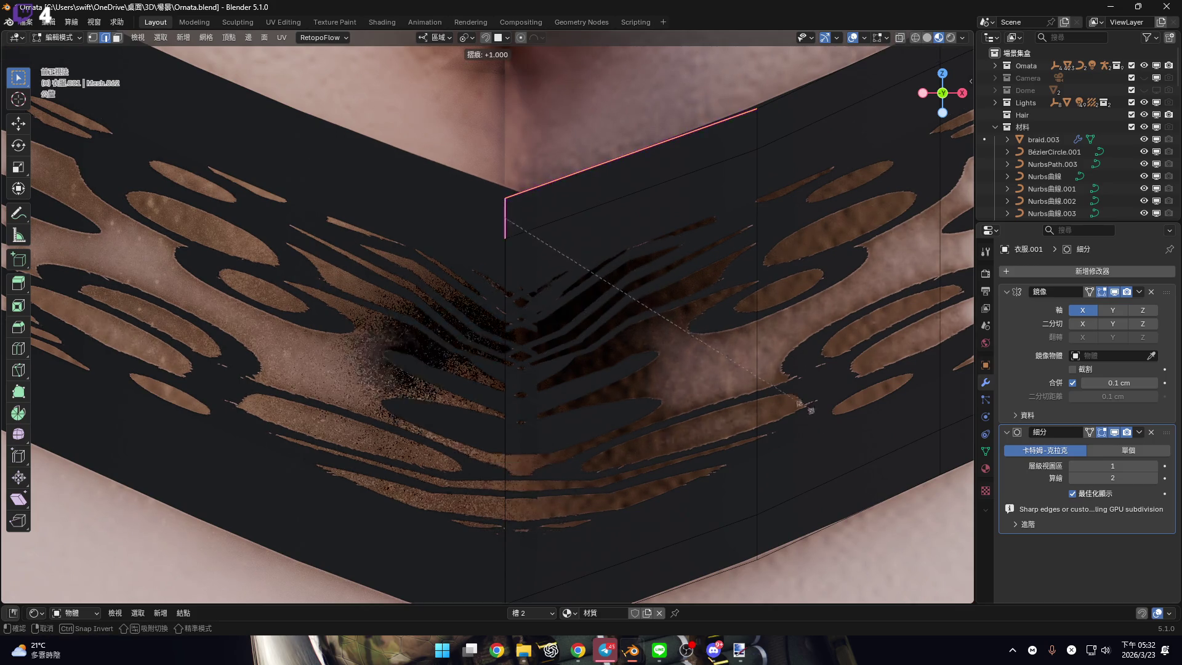
{"action": "left_click", "coordinate": [694, 434]}
Crease the centre bottom edge of the waistband to 1.0 as well
{"action": "middle_click_drag", "start_coordinate": [694, 434], "coordinate": [436, 372], "text": "shift"}
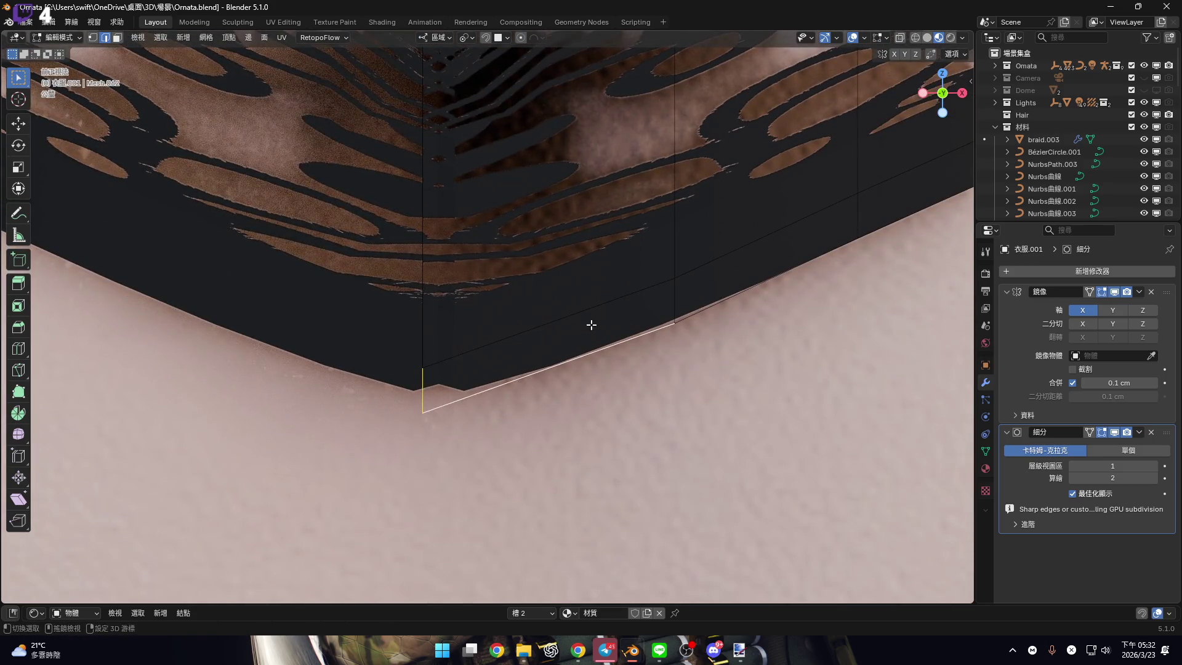
{"action": "left_click", "coordinate": [592, 324]}
{"action": "key", "text": "shift+e"}
{"action": "left_click", "coordinate": [875, 382]}
{"action": "middle_click_drag", "start_coordinate": [470, 306], "coordinate": [456, 316]}
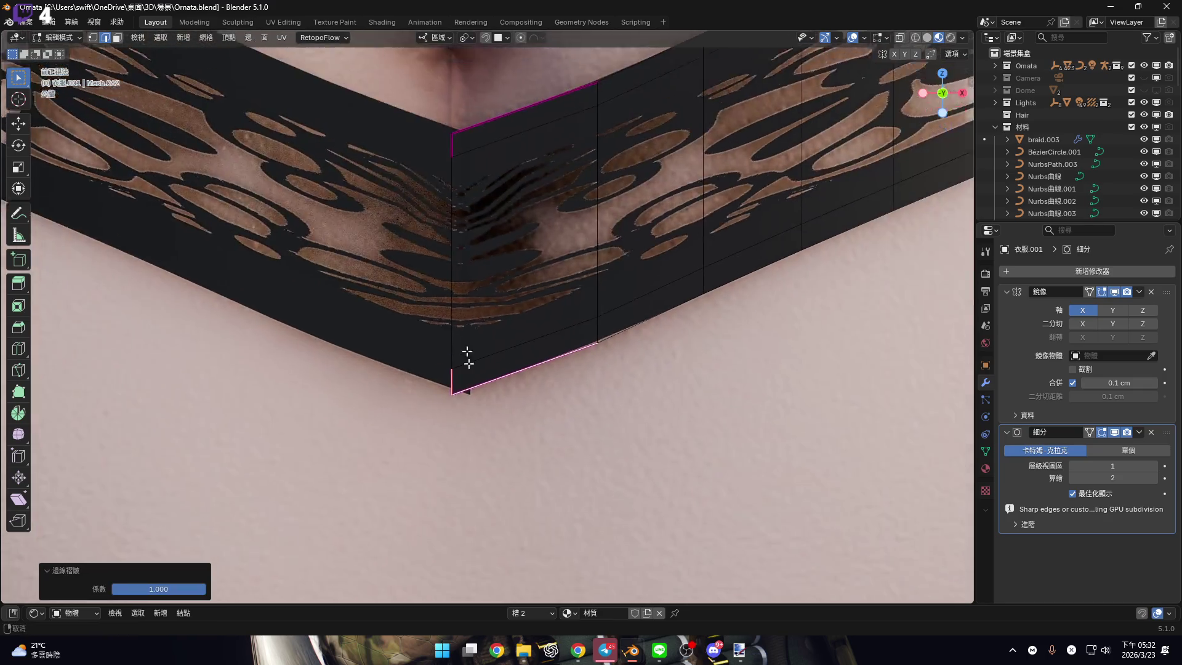
Nudge the waistband's centre edge about 0.096 cm along X and check it from the side
{"action": "left_click_drag", "start_coordinate": [469, 418], "coordinate": [488, 536]}
{"action": "scroll", "coordinate": [478, 396], "scroll_direction": "up", "scroll_amount": 3}
{"action": "scroll", "coordinate": [486, 406], "scroll_direction": "up", "scroll_amount": 2}
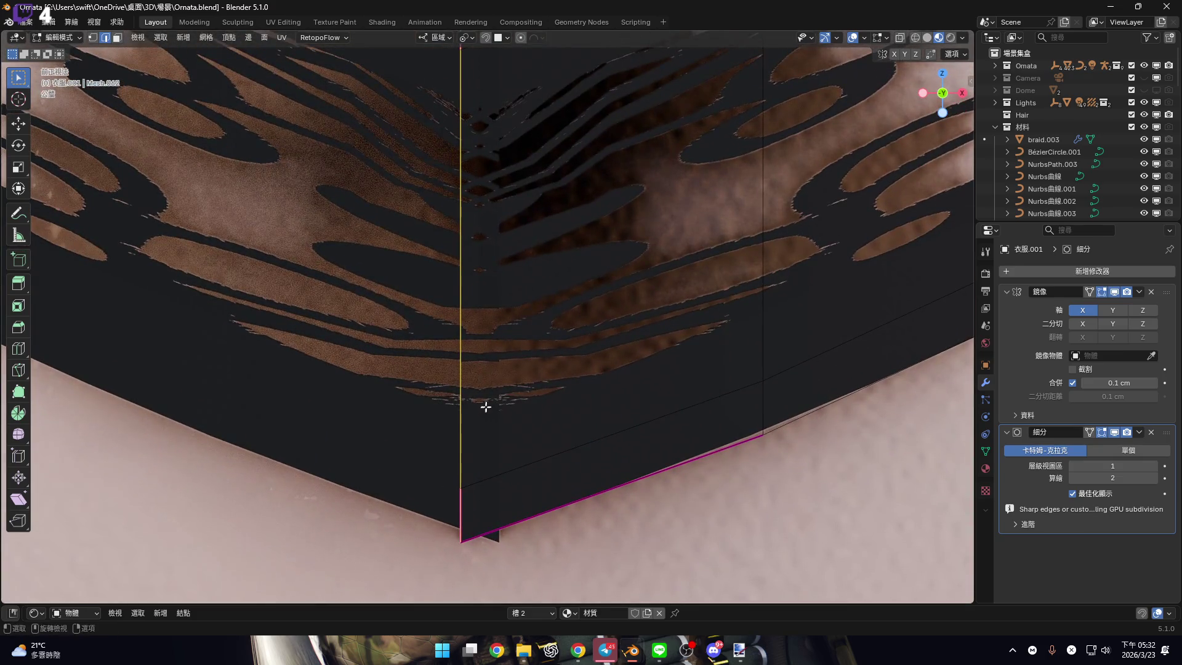
{"action": "scroll", "coordinate": [485, 407], "scroll_direction": "up", "scroll_amount": 1}
{"action": "key", "text": "g"}
{"action": "key", "text": "x"}
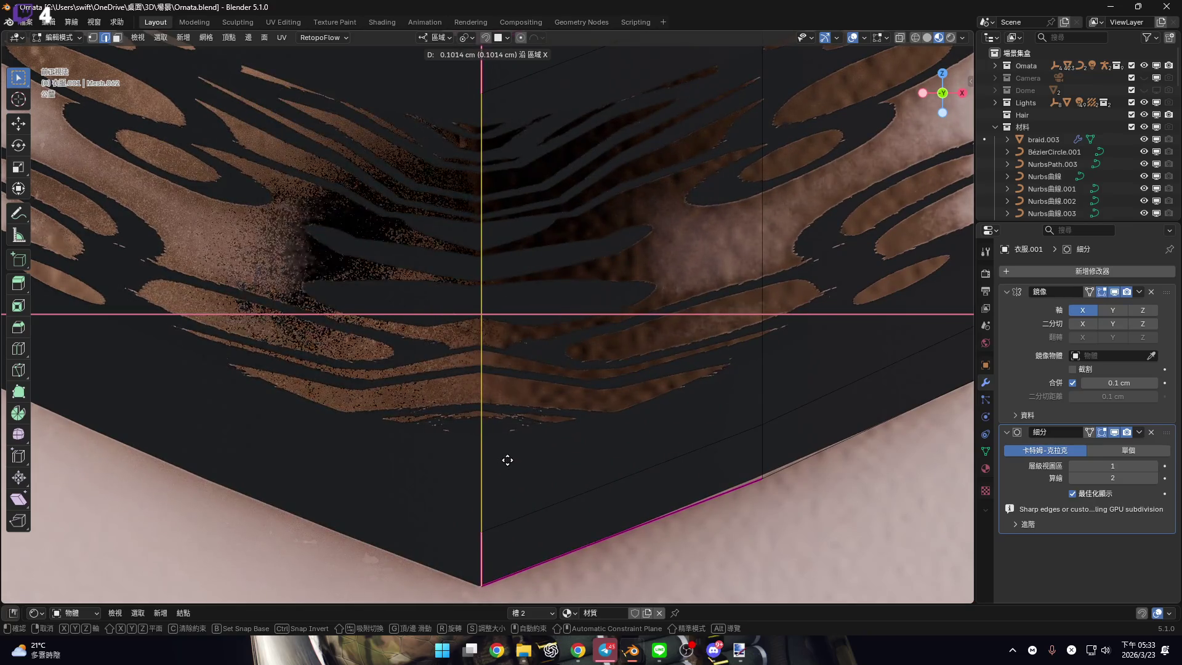
{"action": "left_click", "coordinate": [501, 325]}
{"action": "scroll", "coordinate": [500, 325], "scroll_direction": "down", "scroll_amount": 3}
{"action": "scroll", "coordinate": [501, 325], "scroll_direction": "down", "scroll_amount": 1}
{"action": "key", "text": "KP_3"}
{"action": "scroll", "coordinate": [565, 353], "scroll_direction": "up", "scroll_amount": 1}
{"action": "middle_click_drag", "start_coordinate": [565, 352], "coordinate": [507, 361]}
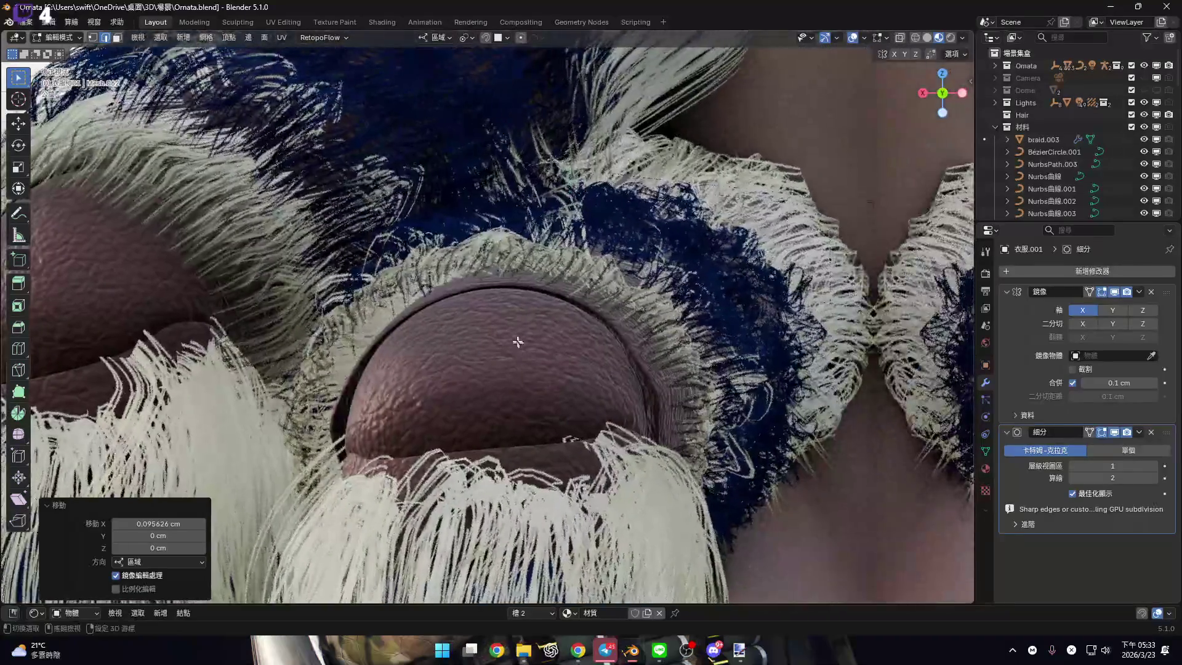
{"action": "scroll", "coordinate": [507, 361], "scroll_direction": "down", "scroll_amount": 2}
{"action": "scroll", "coordinate": [535, 323], "scroll_direction": "down", "scroll_amount": 2}
{"action": "scroll", "coordinate": [560, 282], "scroll_direction": "down", "scroll_amount": 2}
{"action": "scroll", "coordinate": [567, 361], "scroll_direction": "down", "scroll_amount": 1}
{"action": "scroll", "coordinate": [557, 379], "scroll_direction": "down", "scroll_amount": 3}
{"action": "scroll", "coordinate": [545, 369], "scroll_direction": "down", "scroll_amount": 1}
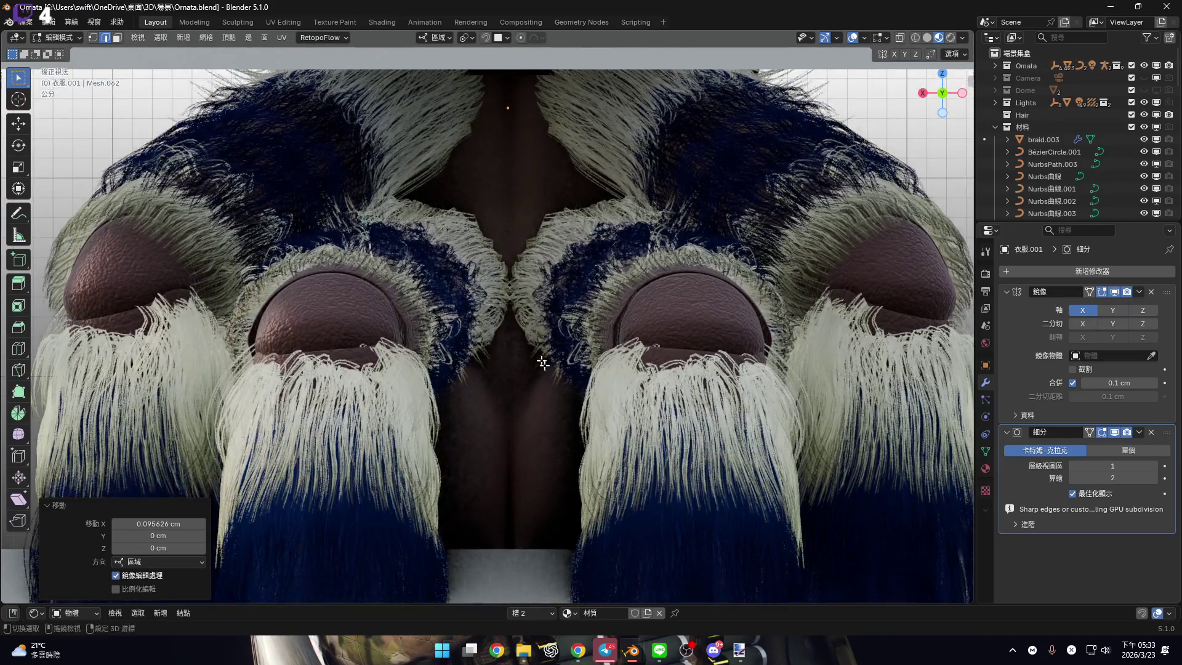
{"action": "scroll", "coordinate": [535, 386], "scroll_direction": "down", "scroll_amount": 2}
{"action": "middle_click_drag", "start_coordinate": [536, 387], "coordinate": [527, 592]}
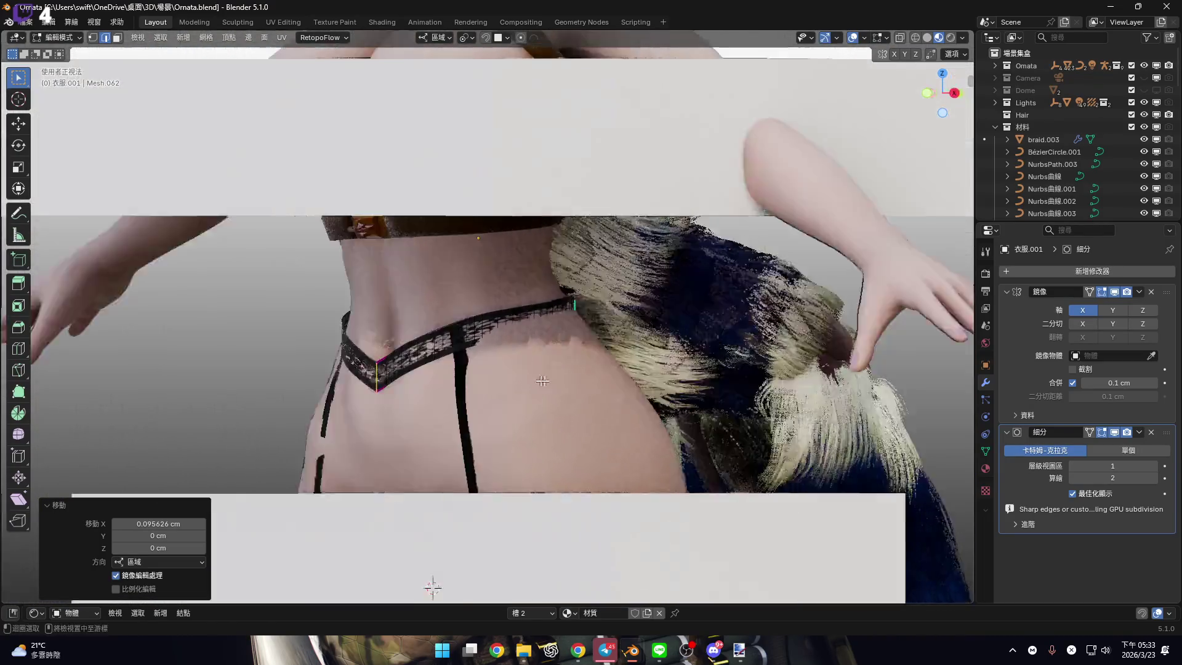
{"action": "scroll", "coordinate": [526, 592], "scroll_direction": "up", "scroll_amount": 3}
{"action": "scroll", "coordinate": [1091, 162], "scroll_direction": "down", "scroll_amount": 2}
{"action": "scroll", "coordinate": [1091, 161], "scroll_direction": "down", "scroll_amount": 2}
{"action": "scroll", "coordinate": [1090, 162], "scroll_direction": "down", "scroll_amount": 3}
{"action": "scroll", "coordinate": [1100, 165], "scroll_direction": "down", "scroll_amount": 3}
{"action": "scroll", "coordinate": [1101, 170], "scroll_direction": "down", "scroll_amount": 3}
{"action": "scroll", "coordinate": [1105, 171], "scroll_direction": "down", "scroll_amount": 2}
{"action": "scroll", "coordinate": [1112, 177], "scroll_direction": "up", "scroll_amount": 2}
{"action": "scroll", "coordinate": [1107, 187], "scroll_direction": "up", "scroll_amount": 3}
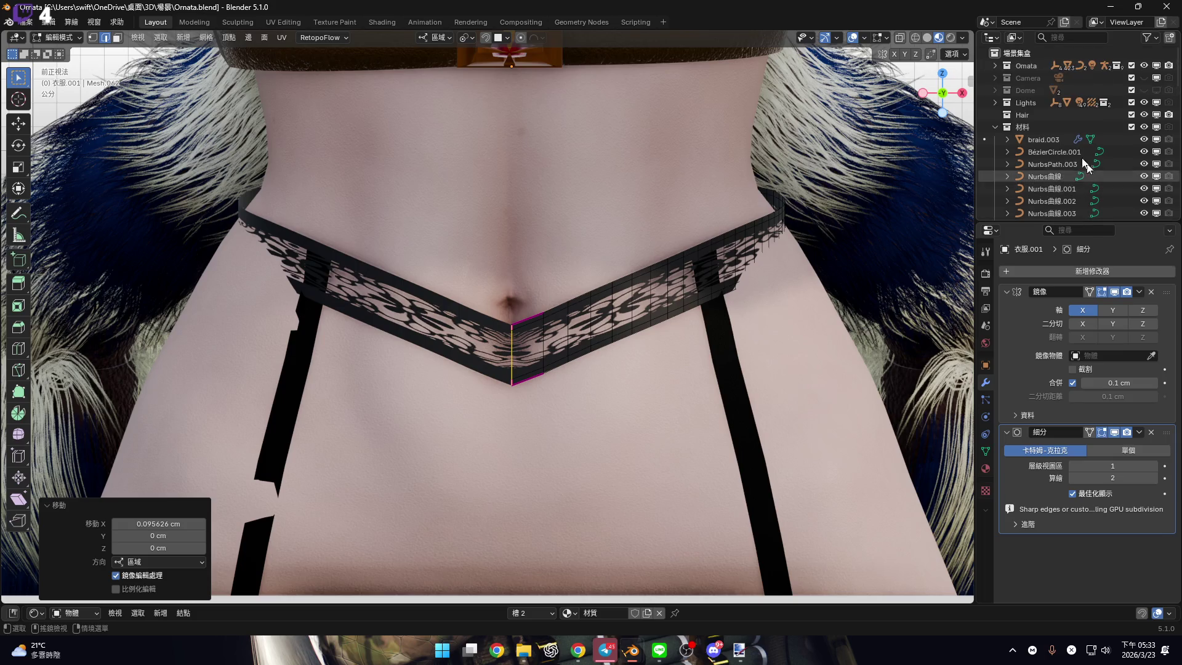
{"action": "scroll", "coordinate": [1071, 150], "scroll_direction": "up", "scroll_amount": 3}
{"action": "scroll", "coordinate": [1070, 154], "scroll_direction": "down", "scroll_amount": 2}
{"action": "scroll", "coordinate": [1069, 156], "scroll_direction": "down", "scroll_amount": 3}
{"action": "scroll", "coordinate": [1109, 153], "scroll_direction": "down", "scroll_amount": 3}
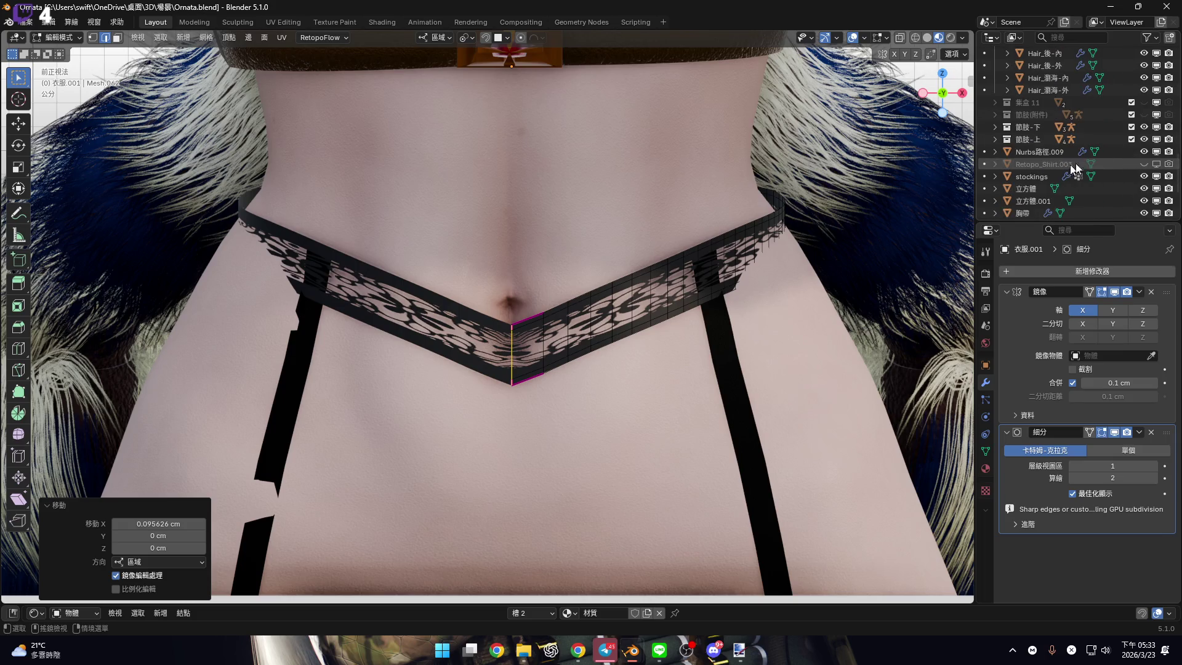
Hide the fur pieces 節肢-上/下 and stretch the hip cover box about 2.17× taller
{"action": "left_click_drag", "start_coordinate": [1156, 139], "coordinate": [1156, 126]}
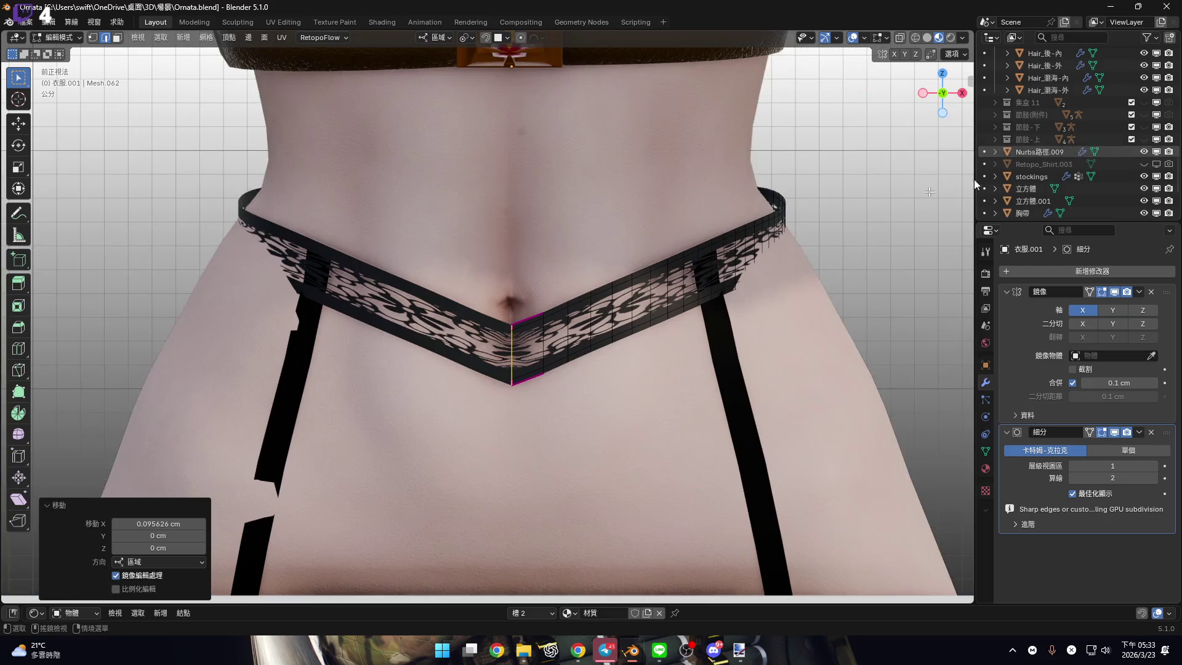
{"action": "scroll", "coordinate": [554, 214], "scroll_direction": "down", "scroll_amount": 1}
{"action": "scroll", "coordinate": [564, 238], "scroll_direction": "down", "scroll_amount": 2}
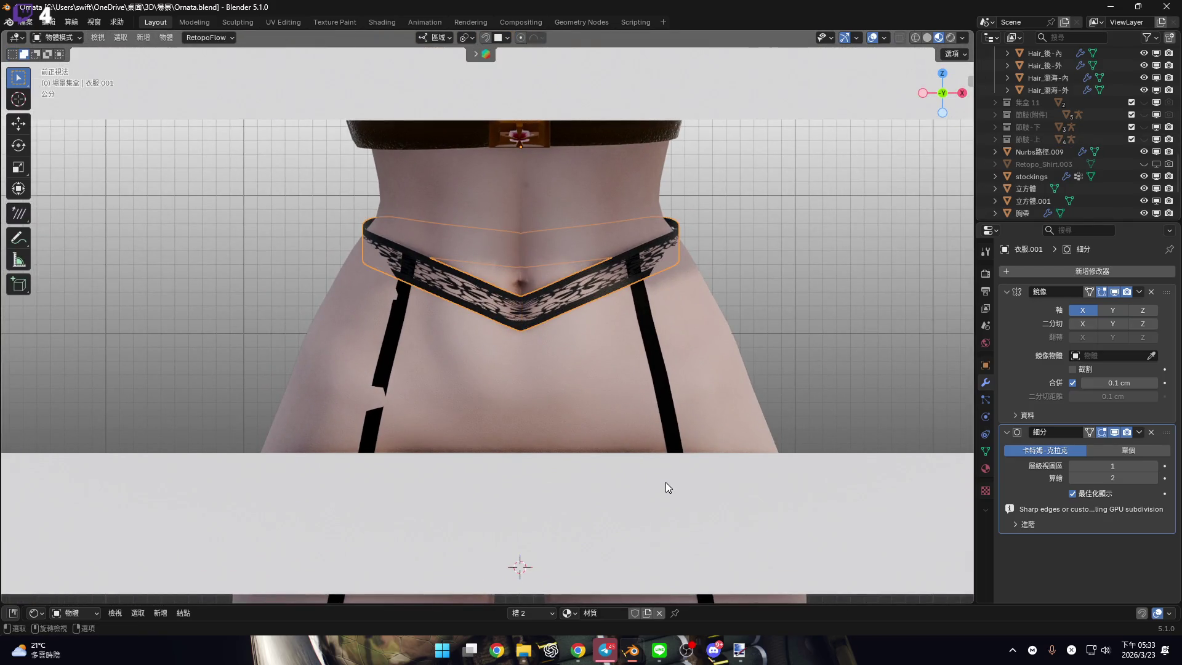
{"action": "key", "text": "ctrl+z"}
{"action": "key", "text": "s"}
{"action": "key", "text": "z"}
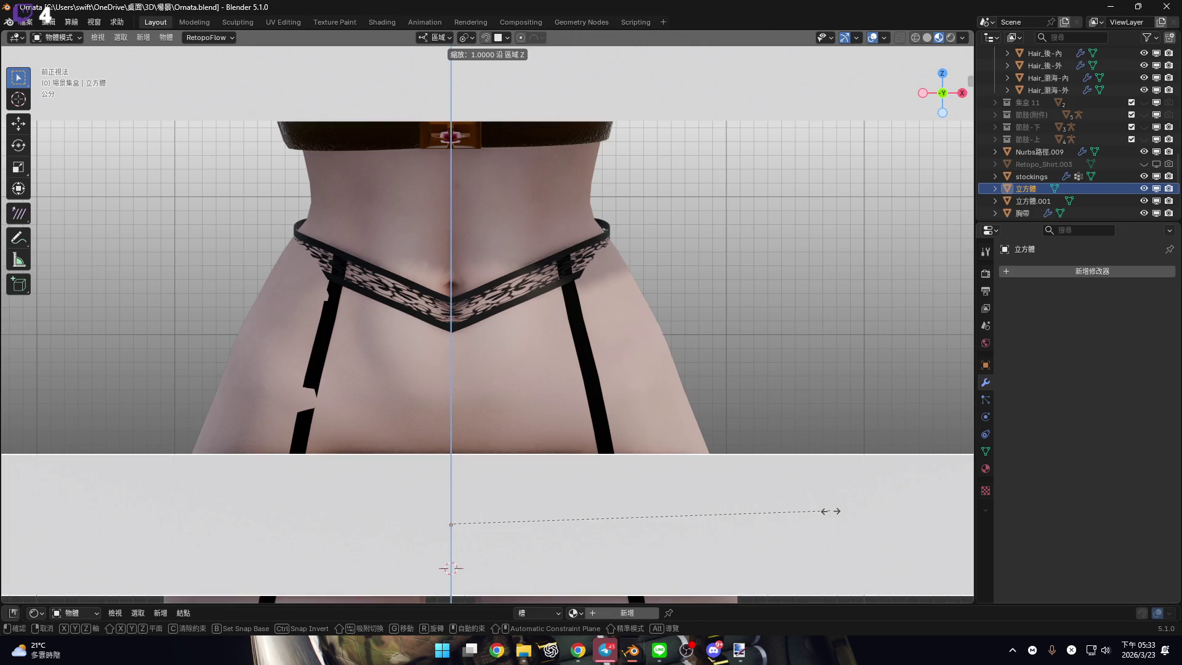
{"action": "left_click", "coordinate": [720, 293]}
Scale the hip cover box about 1.64× deeper on Y, then select the waistband 衣服.001
{"action": "key", "text": "KP_3"}
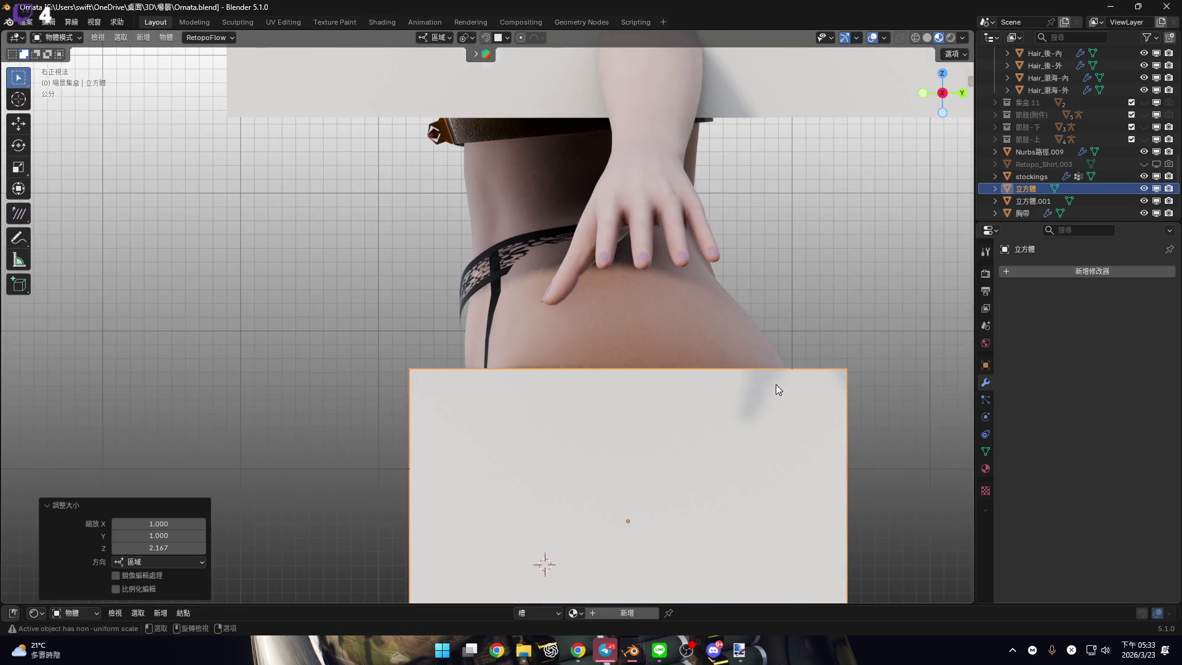
{"action": "key", "text": "s"}
{"action": "key", "text": "y"}
{"action": "left_click", "coordinate": [848, 386]}
{"action": "key", "text": "ctrl+KP_1"}
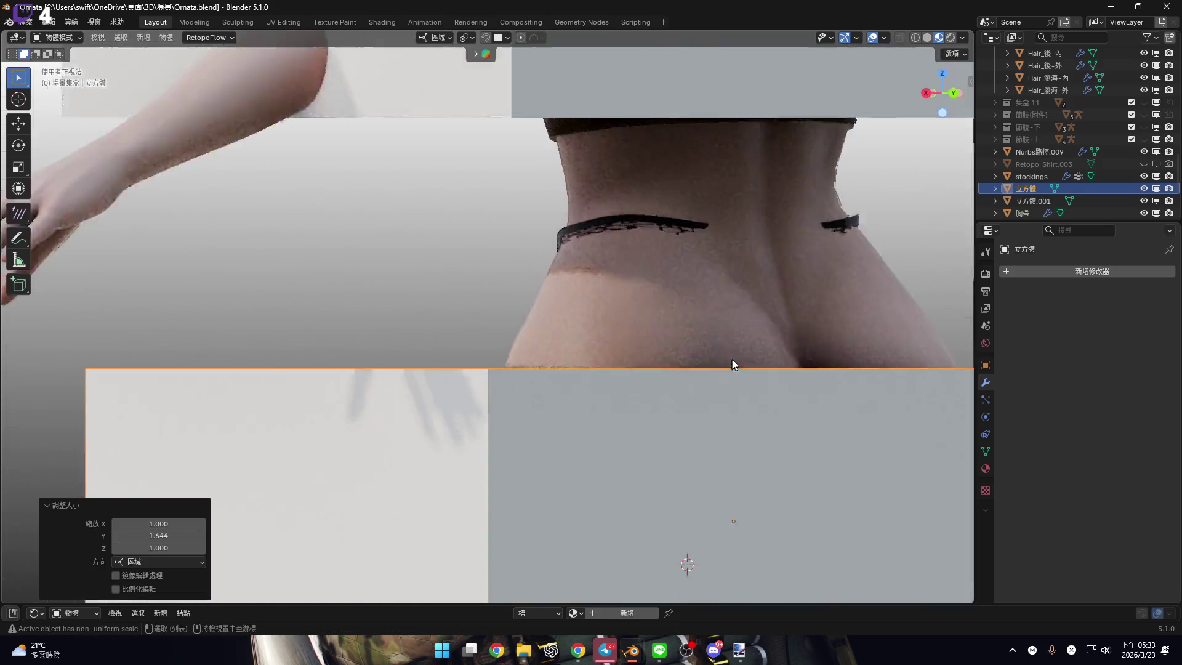
{"action": "scroll", "coordinate": [681, 414], "scroll_direction": "up", "scroll_amount": 3}
{"action": "scroll", "coordinate": [655, 338], "scroll_direction": "up", "scroll_amount": 3}
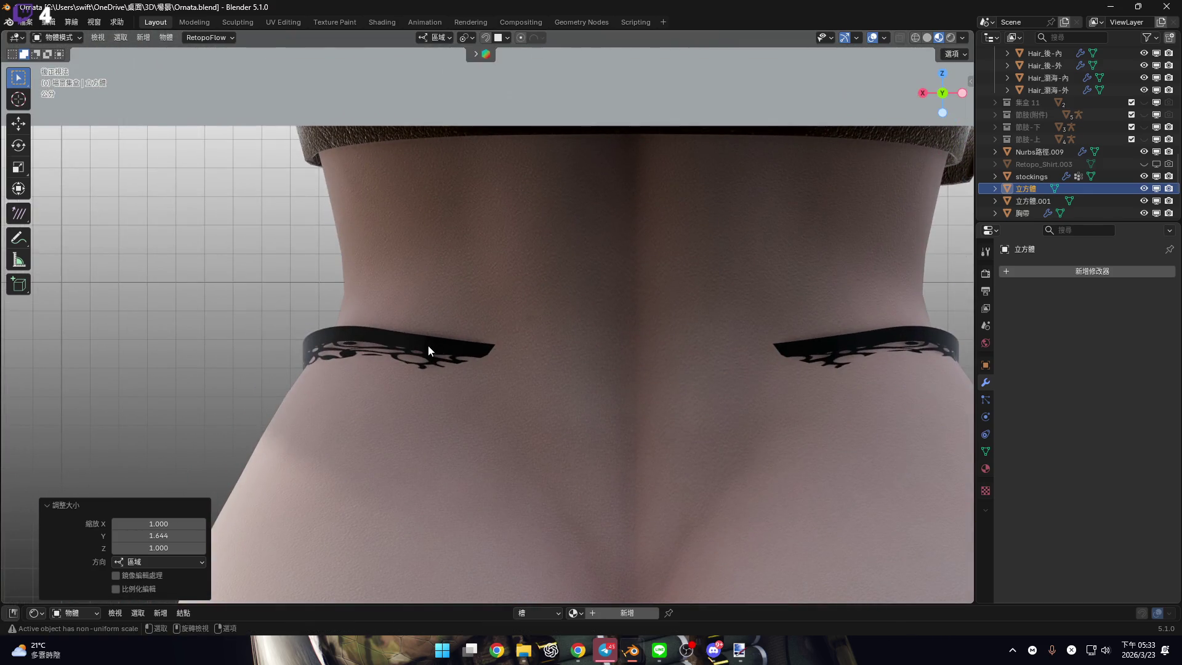
{"action": "left_click", "coordinate": [427, 345]}
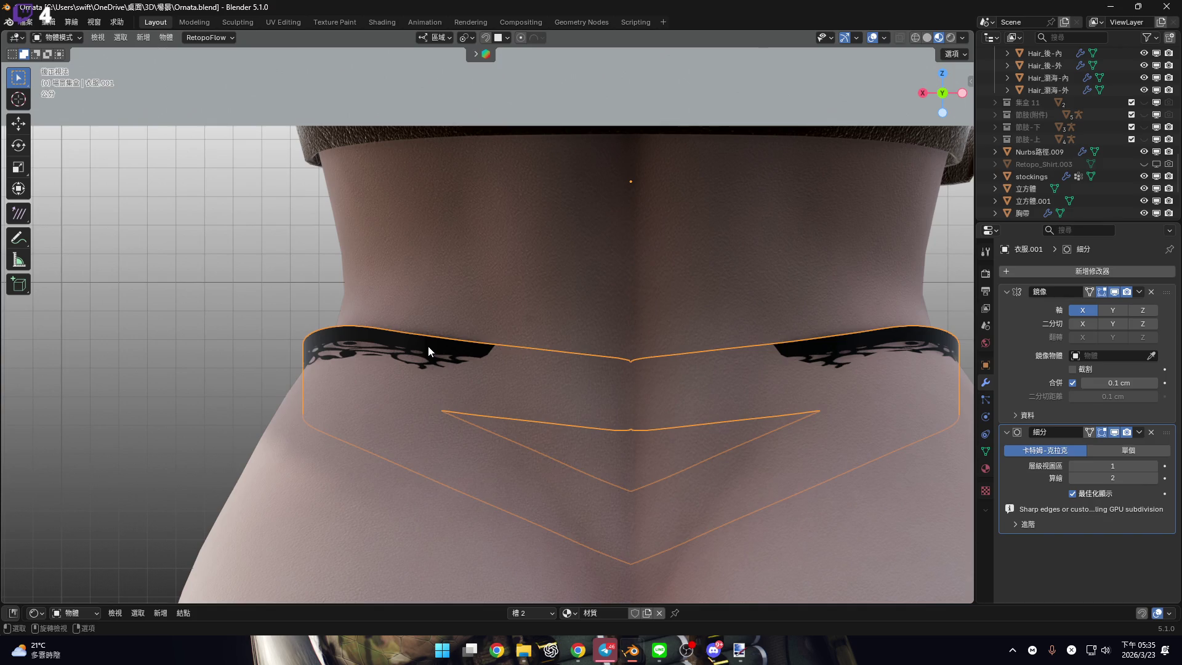
Snap to a straight-on back view and enter Edit Mode on the waistband strip
{"action": "mouse_move", "coordinate": [641, 432]}
{"action": "middle_mouse_down"}
{"action": "mouse_move", "coordinate": [580, 352]}
{"action": "mouse_move", "coordinate": [520, 323]}
{"action": "middle_mouse_up"}
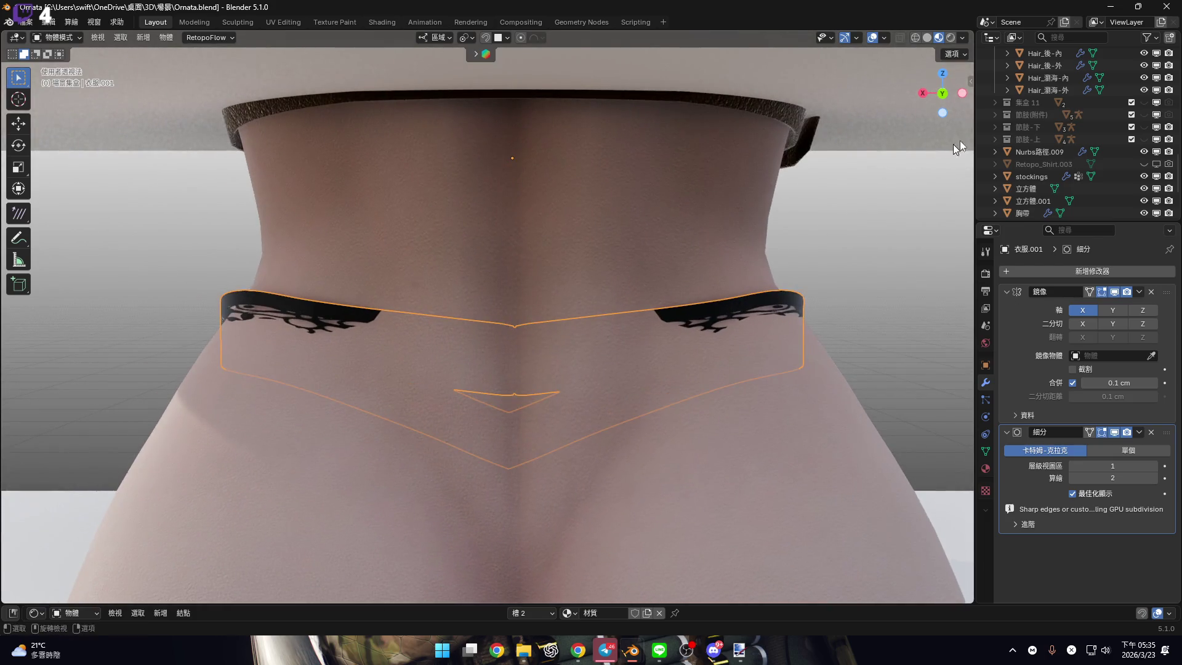
{"action": "left_click", "coordinate": [943, 95]}
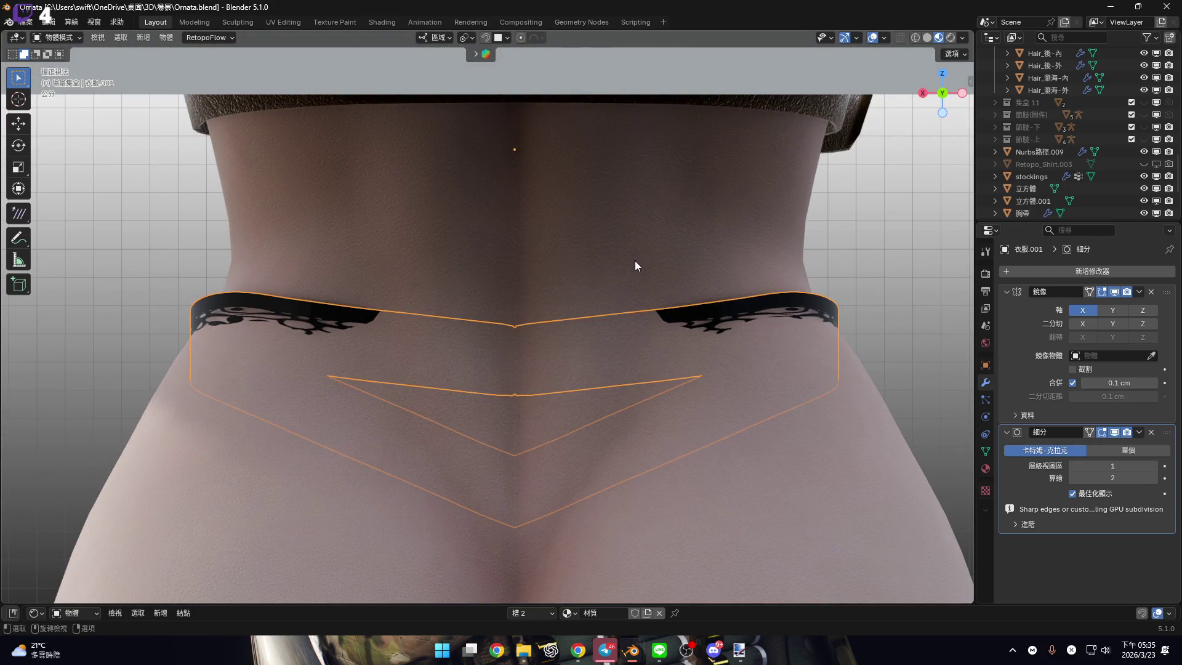
{"action": "scroll", "coordinate": [551, 337], "scroll_direction": "up", "scroll_amount": 5}
{"action": "key", "text": "Tab"}
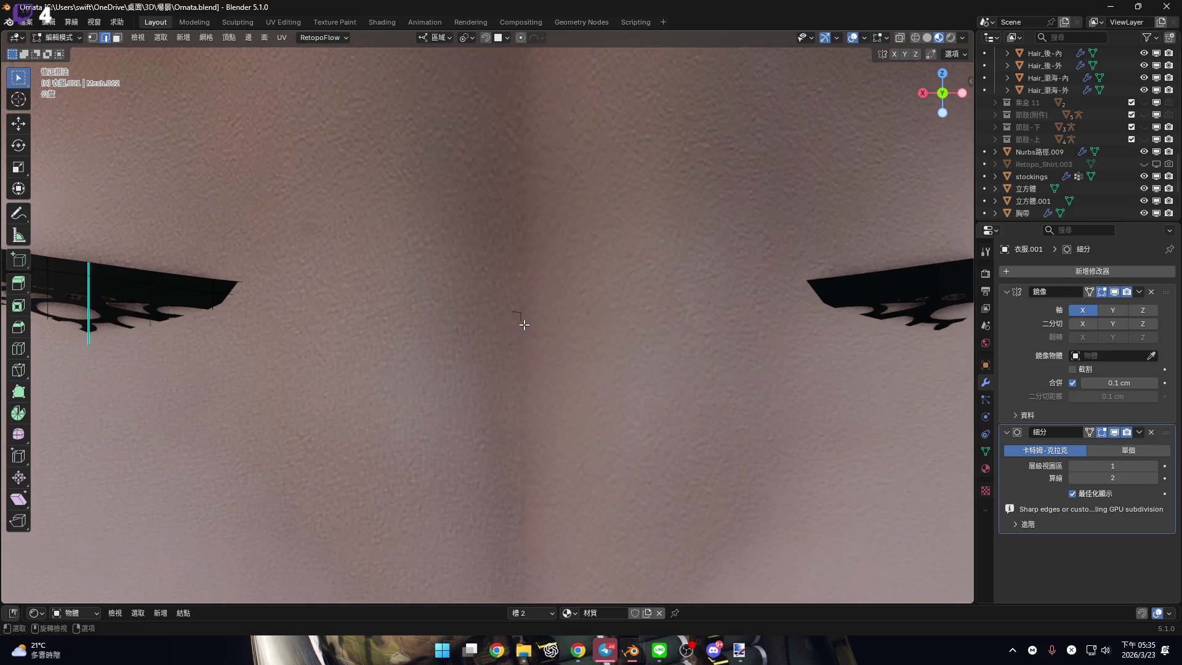
{"action": "scroll", "coordinate": [544, 338], "scroll_direction": "down", "scroll_amount": 3}
{"action": "scroll", "coordinate": [531, 342], "scroll_direction": "up", "scroll_amount": 1}
With X-ray on, crease the strip's end and bottom-corner edges to 1.0
{"action": "key", "text": "alt+z"}
{"action": "scroll", "coordinate": [510, 333], "scroll_direction": "up", "scroll_amount": 4}
{"action": "left_click", "coordinate": [534, 307], "text": "shift"}
{"action": "key", "text": "shift+e"}
{"action": "left_click", "coordinate": [960, 417]}
{"action": "middle_click_drag", "start_coordinate": [696, 336], "coordinate": [696, 273], "text": "shift"}
{"action": "left_click", "coordinate": [531, 466]}
{"action": "key", "text": "shift+e"}
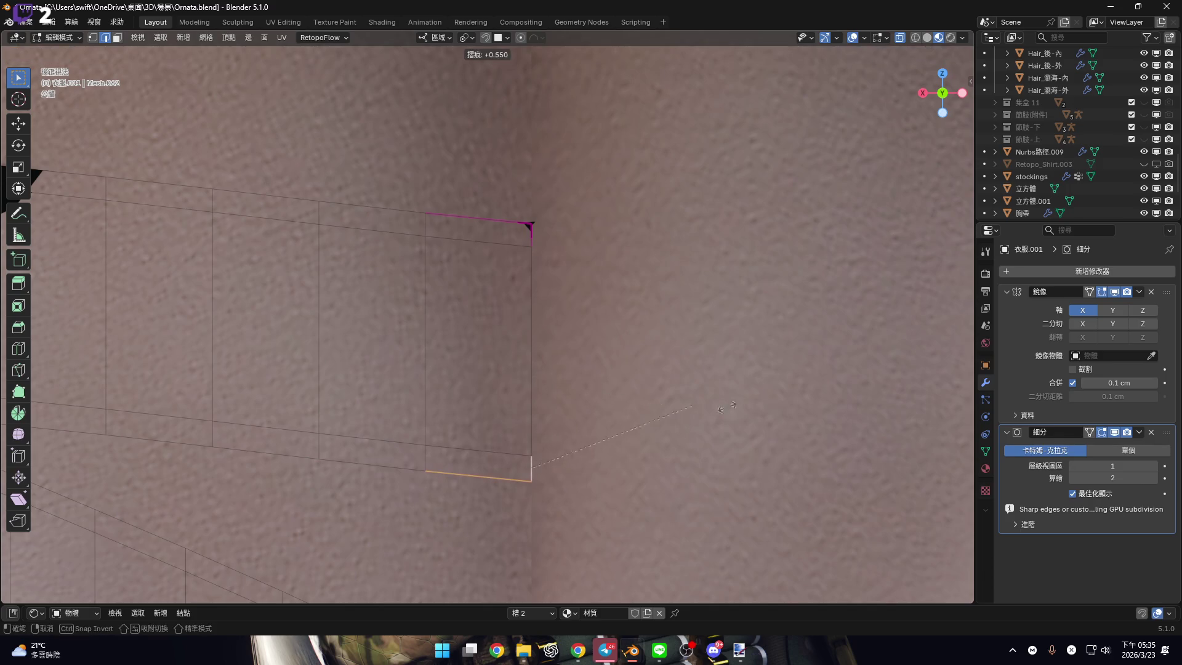
{"action": "left_click", "coordinate": [126, 415]}
{"action": "scroll", "coordinate": [422, 338], "scroll_direction": "down", "scroll_amount": 3}
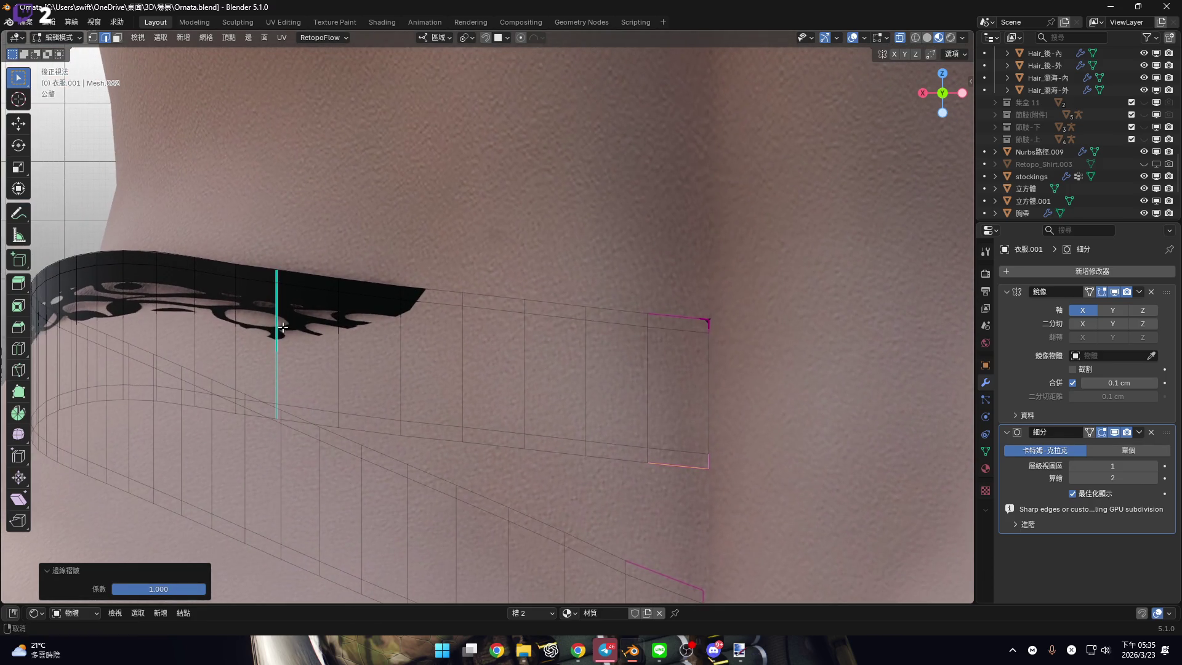
Clear sharp marks from the whole strip, then fully crease its end edges again
{"action": "key", "text": "a"}
{"action": "right_click", "coordinate": [549, 363]}
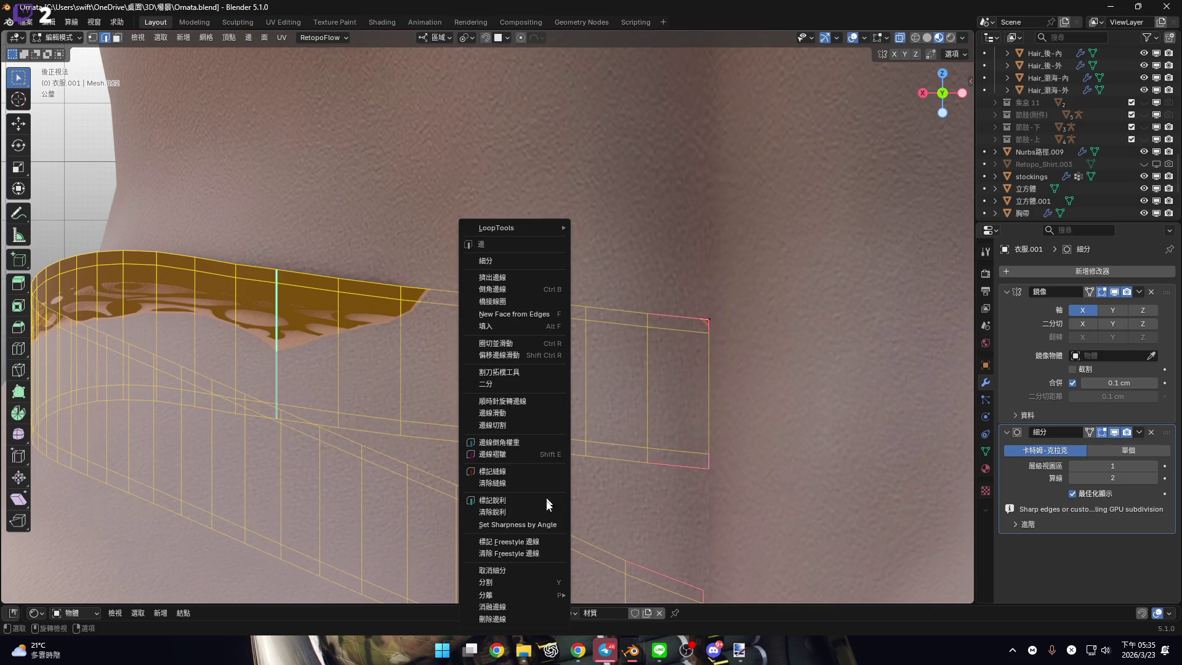
{"action": "left_click", "coordinate": [526, 512]}
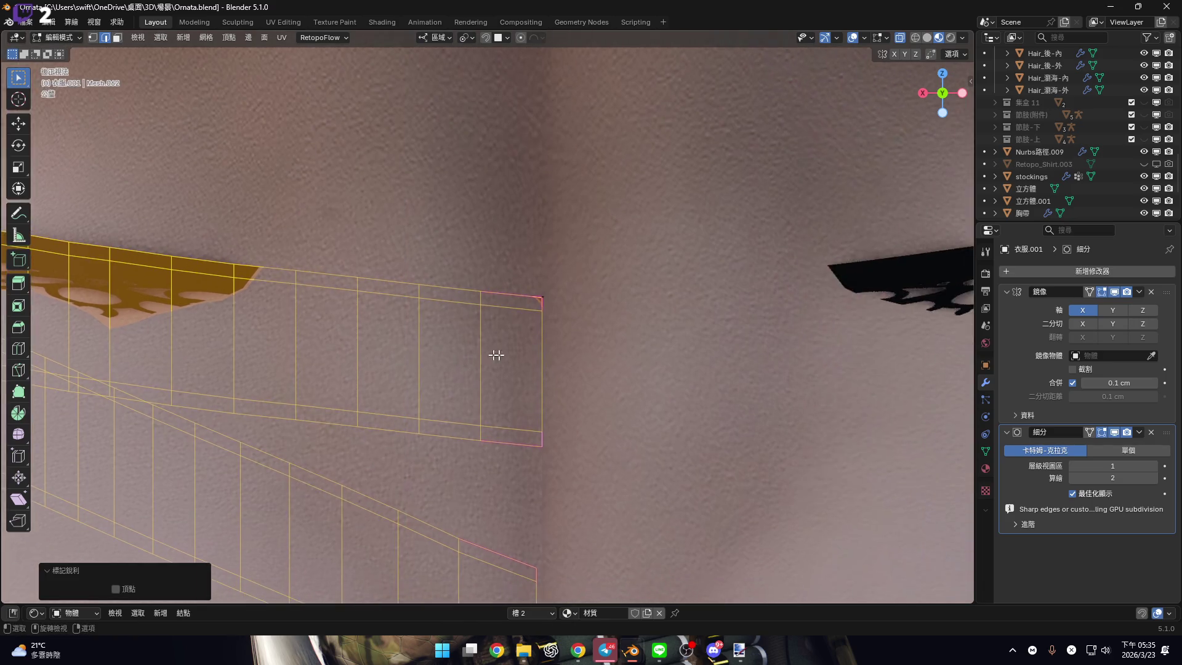
{"action": "scroll", "coordinate": [517, 397], "scroll_direction": "up", "scroll_amount": 3}
{"action": "left_click", "coordinate": [545, 485]}
{"action": "key", "text": "shift+e"}
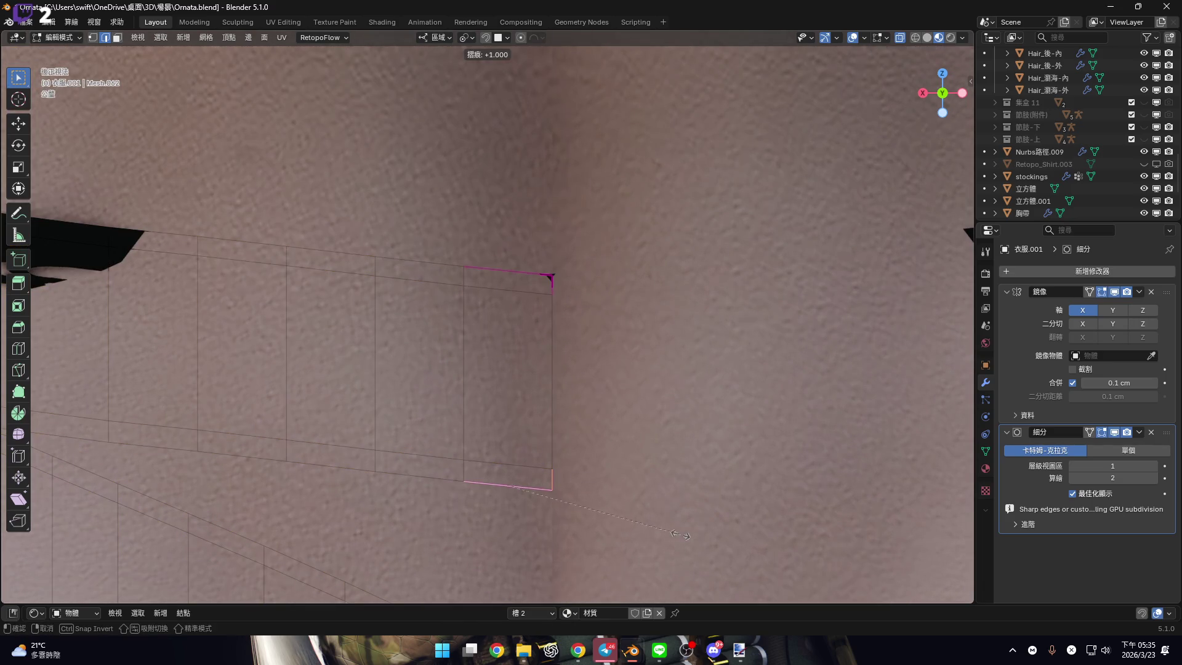
{"action": "left_click", "coordinate": [562, 391]}
{"action": "scroll", "coordinate": [562, 390], "scroll_direction": "down", "scroll_amount": 3}
Leave Edit Mode and bring up the mode pie for the strip
{"action": "mouse_move", "coordinate": [701, 241]}
{"action": "middle_mouse_down"}
{"action": "mouse_move", "coordinate": [592, 309]}
{"action": "mouse_move", "coordinate": [638, 315]}
{"action": "middle_mouse_up"}
{"action": "key", "text": "Tab"}
{"action": "key", "text": "ctrl+Tab"}
Enter Sculpt Mode with the Elastic Grab brush and pull part of the strip into place, orbiting around the waist
{"action": "left_click", "coordinate": [642, 386]}
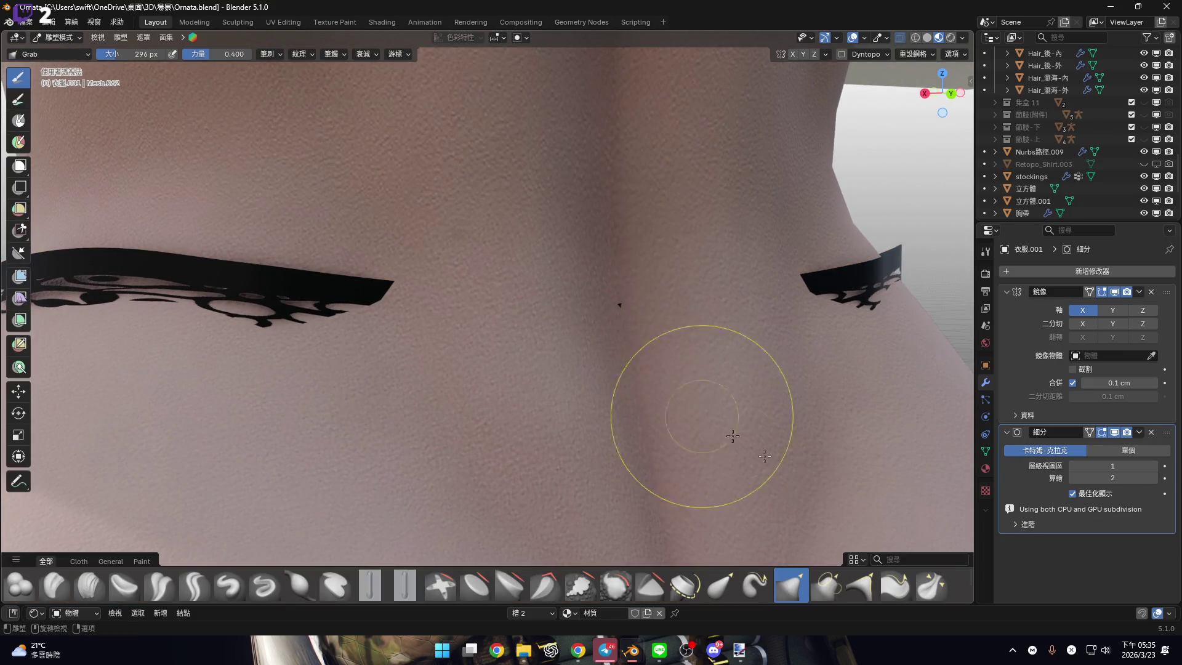
{"action": "left_click", "coordinate": [720, 585]}
{"action": "middle_click_drag", "start_coordinate": [659, 448], "coordinate": [628, 369]}
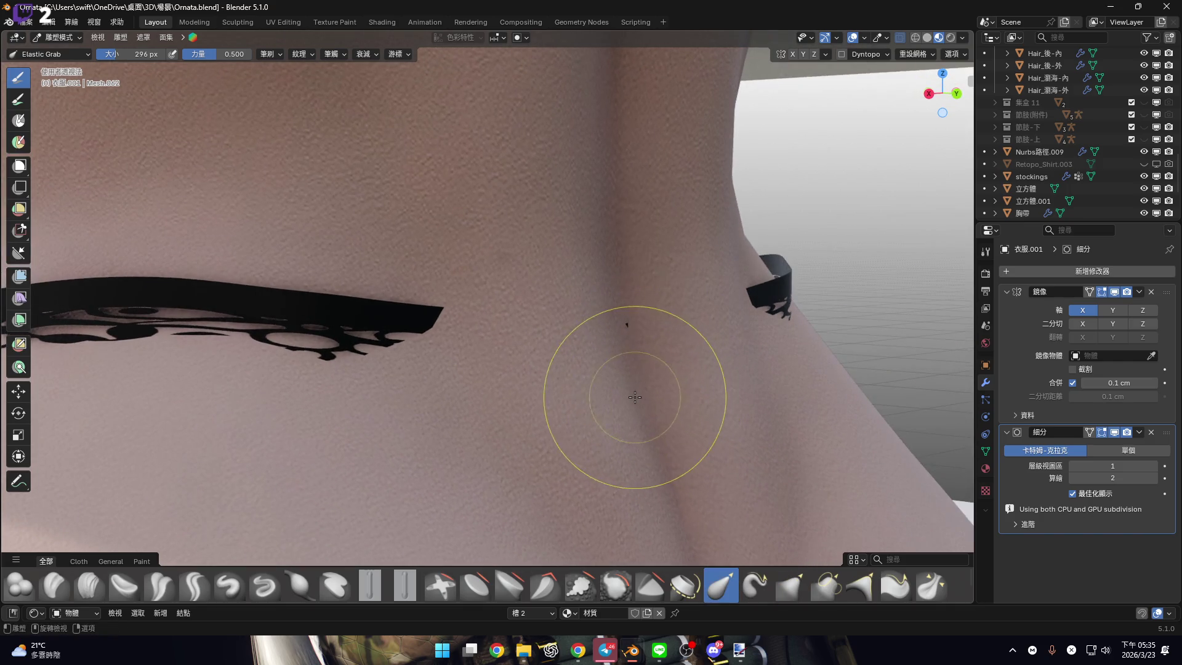
{"action": "left_click_drag", "start_coordinate": [624, 376], "coordinate": [710, 369]}
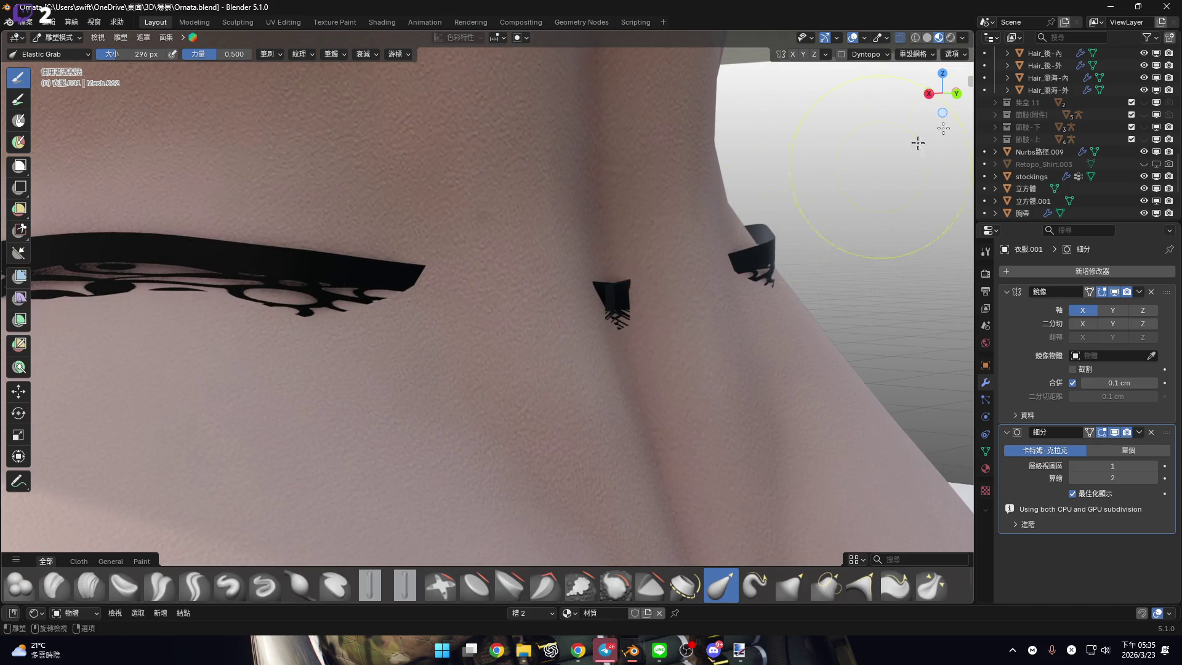
{"action": "mouse_move", "coordinate": [942, 97]}
{"action": "left_mouse_down"}
{"action": "mouse_move", "coordinate": [640, 352]}
{"action": "mouse_move", "coordinate": [705, 327]}
{"action": "left_mouse_up"}
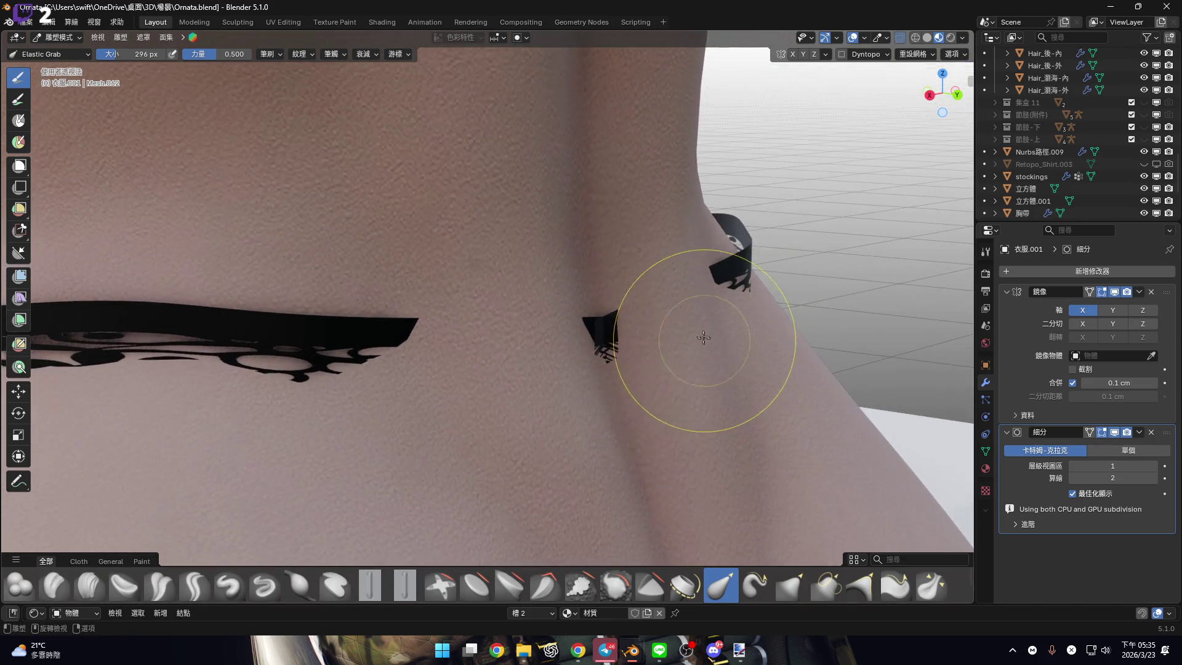
{"action": "mouse_move", "coordinate": [670, 314]}
{"action": "middle_mouse_down"}
{"action": "mouse_move", "coordinate": [633, 288]}
{"action": "mouse_move", "coordinate": [650, 309]}
{"action": "mouse_move", "coordinate": [708, 308]}
{"action": "middle_mouse_up"}
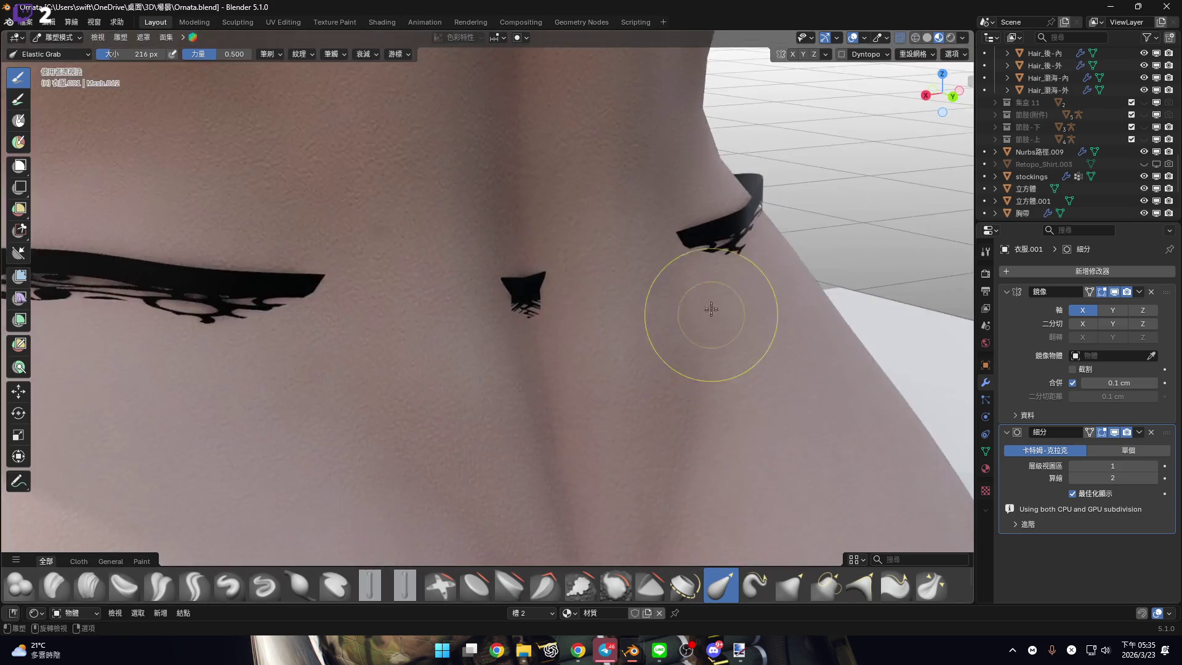
{"action": "mouse_move", "coordinate": [789, 61]}
{"action": "middle_mouse_down"}
{"action": "mouse_move", "coordinate": [562, 316]}
{"action": "mouse_move", "coordinate": [878, 127]}
{"action": "mouse_move", "coordinate": [567, 330]}
{"action": "mouse_move", "coordinate": [539, 301]}
{"action": "mouse_move", "coordinate": [518, 370]}
{"action": "mouse_move", "coordinate": [586, 343]}
{"action": "middle_mouse_up"}
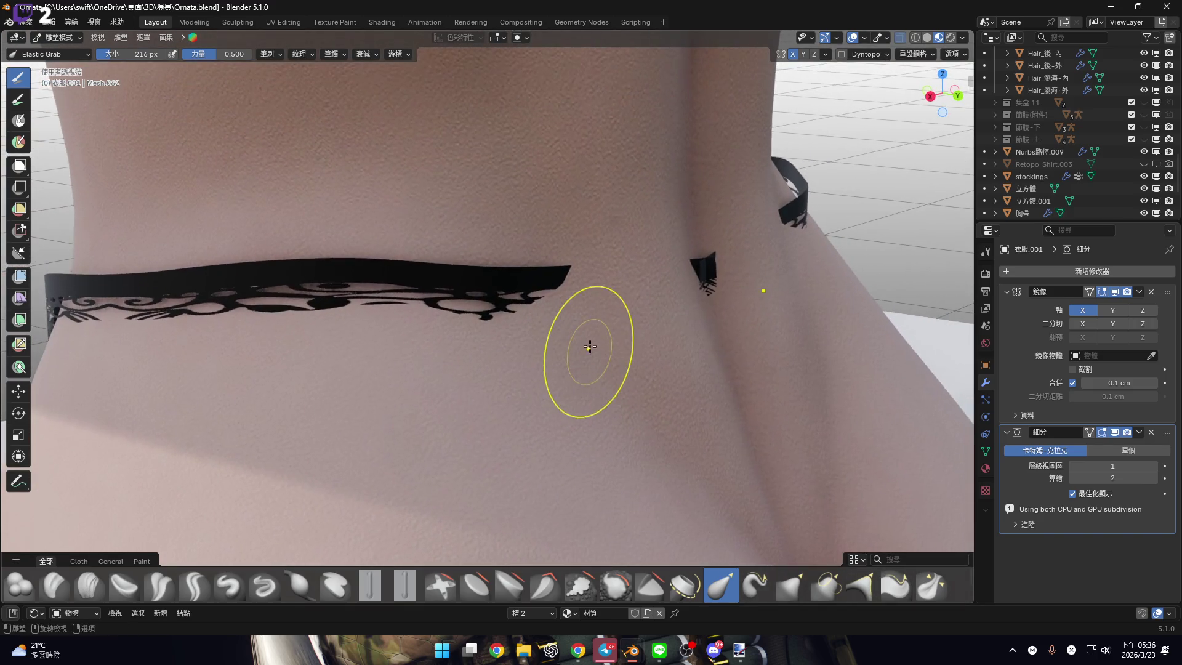
{"action": "mouse_move", "coordinate": [825, 360]}
{"action": "middle_mouse_down"}
{"action": "mouse_move", "coordinate": [639, 356]}
{"action": "mouse_move", "coordinate": [566, 249]}
{"action": "middle_mouse_up"}
{"action": "scroll", "coordinate": [665, 378], "scroll_direction": "down", "scroll_amount": 2}
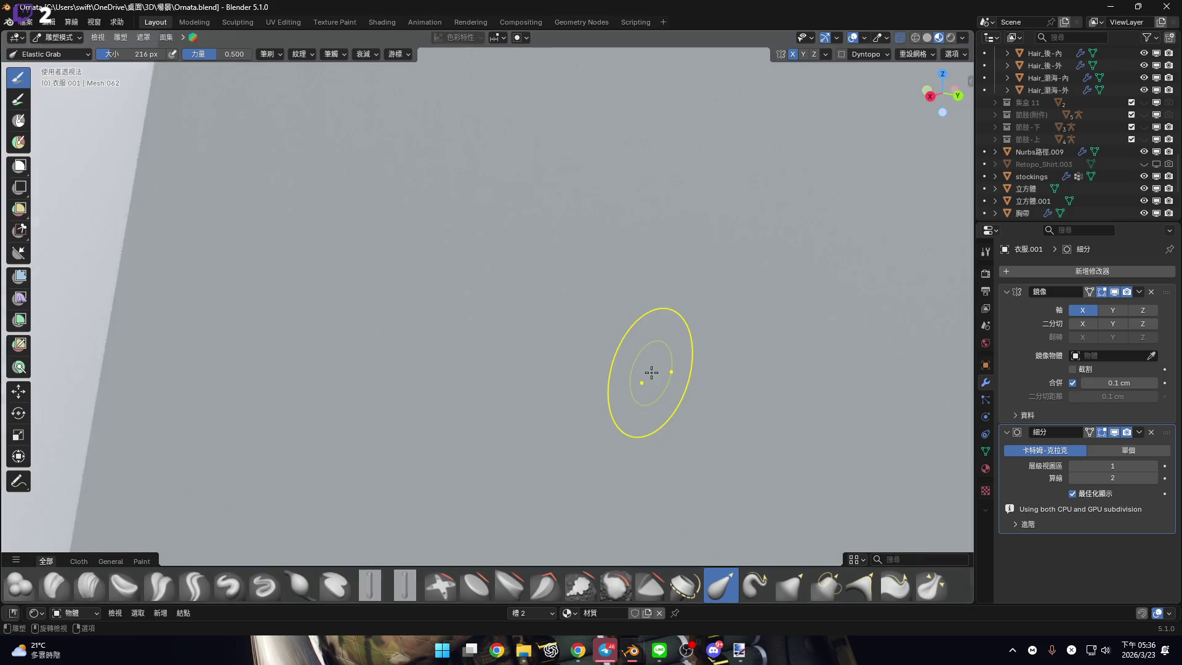
{"action": "scroll", "coordinate": [652, 372], "scroll_direction": "down", "scroll_amount": 2}
{"action": "scroll", "coordinate": [652, 357], "scroll_direction": "down", "scroll_amount": 1}
{"action": "scroll", "coordinate": [653, 375], "scroll_direction": "down", "scroll_amount": 1}
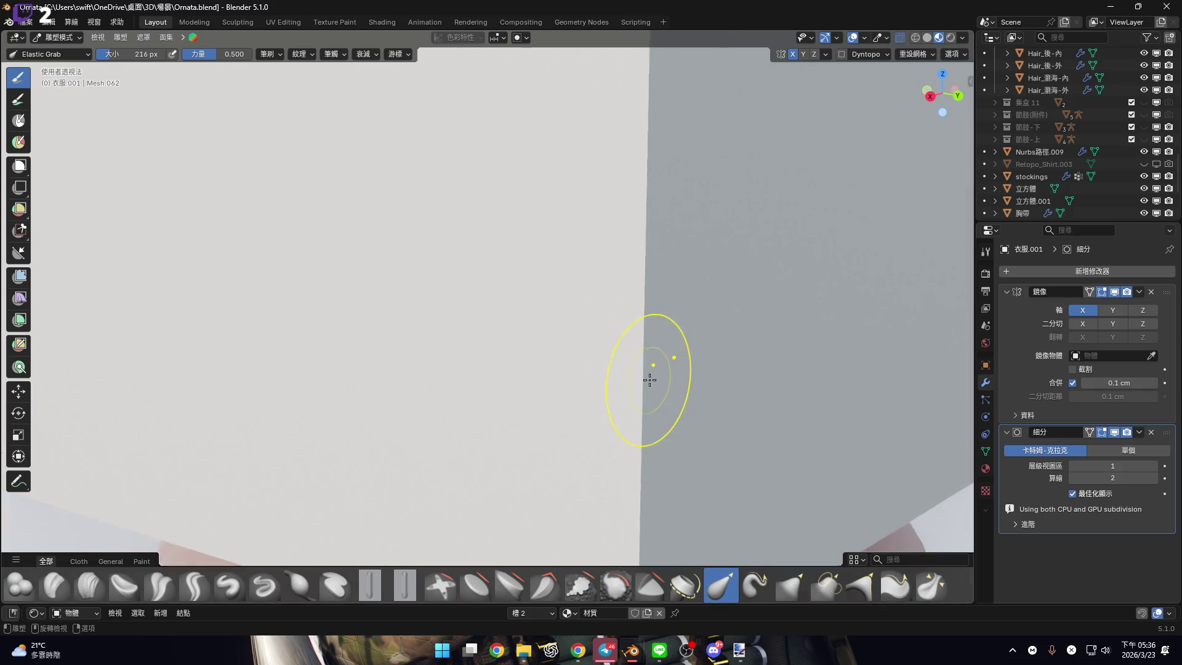
{"action": "scroll", "coordinate": [680, 453], "scroll_direction": "down", "scroll_amount": 2}
{"action": "scroll", "coordinate": [632, 294], "scroll_direction": "down", "scroll_amount": 3}
{"action": "scroll", "coordinate": [631, 295], "scroll_direction": "up", "scroll_amount": 3}
{"action": "scroll", "coordinate": [594, 317], "scroll_direction": "up", "scroll_amount": 2}
{"action": "mouse_move", "coordinate": [607, 329]}
{"action": "middle_mouse_down"}
{"action": "mouse_move", "coordinate": [619, 295]}
{"action": "mouse_move", "coordinate": [680, 317]}
{"action": "middle_mouse_up"}
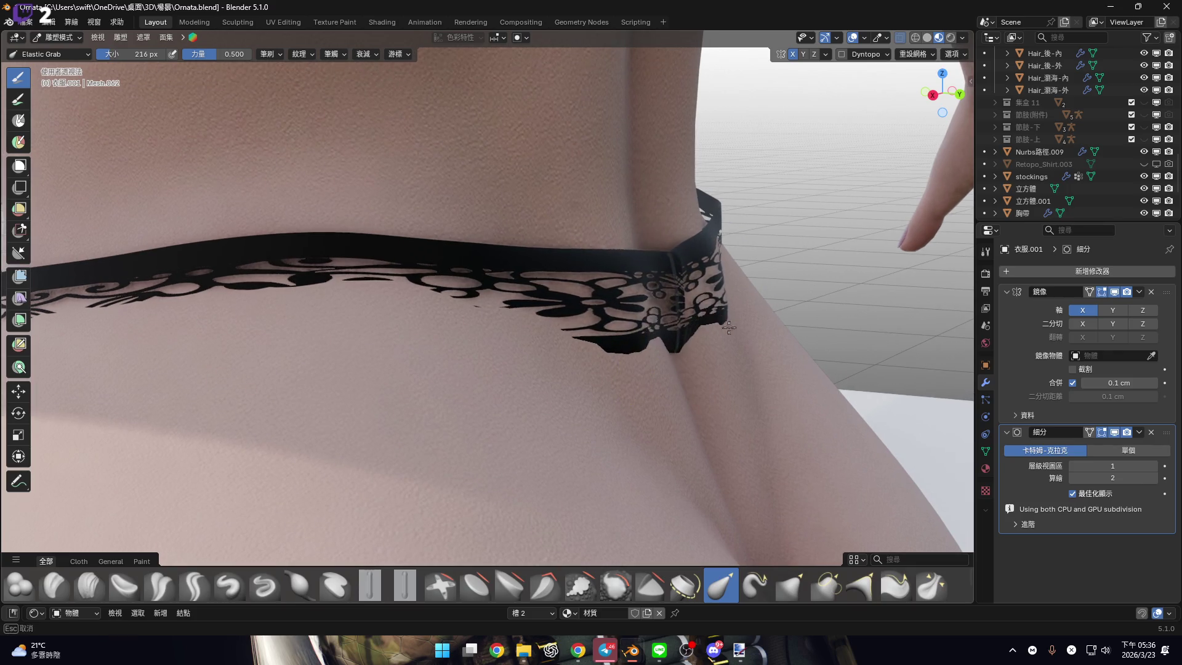
{"action": "scroll", "coordinate": [610, 372], "scroll_direction": "up", "scroll_amount": 2}
Pull the lace band's left side into shape with Elastic Grab strokes from behind
{"action": "mouse_move", "coordinate": [610, 372]}
{"action": "middle_mouse_down"}
{"action": "mouse_move", "coordinate": [483, 306]}
{"action": "mouse_move", "coordinate": [370, 304]}
{"action": "mouse_move", "coordinate": [484, 337]}
{"action": "middle_mouse_up"}
{"action": "mouse_move", "coordinate": [483, 337]}
{"action": "left_mouse_down"}
{"action": "mouse_move", "coordinate": [405, 328]}
{"action": "mouse_move", "coordinate": [449, 322]}
{"action": "left_mouse_up"}
{"action": "middle_click_drag", "start_coordinate": [448, 323], "coordinate": [417, 308]}
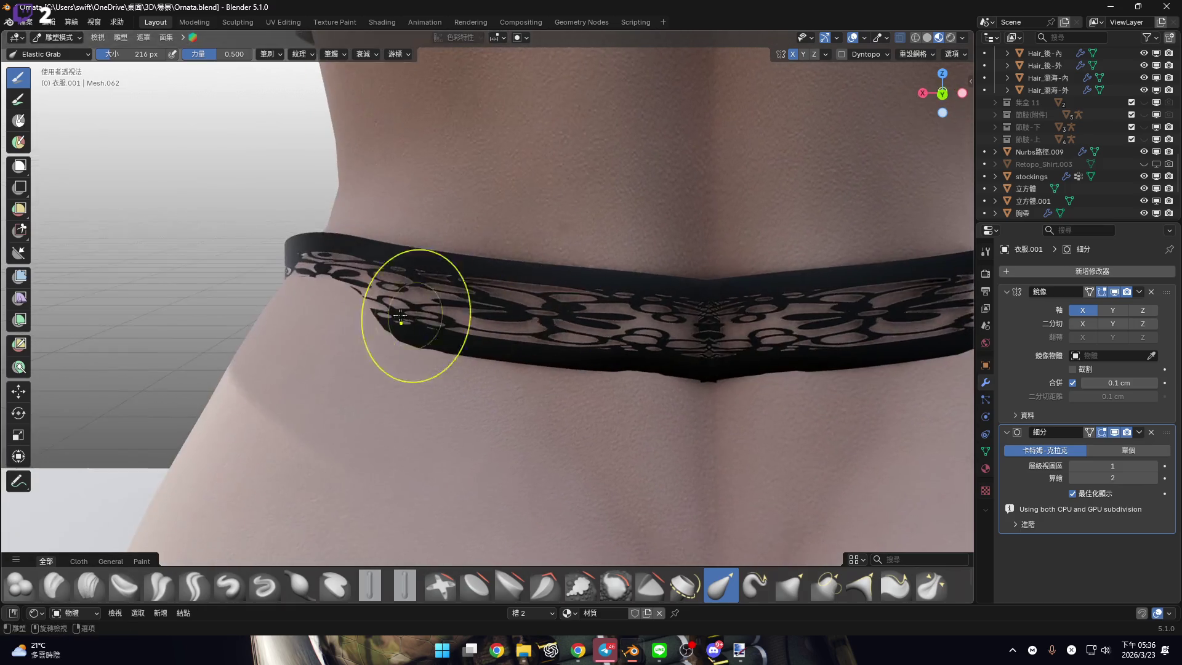
{"action": "left_click_drag", "start_coordinate": [323, 338], "coordinate": [257, 325]}
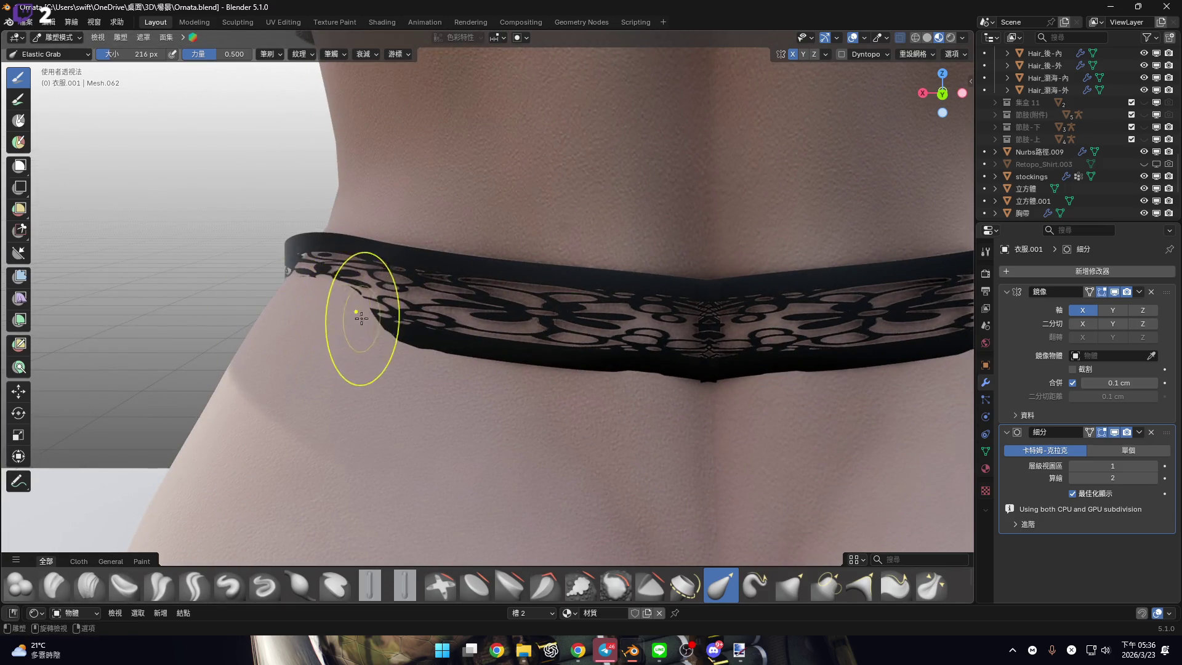
{"action": "middle_click_drag", "start_coordinate": [369, 317], "coordinate": [357, 356]}
{"action": "mouse_move", "coordinate": [356, 356]}
{"action": "left_mouse_down"}
{"action": "mouse_move", "coordinate": [304, 325]}
{"action": "mouse_move", "coordinate": [237, 316]}
{"action": "left_mouse_up"}
{"action": "mouse_move", "coordinate": [237, 317]}
{"action": "middle_mouse_down"}
{"action": "mouse_move", "coordinate": [409, 304]}
{"action": "mouse_move", "coordinate": [382, 342]}
{"action": "mouse_move", "coordinate": [351, 334]}
{"action": "mouse_move", "coordinate": [377, 364]}
{"action": "middle_mouse_up"}
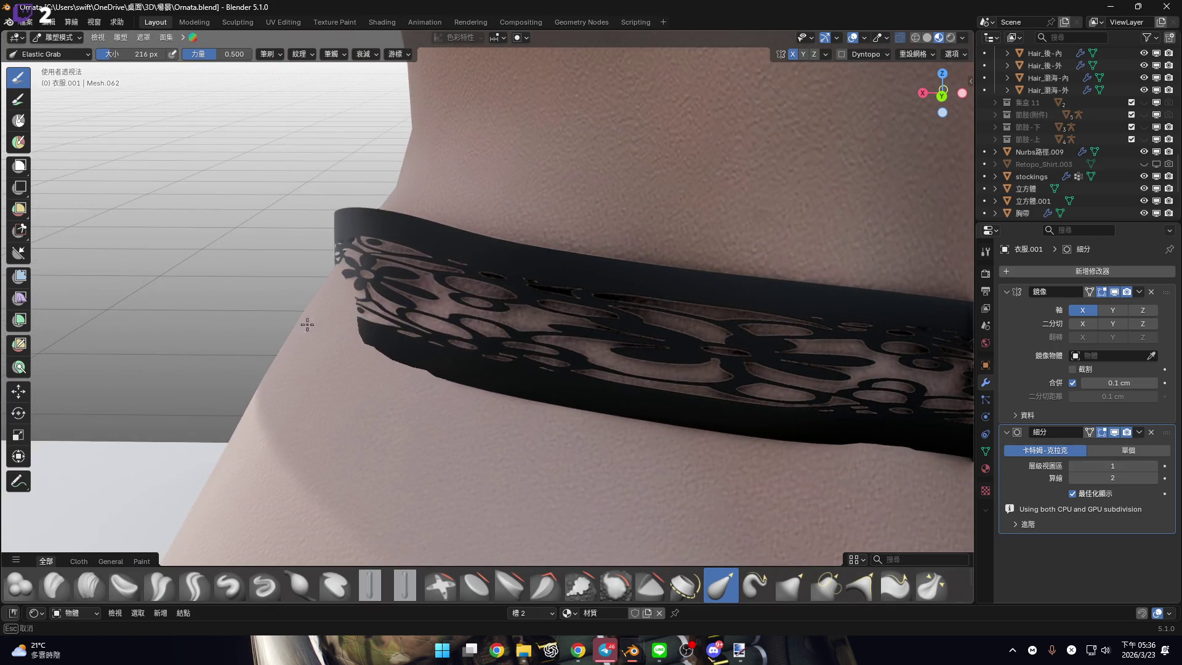
Inspect the band from below and its right end, then switch to the Smooth brush
{"action": "mouse_move", "coordinate": [322, 324]}
{"action": "middle_mouse_down"}
{"action": "mouse_move", "coordinate": [382, 329]}
{"action": "mouse_move", "coordinate": [330, 329]}
{"action": "middle_mouse_up"}
{"action": "mouse_move", "coordinate": [369, 370]}
{"action": "middle_mouse_down"}
{"action": "mouse_move", "coordinate": [390, 330]}
{"action": "mouse_move", "coordinate": [321, 325]}
{"action": "mouse_move", "coordinate": [428, 370]}
{"action": "mouse_move", "coordinate": [327, 338]}
{"action": "mouse_move", "coordinate": [396, 364]}
{"action": "middle_mouse_up"}
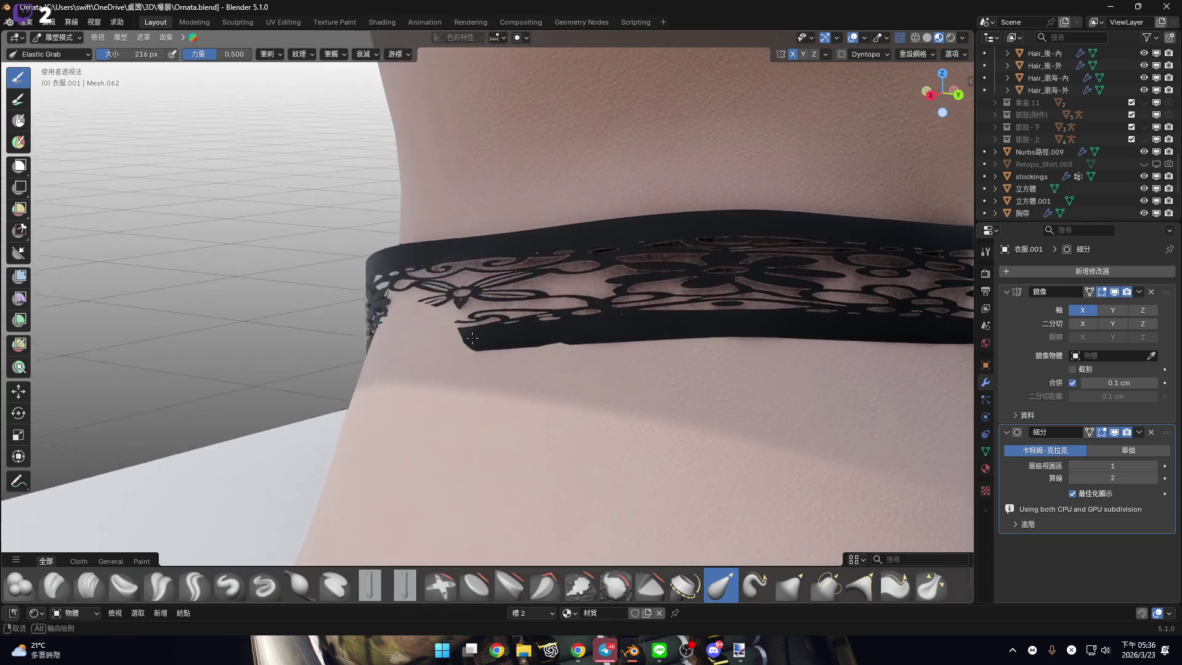
{"action": "mouse_move", "coordinate": [325, 350]}
{"action": "middle_mouse_down"}
{"action": "mouse_move", "coordinate": [515, 370]}
{"action": "mouse_move", "coordinate": [410, 382]}
{"action": "mouse_move", "coordinate": [390, 342]}
{"action": "mouse_move", "coordinate": [669, 306]}
{"action": "mouse_move", "coordinate": [475, 343]}
{"action": "middle_mouse_up"}
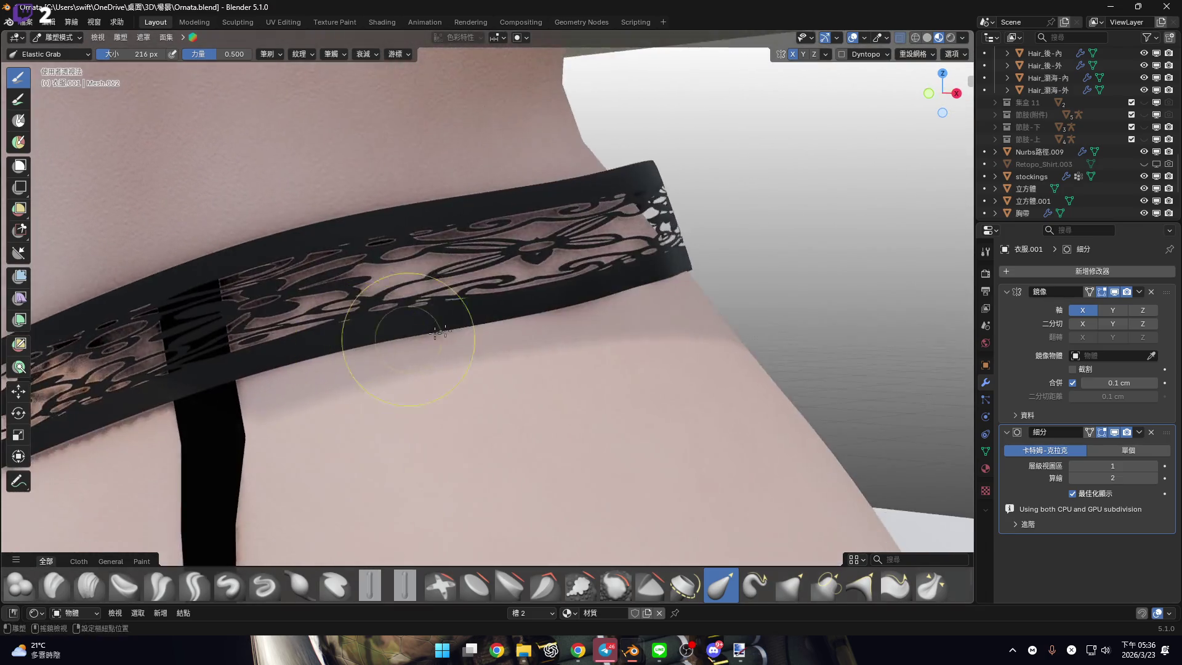
{"action": "mouse_move", "coordinate": [424, 351]}
{"action": "middle_mouse_down"}
{"action": "mouse_move", "coordinate": [729, 250]}
{"action": "mouse_move", "coordinate": [546, 312]}
{"action": "middle_mouse_up"}
{"action": "scroll", "coordinate": [573, 284], "scroll_direction": "up", "scroll_amount": 2}
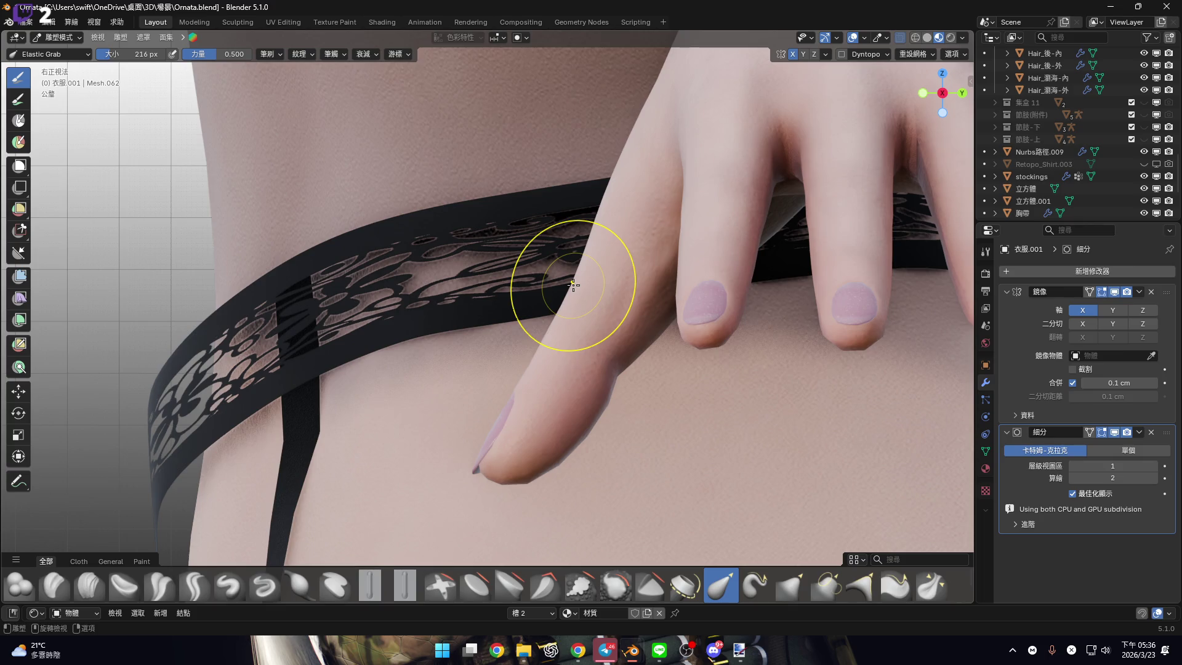
{"action": "scroll", "coordinate": [573, 285], "scroll_direction": "down", "scroll_amount": 3}
{"action": "mouse_move", "coordinate": [586, 303]}
{"action": "middle_mouse_down"}
{"action": "mouse_move", "coordinate": [562, 282]}
{"action": "mouse_move", "coordinate": [554, 317]}
{"action": "middle_mouse_up"}
{"action": "scroll", "coordinate": [563, 282], "scroll_direction": "up", "scroll_amount": 2}
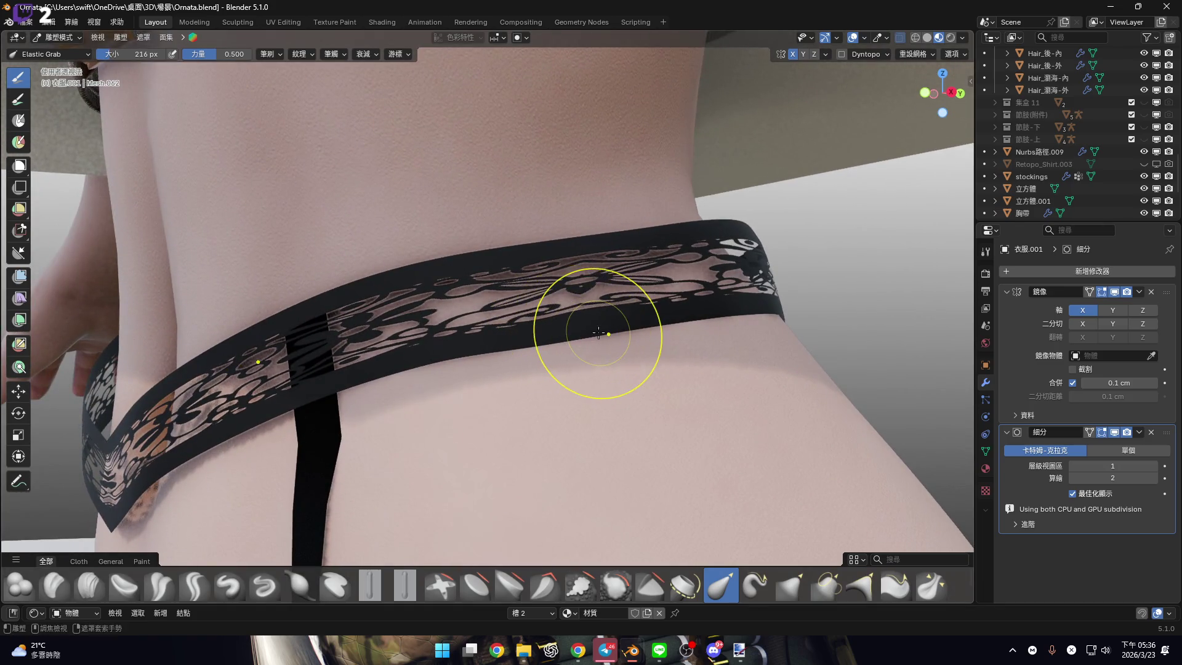
{"action": "left_click", "coordinate": [613, 586]}
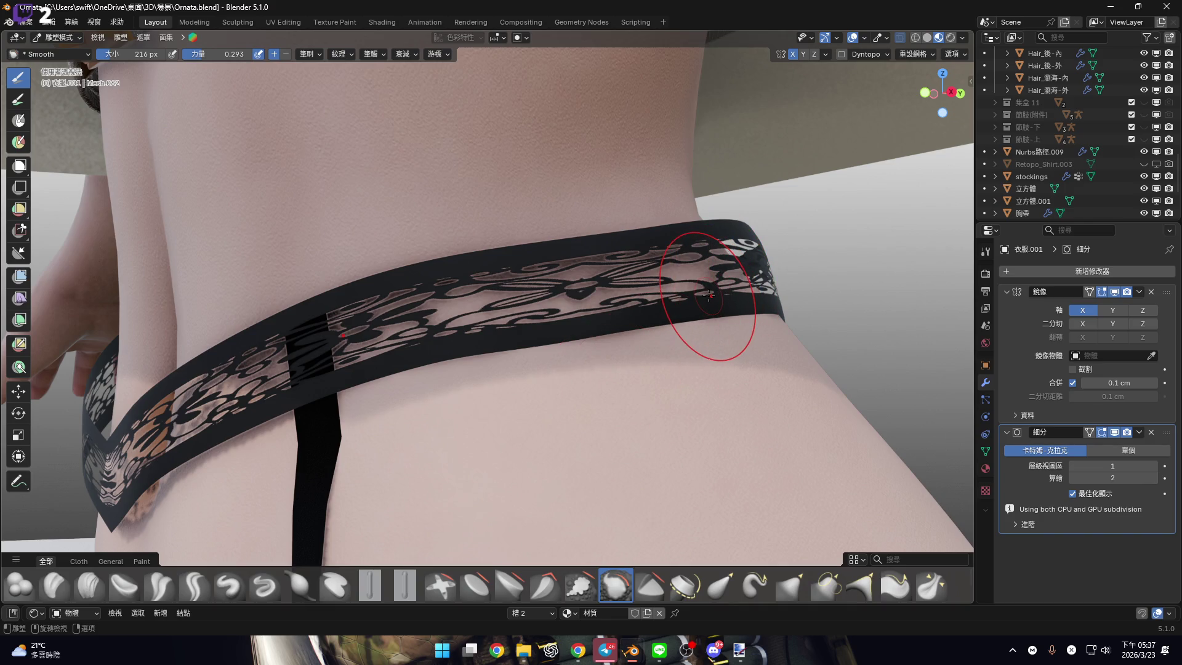
Return to Elastic Grab and nudge the belt near its middle, checking it from side and rear
{"action": "mouse_move", "coordinate": [704, 300]}
{"action": "middle_mouse_down"}
{"action": "mouse_move", "coordinate": [612, 362]}
{"action": "mouse_move", "coordinate": [567, 357]}
{"action": "mouse_move", "coordinate": [647, 361]}
{"action": "mouse_move", "coordinate": [652, 351]}
{"action": "mouse_move", "coordinate": [659, 370]}
{"action": "mouse_move", "coordinate": [607, 370]}
{"action": "mouse_move", "coordinate": [647, 369]}
{"action": "middle_mouse_up"}
{"action": "left_click", "coordinate": [721, 584]}
{"action": "left_click_drag", "start_coordinate": [647, 369], "coordinate": [653, 338]}
{"action": "middle_click_drag", "start_coordinate": [652, 338], "coordinate": [601, 304]}
{"action": "scroll", "coordinate": [601, 303], "scroll_direction": "up", "scroll_amount": 3}
{"action": "scroll", "coordinate": [632, 358], "scroll_direction": "up", "scroll_amount": 2}
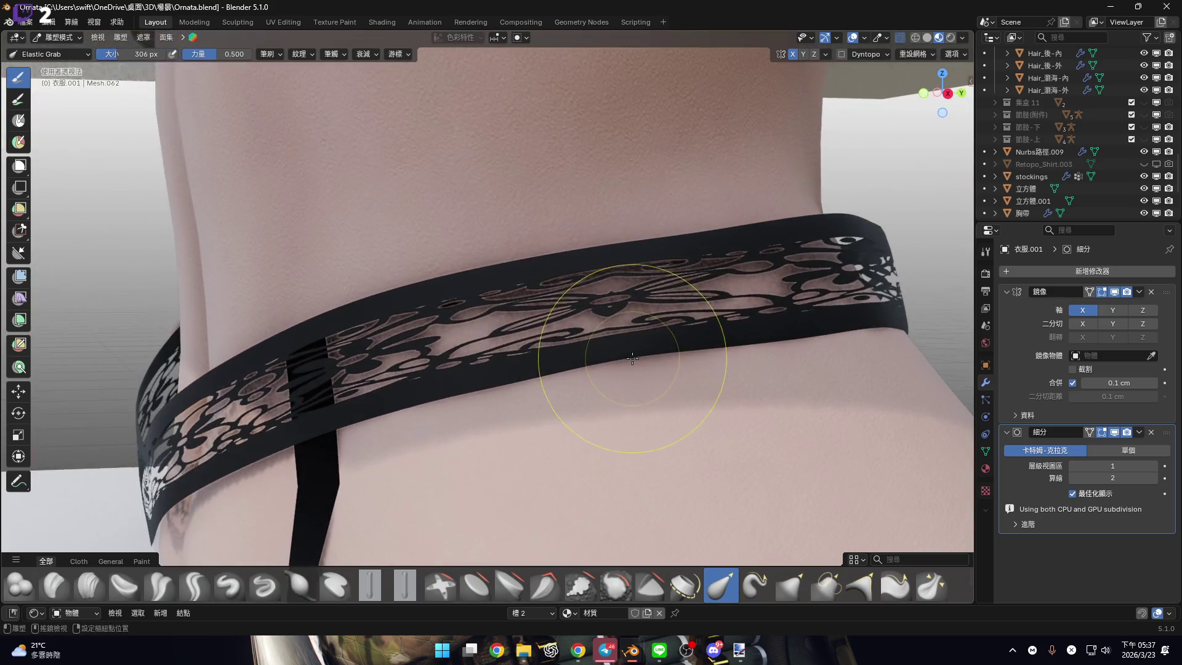
{"action": "mouse_move", "coordinate": [632, 359]}
{"action": "middle_mouse_down"}
{"action": "mouse_move", "coordinate": [600, 340]}
{"action": "mouse_move", "coordinate": [607, 327]}
{"action": "middle_mouse_up"}
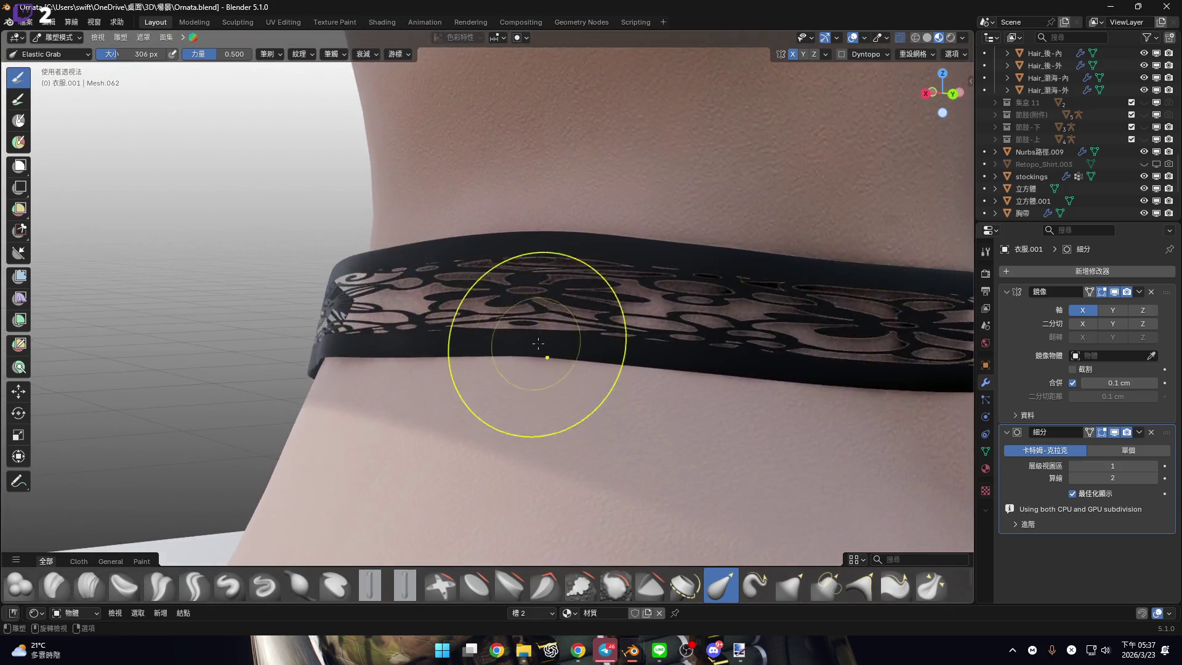
{"action": "middle_click_drag", "start_coordinate": [590, 322], "coordinate": [471, 347]}
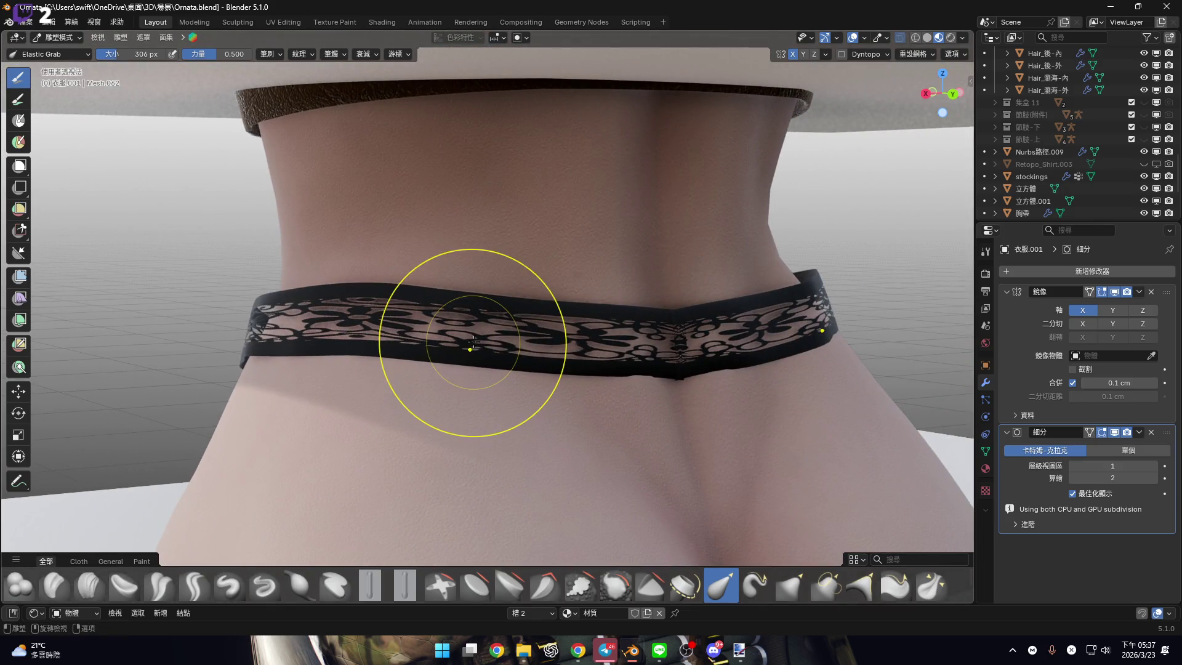
{"action": "scroll", "coordinate": [471, 347], "scroll_direction": "up", "scroll_amount": 3}
{"action": "mouse_move", "coordinate": [638, 382]}
{"action": "middle_mouse_down"}
{"action": "mouse_move", "coordinate": [686, 387]}
{"action": "mouse_move", "coordinate": [818, 132]}
{"action": "middle_mouse_up"}
{"action": "scroll", "coordinate": [685, 385], "scroll_direction": "down", "scroll_amount": 3}
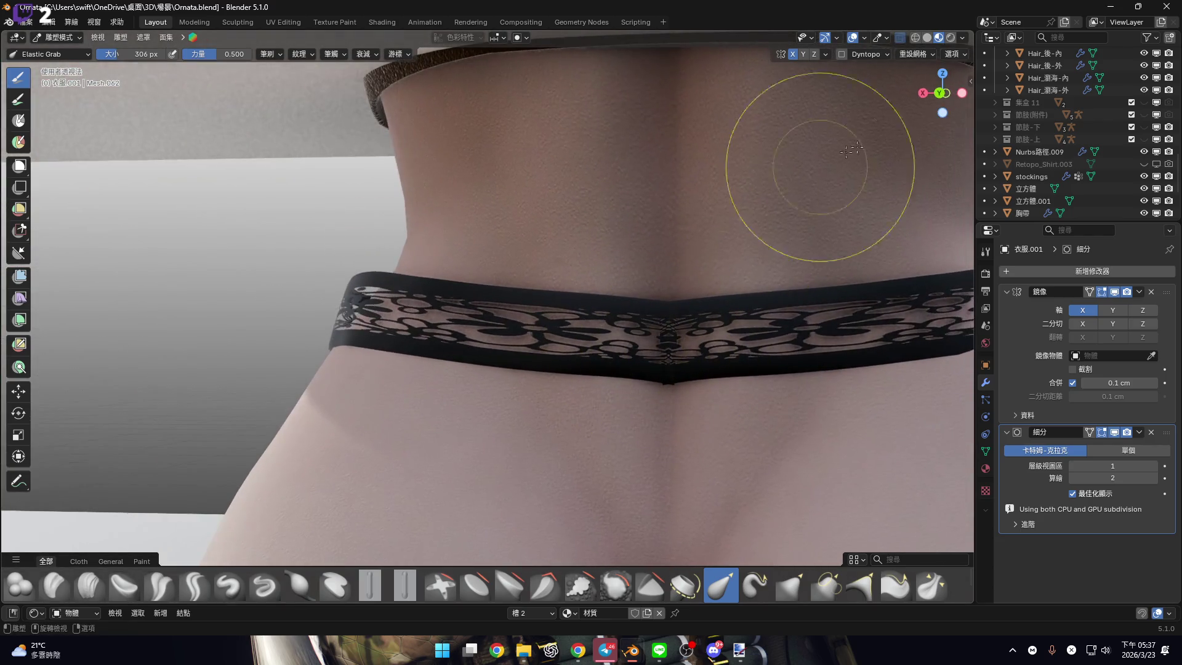
{"action": "scroll", "coordinate": [726, 382], "scroll_direction": "up", "scroll_amount": 1}
{"action": "scroll", "coordinate": [673, 422], "scroll_direction": "up", "scroll_amount": 2}
{"action": "scroll", "coordinate": [619, 396], "scroll_direction": "up", "scroll_amount": 2}
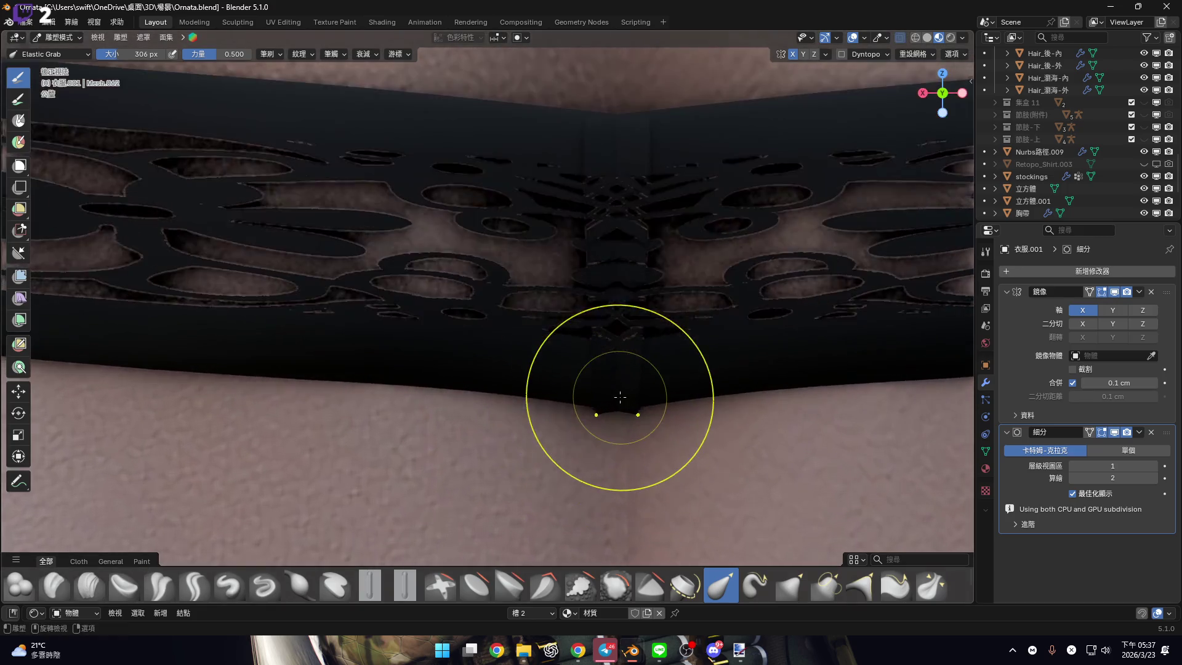
{"action": "scroll", "coordinate": [615, 415], "scroll_direction": "up", "scroll_amount": 2}
Enlarge the brush to 546 px and pull the belt's centre notch into shape, stretching it slightly upward
{"action": "middle_click_drag", "start_coordinate": [616, 416], "coordinate": [612, 424]}
{"action": "scroll", "coordinate": [612, 424], "scroll_direction": "up", "scroll_amount": 2}
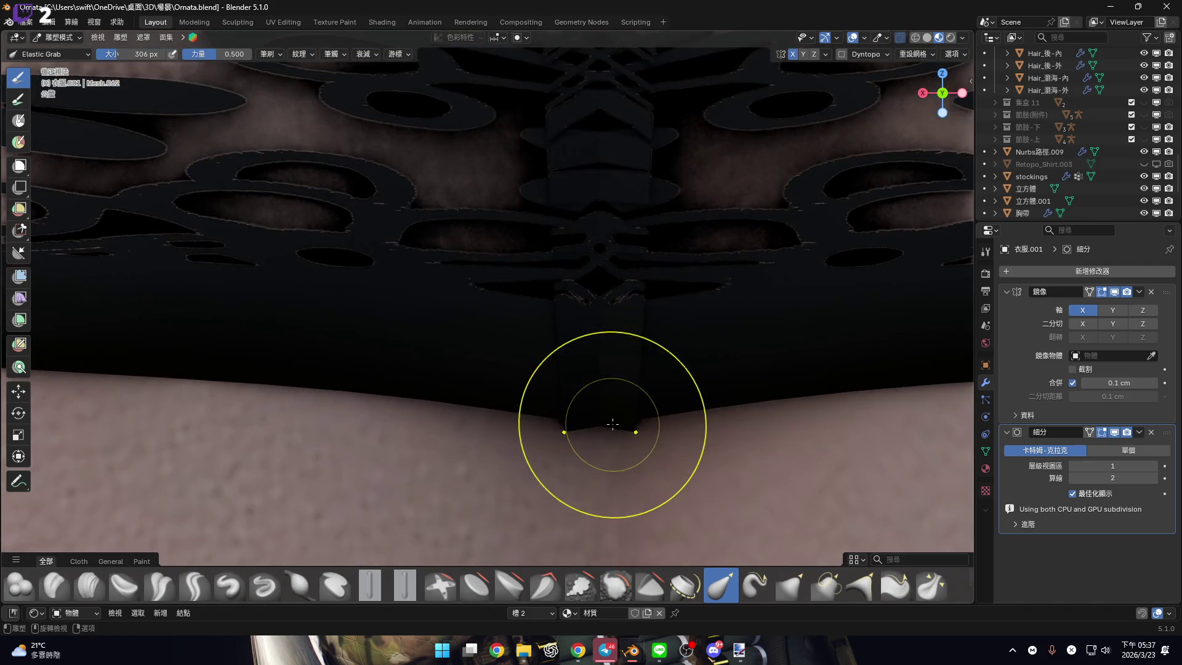
{"action": "key", "text": "f"}
{"action": "left_click", "coordinate": [779, 426]}
{"action": "middle_click_drag", "start_coordinate": [632, 426], "coordinate": [483, 414]}
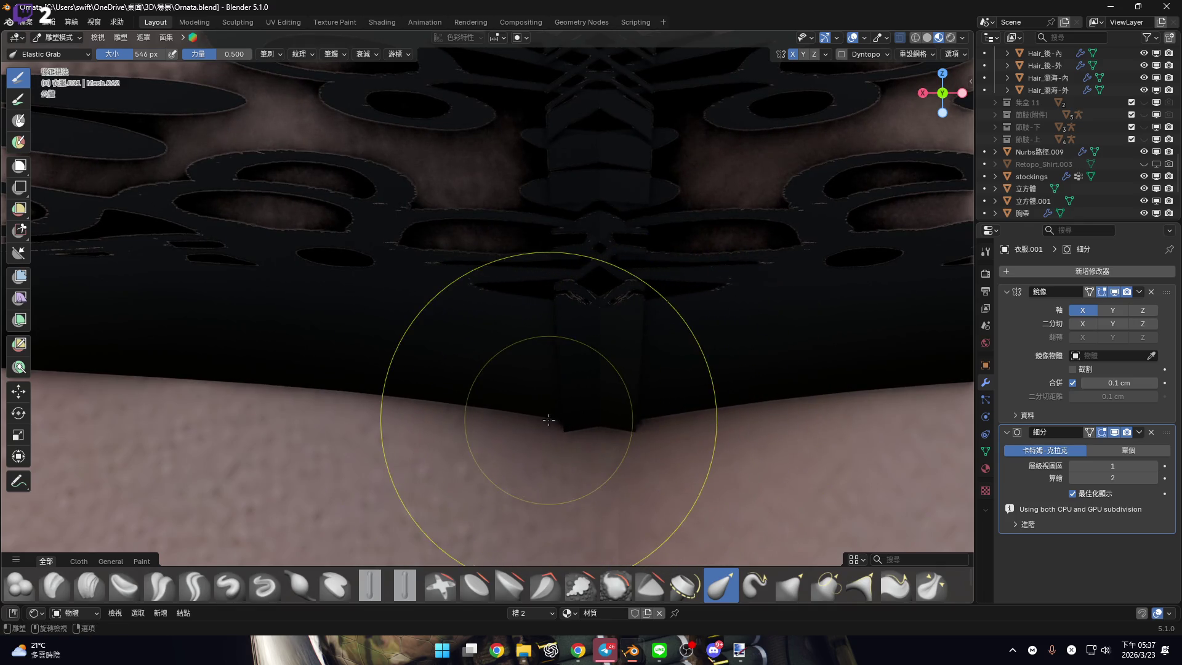
{"action": "mouse_move", "coordinate": [619, 414]}
{"action": "left_mouse_down"}
{"action": "mouse_move", "coordinate": [635, 427]}
{"action": "mouse_move", "coordinate": [610, 426]}
{"action": "left_mouse_up"}
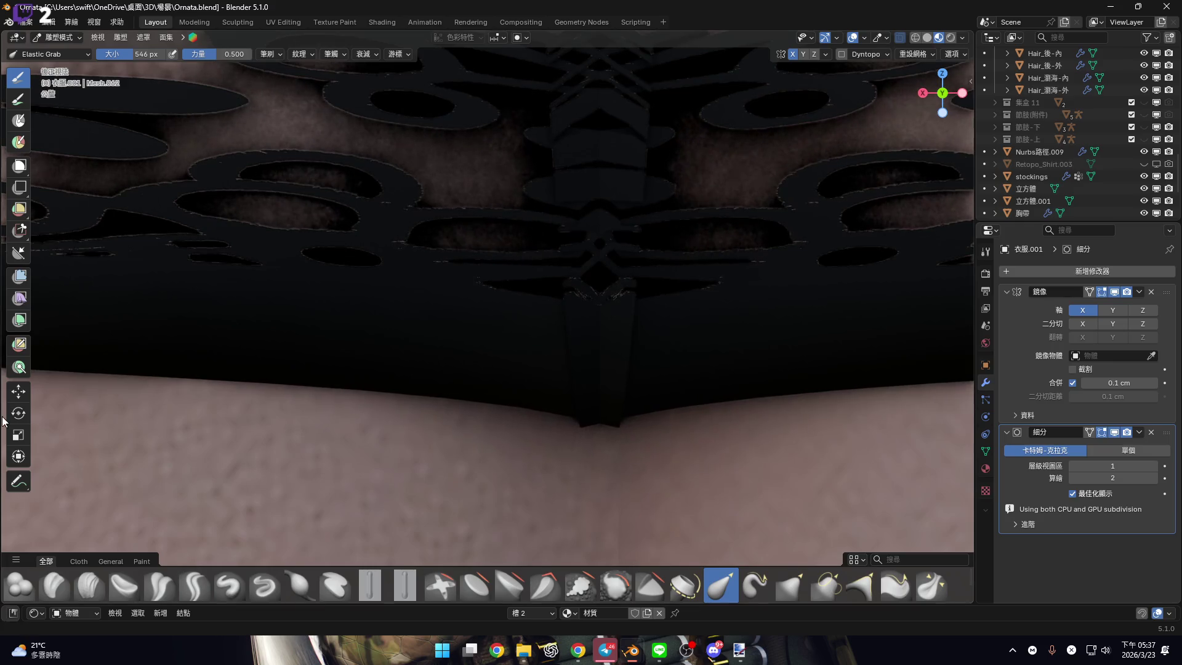
{"action": "middle_click_drag", "start_coordinate": [461, 338], "coordinate": [564, 334]}
{"action": "left_click_drag", "start_coordinate": [563, 333], "coordinate": [565, 292]}
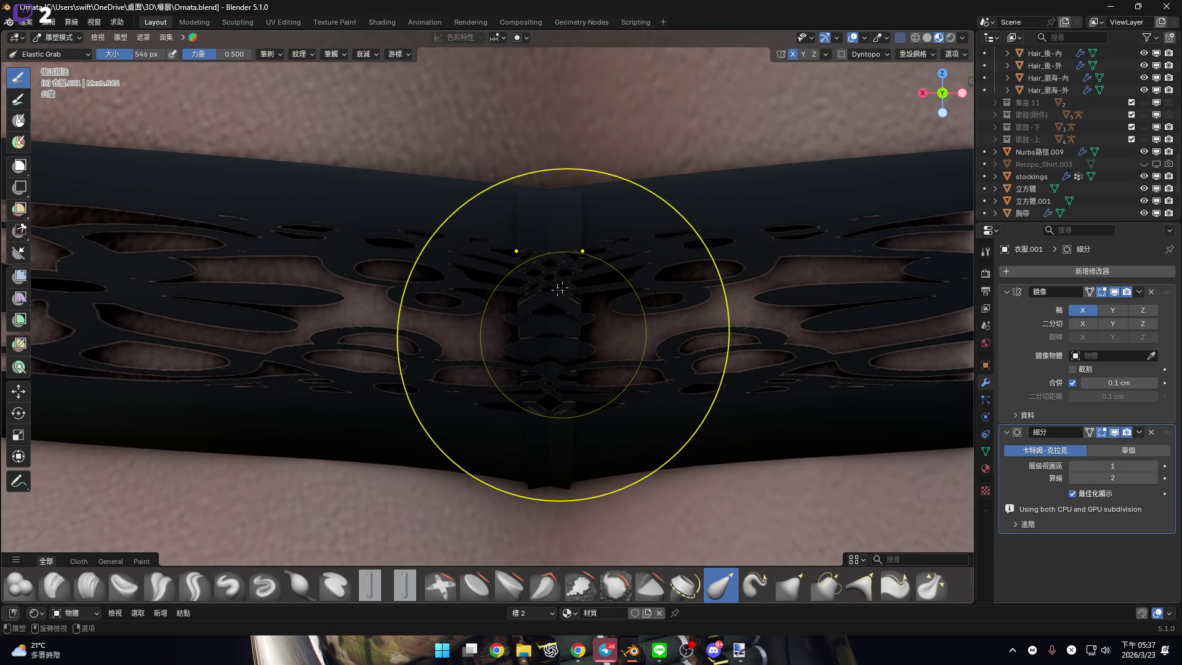
In Edit Mode, shift the centre seam loop along X and rotate it -2.59°
{"action": "key", "text": "Tab"}
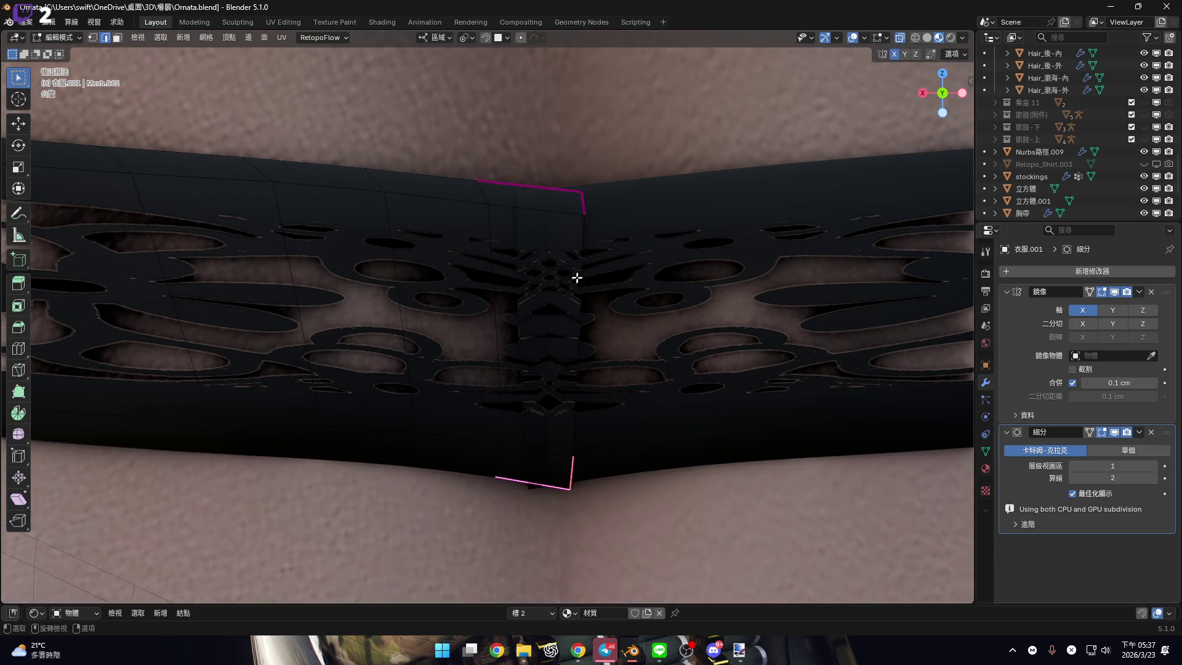
{"action": "scroll", "coordinate": [577, 277], "scroll_direction": "up", "scroll_amount": 2}
{"action": "left_click", "coordinate": [586, 192], "text": "alt"}
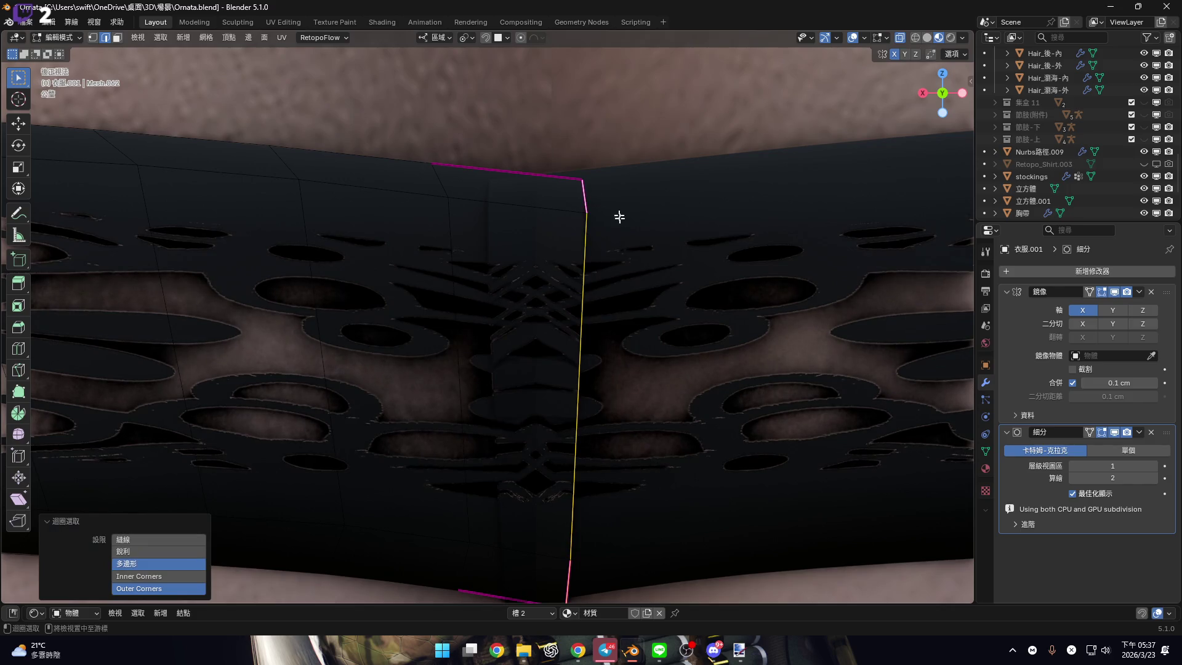
{"action": "middle_click_drag", "start_coordinate": [619, 216], "coordinate": [687, 277]}
{"action": "key", "text": "g"}
{"action": "key", "text": "x"}
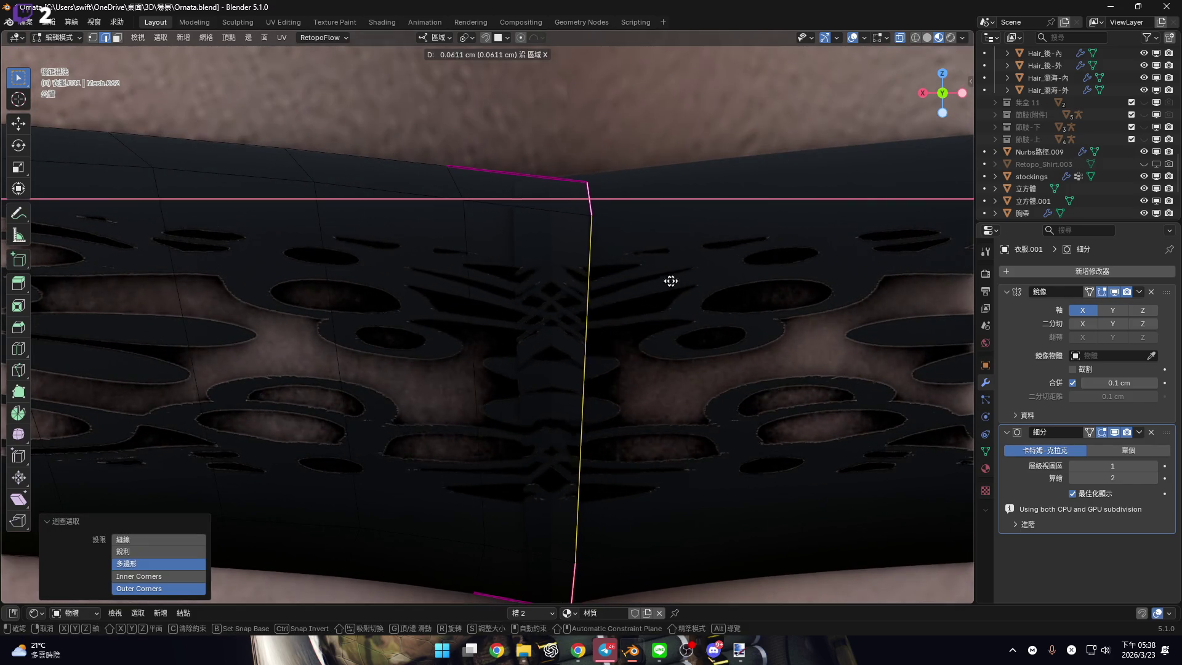
{"action": "left_click", "coordinate": [641, 277]}
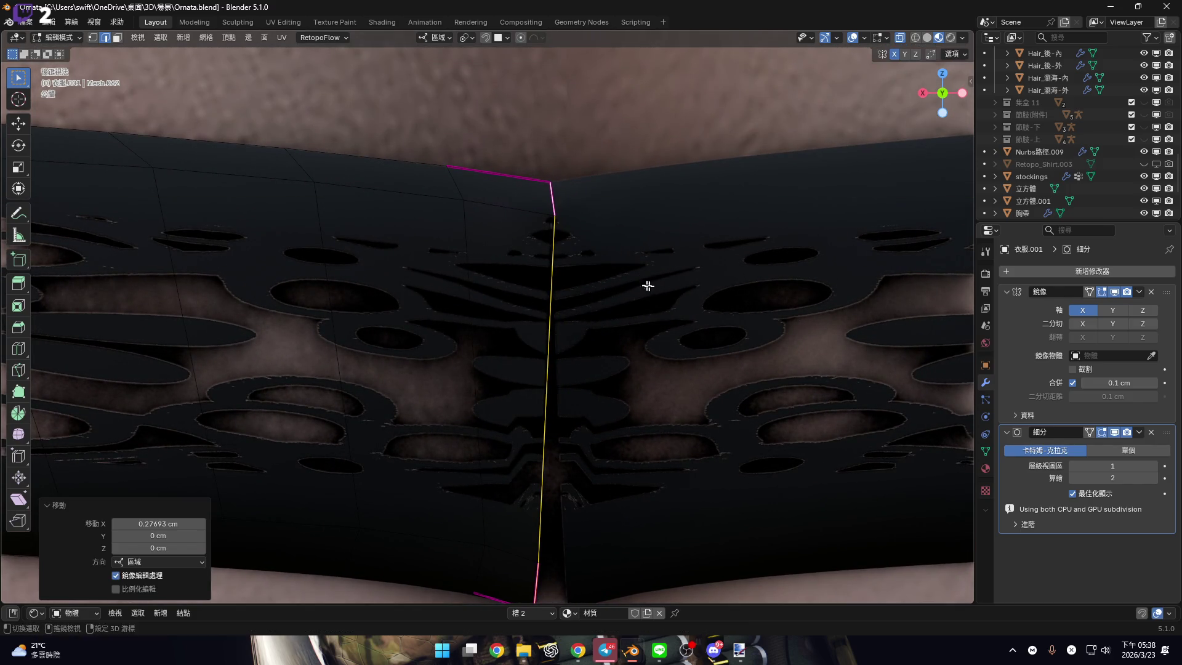
{"action": "scroll", "coordinate": [733, 317], "scroll_direction": "down", "scroll_amount": 1}
{"action": "scroll", "coordinate": [617, 395], "scroll_direction": "down", "scroll_amount": 2}
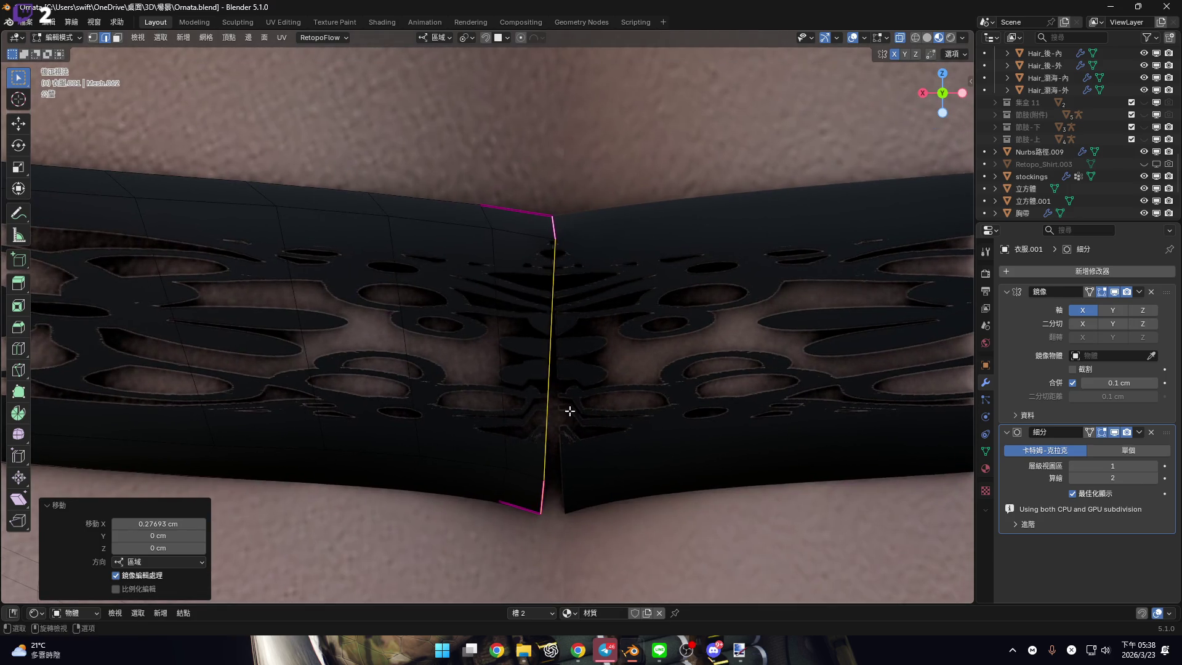
{"action": "key", "text": "r"}
{"action": "left_click", "coordinate": [718, 328]}
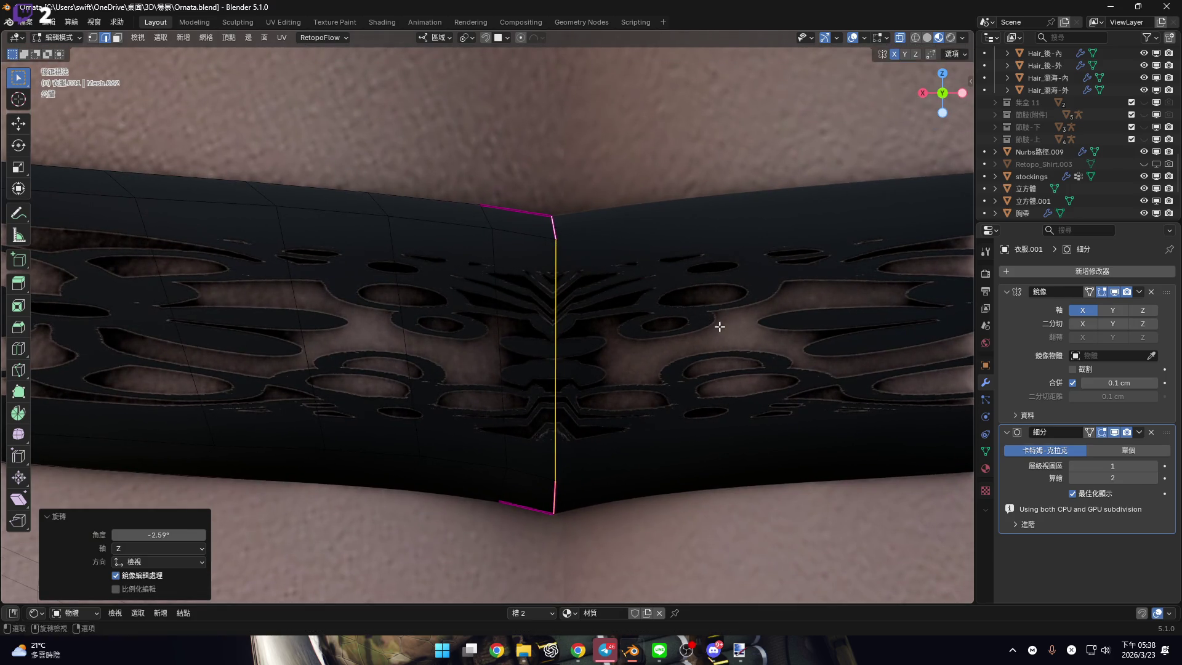
{"action": "scroll", "coordinate": [560, 409], "scroll_direction": "up", "scroll_amount": 3}
{"action": "scroll", "coordinate": [604, 274], "scroll_direction": "down", "scroll_amount": 1}
{"action": "scroll", "coordinate": [603, 274], "scroll_direction": "up", "scroll_amount": 2}
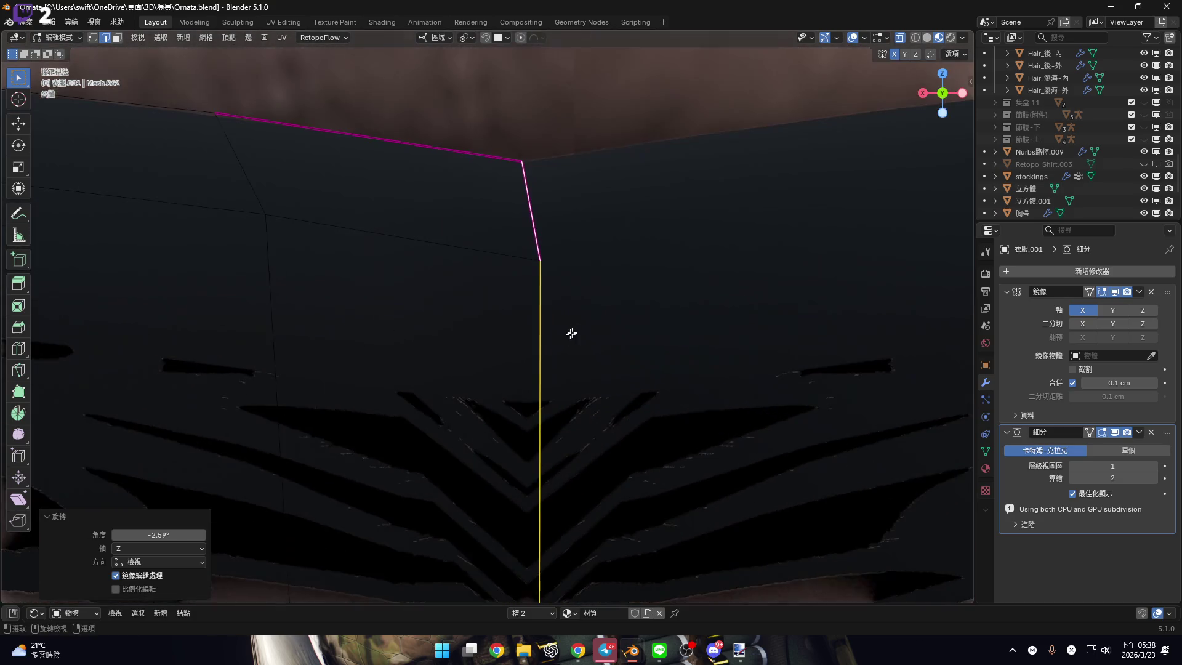
Select the edges along the centre seam and raise them about 0.1 cm along Z
{"action": "middle_click_drag", "start_coordinate": [580, 357], "coordinate": [612, 266], "text": "shift"}
{"action": "scroll", "coordinate": [586, 347], "scroll_direction": "down", "scroll_amount": 1}
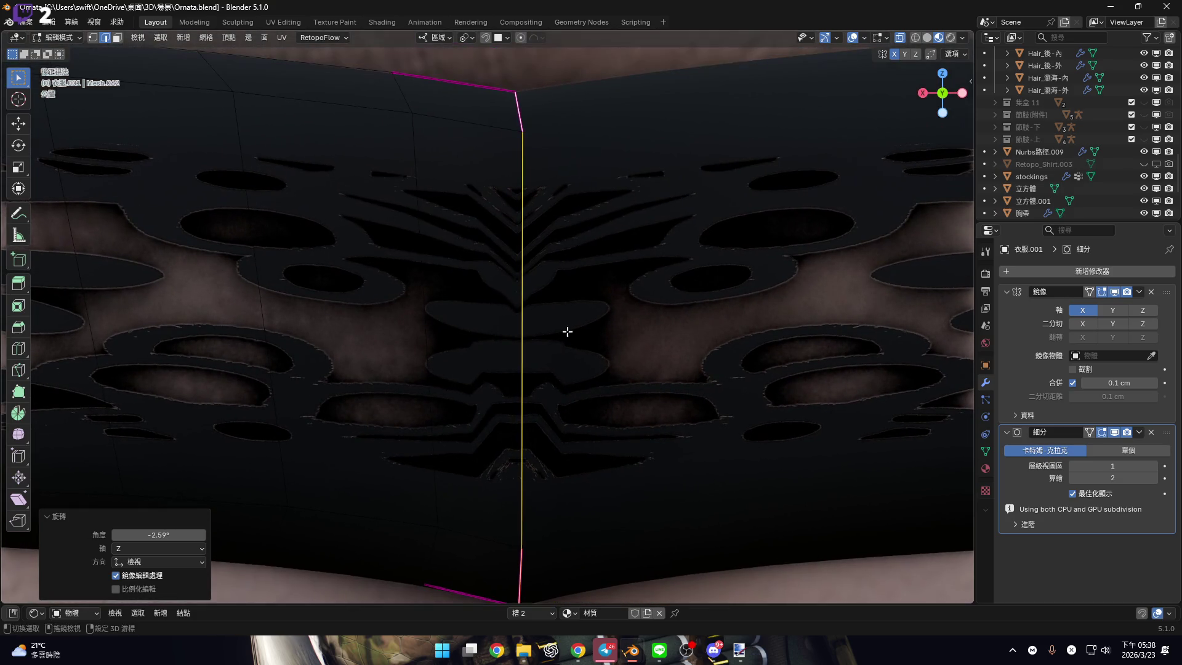
{"action": "scroll", "coordinate": [584, 343], "scroll_direction": "down", "scroll_amount": 1}
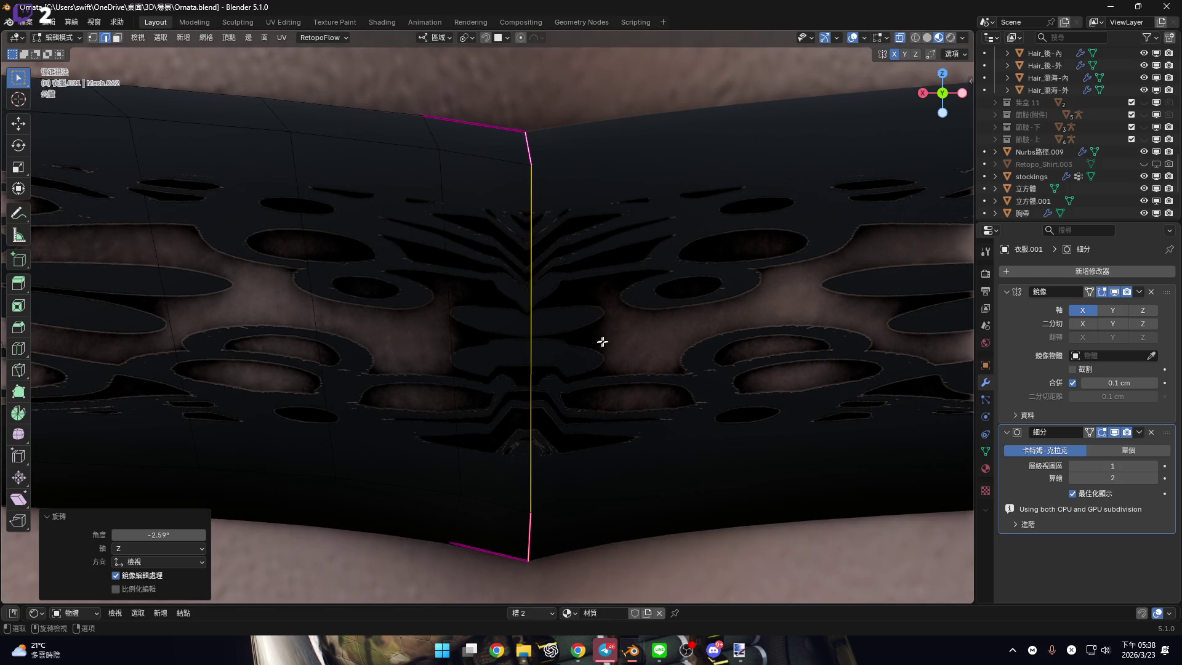
{"action": "scroll", "coordinate": [601, 339], "scroll_direction": "down", "scroll_amount": 3}
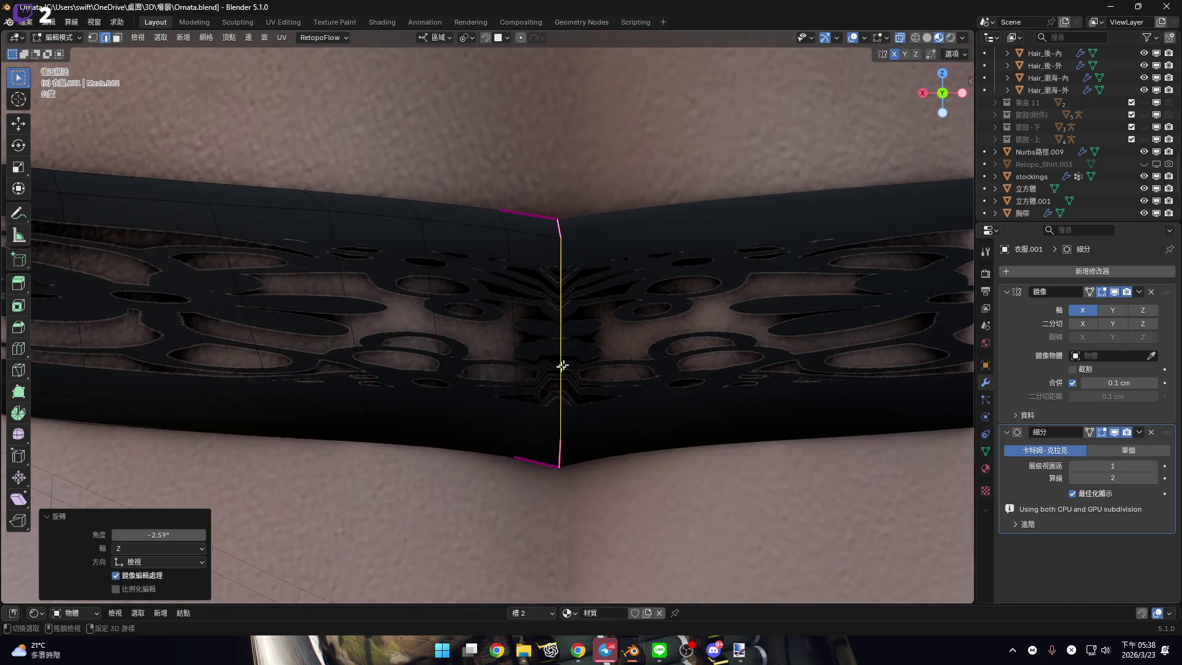
{"action": "middle_click_drag", "start_coordinate": [560, 364], "coordinate": [559, 434], "text": "shift"}
{"action": "left_click", "coordinate": [558, 446], "text": "shift"}
{"action": "left_click", "coordinate": [554, 450]}
{"action": "left_click", "coordinate": [575, 450], "text": "shift"}
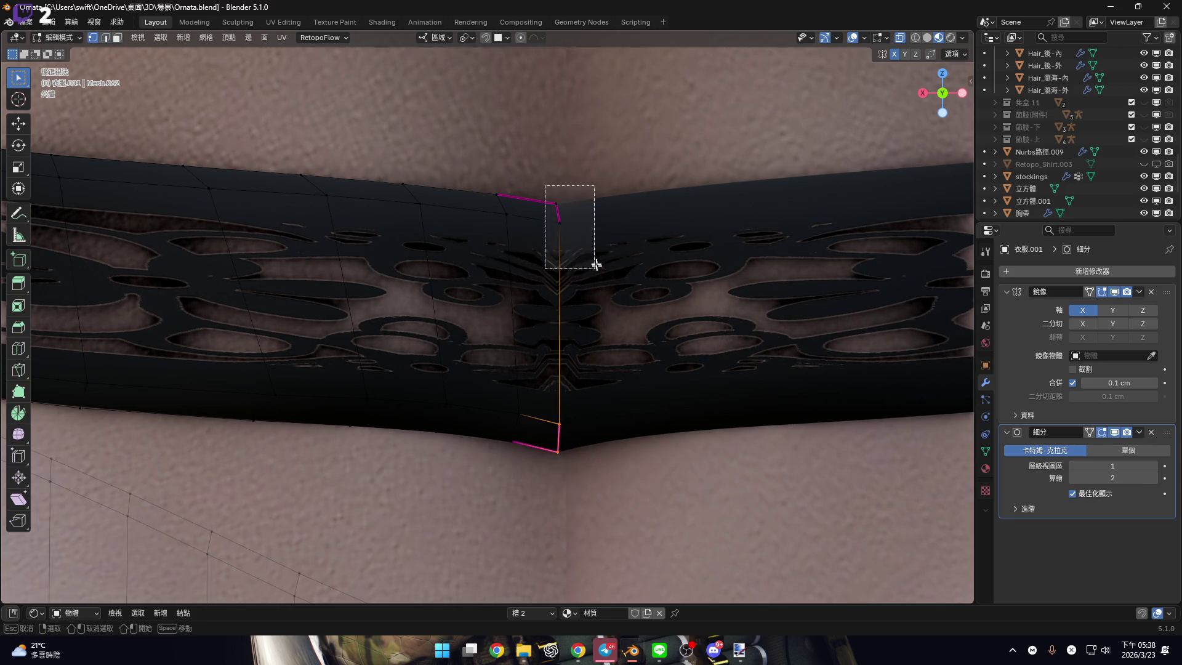
{"action": "left_click_drag", "start_coordinate": [546, 186], "coordinate": [596, 264], "text": "shift"}
{"action": "scroll", "coordinate": [578, 365], "scroll_direction": "up", "scroll_amount": 3}
{"action": "key", "text": "g"}
{"action": "key", "text": "z"}
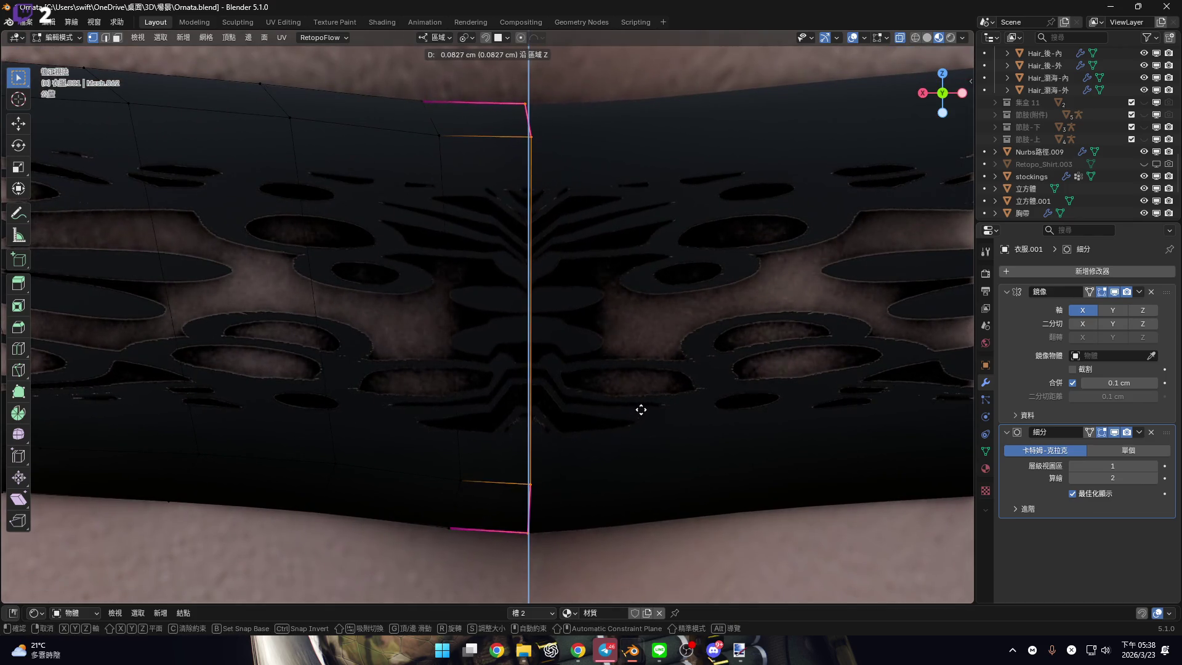
{"action": "left_click", "coordinate": [640, 409]}
{"action": "scroll", "coordinate": [607, 377], "scroll_direction": "down", "scroll_amount": 4}
{"action": "mouse_move", "coordinate": [596, 385]}
{"action": "middle_mouse_down"}
{"action": "mouse_move", "coordinate": [597, 366]}
{"action": "mouse_move", "coordinate": [517, 351]}
{"action": "middle_mouse_up"}
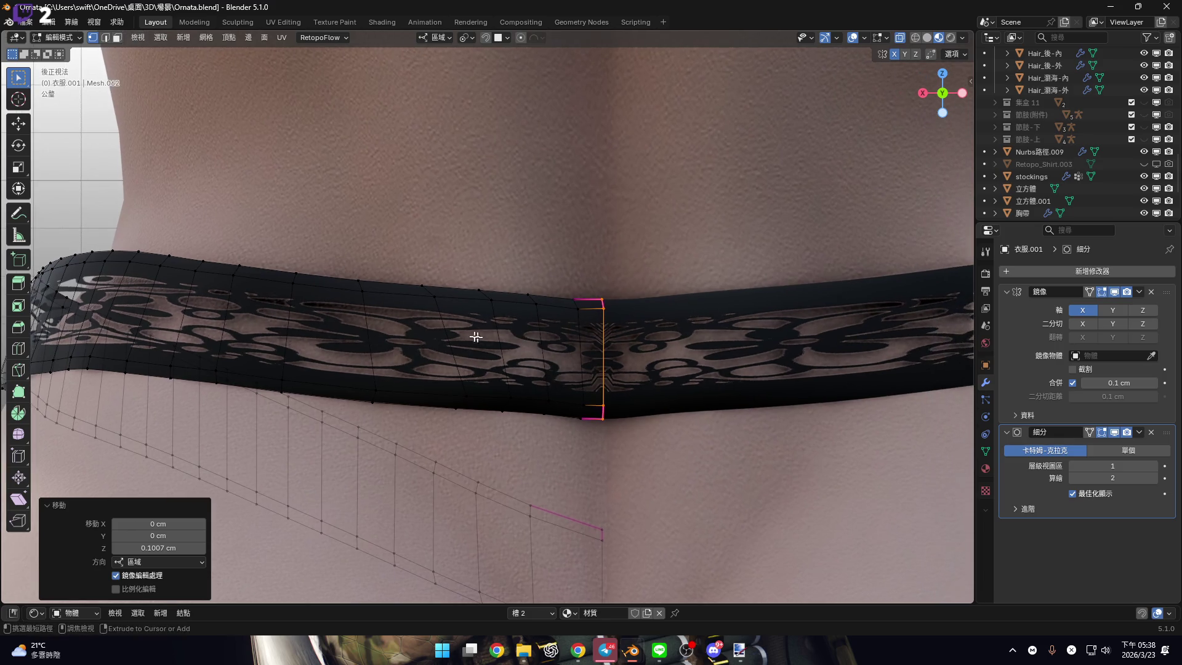
Add three centred lengthwise loop cuts along the band with Ctrl+R
{"action": "key", "text": "ctrl+r"}
{"action": "scroll", "coordinate": [472, 335], "scroll_direction": "up", "scroll_amount": 1}
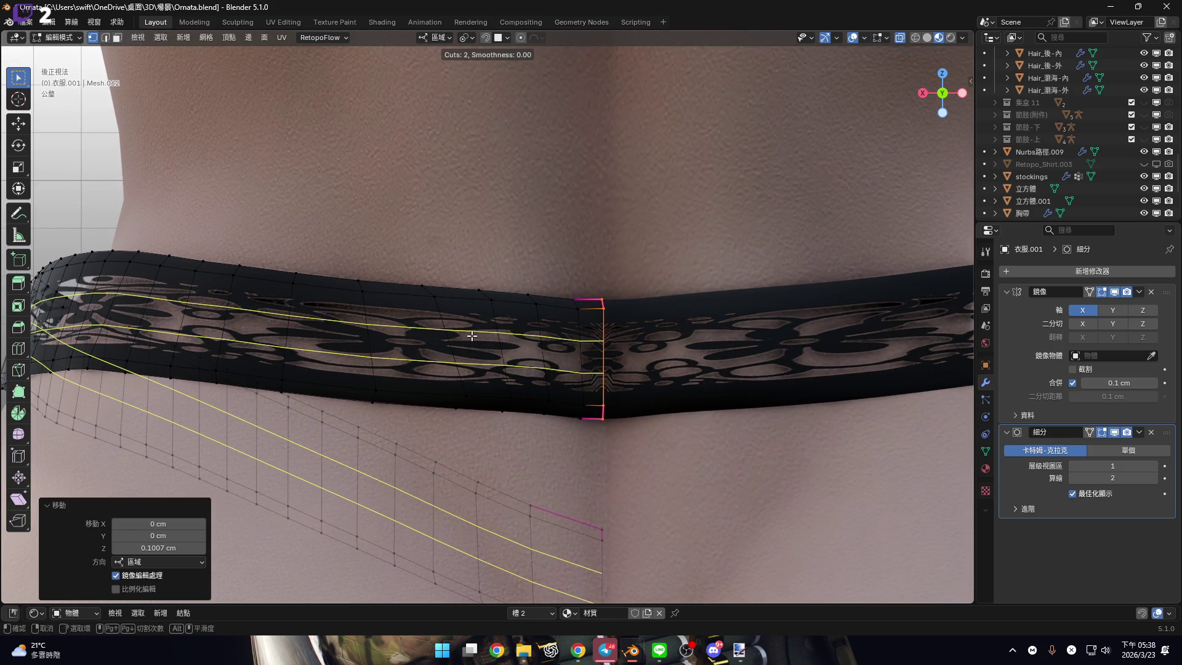
{"action": "scroll", "coordinate": [471, 336], "scroll_direction": "up", "scroll_amount": 1}
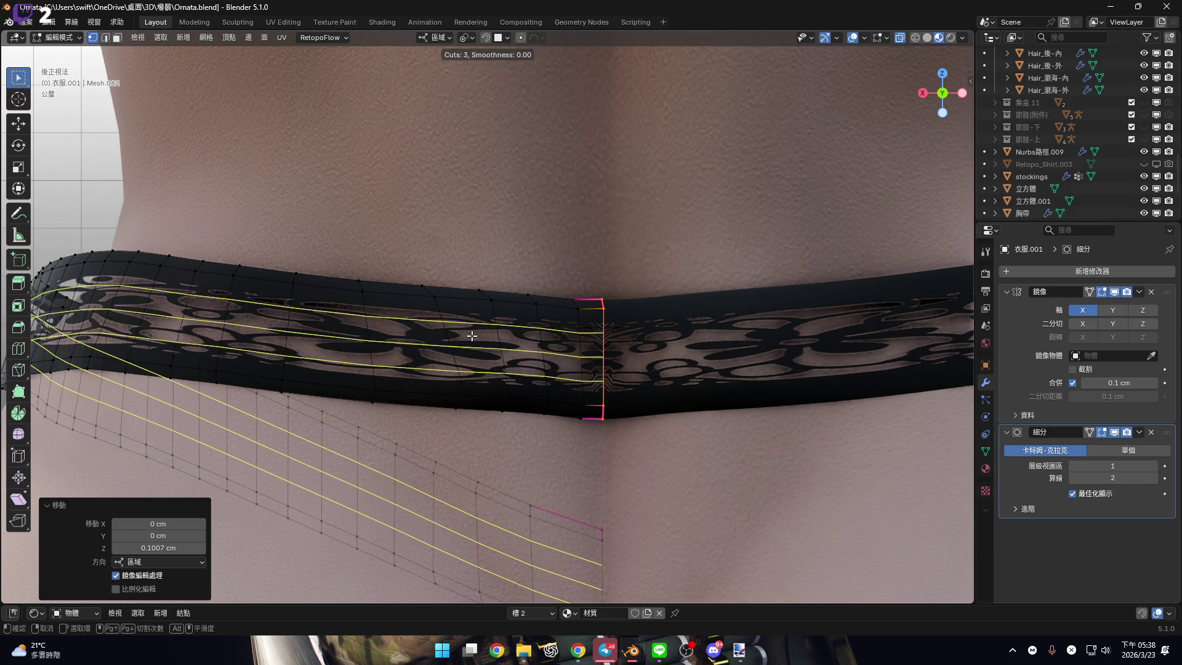
{"action": "left_click", "coordinate": [473, 335]}
{"action": "right_click", "coordinate": [472, 334]}
{"action": "mouse_move", "coordinate": [472, 335]}
{"action": "middle_mouse_down"}
{"action": "mouse_move", "coordinate": [589, 373]}
{"action": "mouse_move", "coordinate": [577, 396]}
{"action": "middle_mouse_up"}
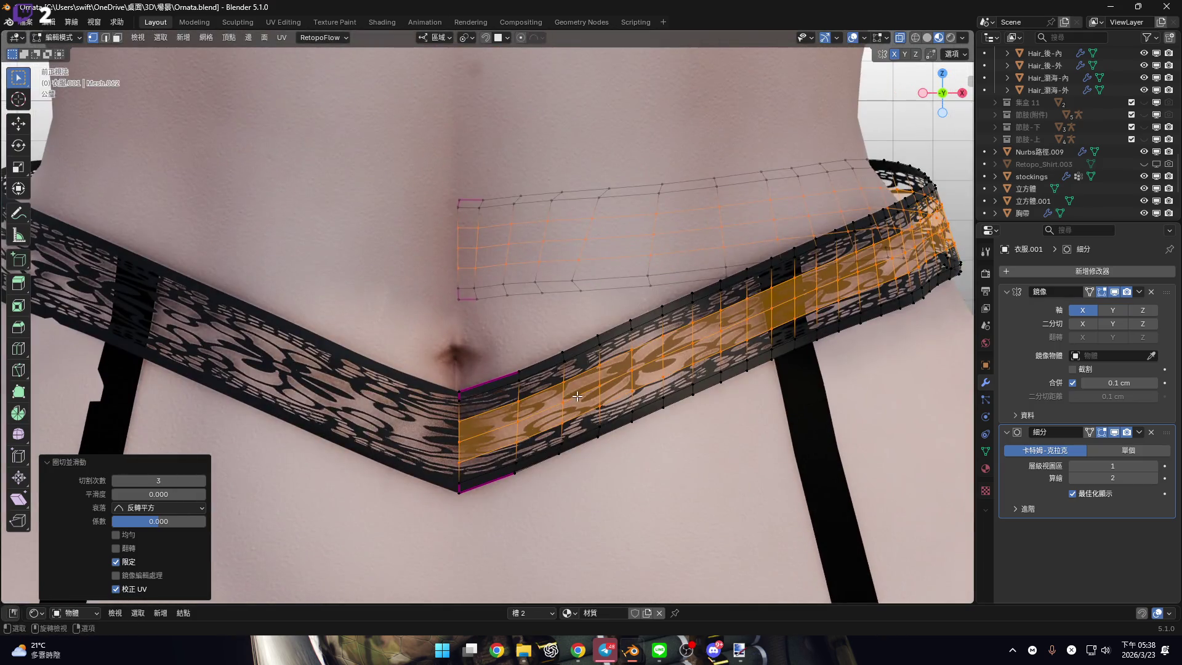
{"action": "scroll", "coordinate": [576, 396], "scroll_direction": "up", "scroll_amount": 2}
Undo the three cuts and add two centred lengthwise loop cuts instead
{"action": "key", "text": "ctrl+z"}
{"action": "key", "text": "ctrl+r"}
{"action": "scroll", "coordinate": [545, 388], "scroll_direction": "down", "scroll_amount": 1}
{"action": "left_click", "coordinate": [546, 388]}
{"action": "right_click", "coordinate": [545, 388]}
{"action": "mouse_move", "coordinate": [544, 388]}
{"action": "middle_mouse_down"}
{"action": "mouse_move", "coordinate": [520, 397]}
{"action": "mouse_move", "coordinate": [575, 378]}
{"action": "mouse_move", "coordinate": [540, 378]}
{"action": "middle_mouse_up"}
Hop into Sculpt Mode and back to Edit Mode, then select the vertical centre seam loop
{"action": "key", "text": "ctrl+Tab"}
{"action": "left_click", "coordinate": [573, 450]}
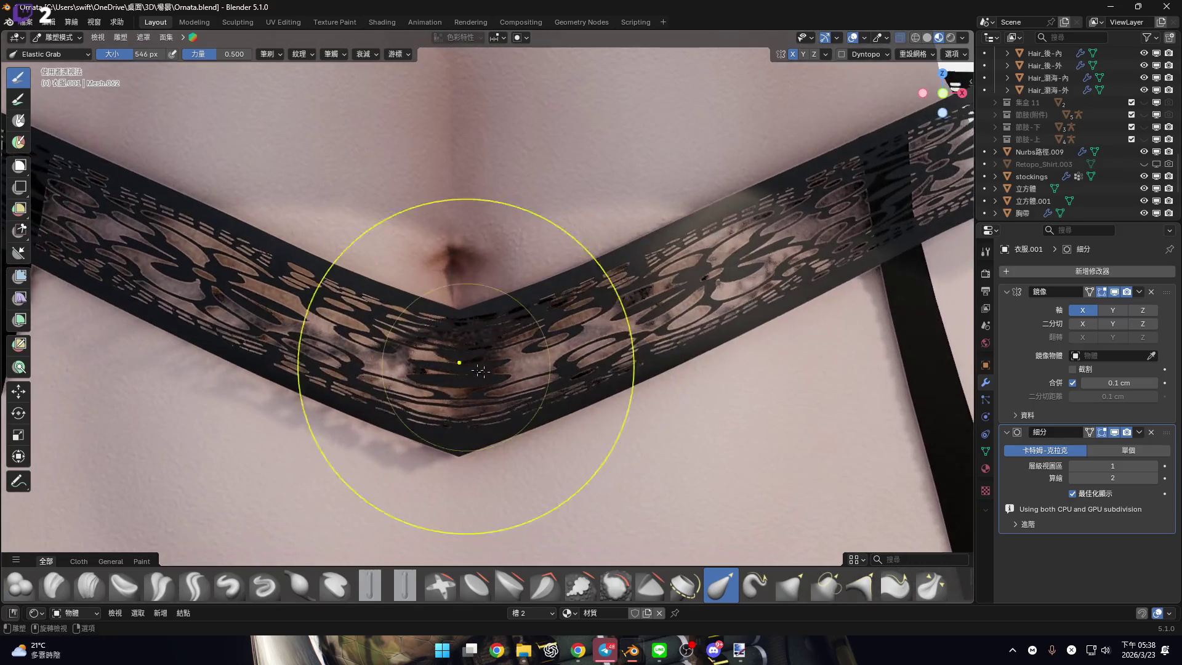
{"action": "key", "text": "ctrl+Tab"}
{"action": "left_click", "coordinate": [591, 374]}
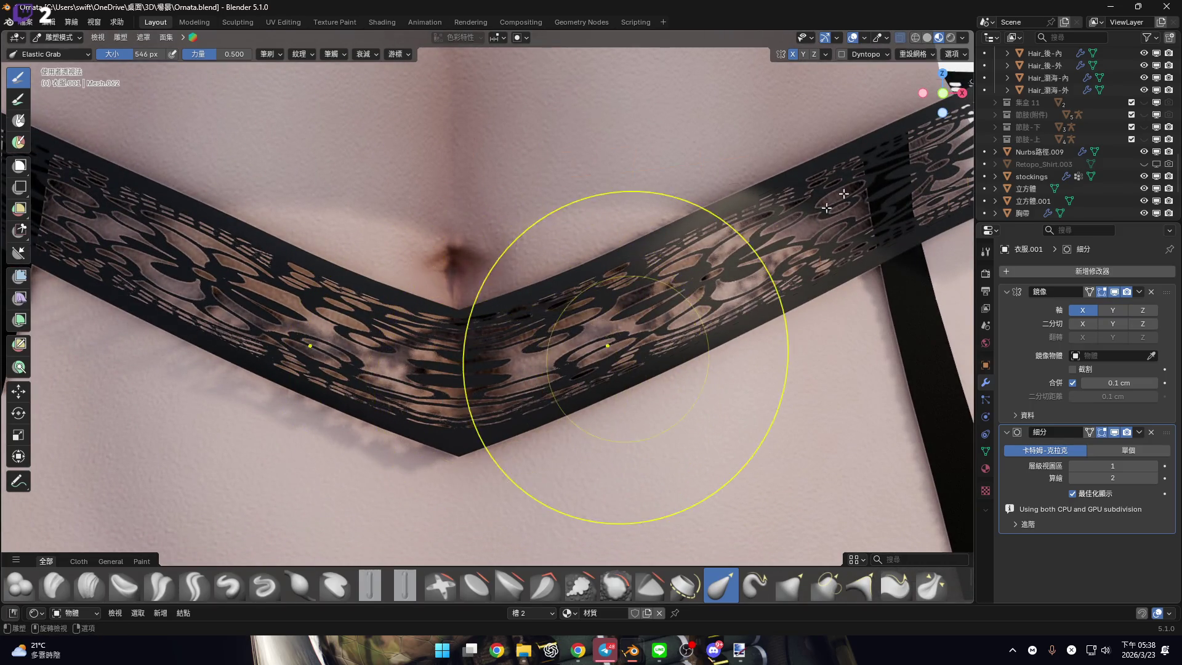
{"action": "left_click", "coordinate": [499, 383], "text": "alt"}
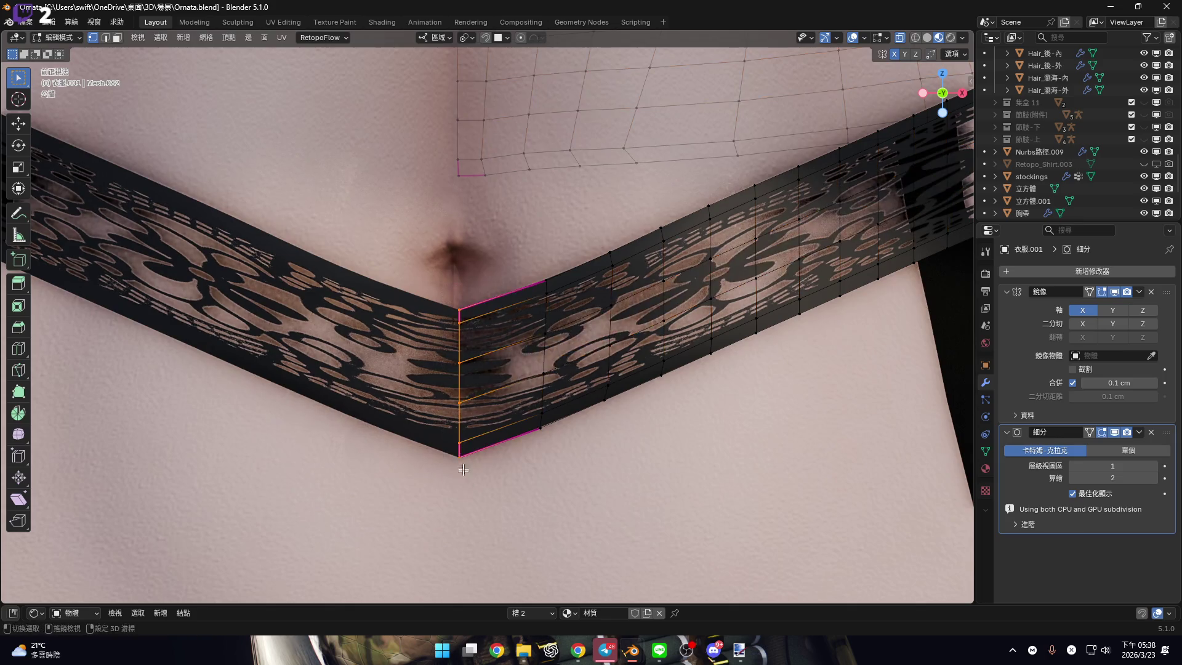
{"action": "scroll", "coordinate": [491, 394], "scroll_direction": "up", "scroll_amount": 3}
Raise the seam loop, then the centre face column and its neighbour, slightly along Z
{"action": "key", "text": "g"}
{"action": "key", "text": "z"}
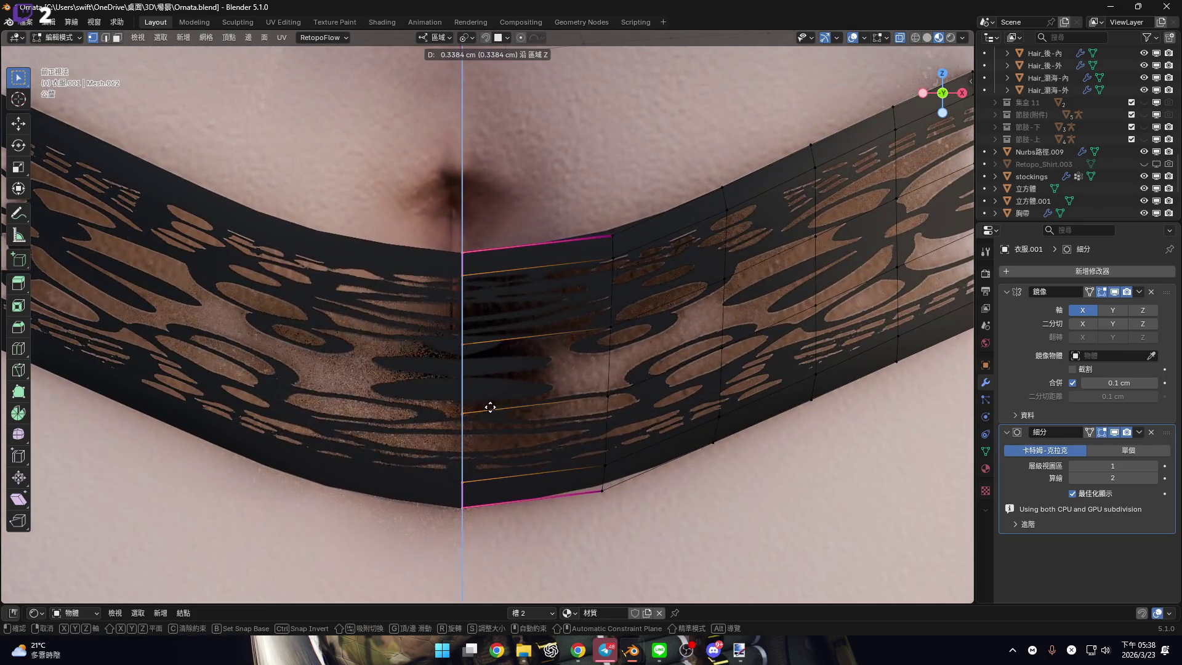
{"action": "left_click", "coordinate": [489, 407]}
{"action": "scroll", "coordinate": [489, 402], "scroll_direction": "down", "scroll_amount": 4}
{"action": "scroll", "coordinate": [490, 397], "scroll_direction": "up", "scroll_amount": 1}
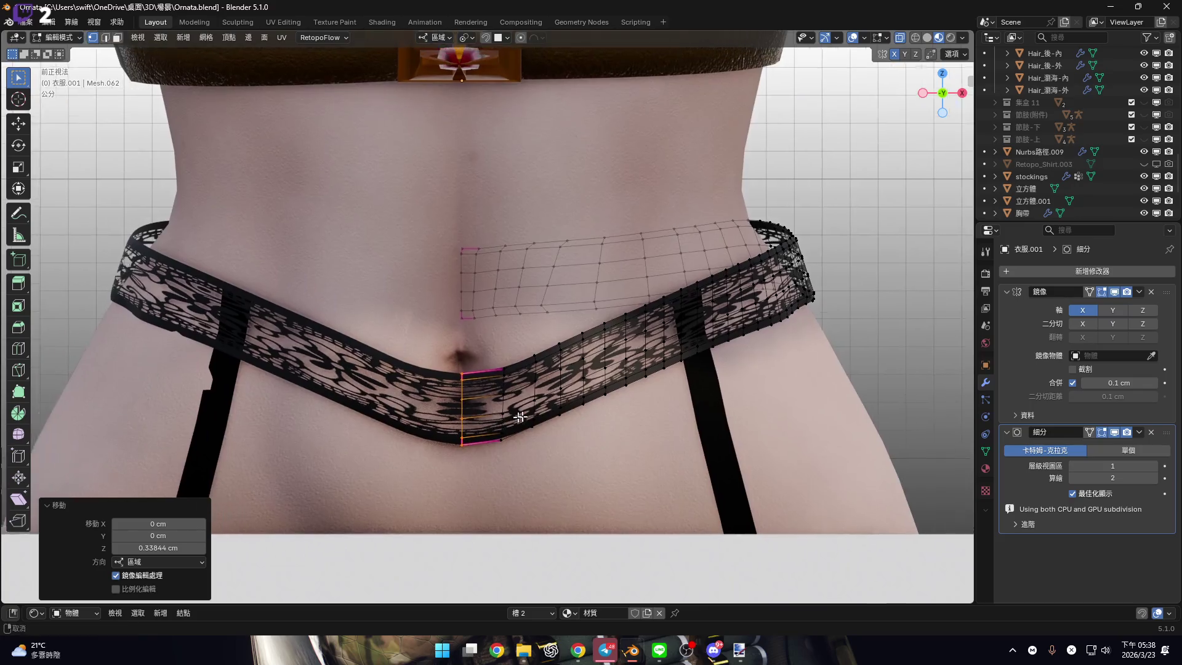
{"action": "scroll", "coordinate": [491, 394], "scroll_direction": "up", "scroll_amount": 2}
{"action": "scroll", "coordinate": [489, 395], "scroll_direction": "down", "scroll_amount": 1}
{"action": "scroll", "coordinate": [498, 388], "scroll_direction": "up", "scroll_amount": 1}
{"action": "scroll", "coordinate": [508, 398], "scroll_direction": "up", "scroll_amount": 1}
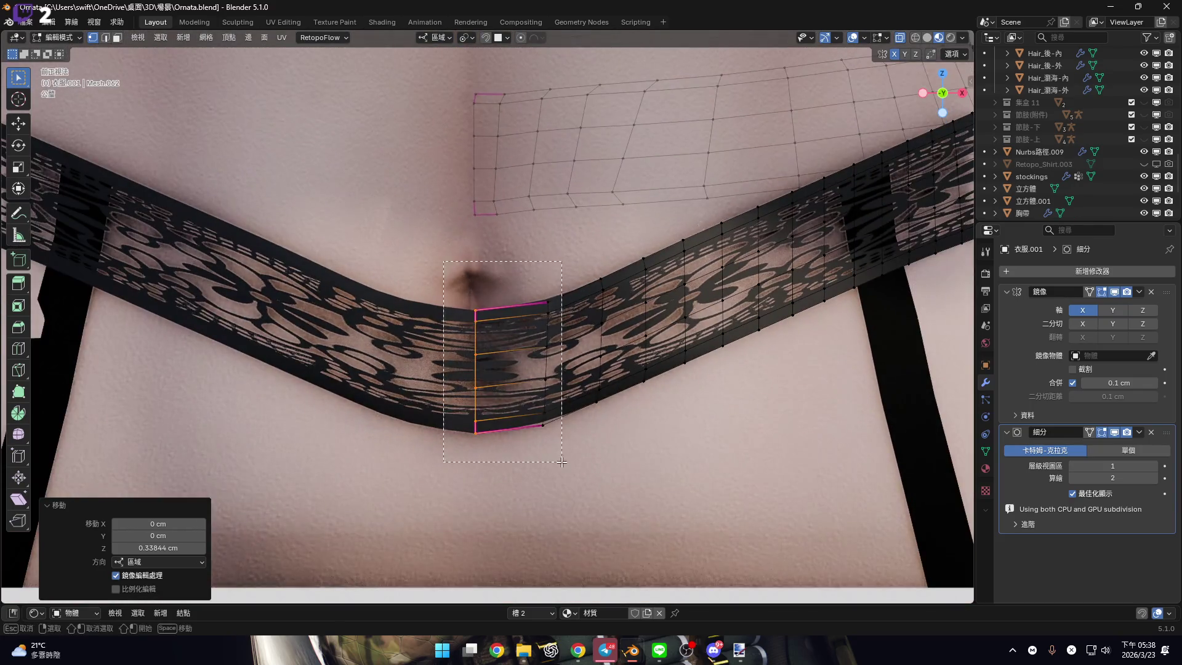
{"action": "left_click", "coordinate": [527, 411], "text": "alt"}
{"action": "scroll", "coordinate": [527, 417], "scroll_direction": "up", "scroll_amount": 1}
{"action": "key", "text": "g"}
{"action": "key", "text": "z"}
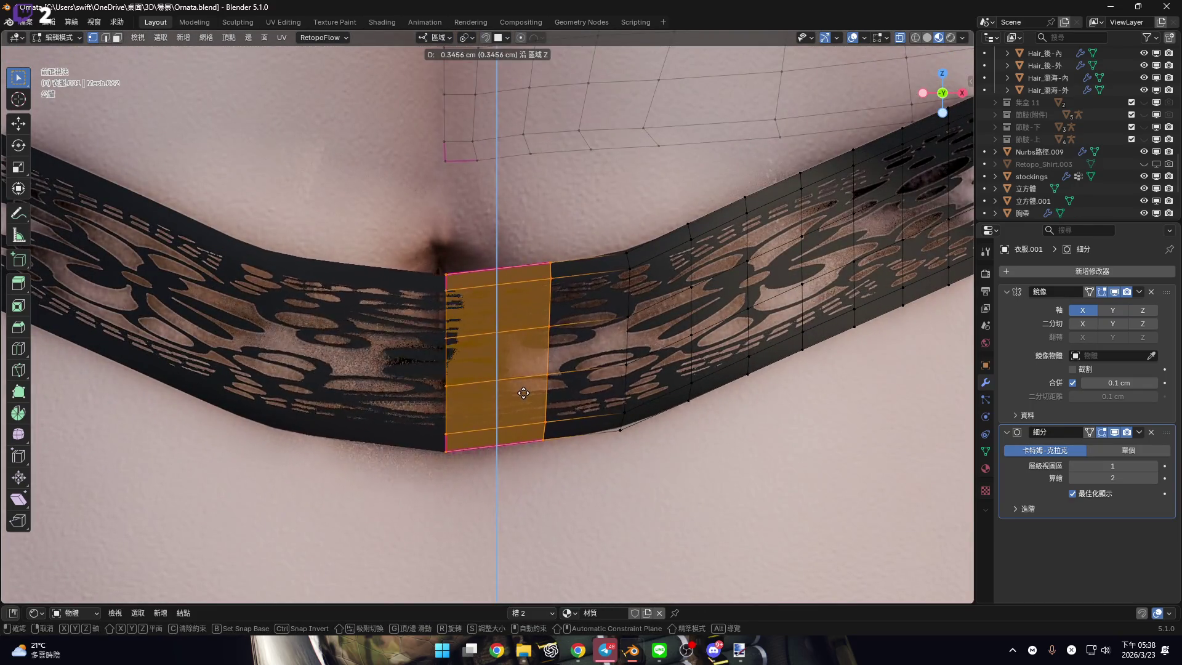
{"action": "left_click", "coordinate": [515, 400]}
{"action": "scroll", "coordinate": [514, 399], "scroll_direction": "up", "scroll_amount": 1}
{"action": "scroll", "coordinate": [517, 402], "scroll_direction": "down", "scroll_amount": 1}
{"action": "left_click", "coordinate": [581, 421], "text": "alt+shift"}
{"action": "scroll", "coordinate": [581, 423], "scroll_direction": "up", "scroll_amount": 1}
{"action": "key", "text": "g"}
{"action": "key", "text": "z"}
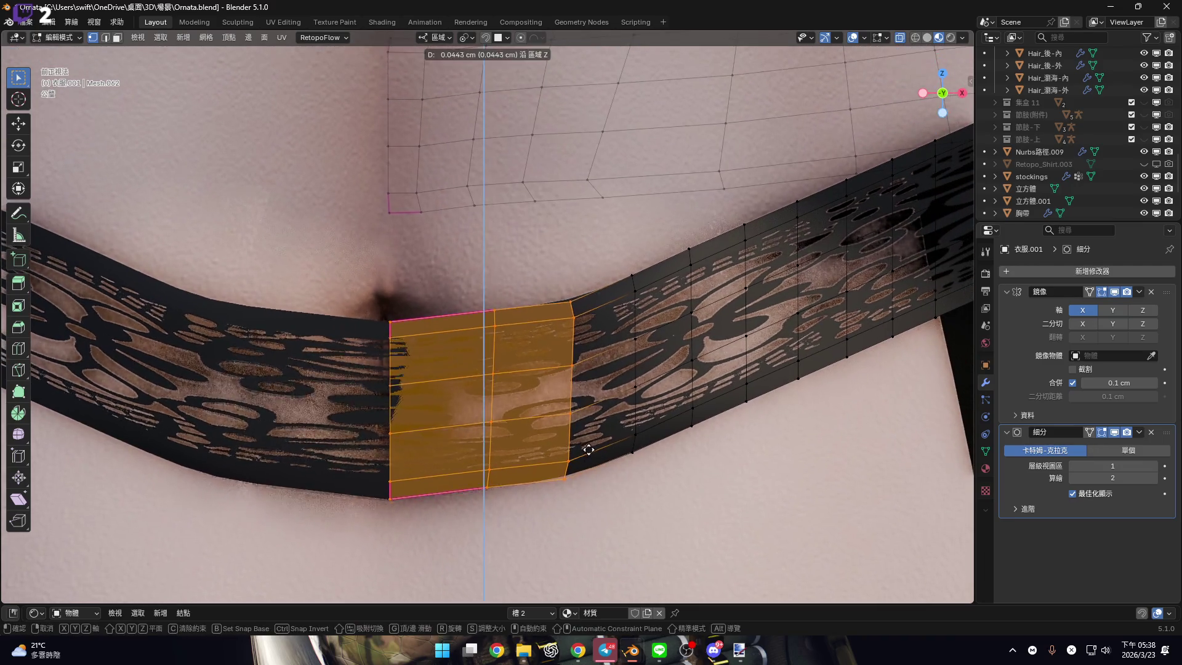
{"action": "left_click", "coordinate": [583, 439]}
Raise another vertical edge loop about 0.07 cm along Z and select the centre seam edge ring
{"action": "mouse_move", "coordinate": [612, 428]}
{"action": "middle_mouse_down"}
{"action": "mouse_move", "coordinate": [692, 435]}
{"action": "mouse_move", "coordinate": [647, 436]}
{"action": "mouse_move", "coordinate": [679, 409]}
{"action": "middle_mouse_up"}
{"action": "left_click", "coordinate": [596, 420], "text": "alt"}
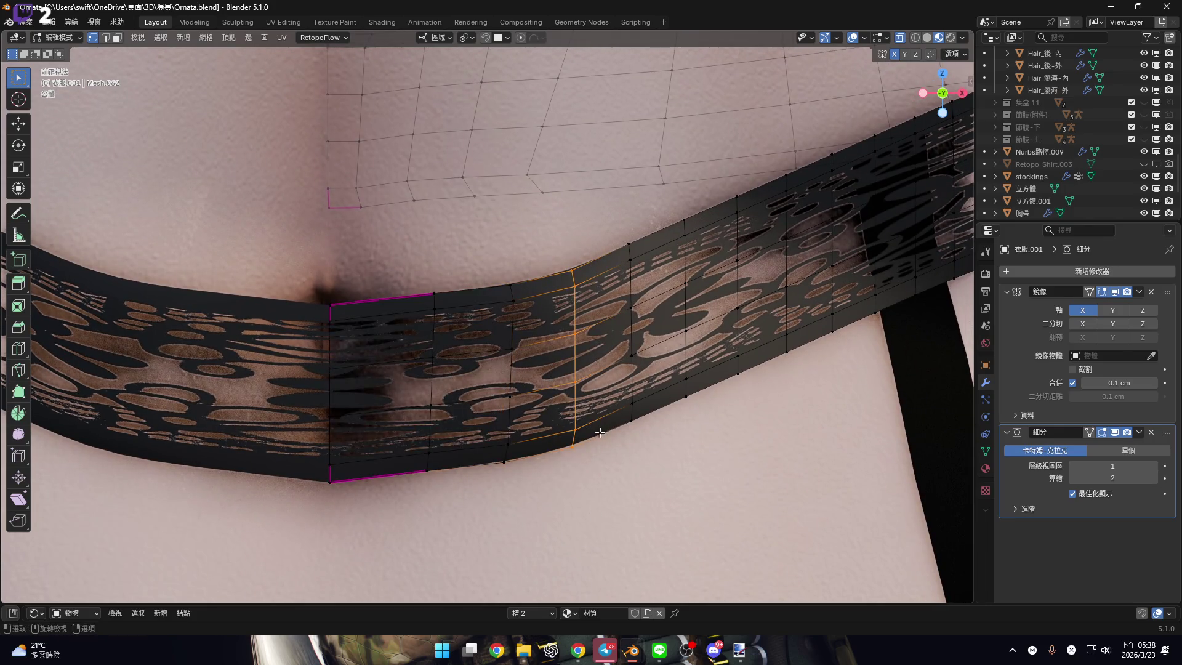
{"action": "key", "text": "g"}
{"action": "key", "text": "z"}
{"action": "left_click", "coordinate": [600, 427]}
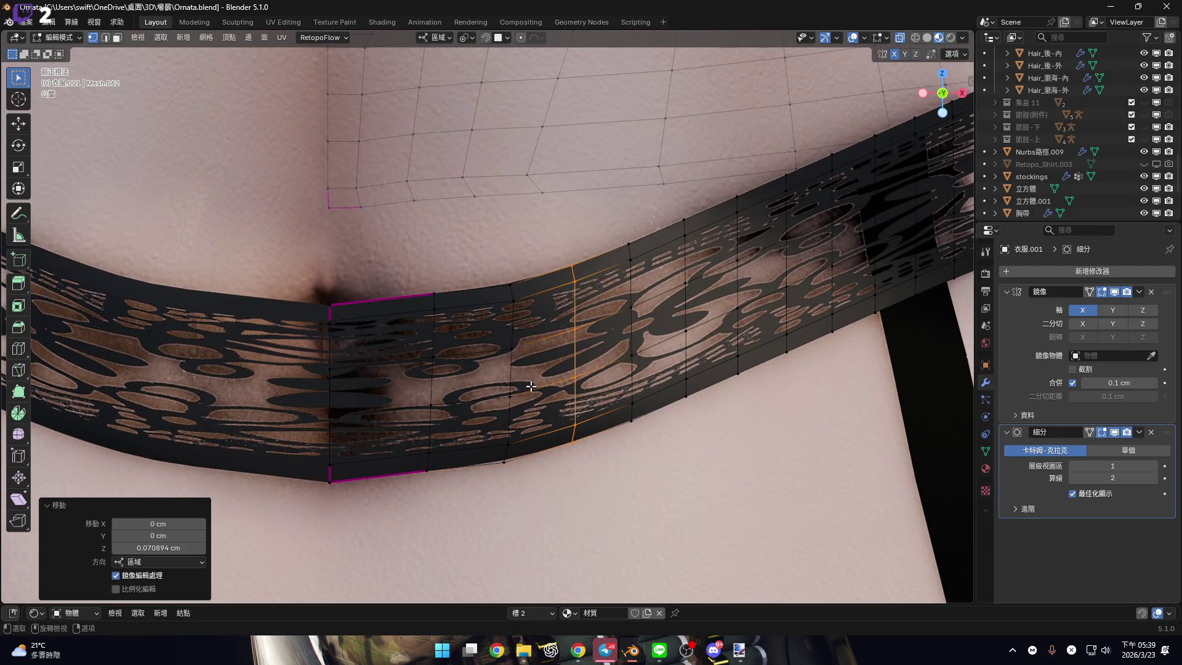
{"action": "middle_click_drag", "start_coordinate": [601, 426], "coordinate": [415, 315]}
{"action": "left_click", "coordinate": [481, 345], "text": "ctrl+alt"}
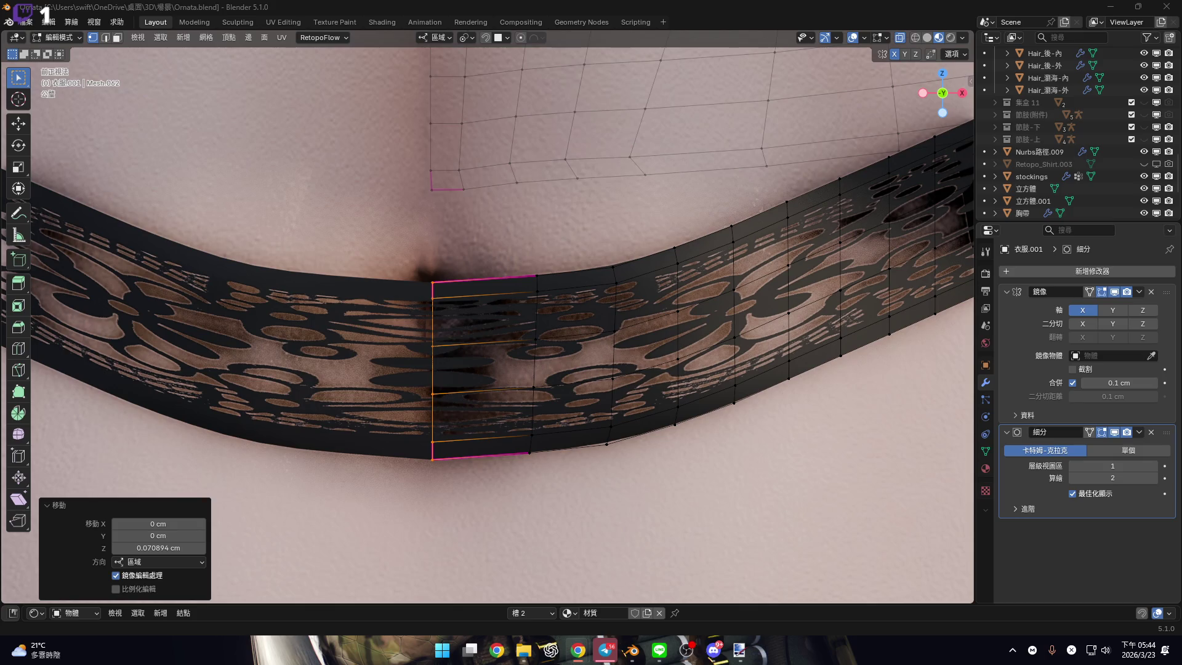
Switch to the Google Maps browser window and maximize it over Blender
{"action": "key", "text": "alt+Tab"}
{"action": "key", "text": "super+Up"}
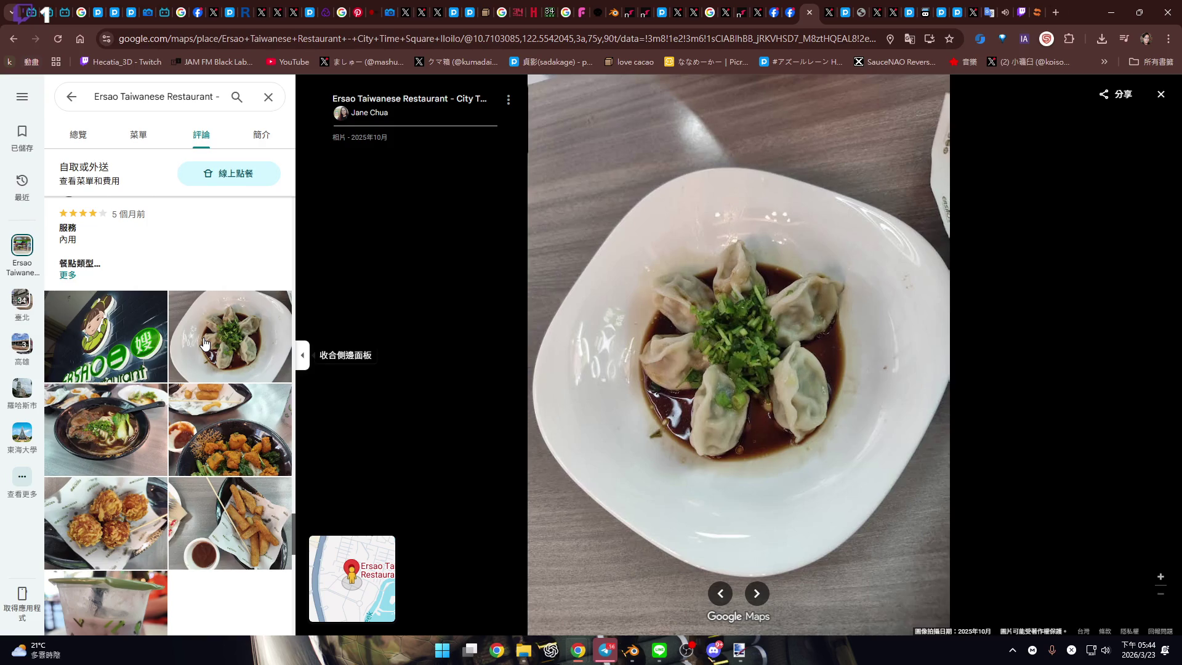
Browse the restaurant's food photos (noodle soup, fried chicken rice, fries, drink), then minimize Chrome back to Blender
{"action": "left_click", "coordinate": [102, 449]}
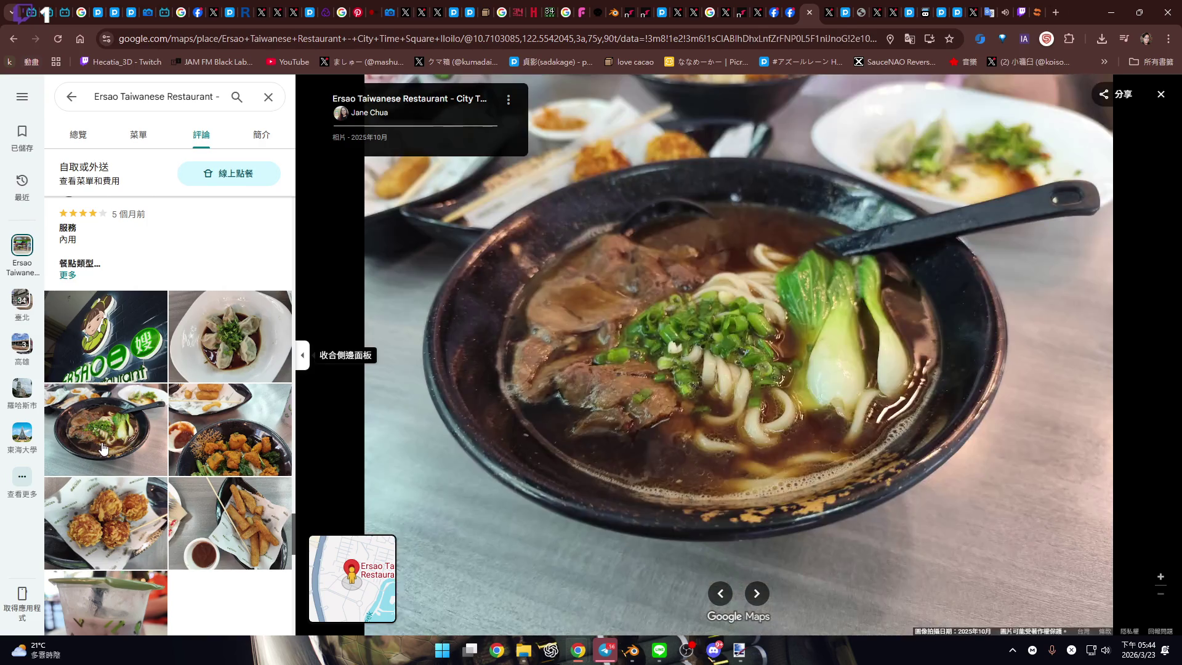
{"action": "left_click", "coordinate": [207, 446]}
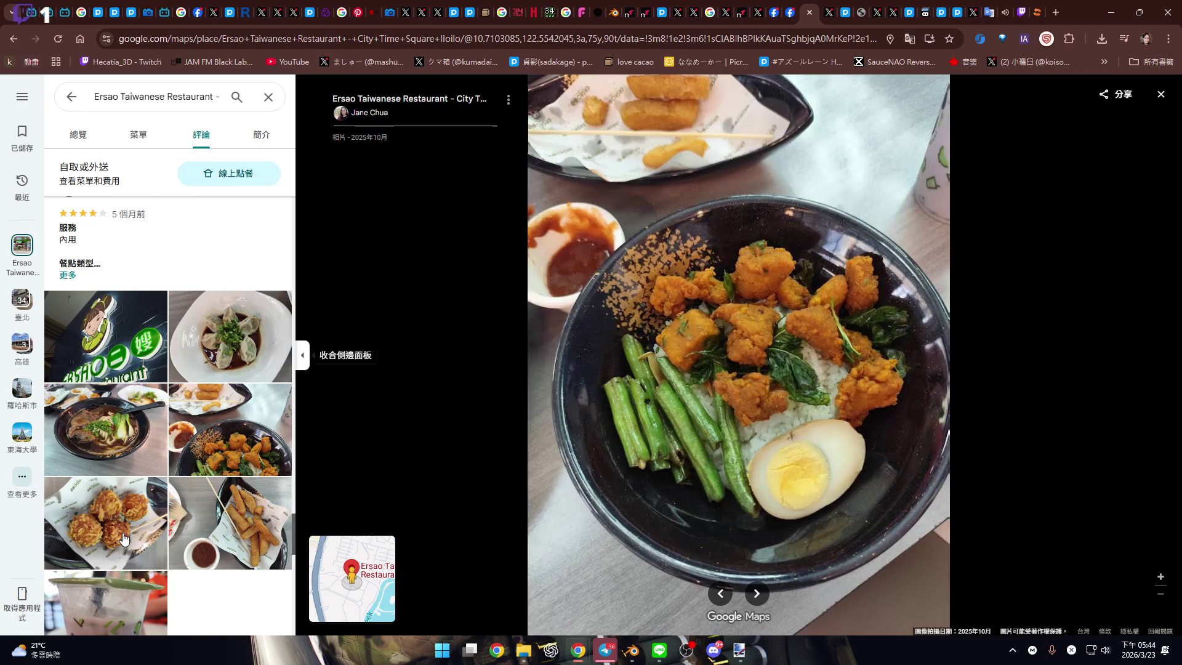
{"action": "left_click", "coordinate": [125, 540]}
{"action": "left_click", "coordinate": [232, 532]}
{"action": "scroll", "coordinate": [233, 533], "scroll_direction": "down", "scroll_amount": 2}
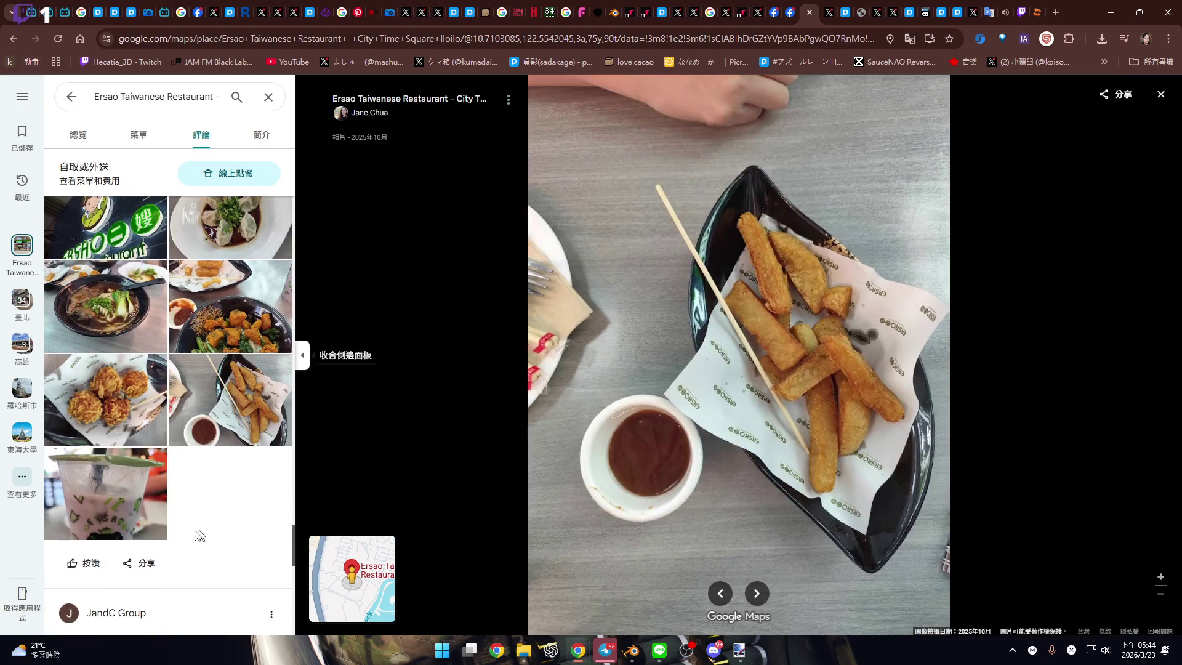
{"action": "left_click", "coordinate": [146, 523]}
{"action": "left_click", "coordinate": [227, 392]}
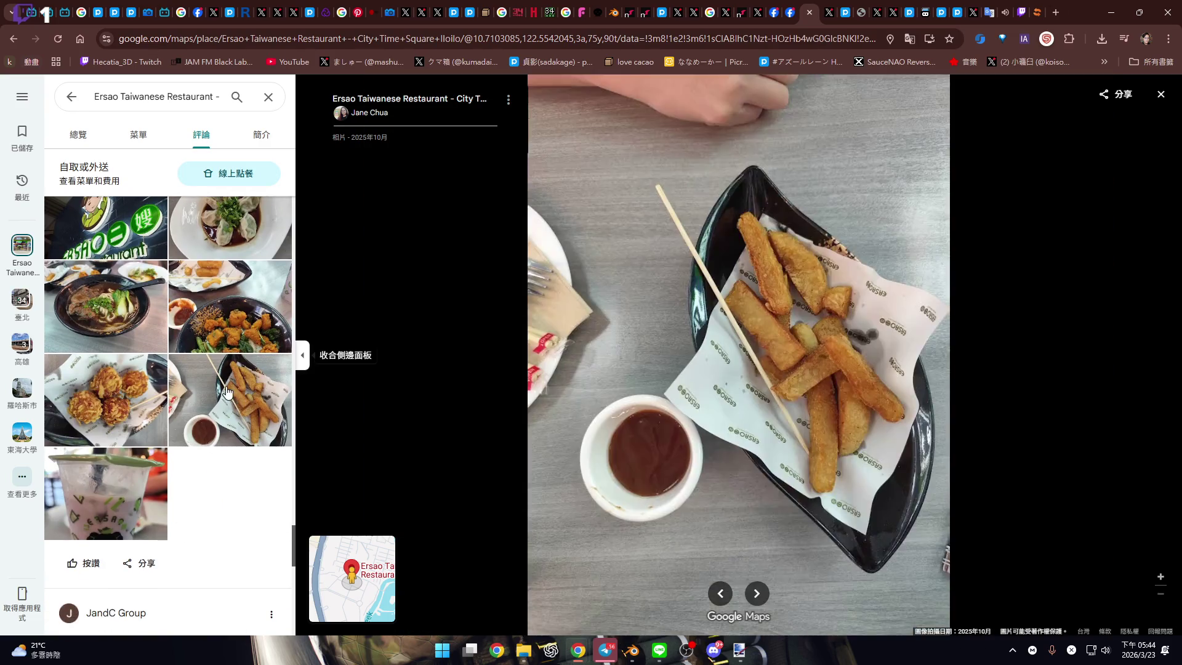
{"action": "left_click", "coordinate": [155, 401]}
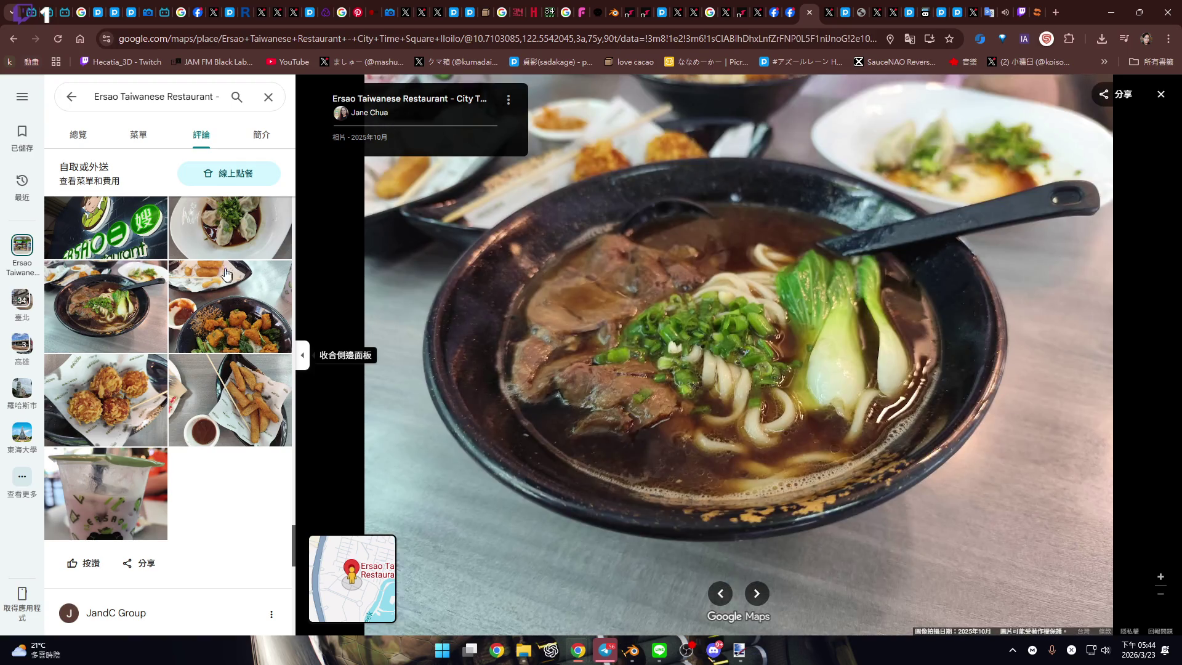
{"action": "left_click", "coordinate": [229, 260]}
{"action": "scroll", "coordinate": [207, 319], "scroll_direction": "up", "scroll_amount": 1}
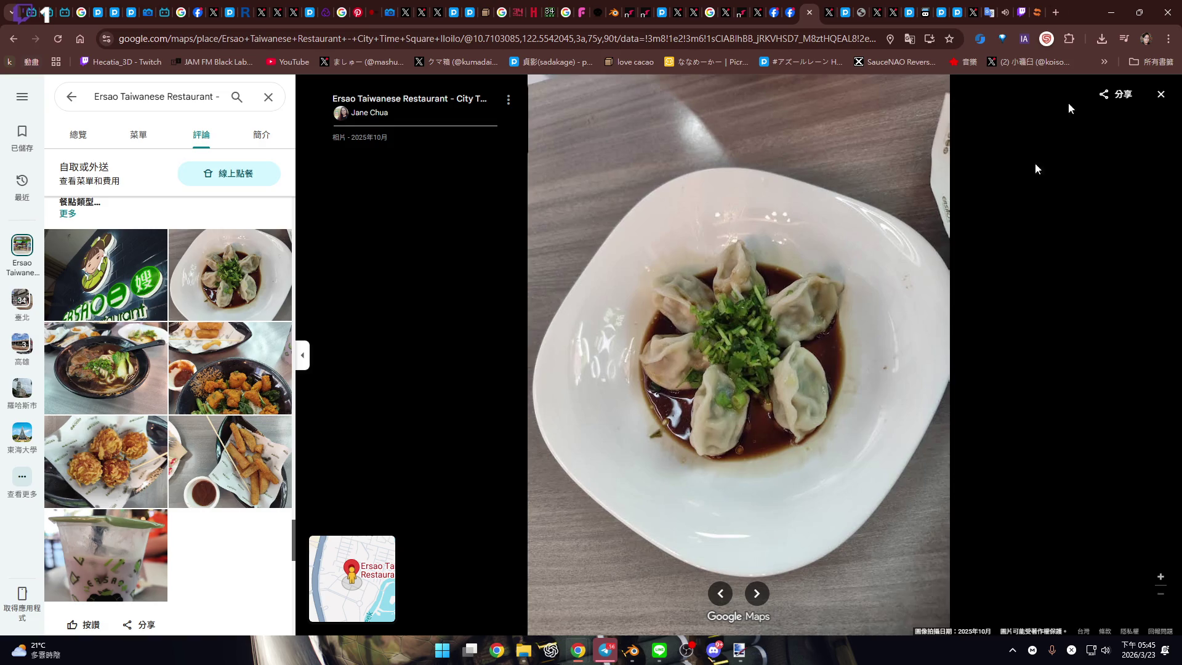
{"action": "left_click", "coordinate": [1112, 13]}
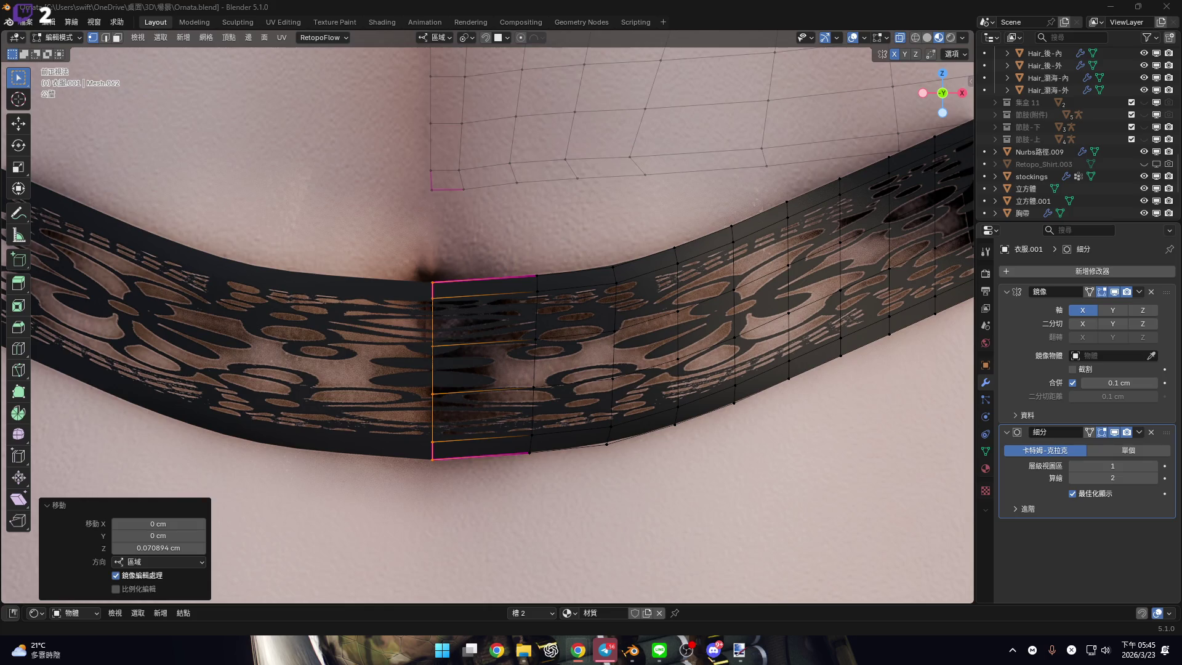
Bring the Google Maps photos window back and maximize it over the Blender scene
{"action": "key", "text": "alt+Tab"}
{"action": "double_click", "coordinate": [831, 147]}
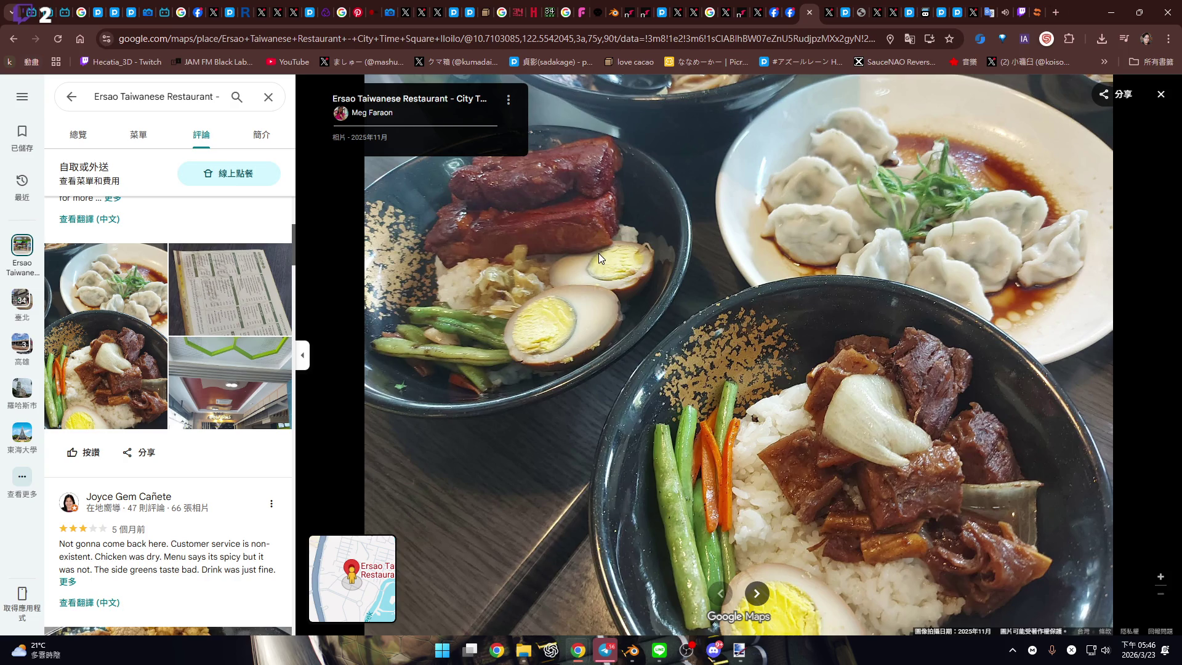
View the menu and food-bowl photos, then step back and forth to the fried-chicken photo
{"action": "left_click", "coordinate": [230, 319]}
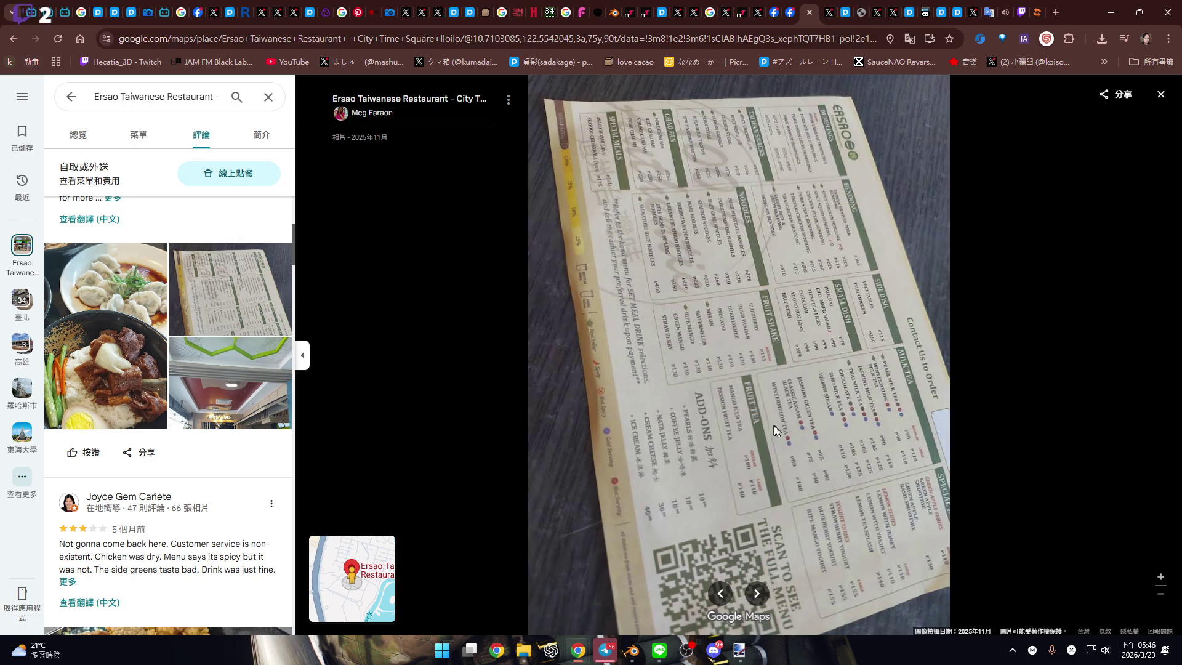
{"action": "left_click", "coordinate": [90, 388]}
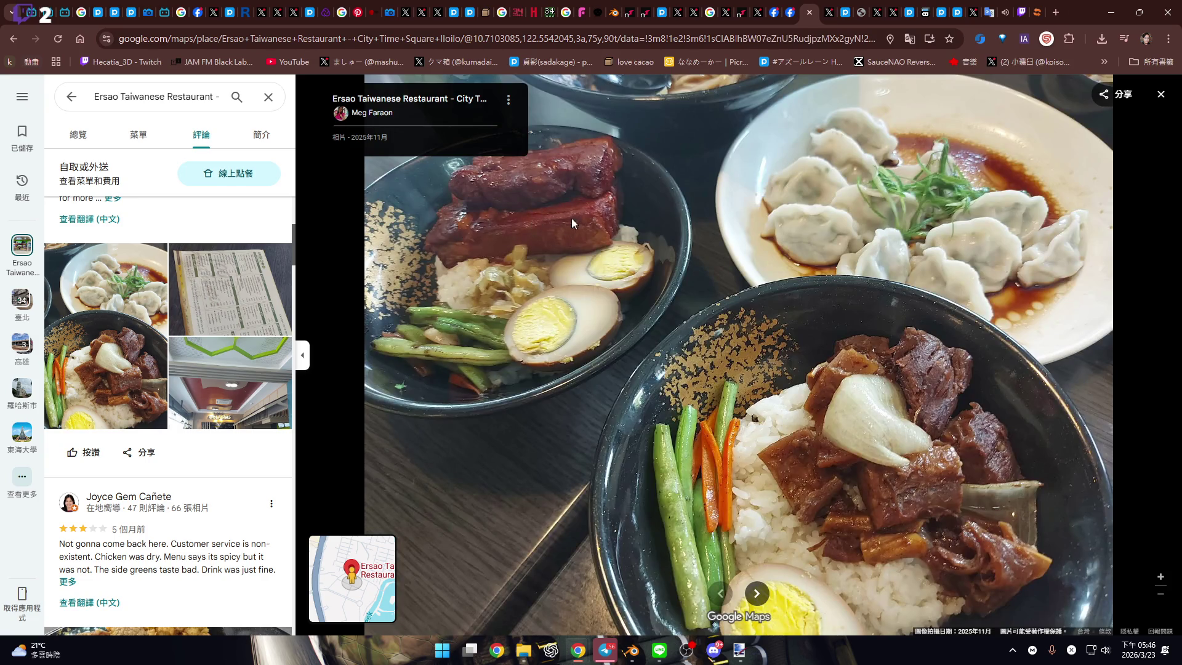
{"action": "left_click", "coordinate": [222, 308]}
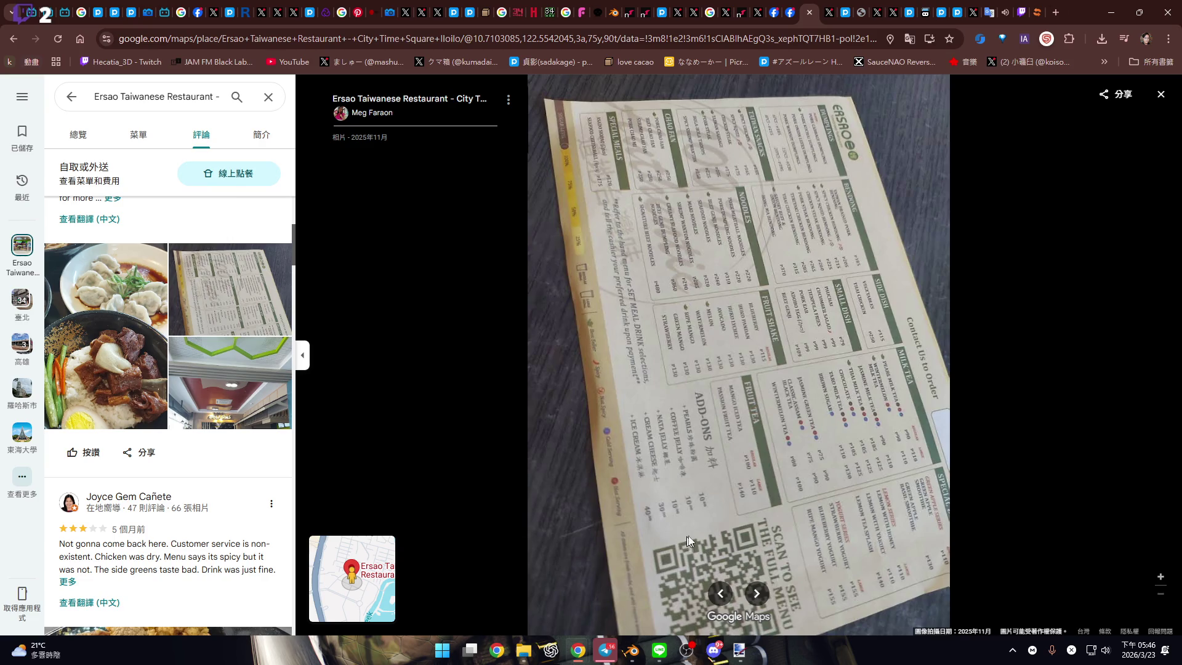
{"action": "left_click", "coordinate": [755, 594]}
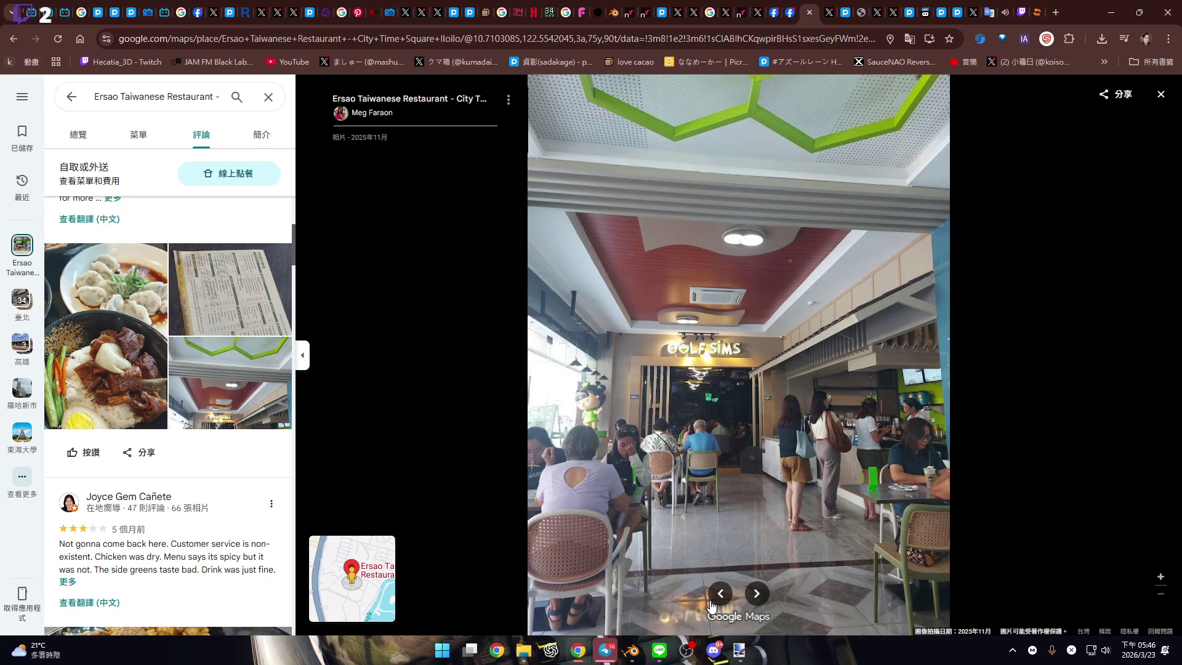
{"action": "left_click", "coordinate": [721, 593]}
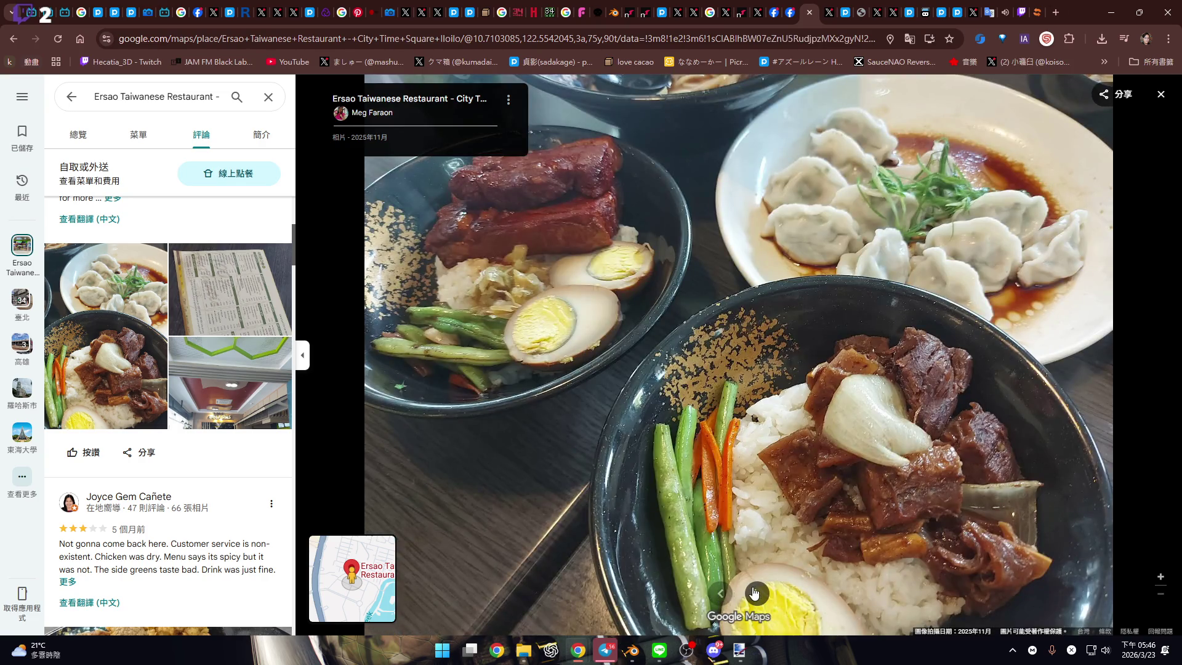
{"action": "left_click", "coordinate": [721, 593]}
{"action": "left_click", "coordinate": [723, 595]}
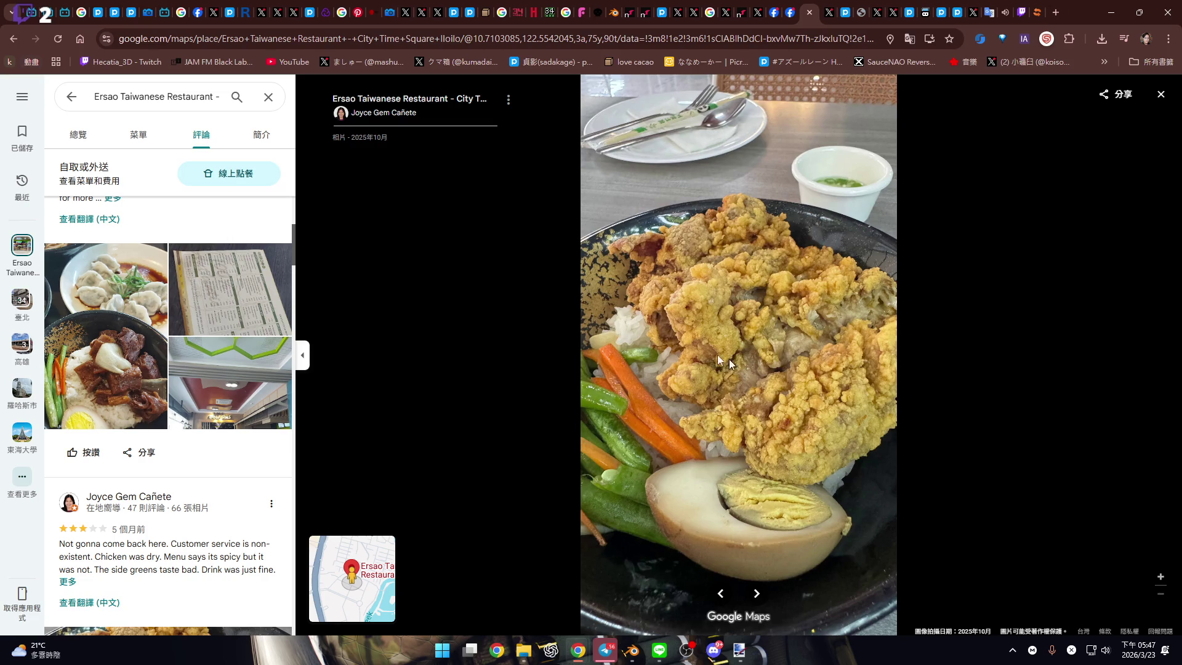
Advance through the visitor photos past the review screenshot, dumplings and two diners
{"action": "left_click", "coordinate": [756, 595]}
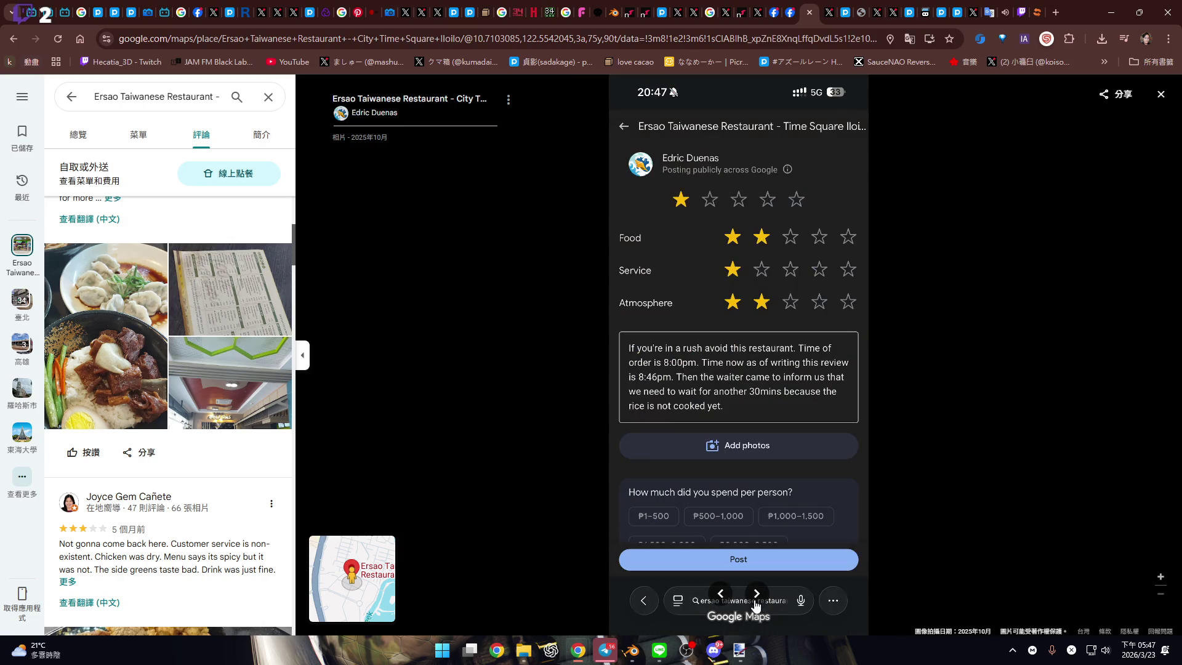
{"action": "left_click", "coordinate": [756, 602]}
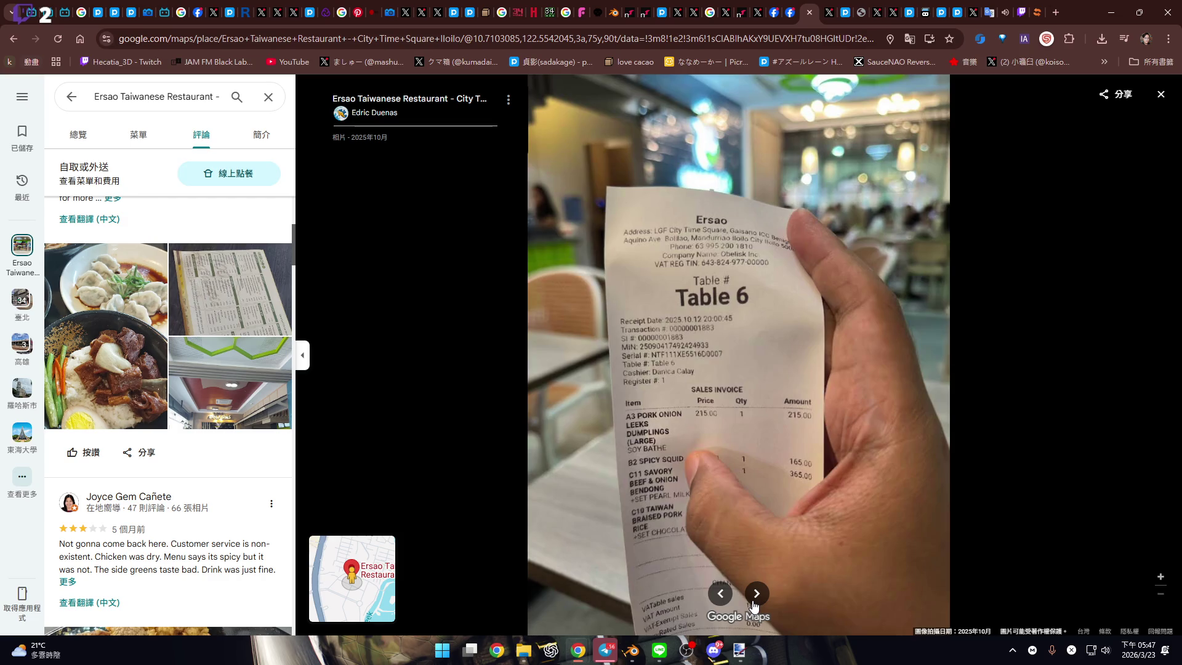
{"action": "left_click", "coordinate": [756, 595]}
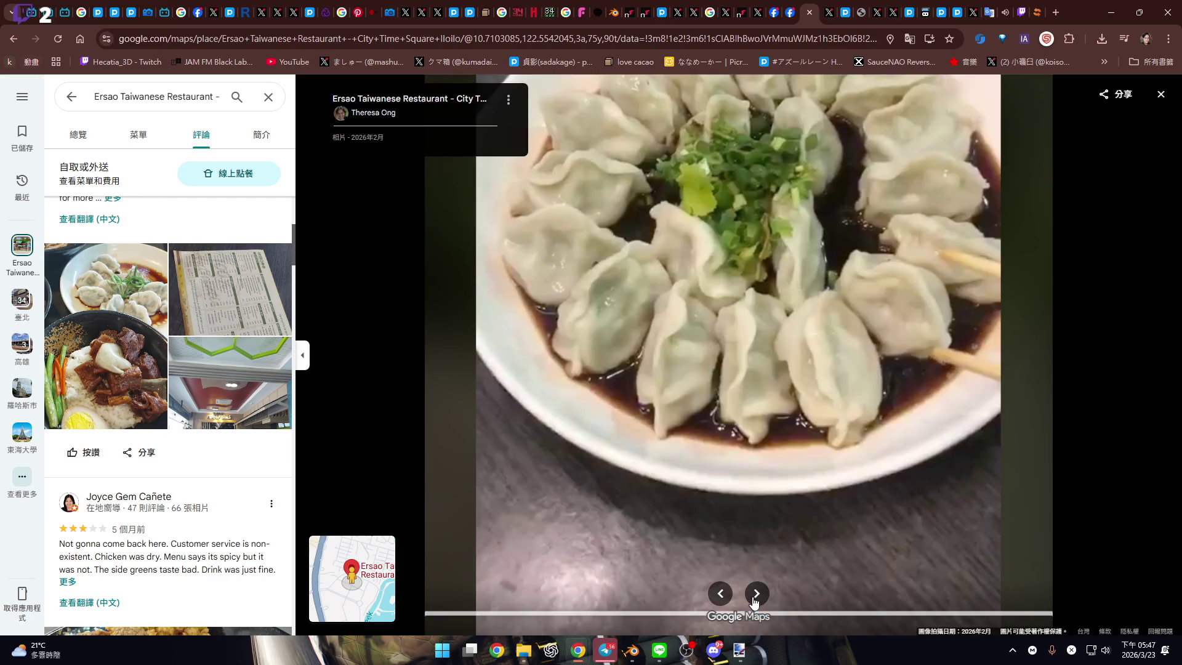
{"action": "left_click", "coordinate": [755, 596]}
{"action": "left_click", "coordinate": [755, 595]}
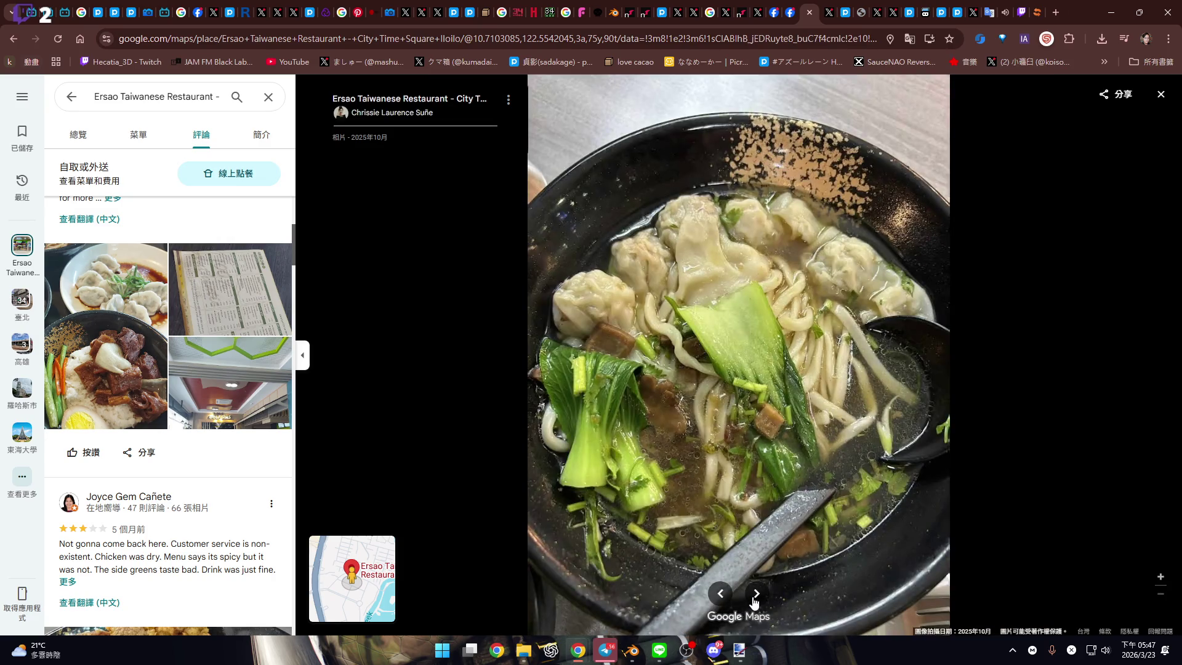
{"action": "left_click", "coordinate": [755, 596]}
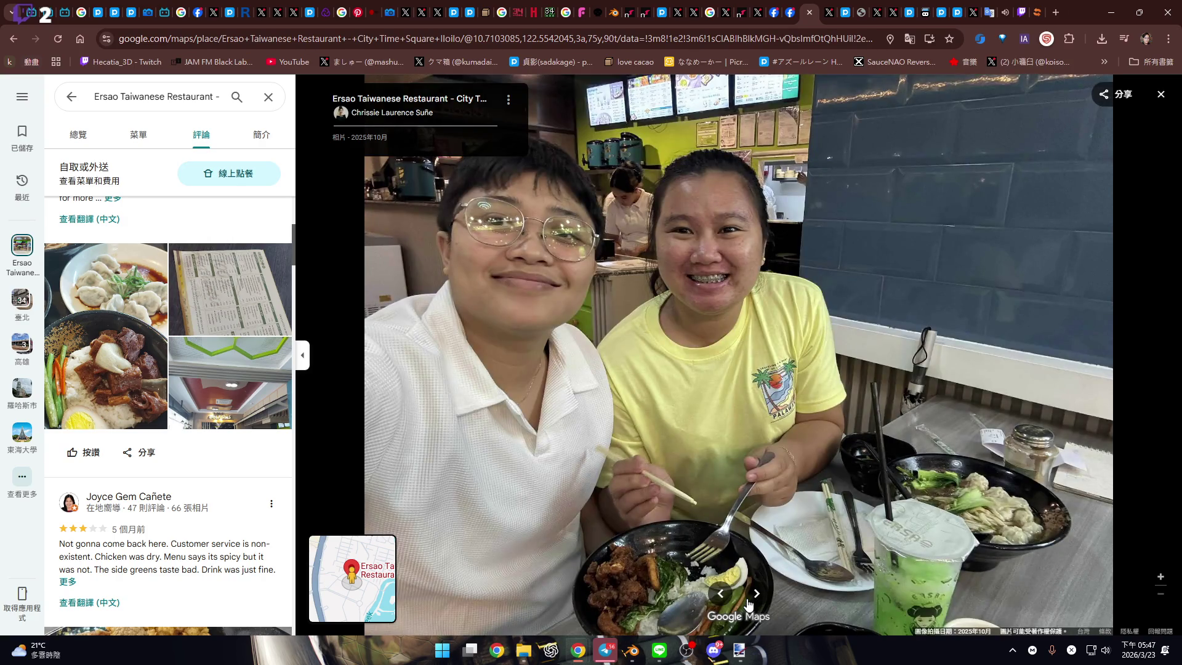
{"action": "left_click", "coordinate": [748, 600]}
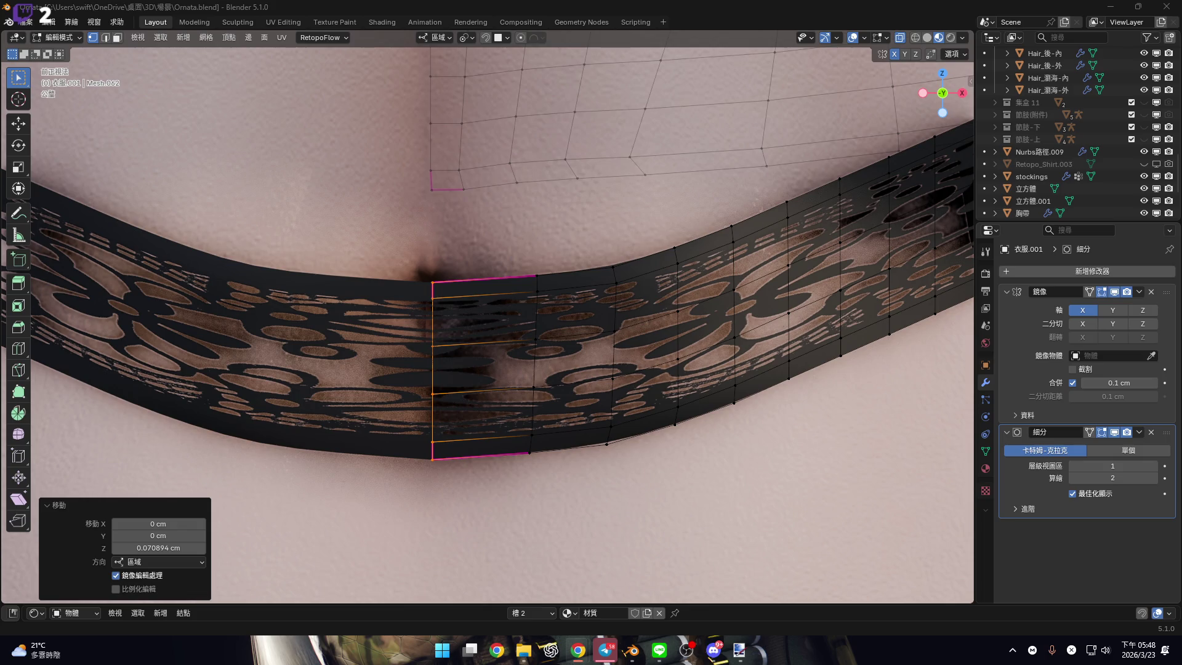
{"action": "scroll", "coordinate": [482, 347], "scroll_direction": "down", "scroll_amount": 4}
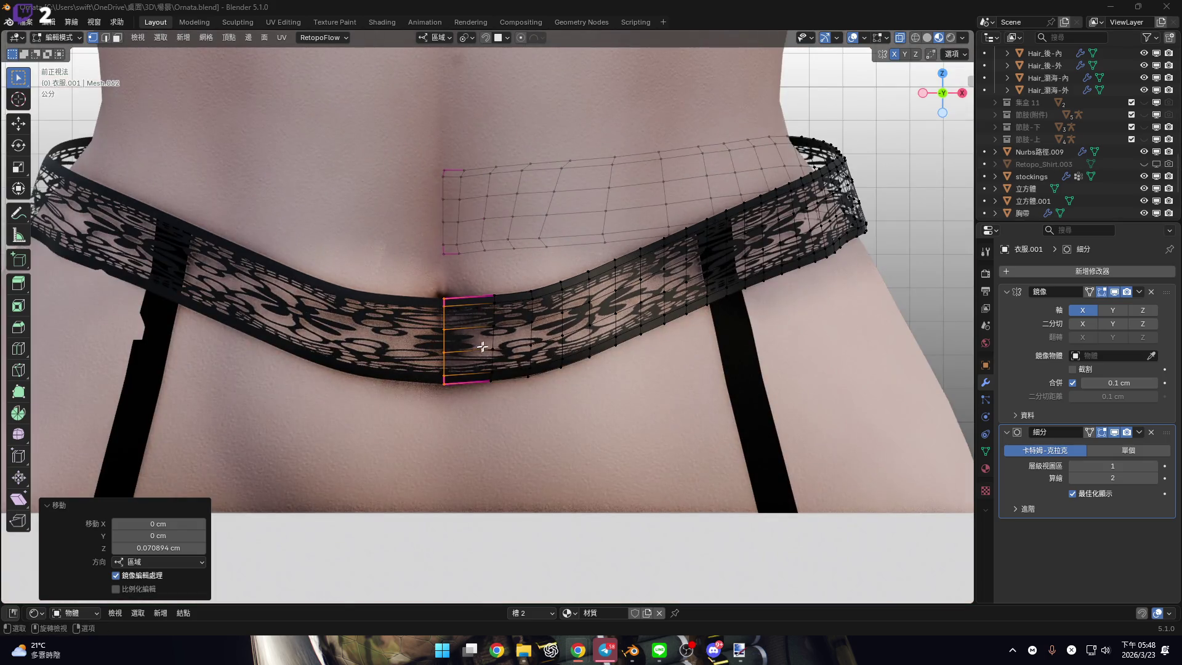
Orbit to a side view of the waistband and bring up the mode pie menu
{"action": "mouse_move", "coordinate": [685, 266]}
{"action": "middle_mouse_down"}
{"action": "mouse_move", "coordinate": [513, 344]}
{"action": "mouse_move", "coordinate": [606, 406]}
{"action": "middle_mouse_up"}
{"action": "scroll", "coordinate": [530, 356], "scroll_direction": "up", "scroll_amount": 4}
{"action": "key", "text": "ctrl+Tab"}
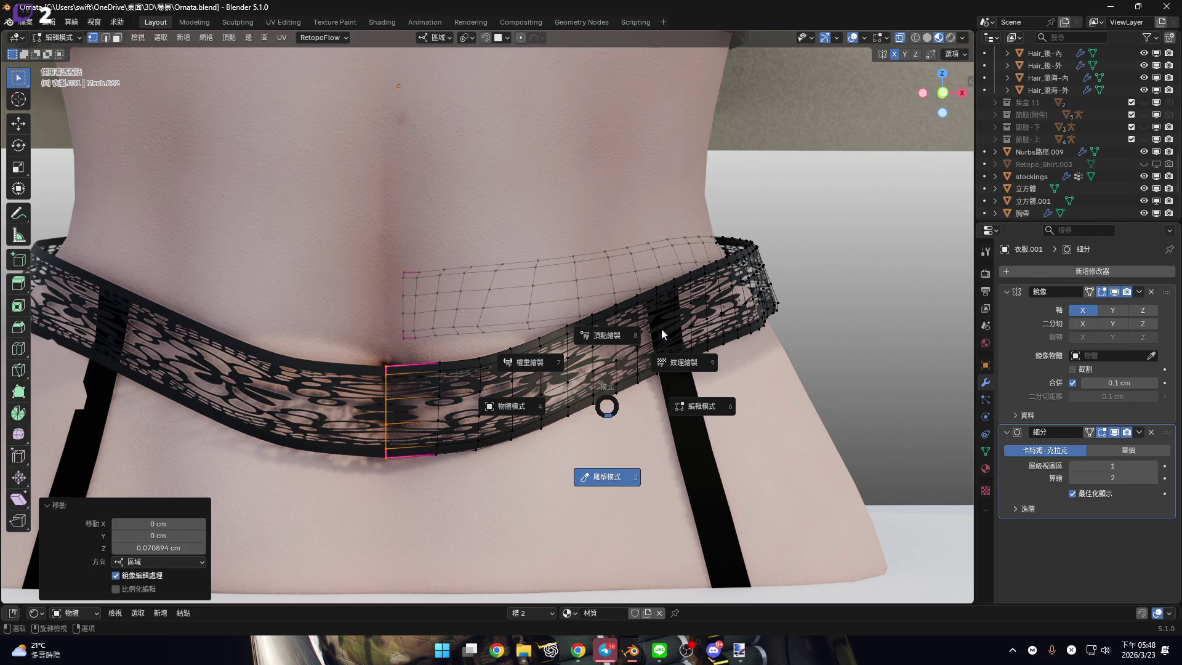
Enter Sculpt Mode, try the Smooth and Boundary brushes with a smaller size, then start adding a modifier
{"action": "left_click", "coordinate": [606, 462]}
{"action": "mouse_move", "coordinate": [739, 264]}
{"action": "middle_mouse_down"}
{"action": "mouse_move", "coordinate": [607, 290]}
{"action": "mouse_move", "coordinate": [610, 347]}
{"action": "middle_mouse_up"}
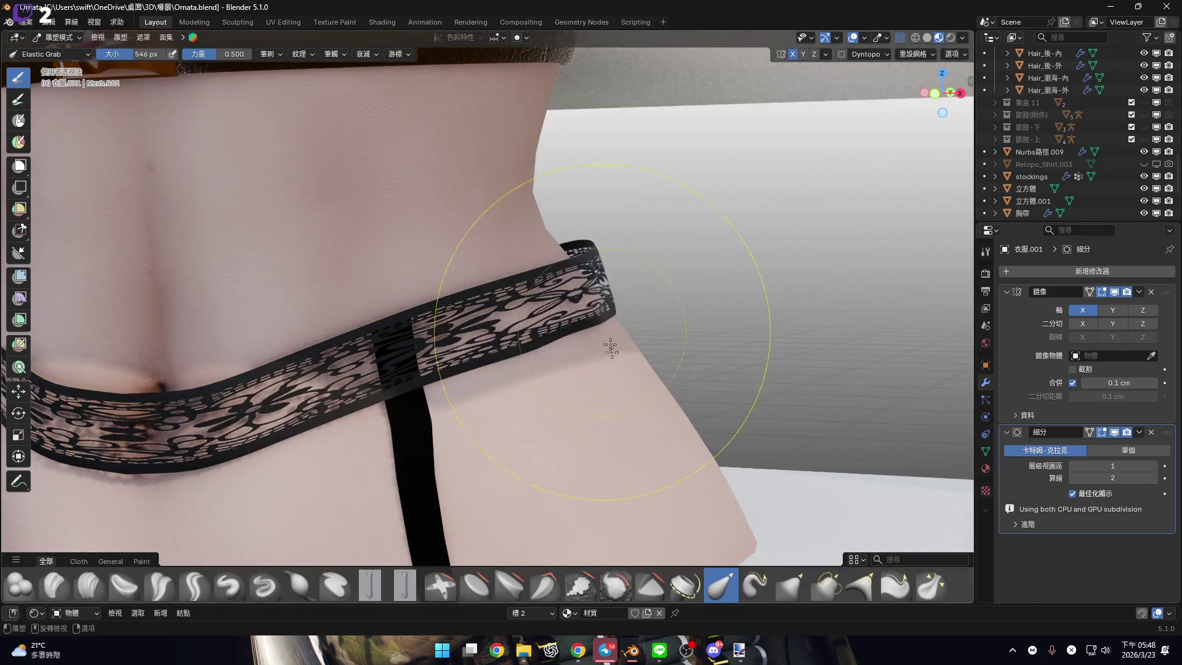
{"action": "left_click", "coordinate": [615, 585]}
{"action": "mouse_move", "coordinate": [560, 453]}
{"action": "middle_mouse_down"}
{"action": "mouse_move", "coordinate": [523, 346]}
{"action": "mouse_move", "coordinate": [634, 370]}
{"action": "mouse_move", "coordinate": [686, 409]}
{"action": "middle_mouse_up"}
{"action": "key", "text": "f"}
{"action": "left_click", "coordinate": [673, 345]}
{"action": "mouse_move", "coordinate": [673, 344]}
{"action": "middle_mouse_down"}
{"action": "mouse_move", "coordinate": [659, 396]}
{"action": "mouse_move", "coordinate": [673, 475]}
{"action": "middle_mouse_up"}
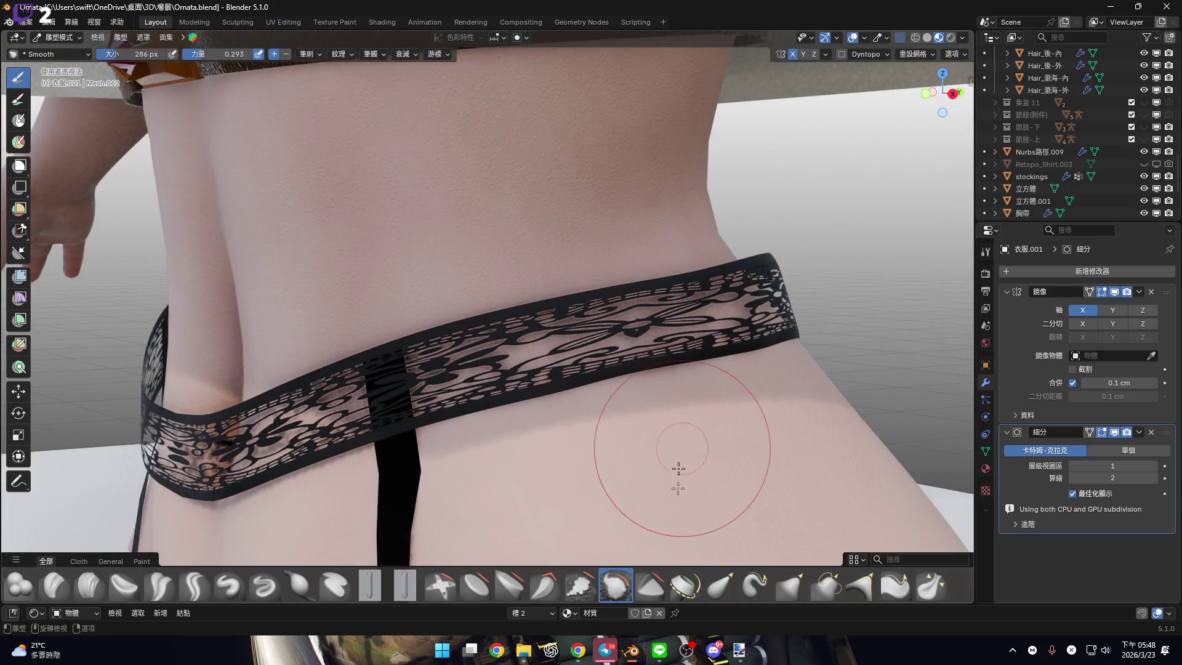
{"action": "left_click", "coordinate": [685, 584]}
{"action": "mouse_move", "coordinate": [738, 370]}
{"action": "middle_mouse_down"}
{"action": "mouse_move", "coordinate": [818, 348]}
{"action": "mouse_move", "coordinate": [717, 344]}
{"action": "mouse_move", "coordinate": [790, 316]}
{"action": "middle_mouse_up"}
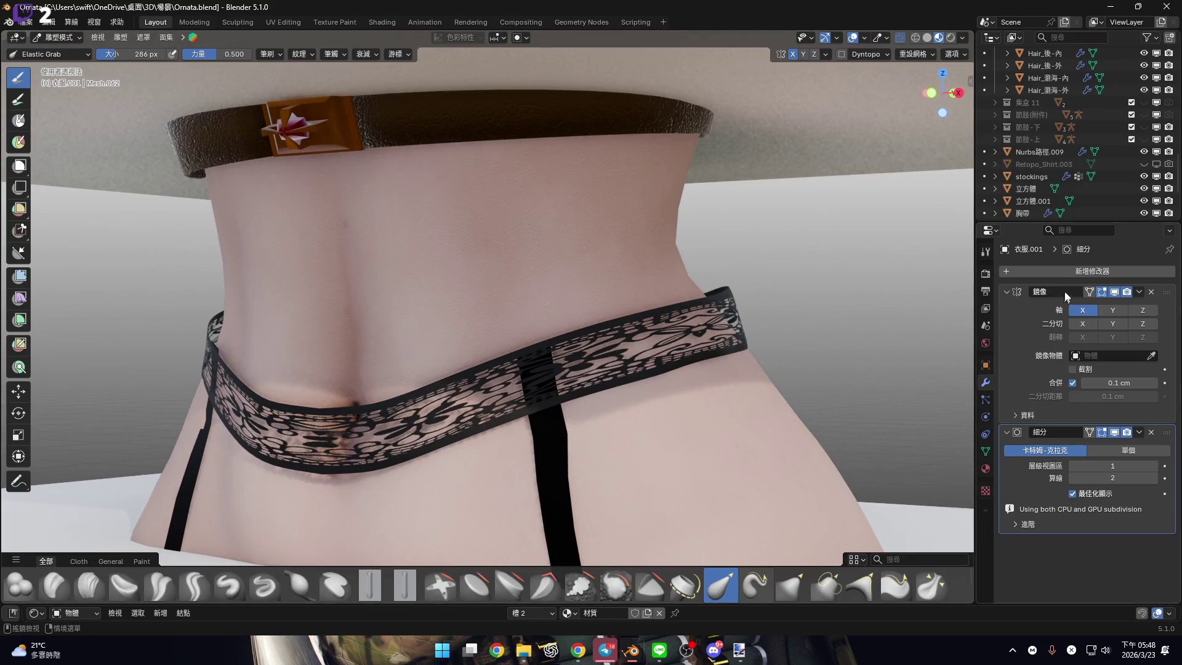
{"action": "left_click", "coordinate": [1071, 271]}
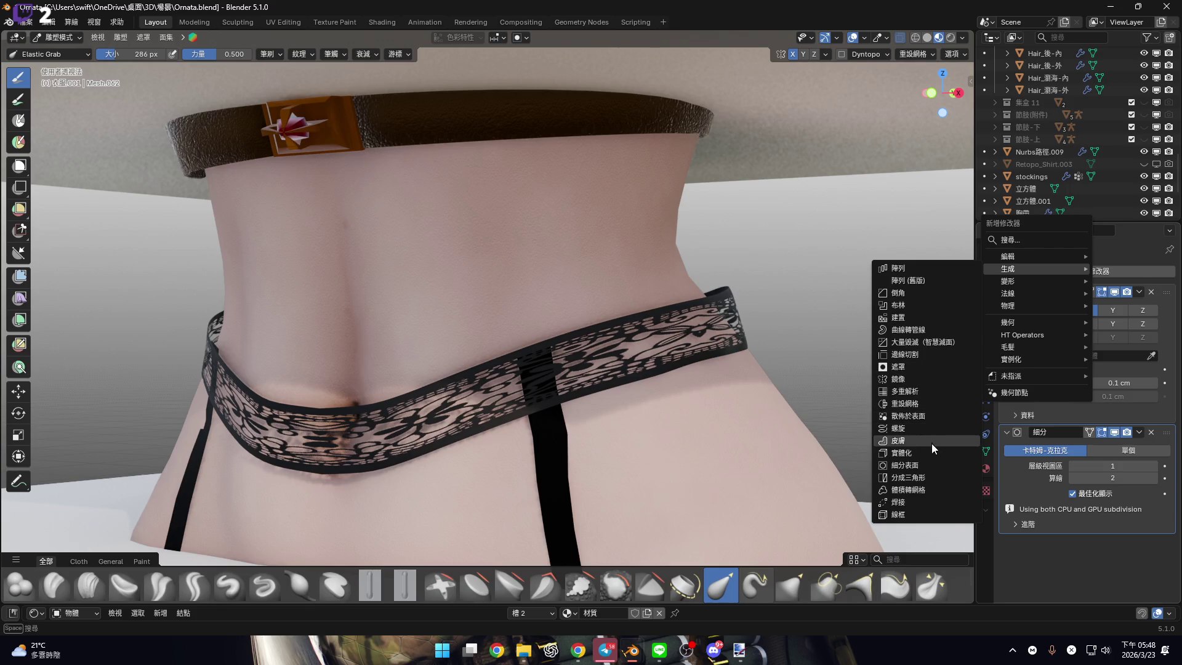
{"action": "mouse_move", "coordinate": [1008, 281]}
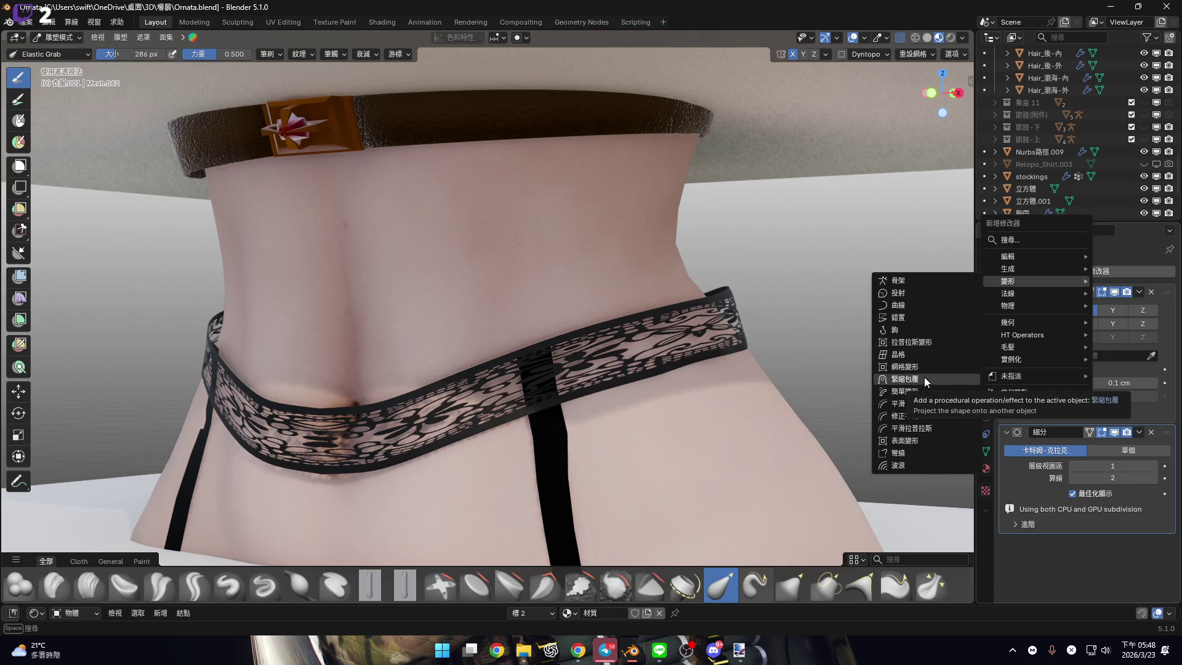
Add a Shrinkwrap modifier targeting Ornata_Body and switch to Object Mode
{"action": "key", "text": "Return"}
{"action": "middle_click_drag", "start_coordinate": [713, 414], "coordinate": [720, 351]}
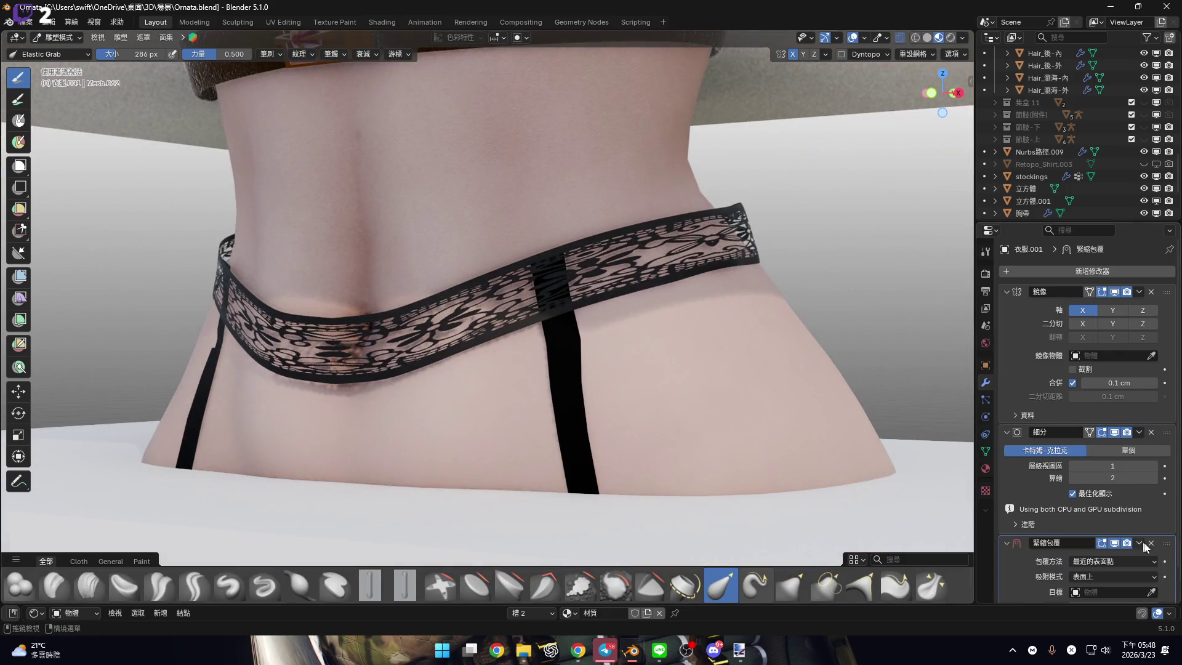
{"action": "scroll", "coordinate": [1153, 560], "scroll_direction": "down", "scroll_amount": 1}
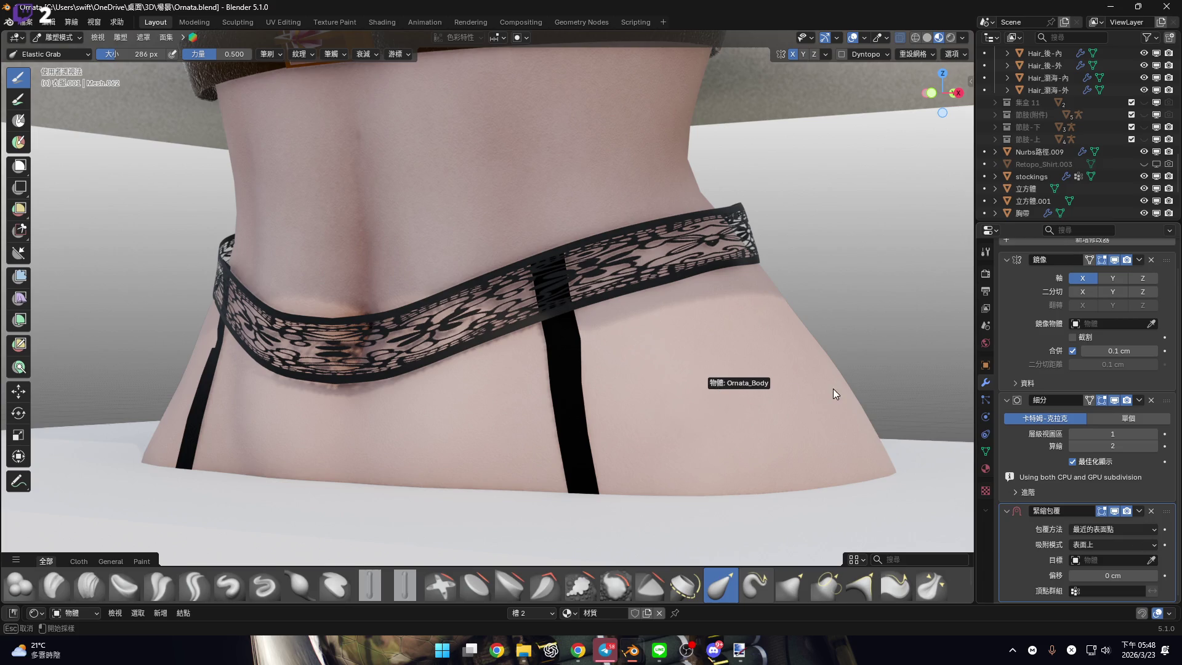
{"action": "left_click", "coordinate": [673, 306]}
{"action": "middle_click_drag", "start_coordinate": [681, 336], "coordinate": [826, 277]}
{"action": "key", "text": "ctrl+Tab"}
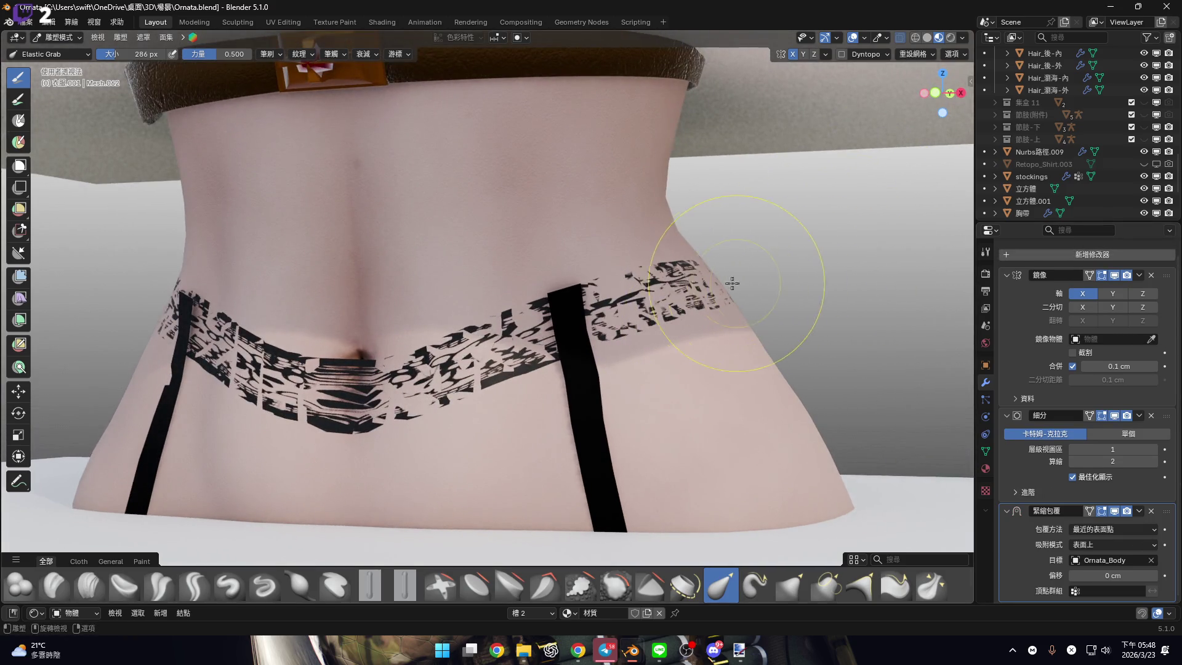
{"action": "left_click", "coordinate": [729, 282]}
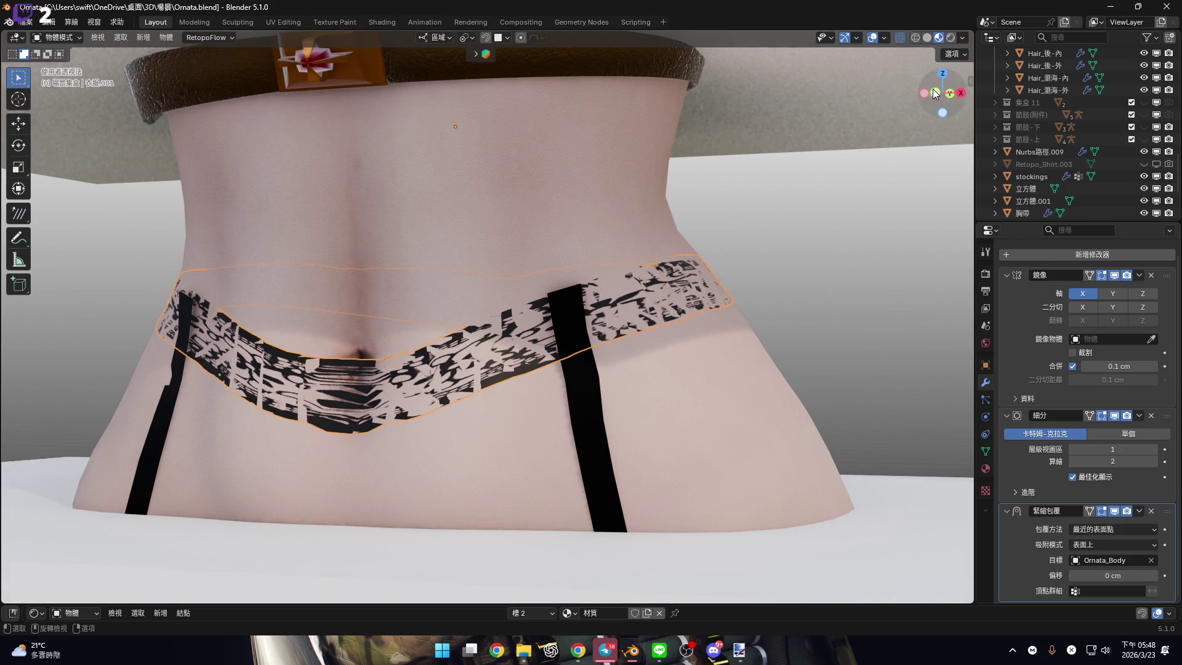
{"action": "scroll", "coordinate": [812, 380], "scroll_direction": "up", "scroll_amount": 3}
{"action": "scroll", "coordinate": [813, 380], "scroll_direction": "up", "scroll_amount": 2}
Lower the shrinkwrap offset to 0.1 cm and return to Sculpt Mode
{"action": "left_click_drag", "start_coordinate": [1113, 575], "coordinate": [1131, 575]}
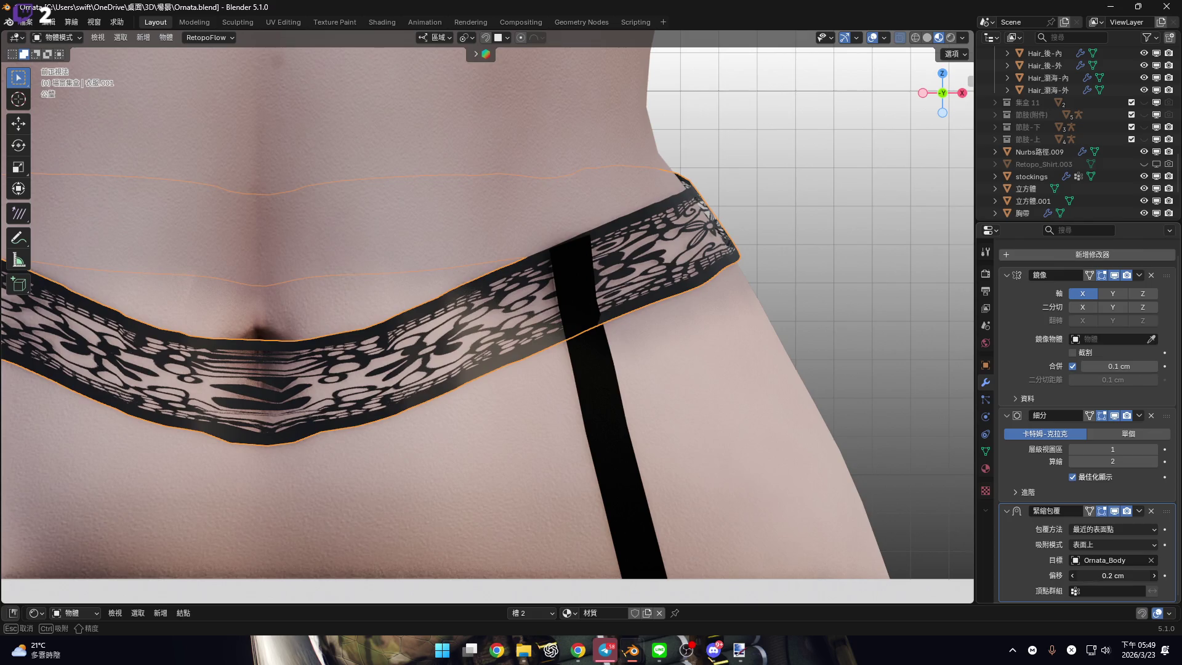
{"action": "left_click_drag", "start_coordinate": [640, 371], "coordinate": [583, 373]}
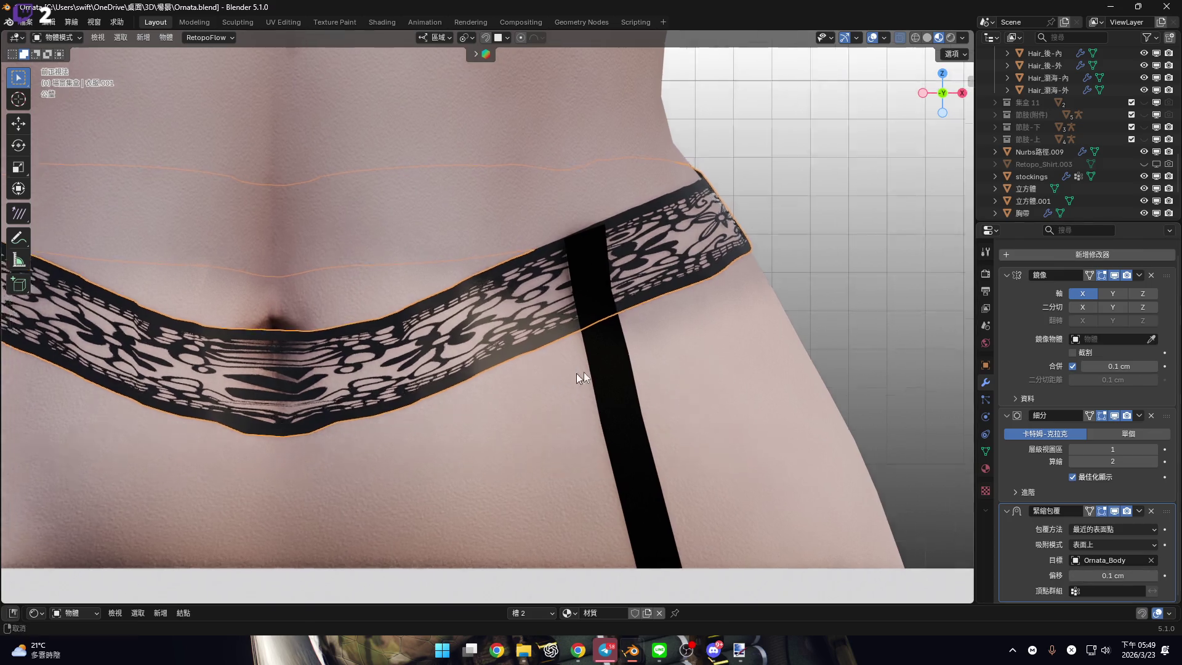
{"action": "scroll", "coordinate": [584, 372], "scroll_direction": "down", "scroll_amount": 3}
{"action": "scroll", "coordinate": [658, 328], "scroll_direction": "up", "scroll_amount": 1}
{"action": "scroll", "coordinate": [490, 349], "scroll_direction": "up", "scroll_amount": 2}
{"action": "scroll", "coordinate": [369, 388], "scroll_direction": "up", "scroll_amount": 1}
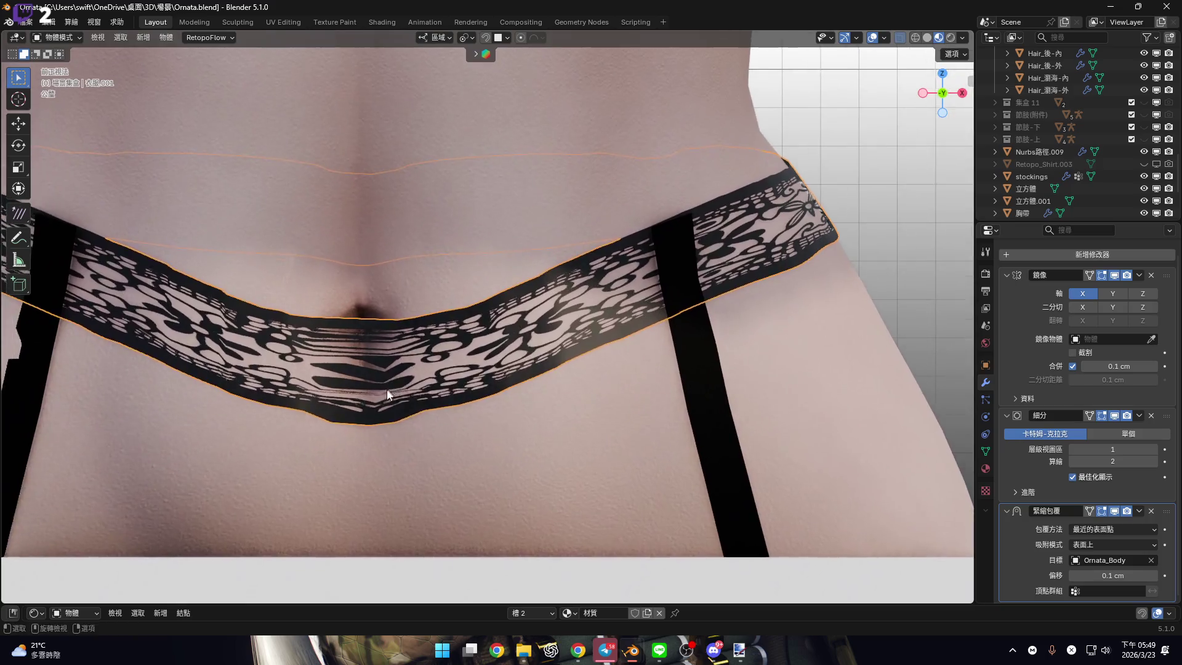
{"action": "scroll", "coordinate": [499, 393], "scroll_direction": "up", "scroll_amount": 2}
{"action": "scroll", "coordinate": [535, 402], "scroll_direction": "down", "scroll_amount": 2}
{"action": "scroll", "coordinate": [538, 397], "scroll_direction": "up", "scroll_amount": 1}
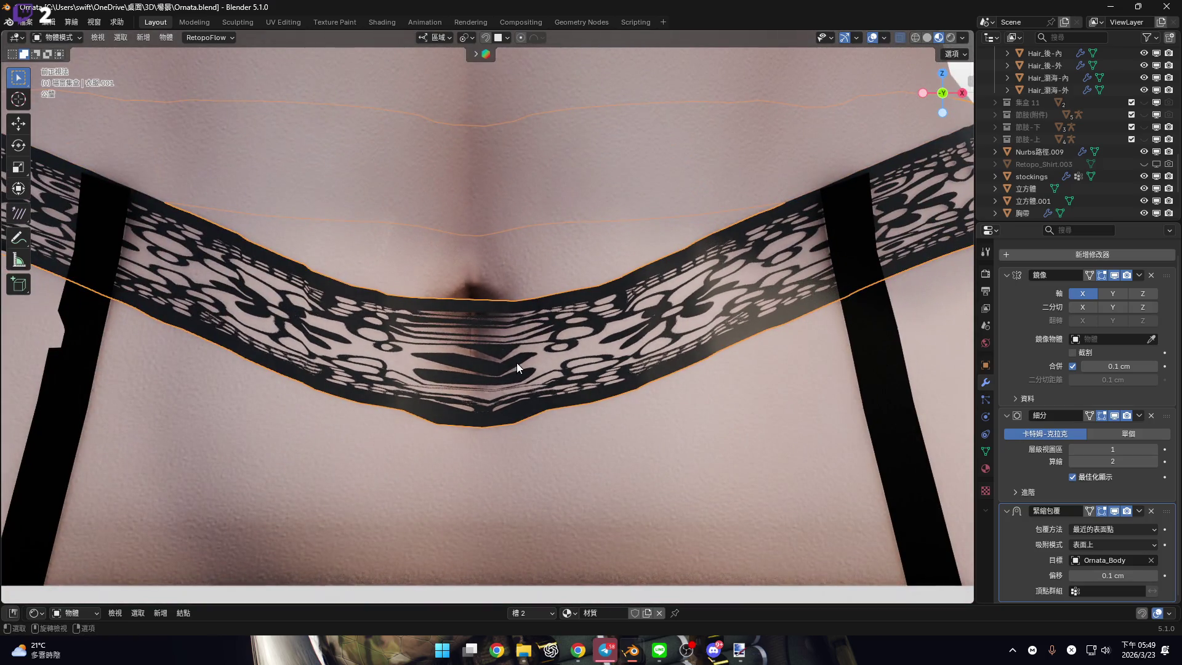
{"action": "key", "text": "ctrl+Tab"}
{"action": "left_click", "coordinate": [528, 433]}
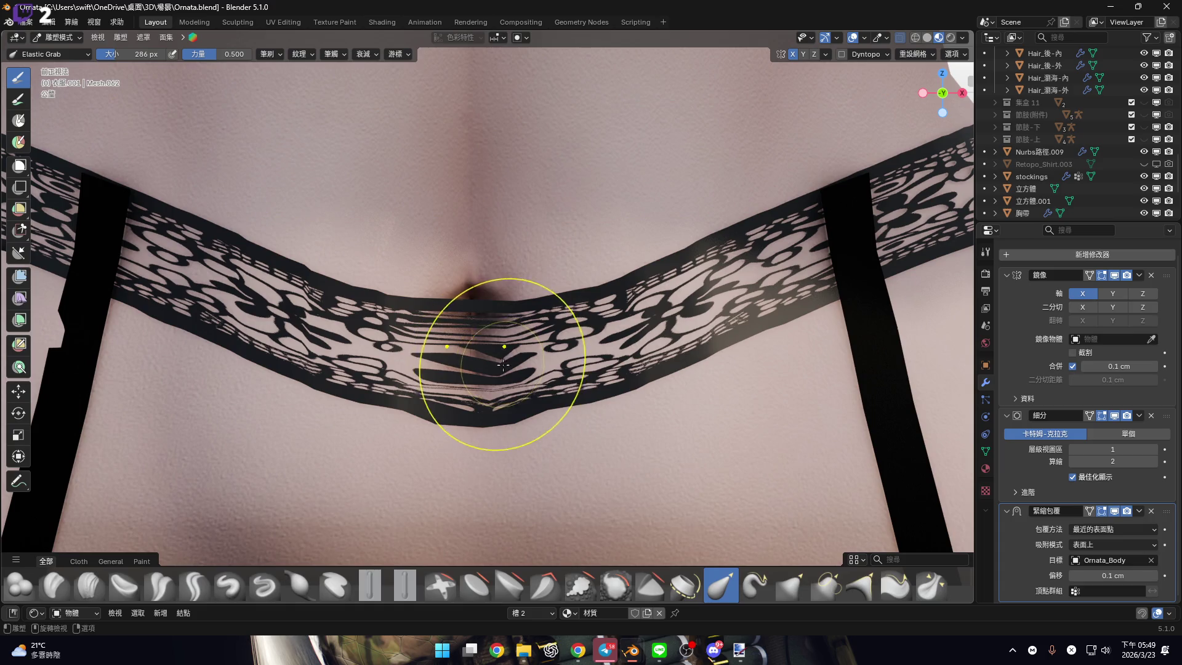
Elastic-grab the band's centre up and back down to smooth the dip, then enter Edit Mode
{"action": "left_click_drag", "start_coordinate": [546, 401], "coordinate": [533, 234]}
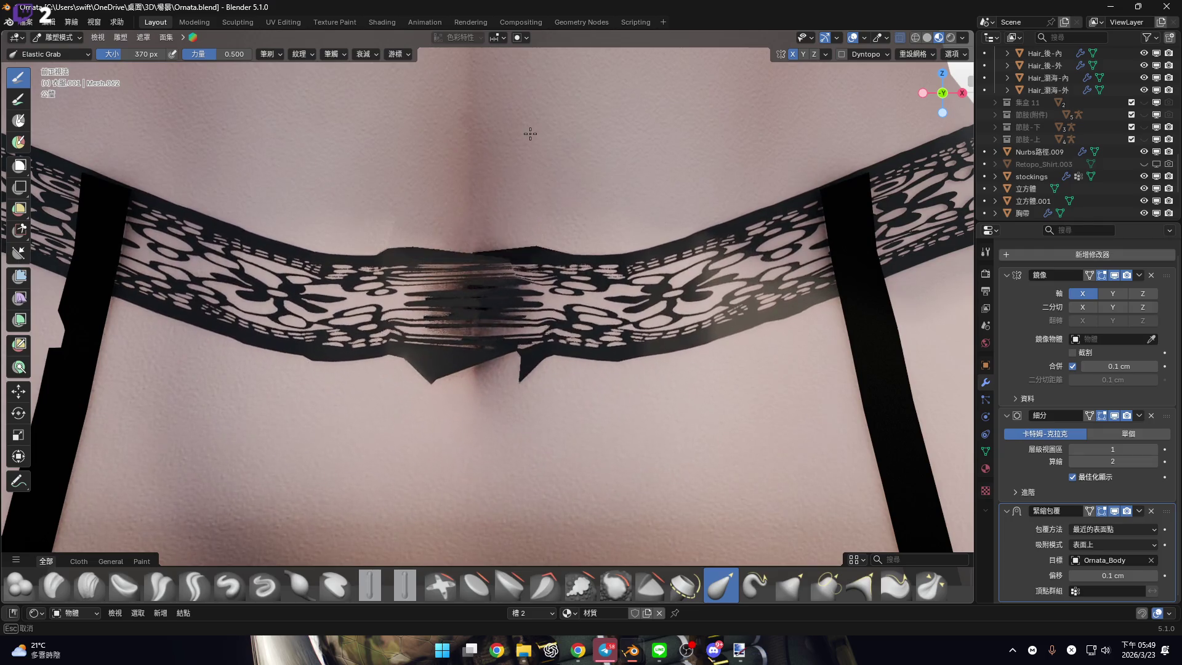
{"action": "mouse_move", "coordinate": [533, 233]}
{"action": "left_mouse_down"}
{"action": "mouse_move", "coordinate": [563, 416]}
{"action": "mouse_move", "coordinate": [578, 435]}
{"action": "left_mouse_up"}
{"action": "scroll", "coordinate": [514, 339], "scroll_direction": "down", "scroll_amount": 2}
{"action": "scroll", "coordinate": [541, 357], "scroll_direction": "up", "scroll_amount": 1}
{"action": "mouse_move", "coordinate": [515, 314]}
{"action": "middle_mouse_down"}
{"action": "mouse_move", "coordinate": [541, 357]}
{"action": "mouse_move", "coordinate": [566, 342]}
{"action": "middle_mouse_up"}
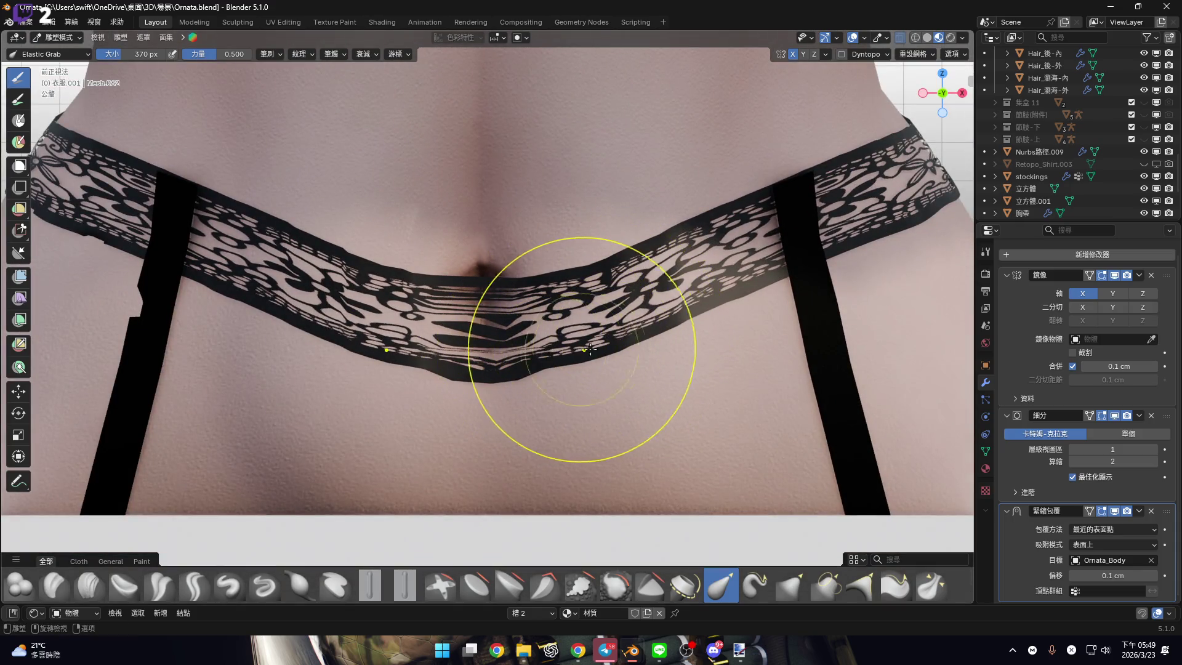
{"action": "scroll", "coordinate": [527, 357], "scroll_direction": "up", "scroll_amount": 3}
{"action": "mouse_move", "coordinate": [527, 357]}
{"action": "middle_mouse_down"}
{"action": "mouse_move", "coordinate": [450, 344]}
{"action": "mouse_move", "coordinate": [493, 352]}
{"action": "middle_mouse_up"}
{"action": "scroll", "coordinate": [450, 344], "scroll_direction": "down", "scroll_amount": 2}
{"action": "middle_click_drag", "start_coordinate": [952, 119], "coordinate": [988, 157]}
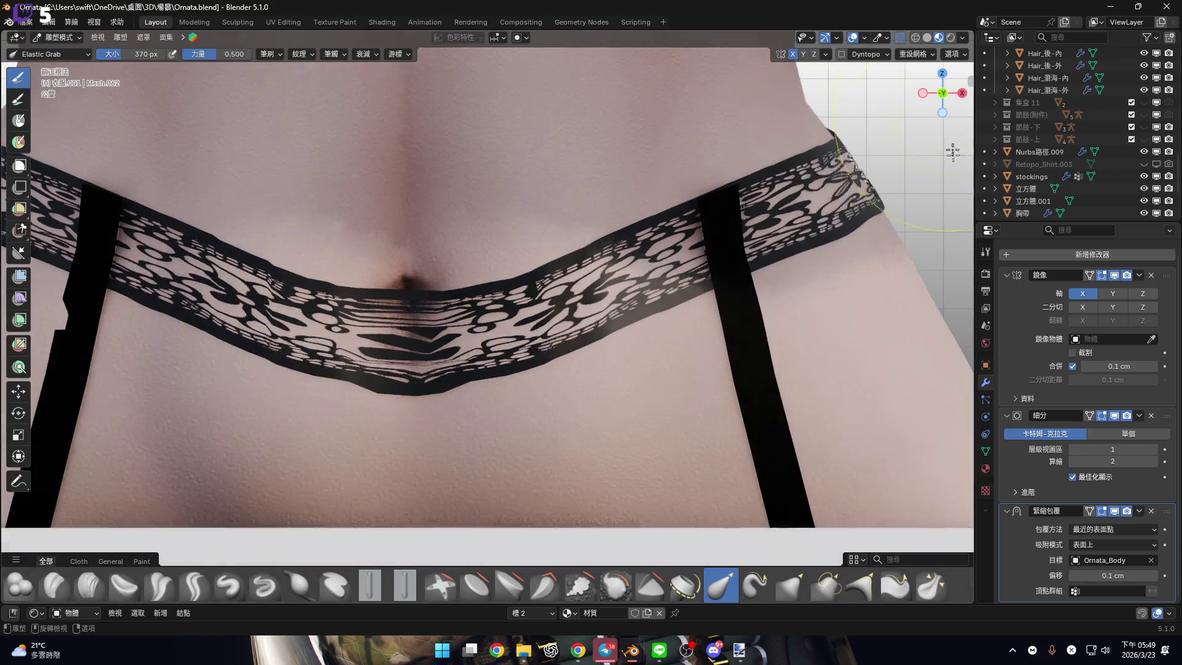
{"action": "key", "text": "Tab"}
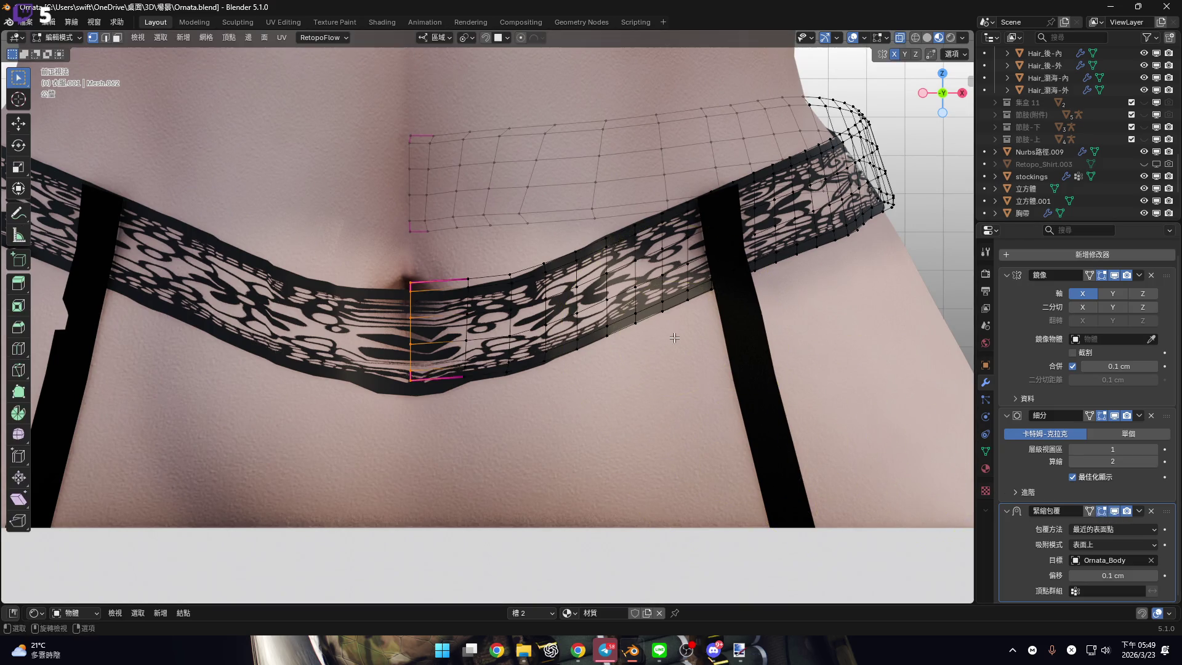
{"action": "scroll", "coordinate": [560, 440], "scroll_direction": "up", "scroll_amount": 1}
Box-select the band's centre faces, hide them to inspect, then undo to reveal them
{"action": "left_click_drag", "start_coordinate": [431, 270], "coordinate": [560, 440]}
{"action": "left_click_drag", "start_coordinate": [581, 507], "coordinate": [579, 507]}
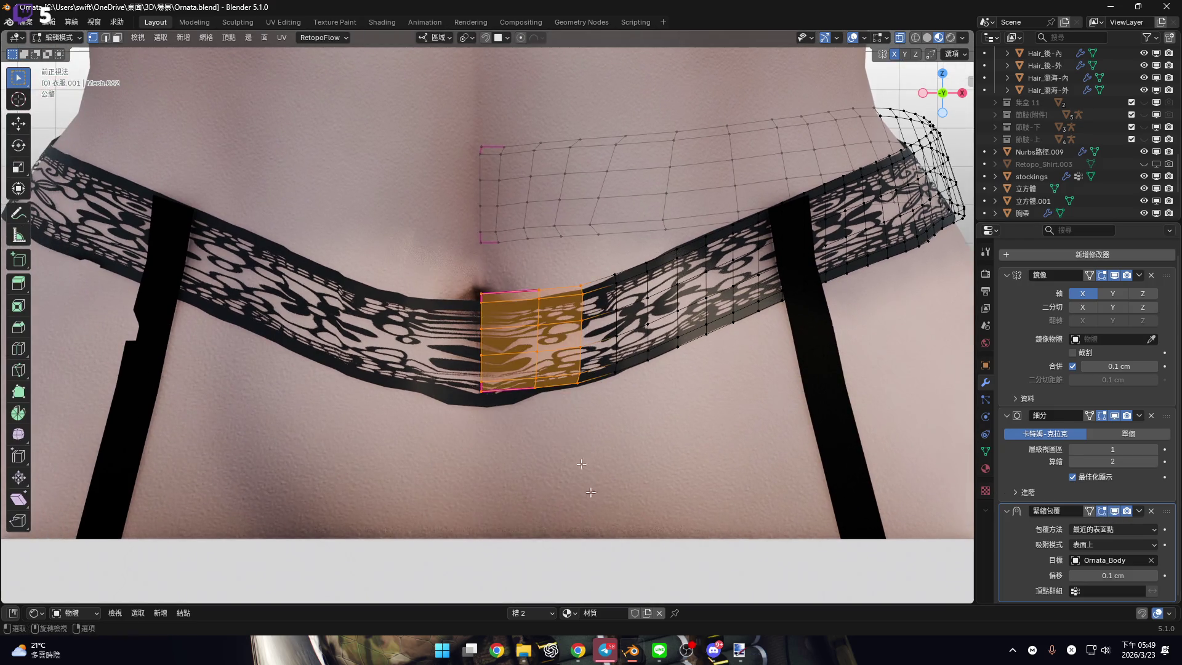
{"action": "middle_click_drag", "start_coordinate": [580, 507], "coordinate": [520, 357]}
{"action": "scroll", "coordinate": [520, 357], "scroll_direction": "up", "scroll_amount": 2}
{"action": "key", "text": "h"}
{"action": "scroll", "coordinate": [520, 356], "scroll_direction": "down", "scroll_amount": 3}
{"action": "middle_click_drag", "start_coordinate": [554, 397], "coordinate": [612, 371]}
{"action": "key", "text": "ctrl+z"}
Test a larger shrinkwrap offset, cancel back to 0.1 cm, and return to Sculpt Mode
{"action": "left_click_drag", "start_coordinate": [1113, 576], "coordinate": [1146, 575]}
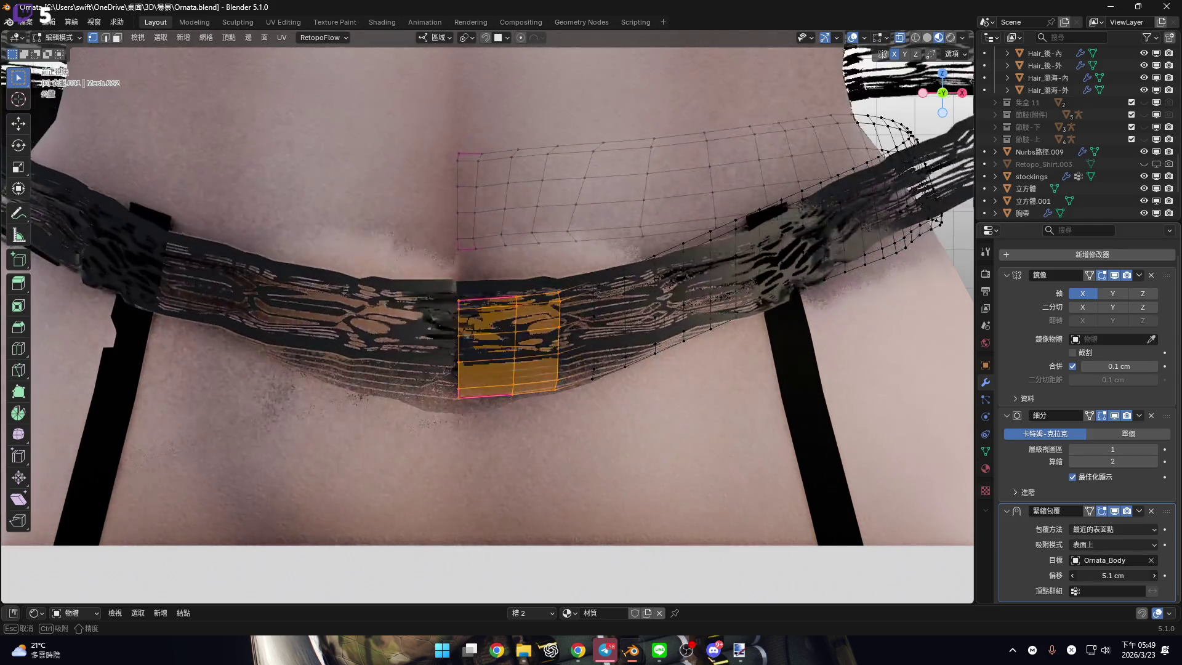
{"action": "key", "text": "Escape"}
{"action": "scroll", "coordinate": [597, 357], "scroll_direction": "up", "scroll_amount": 2}
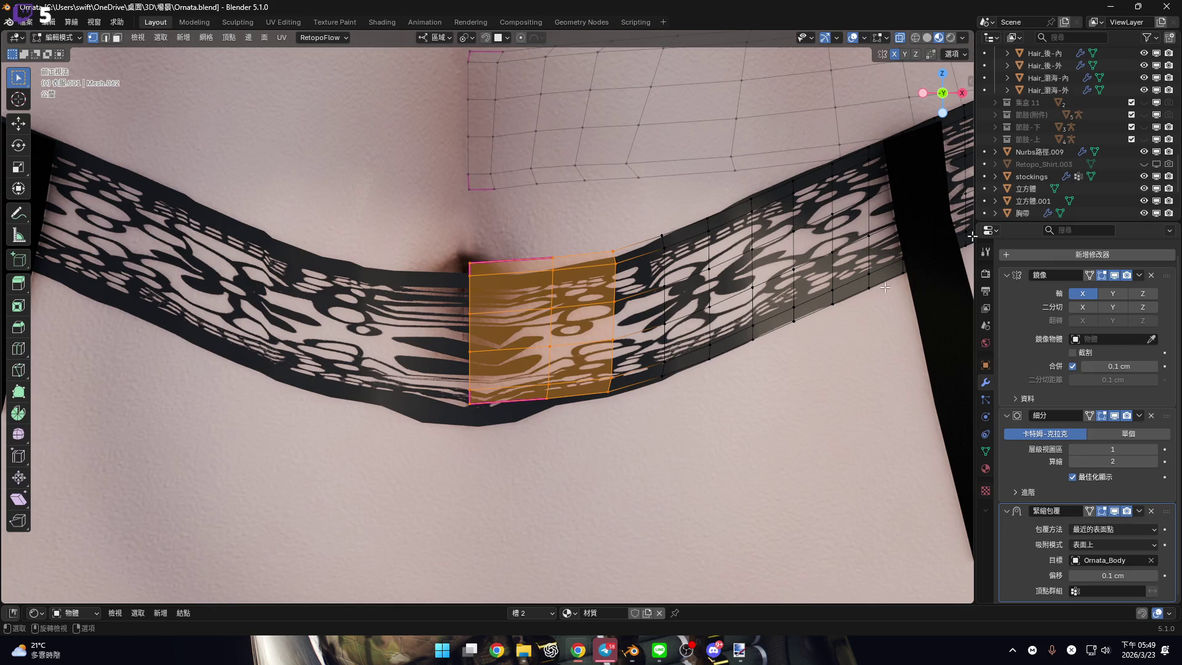
{"action": "key", "text": "ctrl+Tab"}
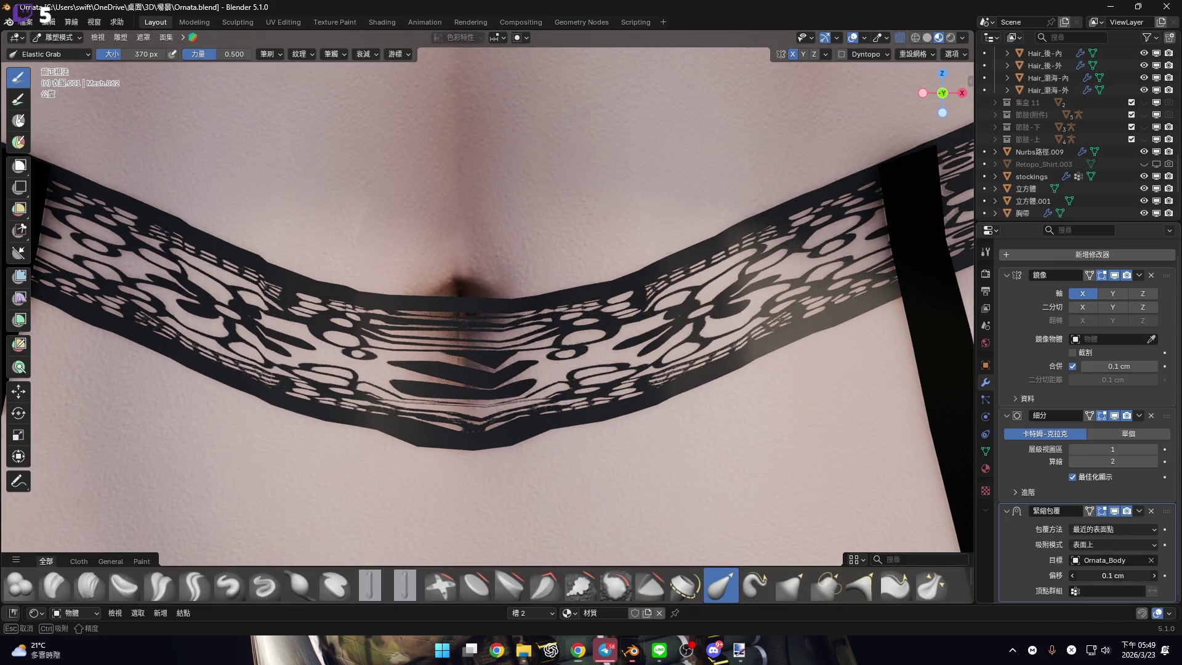
Keep the offset at 0.1 cm and elastic-grab the band's side and centre pieces into shape
{"action": "left_click_drag", "start_coordinate": [1113, 575], "coordinate": [1131, 576]}
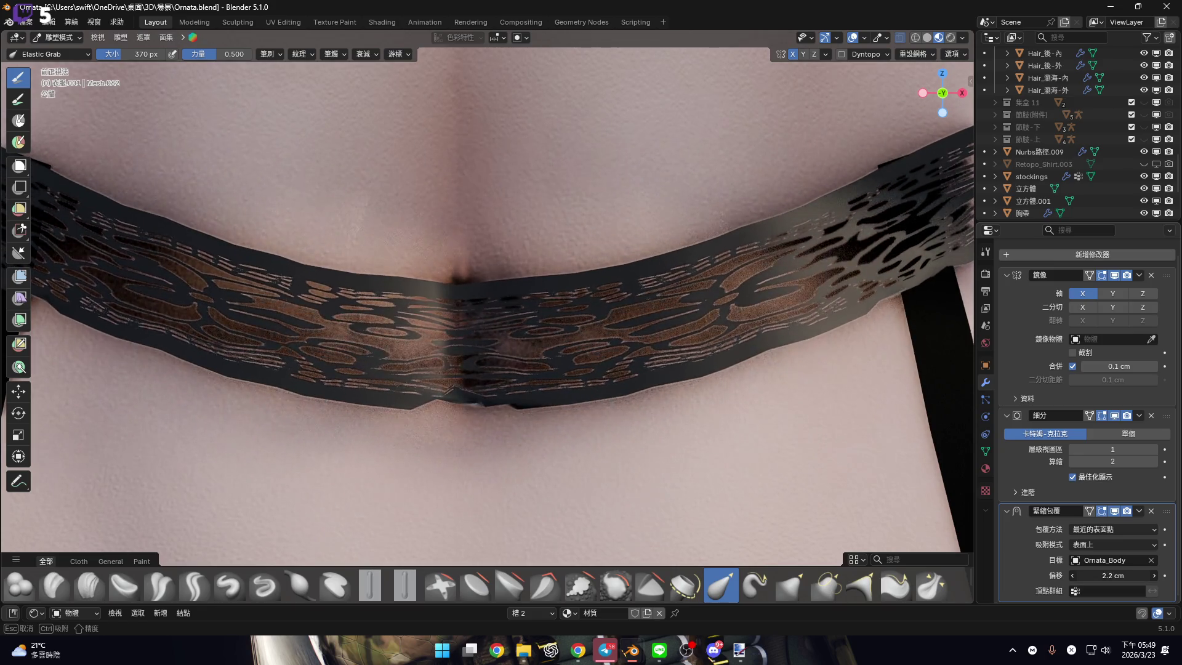
{"action": "key", "text": "Escape"}
{"action": "mouse_move", "coordinate": [480, 370]}
{"action": "middle_mouse_down"}
{"action": "mouse_move", "coordinate": [517, 397]}
{"action": "mouse_move", "coordinate": [610, 360]}
{"action": "mouse_move", "coordinate": [605, 330]}
{"action": "middle_mouse_up"}
{"action": "scroll", "coordinate": [518, 397], "scroll_direction": "down", "scroll_amount": 5}
{"action": "scroll", "coordinate": [612, 358], "scroll_direction": "up", "scroll_amount": 2}
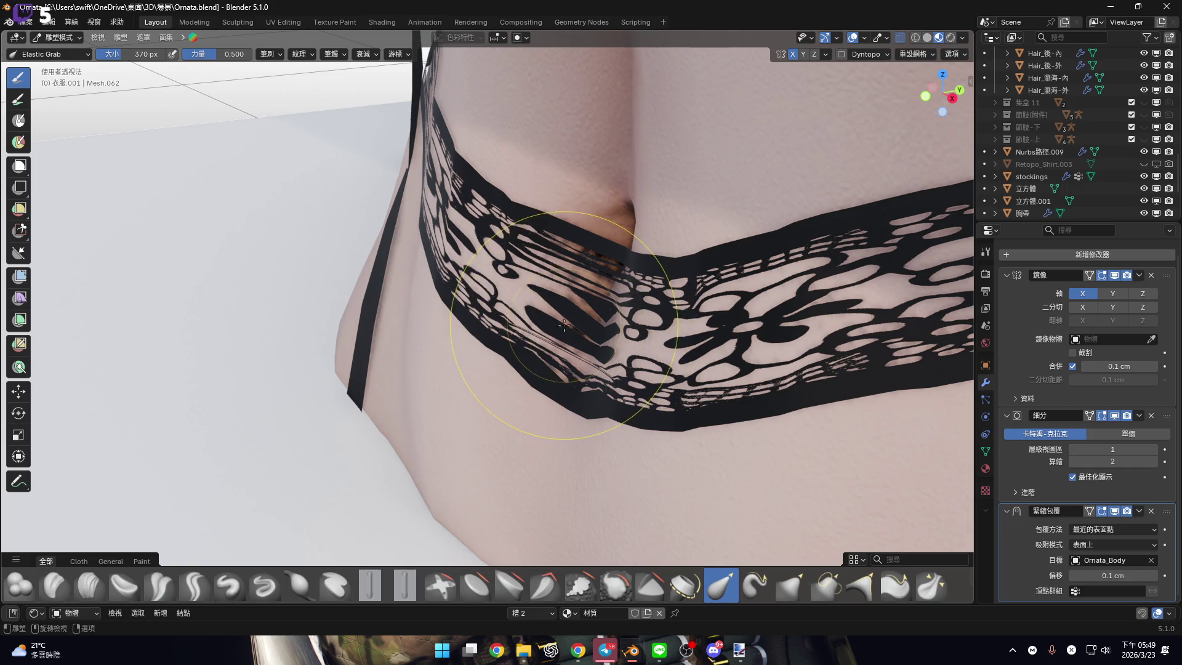
{"action": "left_click_drag", "start_coordinate": [626, 351], "coordinate": [600, 354]}
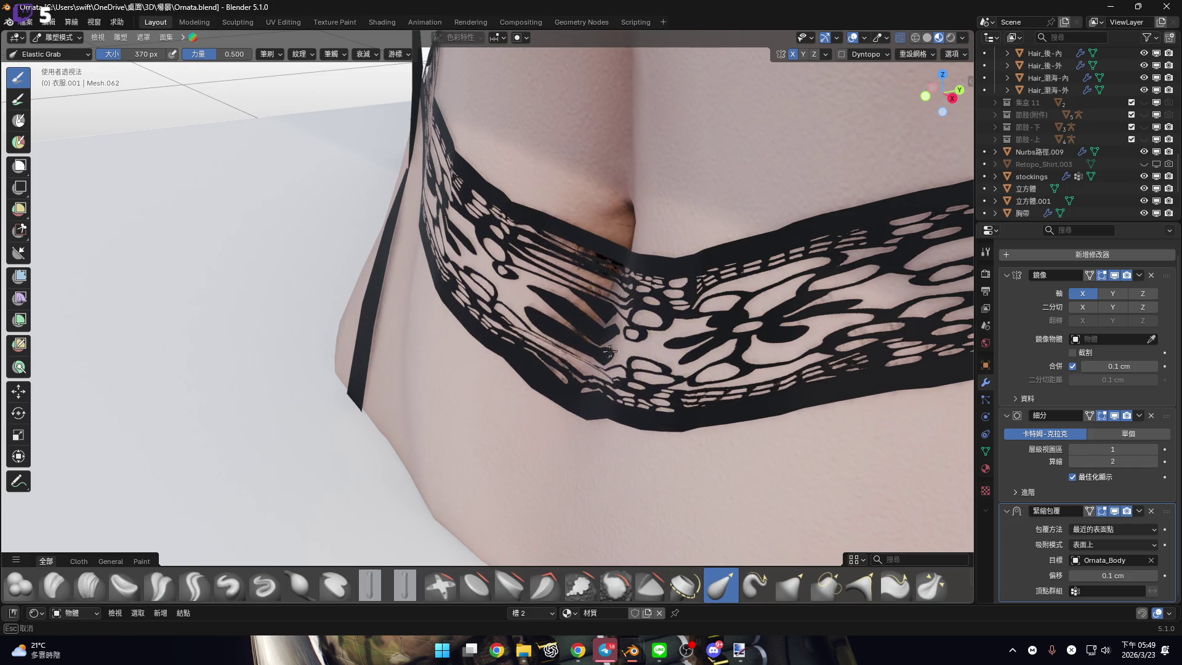
{"action": "middle_click_drag", "start_coordinate": [601, 354], "coordinate": [659, 330]}
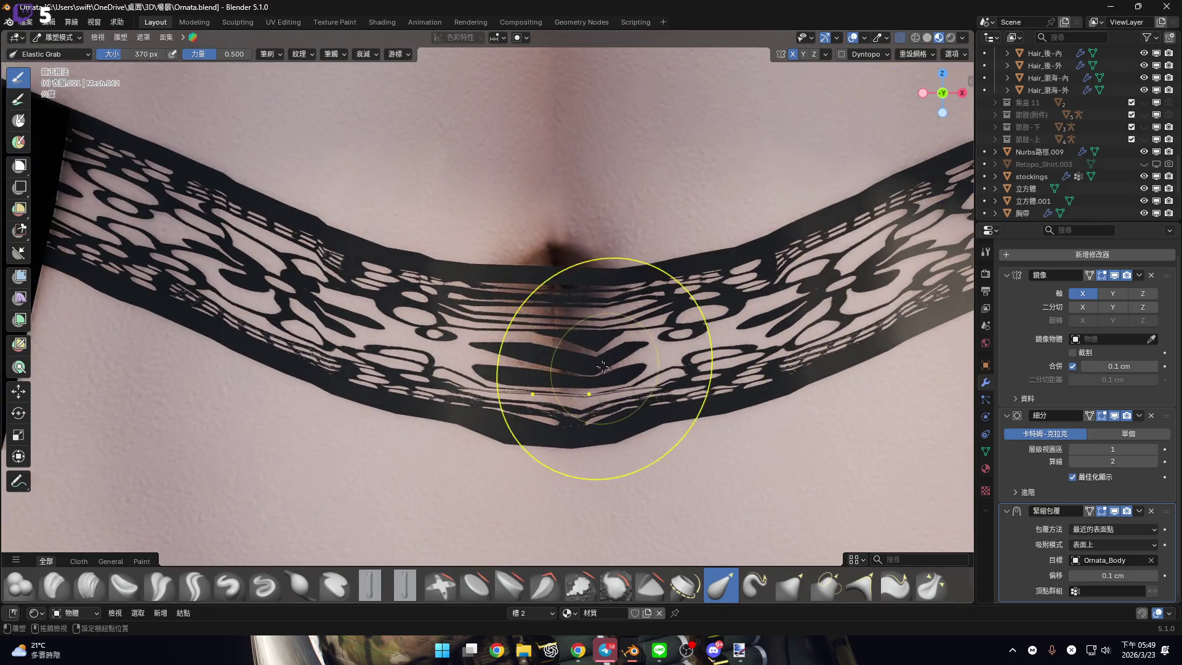
{"action": "scroll", "coordinate": [591, 369], "scroll_direction": "down", "scroll_amount": 2}
{"action": "left_click_drag", "start_coordinate": [640, 346], "coordinate": [708, 398]}
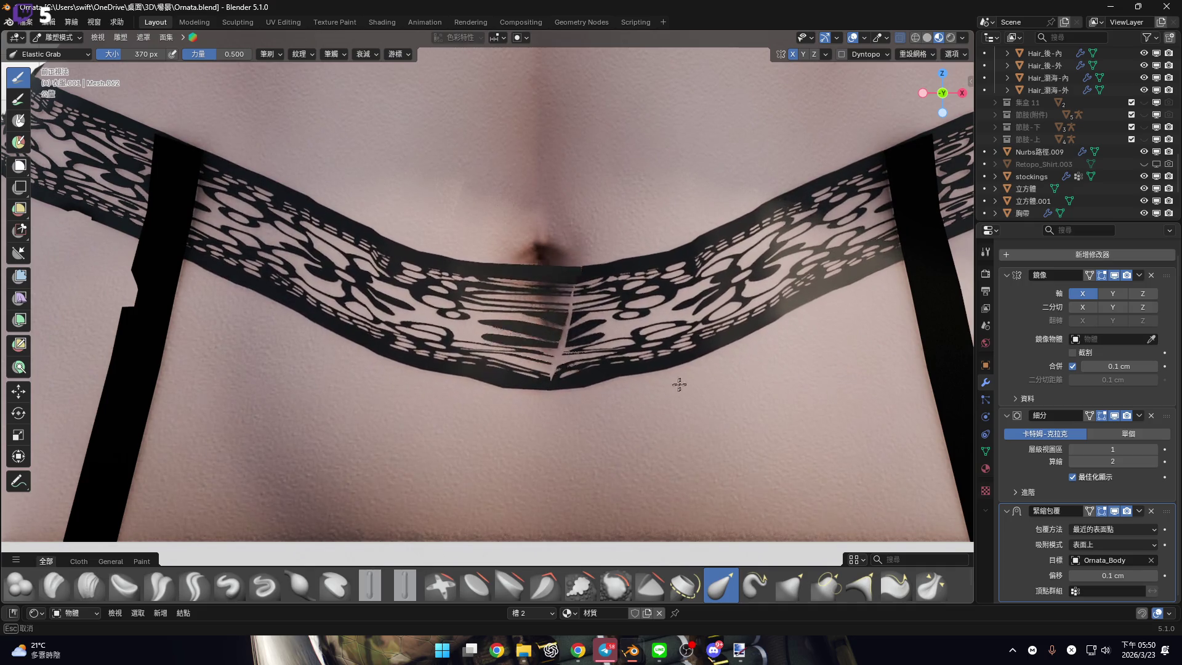
{"action": "left_click_drag", "start_coordinate": [708, 397], "coordinate": [612, 399]}
{"action": "middle_click_drag", "start_coordinate": [612, 400], "coordinate": [527, 409], "text": "shift"}
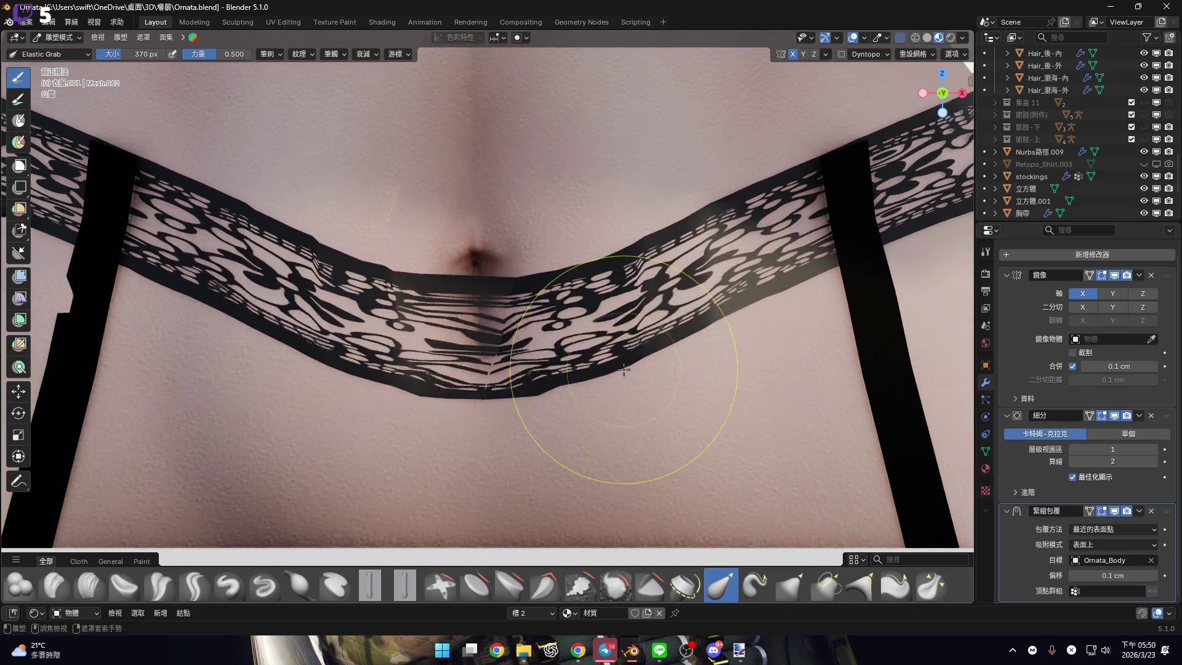
Apply the Shrinkwrap modifier permanently, reshape the band's left half, and enter Edit Mode
{"action": "left_click", "coordinate": [1139, 510]}
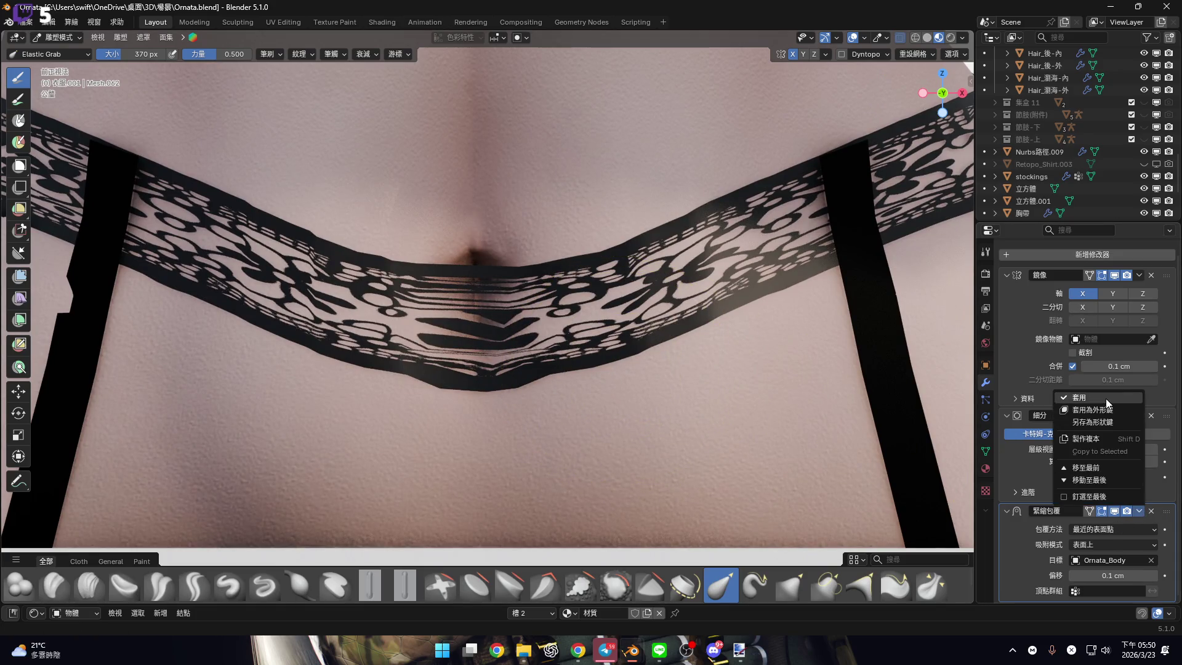
{"action": "key", "text": "Return"}
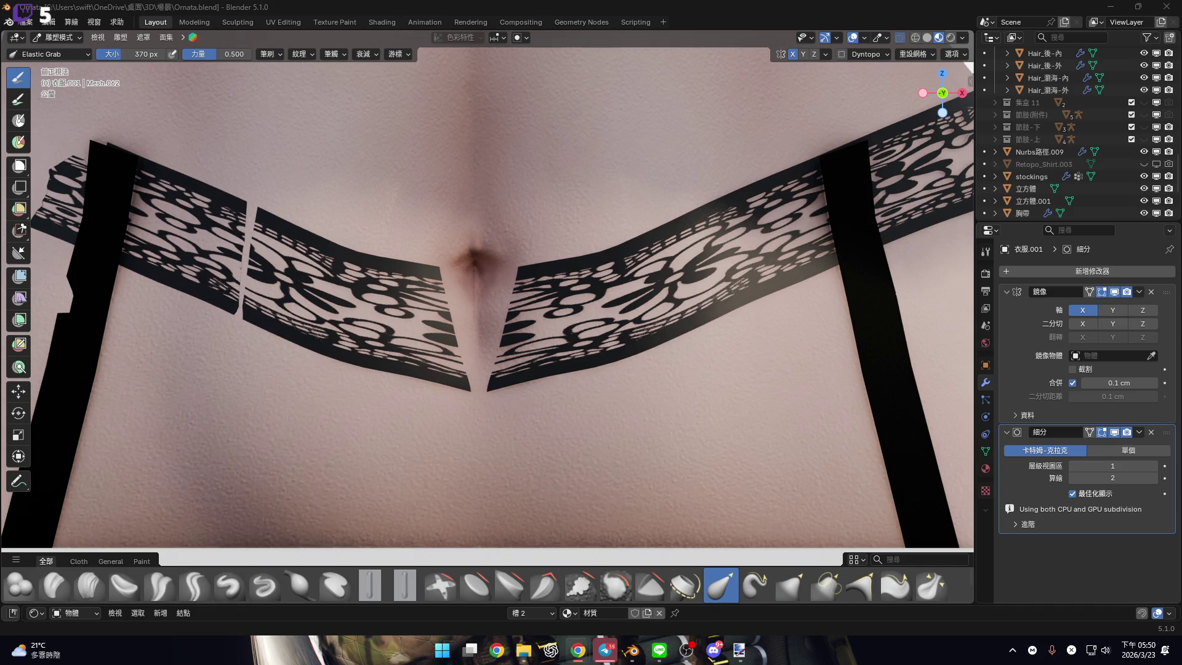
{"action": "mouse_move", "coordinate": [342, 370]}
{"action": "middle_mouse_down"}
{"action": "mouse_move", "coordinate": [525, 291]}
{"action": "mouse_move", "coordinate": [527, 265]}
{"action": "middle_mouse_up"}
{"action": "left_click_drag", "start_coordinate": [528, 264], "coordinate": [447, 307]}
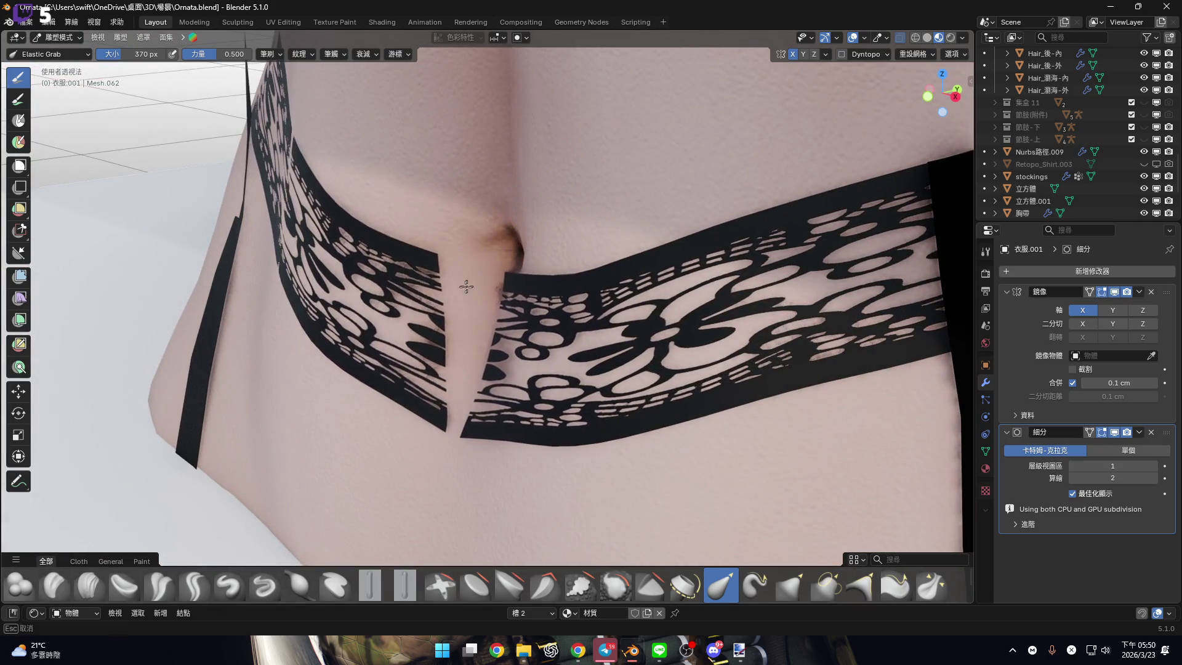
{"action": "key", "text": "KP_1"}
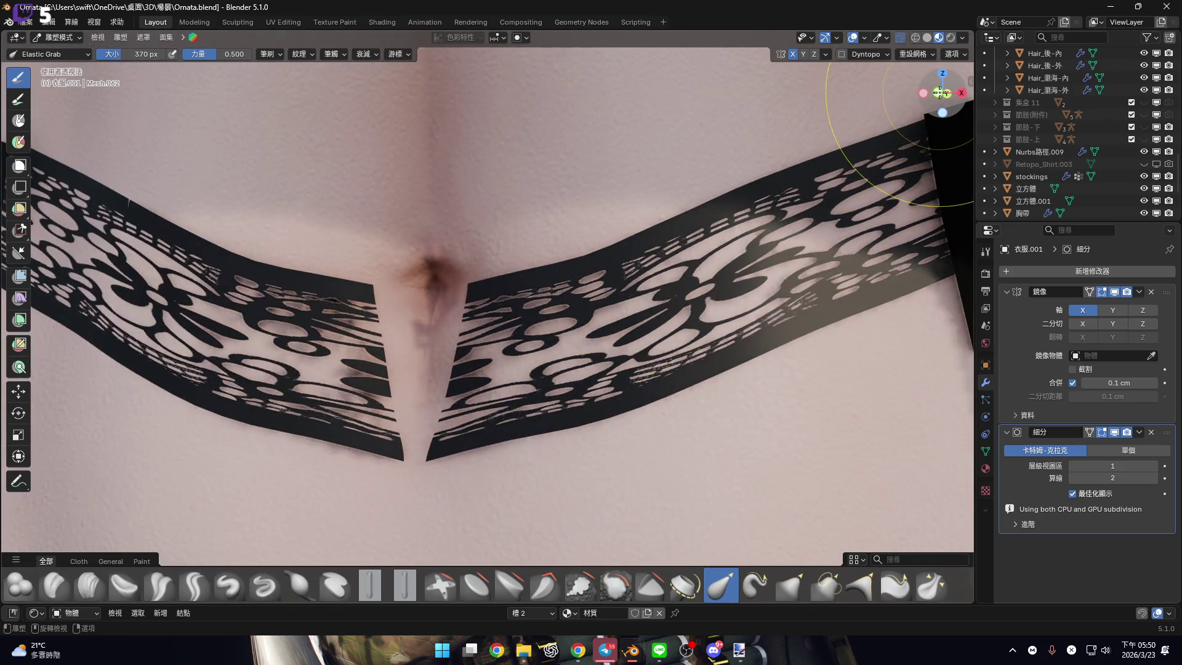
{"action": "middle_click_drag", "start_coordinate": [591, 276], "coordinate": [607, 250]}
{"action": "key", "text": "Tab"}
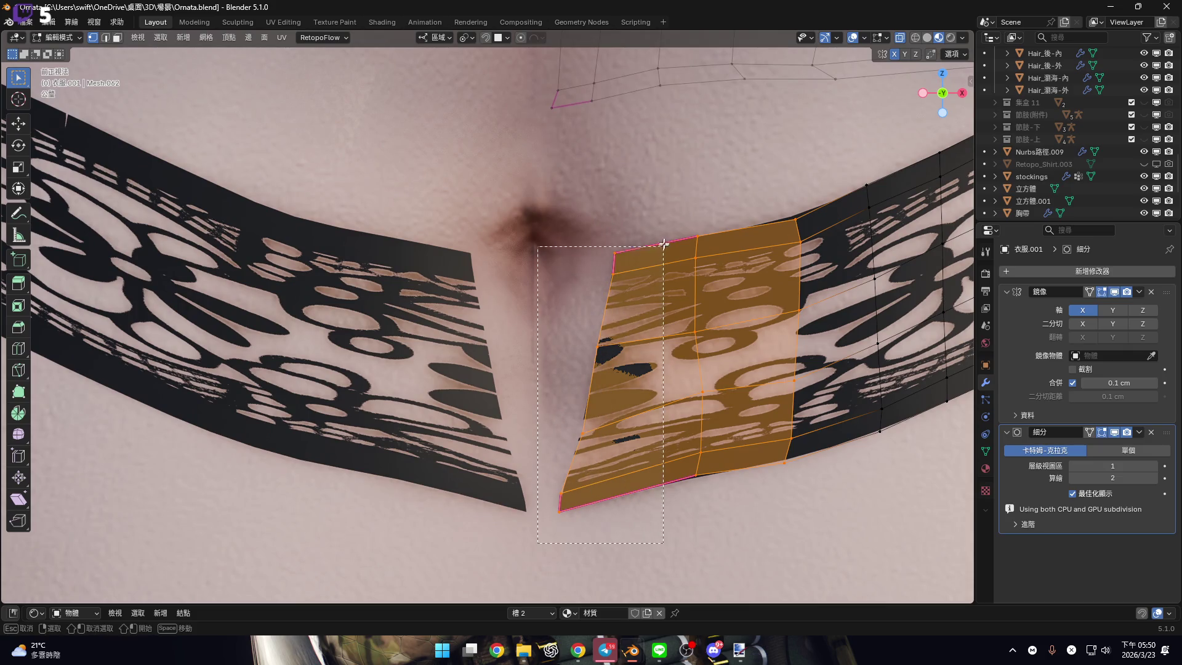
Flatten the centre-seam edge loop to X scale 0 and slide it along X onto the mirror line
{"action": "left_click", "coordinate": [613, 323], "text": "alt"}
{"action": "middle_click_drag", "start_coordinate": [613, 323], "coordinate": [591, 278]}
{"action": "left_click", "coordinate": [466, 37]}
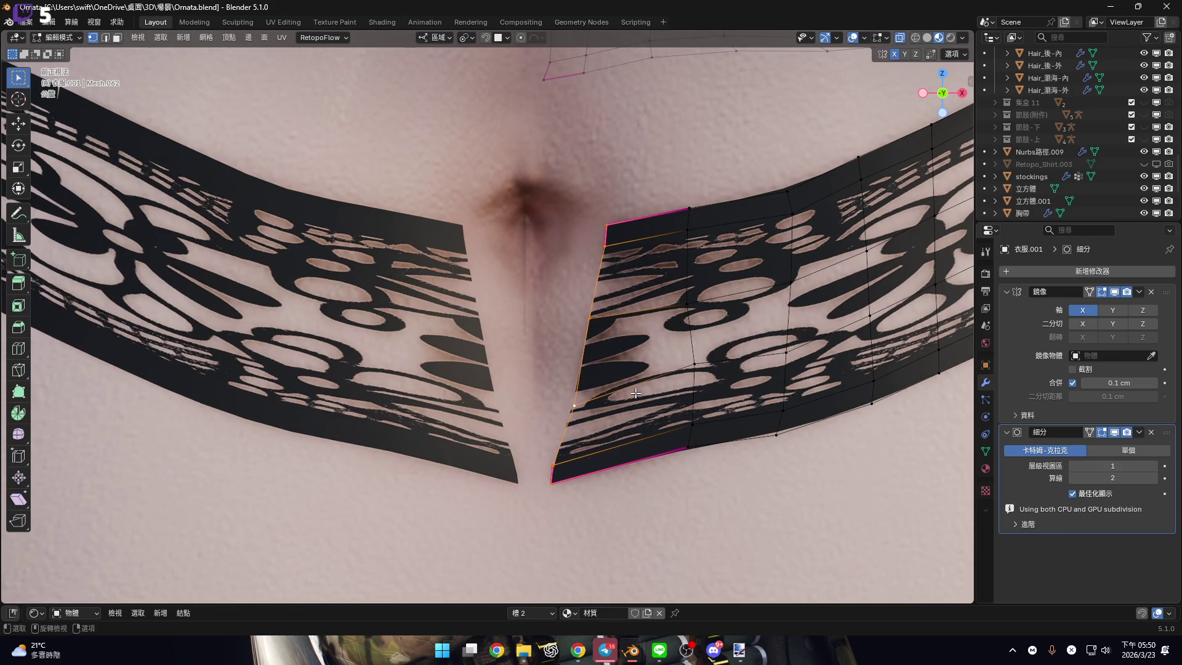
{"action": "key", "text": "s"}
{"action": "key", "text": "x"}
{"action": "key", "text": "0"}
{"action": "key", "text": "Return"}
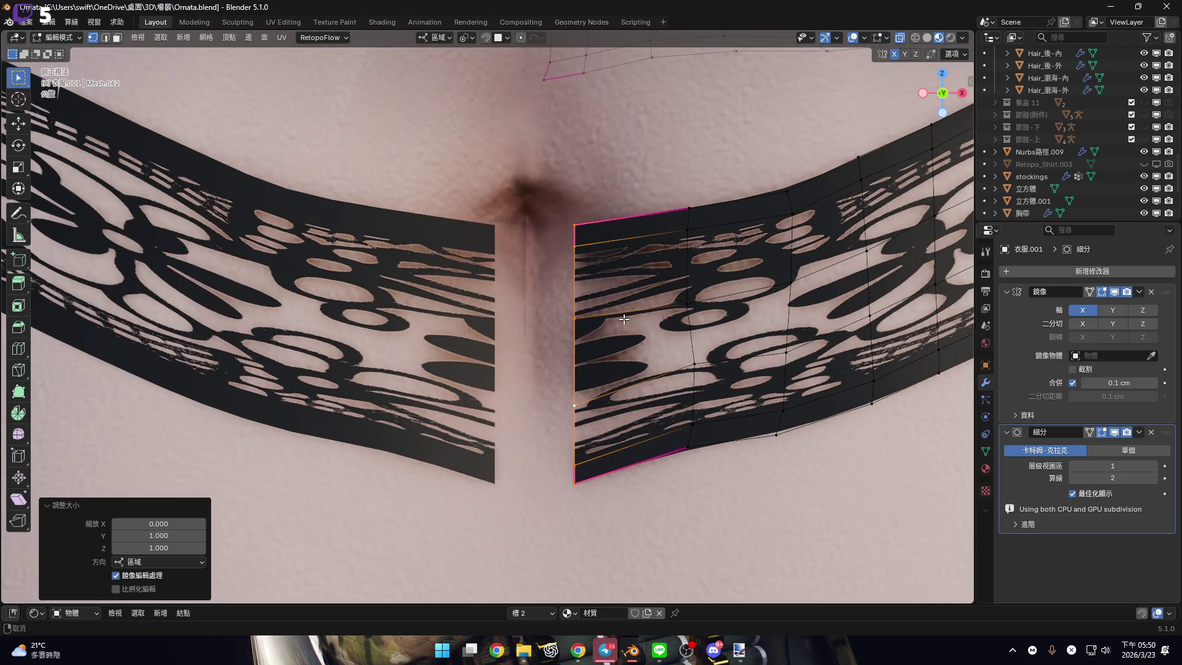
{"action": "scroll", "coordinate": [624, 319], "scroll_direction": "up", "scroll_amount": 2}
{"action": "key", "text": "g"}
{"action": "key", "text": "x"}
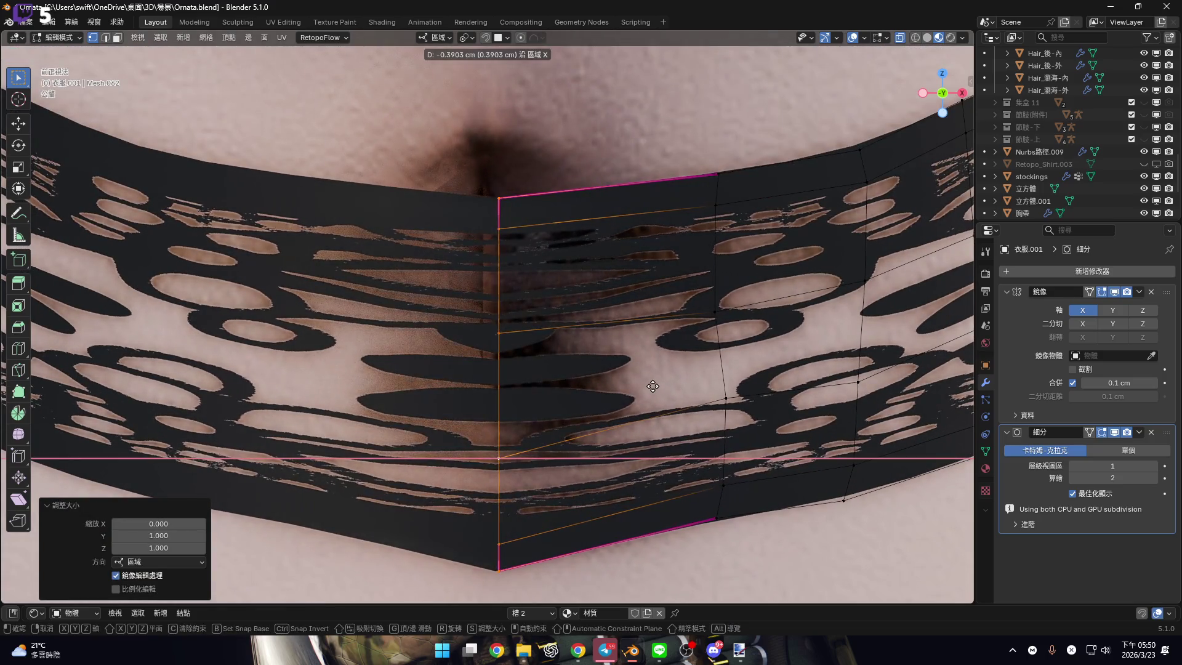
{"action": "left_click", "coordinate": [674, 382]}
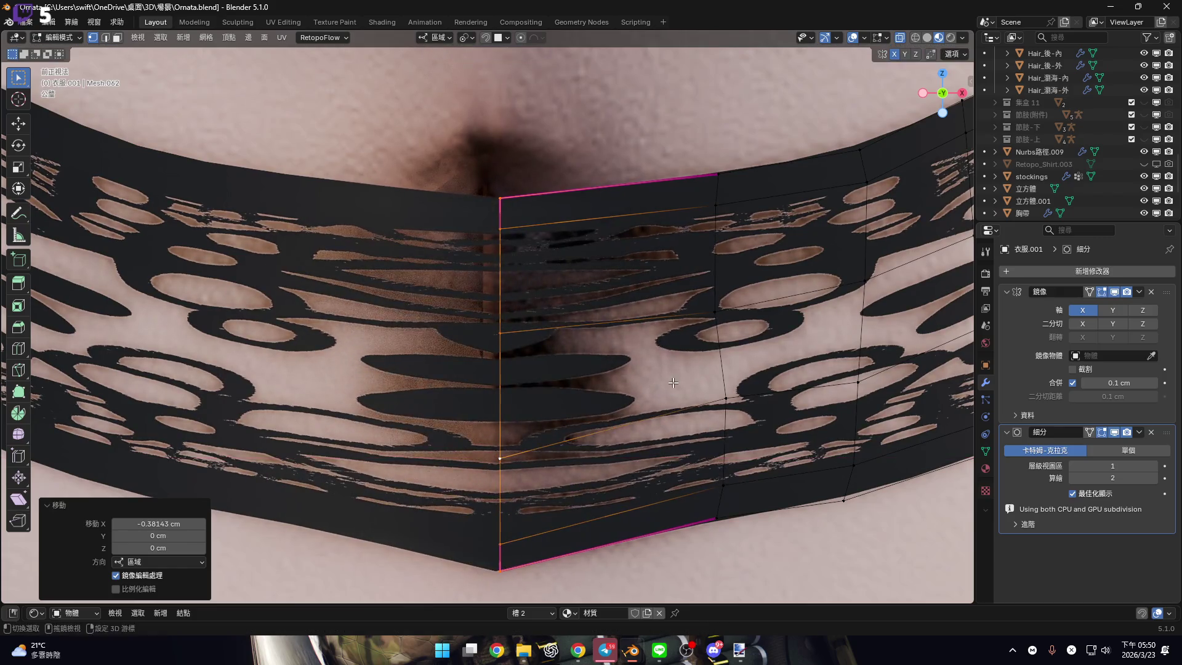
{"action": "scroll", "coordinate": [673, 381], "scroll_direction": "down", "scroll_amount": 3}
From behind, flatten the vertical seam loop to X scale 0 and nudge it slightly upward
{"action": "mouse_move", "coordinate": [673, 381]}
{"action": "middle_mouse_down"}
{"action": "mouse_move", "coordinate": [501, 306]}
{"action": "mouse_move", "coordinate": [631, 298]}
{"action": "mouse_move", "coordinate": [563, 225]}
{"action": "middle_mouse_up"}
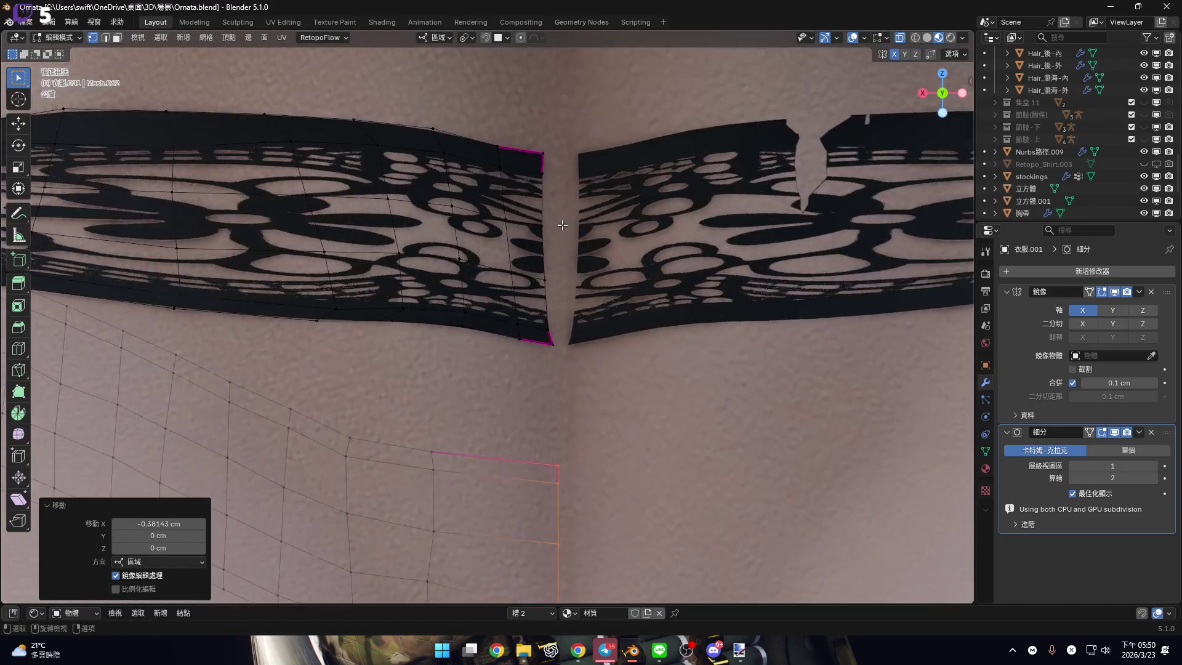
{"action": "scroll", "coordinate": [562, 224], "scroll_direction": "up", "scroll_amount": 1}
{"action": "left_click_drag", "start_coordinate": [497, 138], "coordinate": [553, 558]}
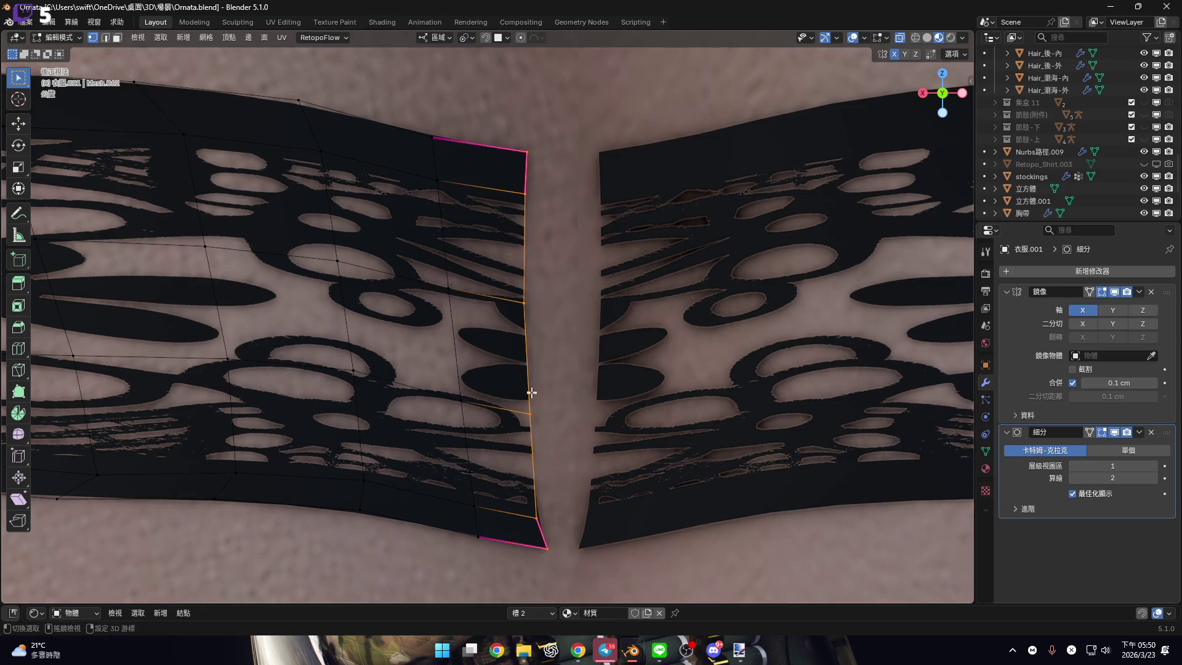
{"action": "key", "text": "s"}
{"action": "key", "text": "x"}
{"action": "key", "text": "0"}
{"action": "key", "text": "Return"}
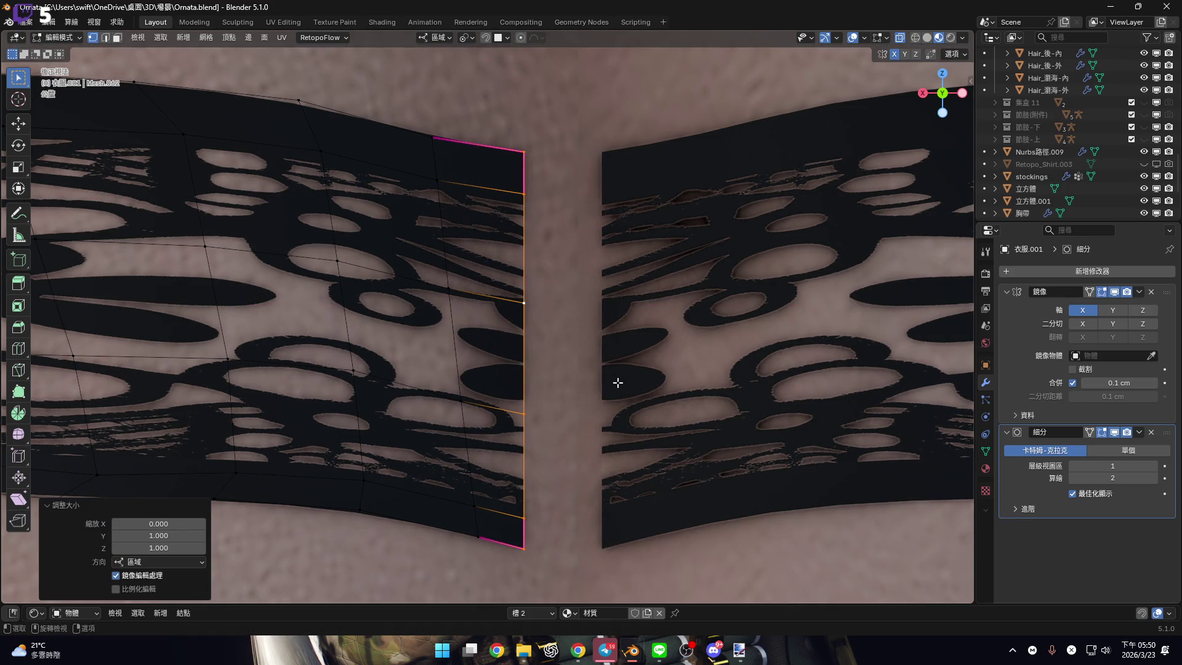
{"action": "scroll", "coordinate": [536, 326], "scroll_direction": "up", "scroll_amount": 2}
{"action": "key", "text": "g"}
{"action": "key", "text": "x"}
{"action": "key", "text": "z"}
{"action": "mouse_move", "coordinate": [560, 282]}
{"action": "middle_mouse_down"}
{"action": "mouse_move", "coordinate": [569, 332]}
{"action": "mouse_move", "coordinate": [660, 320]}
{"action": "middle_mouse_up"}
{"action": "left_click", "coordinate": [571, 329]}
{"action": "scroll", "coordinate": [572, 329], "scroll_direction": "down", "scroll_amount": 5}
{"action": "scroll", "coordinate": [623, 437], "scroll_direction": "down", "scroll_amount": 2}
{"action": "scroll", "coordinate": [623, 436], "scroll_direction": "up", "scroll_amount": 3}
{"action": "scroll", "coordinate": [527, 338], "scroll_direction": "down", "scroll_amount": 3}
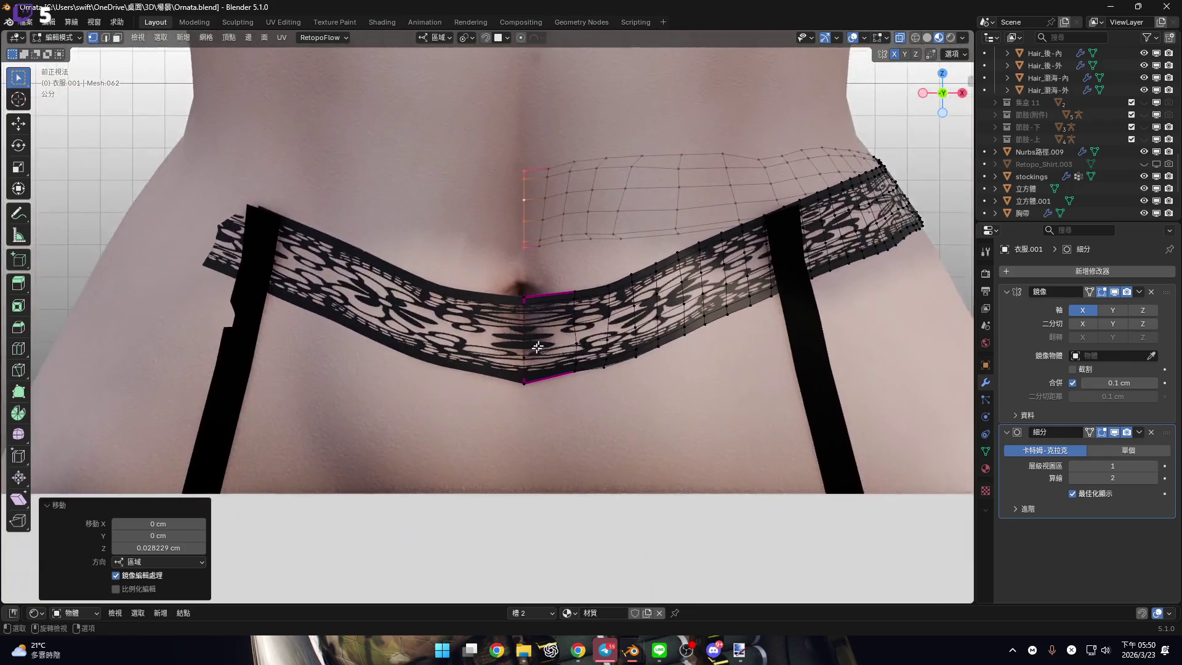
{"action": "scroll", "coordinate": [527, 339], "scroll_direction": "up", "scroll_amount": 3}
Raise the front seam edges a little further along Z, about 0.06 cm
{"action": "middle_click_drag", "start_coordinate": [527, 338], "coordinate": [482, 144]}
{"action": "key", "text": "g"}
{"action": "scroll", "coordinate": [541, 435], "scroll_direction": "up", "scroll_amount": 2}
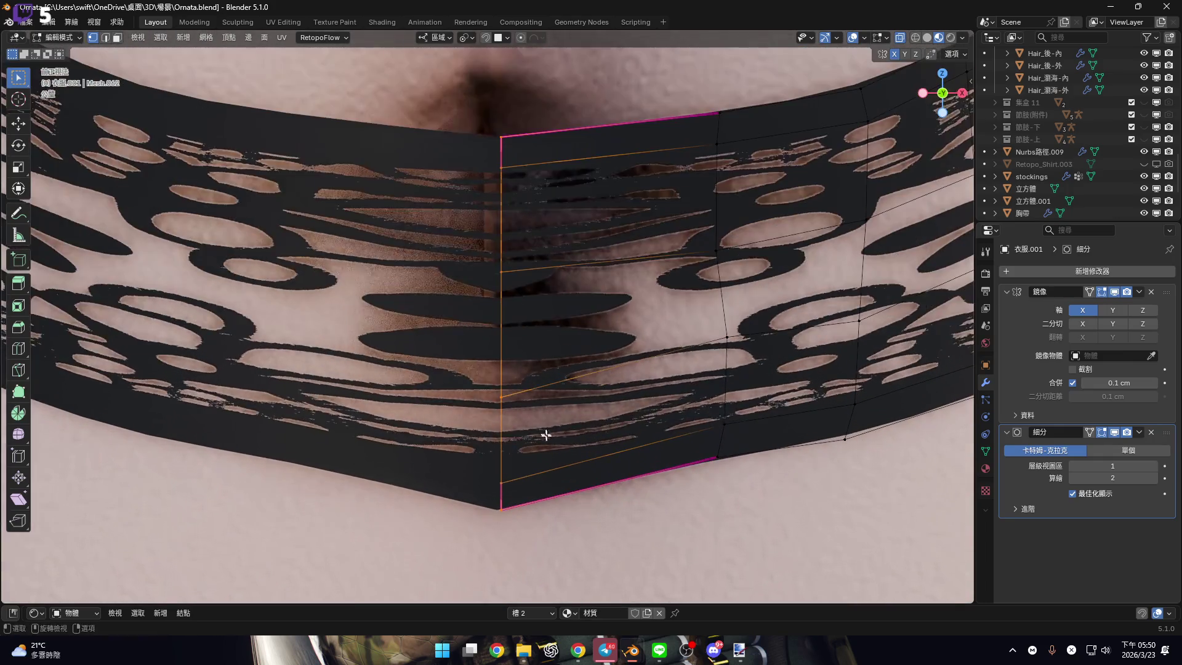
{"action": "key", "text": "z"}
{"action": "left_click", "coordinate": [582, 472]}
{"action": "scroll", "coordinate": [582, 472], "scroll_direction": "down", "scroll_amount": 2}
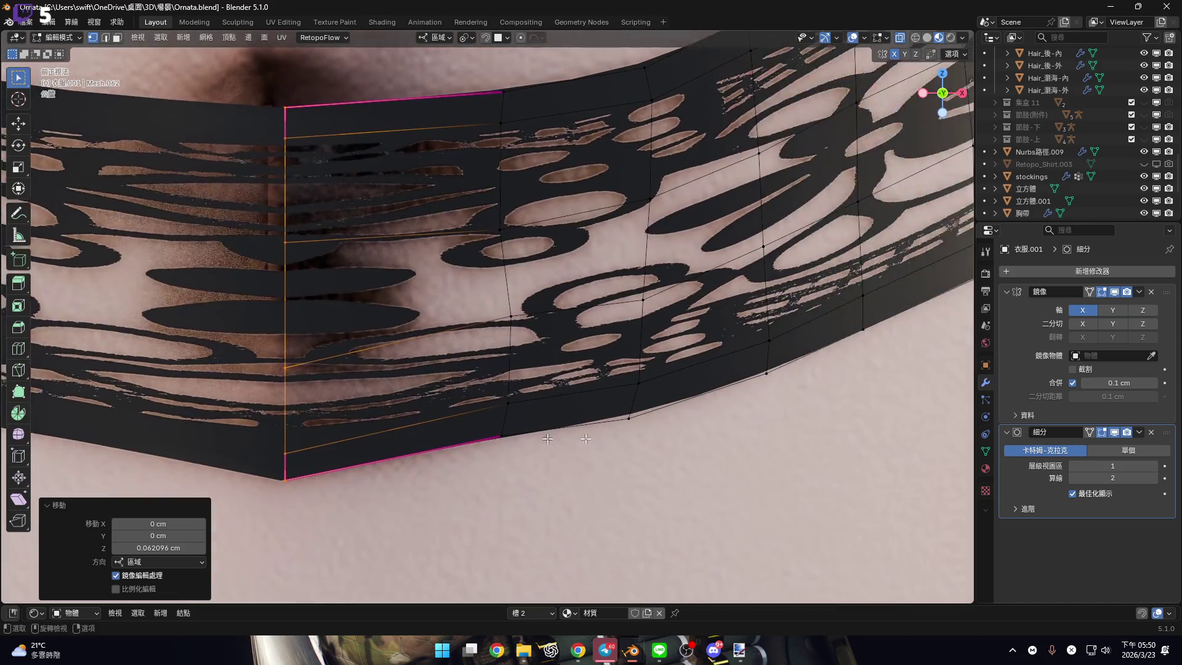
{"action": "scroll", "coordinate": [583, 472], "scroll_direction": "down", "scroll_amount": 2}
{"action": "scroll", "coordinate": [582, 472], "scroll_direction": "up", "scroll_amount": 2}
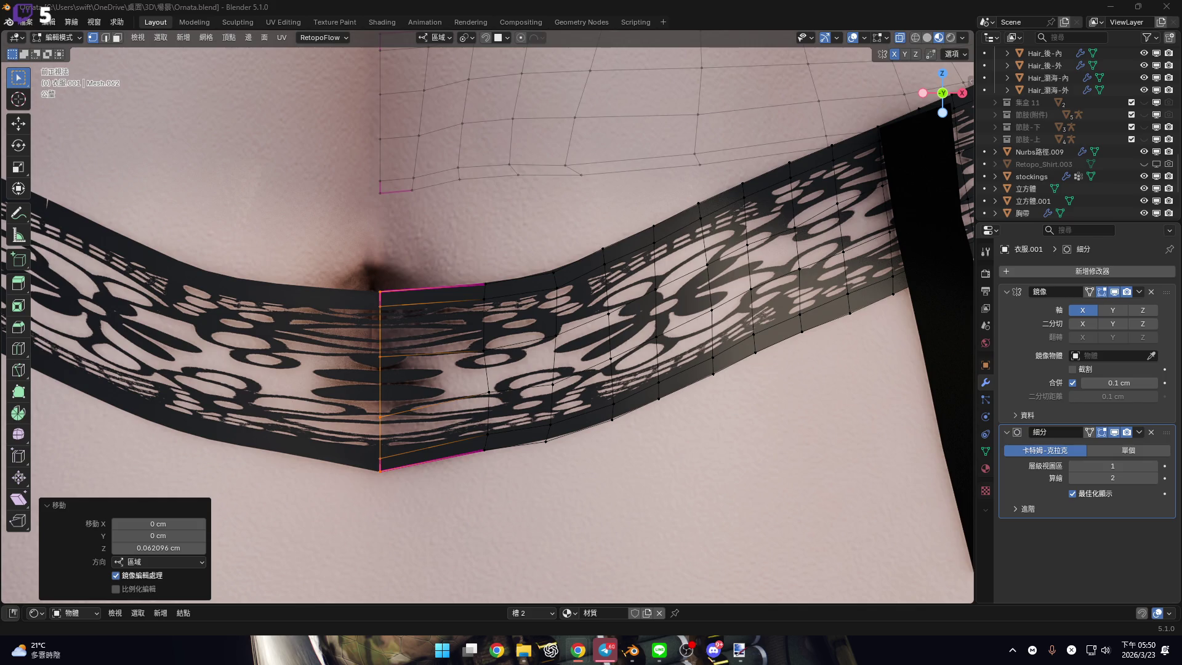
{"action": "scroll", "coordinate": [565, 360], "scroll_direction": "down", "scroll_amount": 2}
{"action": "scroll", "coordinate": [564, 359], "scroll_direction": "down", "scroll_amount": 2}
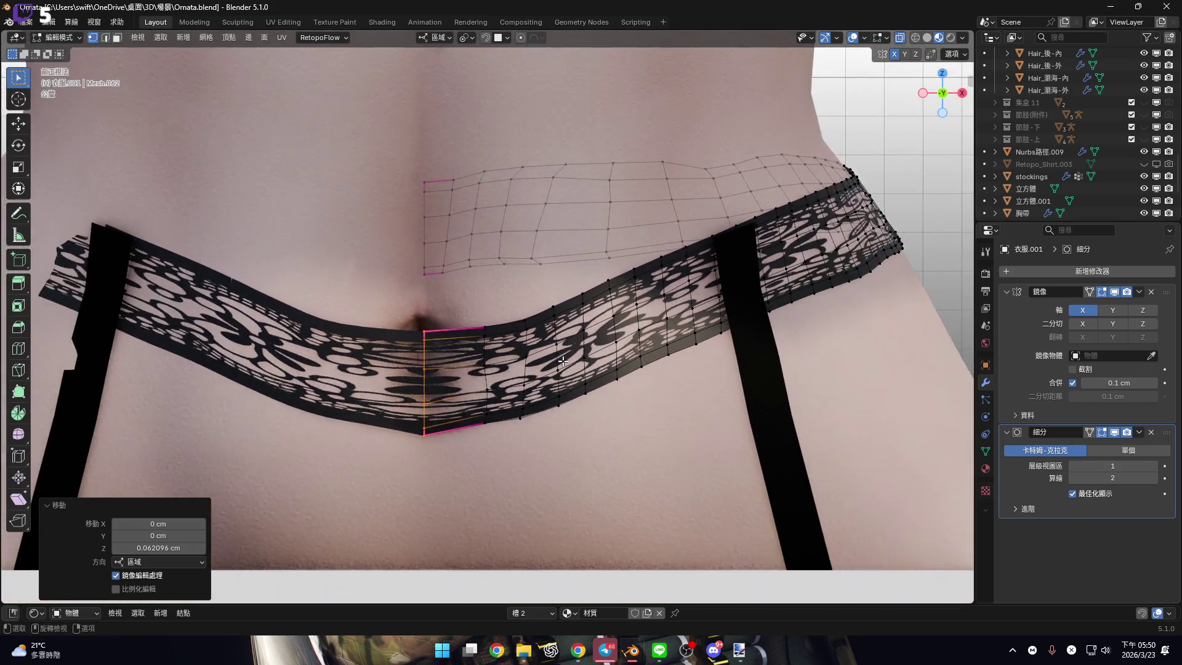
{"action": "scroll", "coordinate": [564, 358], "scroll_direction": "up", "scroll_amount": 2}
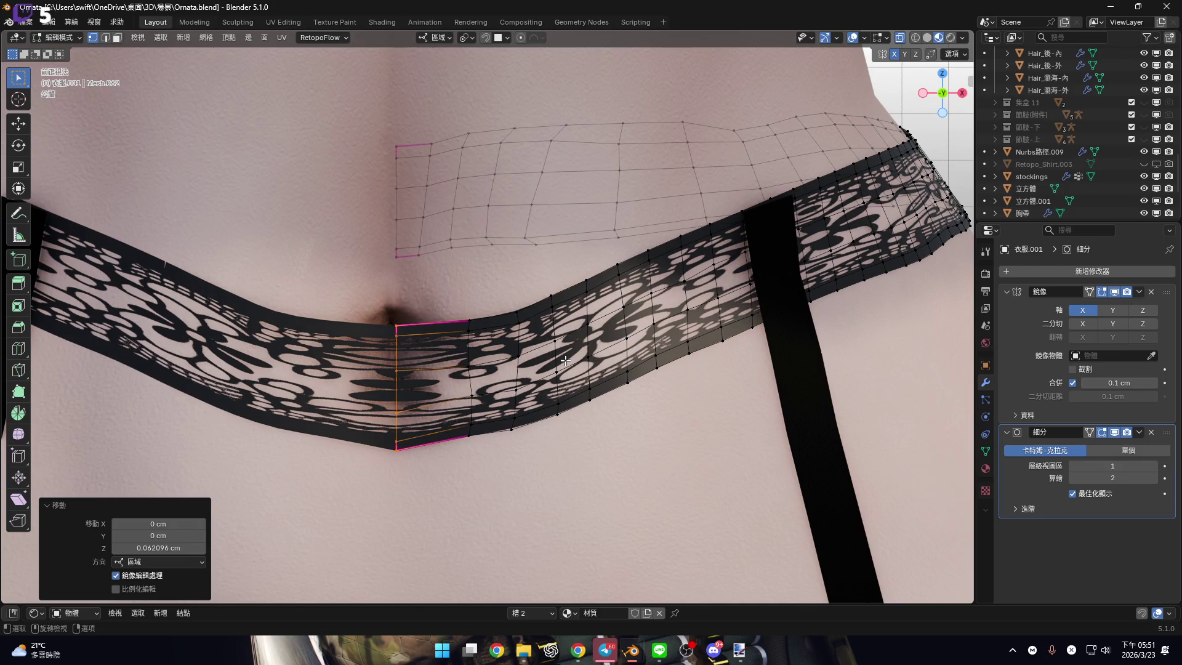
Check the belt from the side and return the lace band to Object Mode
{"action": "mouse_move", "coordinate": [550, 334]}
{"action": "middle_mouse_down"}
{"action": "mouse_move", "coordinate": [492, 272]}
{"action": "mouse_move", "coordinate": [613, 279]}
{"action": "middle_mouse_up"}
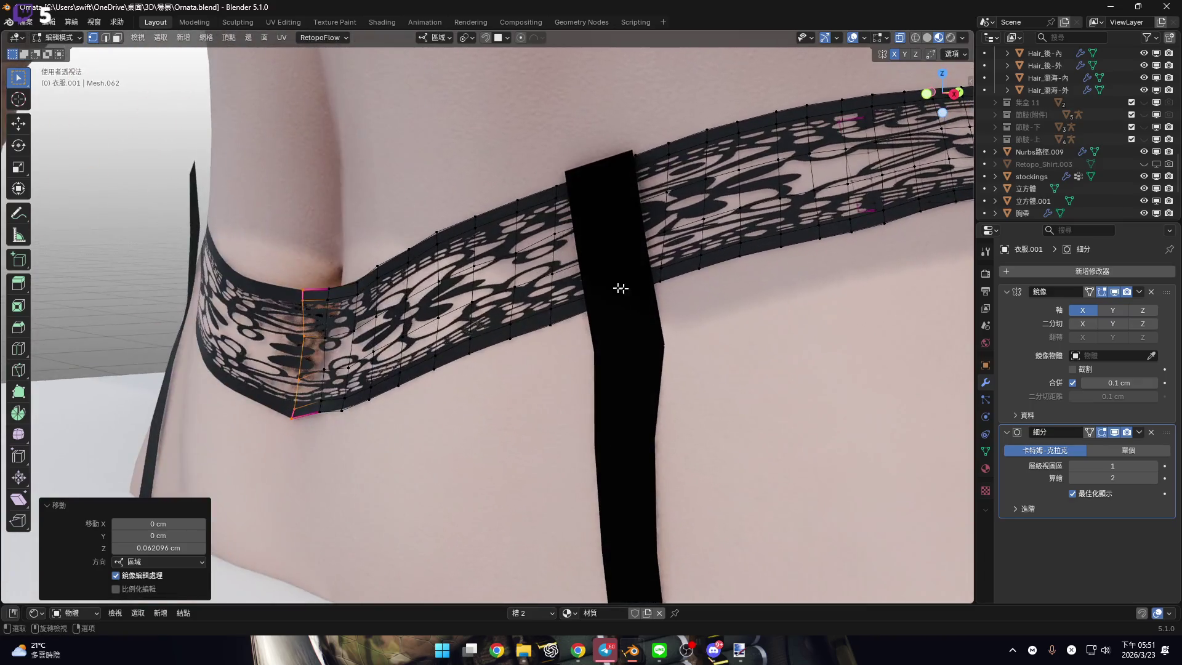
{"action": "key", "text": "ctrl+Tab"}
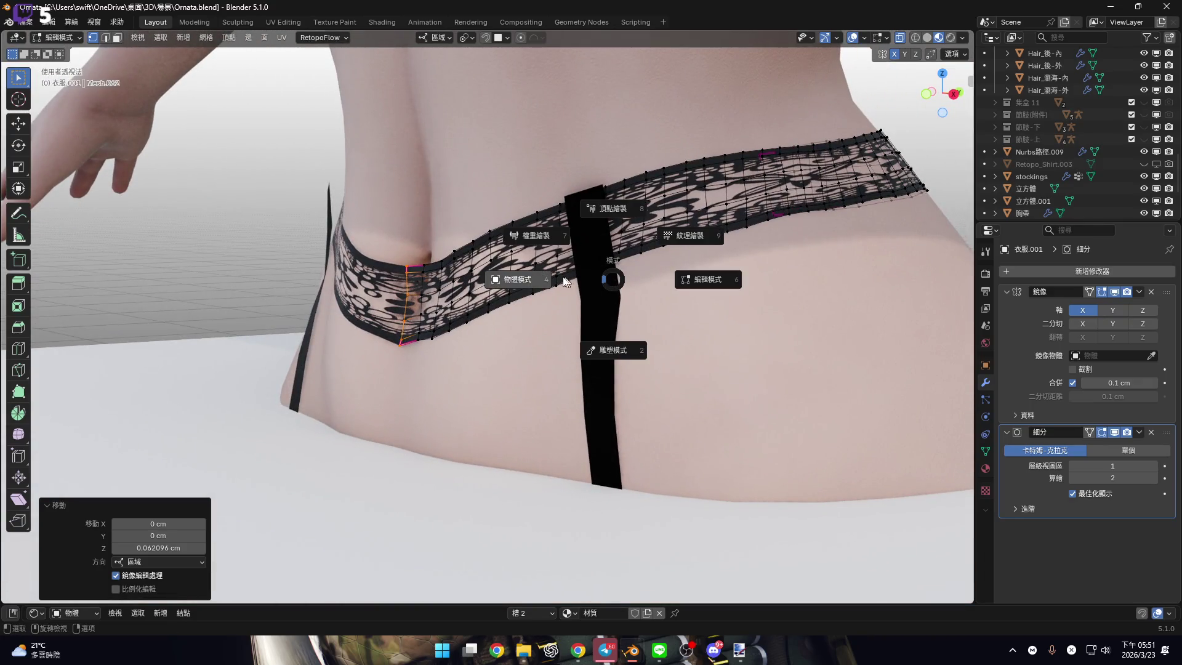
{"action": "left_click", "coordinate": [601, 280]}
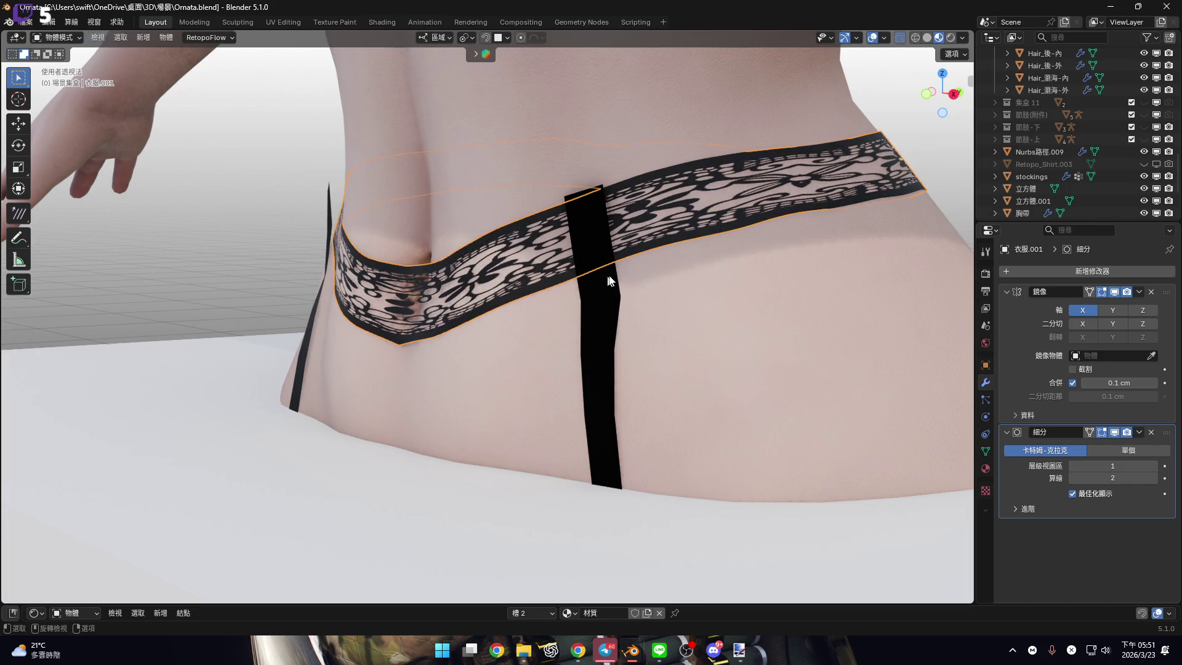
Select the black suspender strap and switch it into Sculpt Mode
{"action": "left_click", "coordinate": [617, 259]}
{"action": "middle_click_drag", "start_coordinate": [616, 260], "coordinate": [619, 325]}
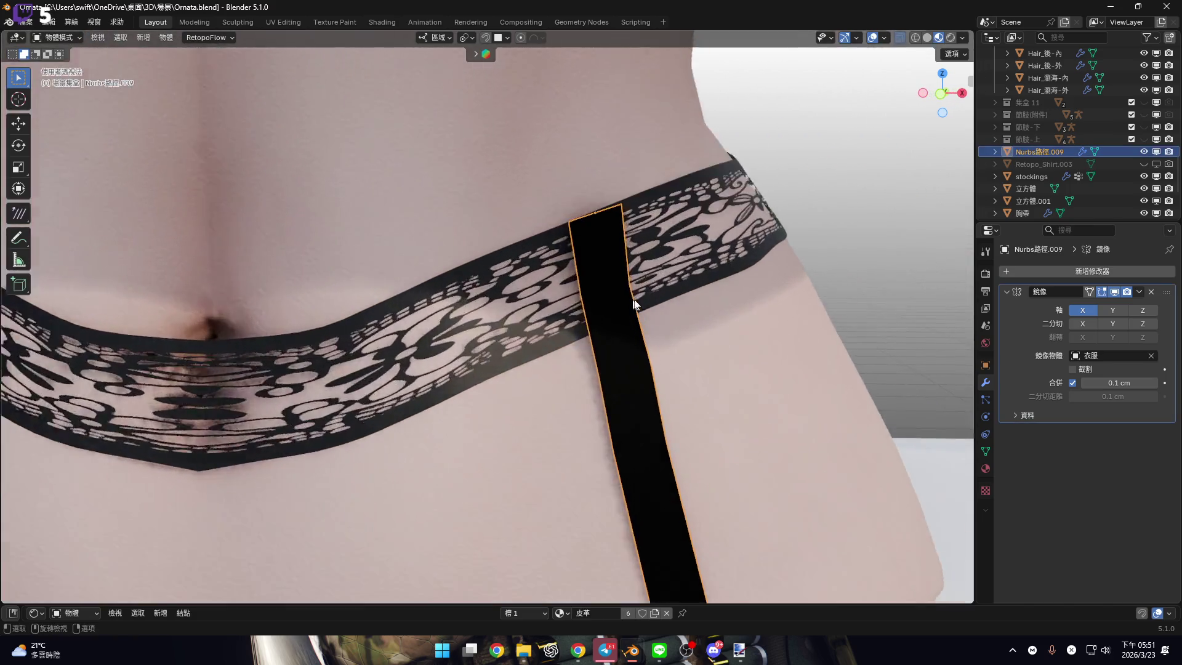
{"action": "key", "text": "ctrl+Tab"}
{"action": "left_click", "coordinate": [615, 388]}
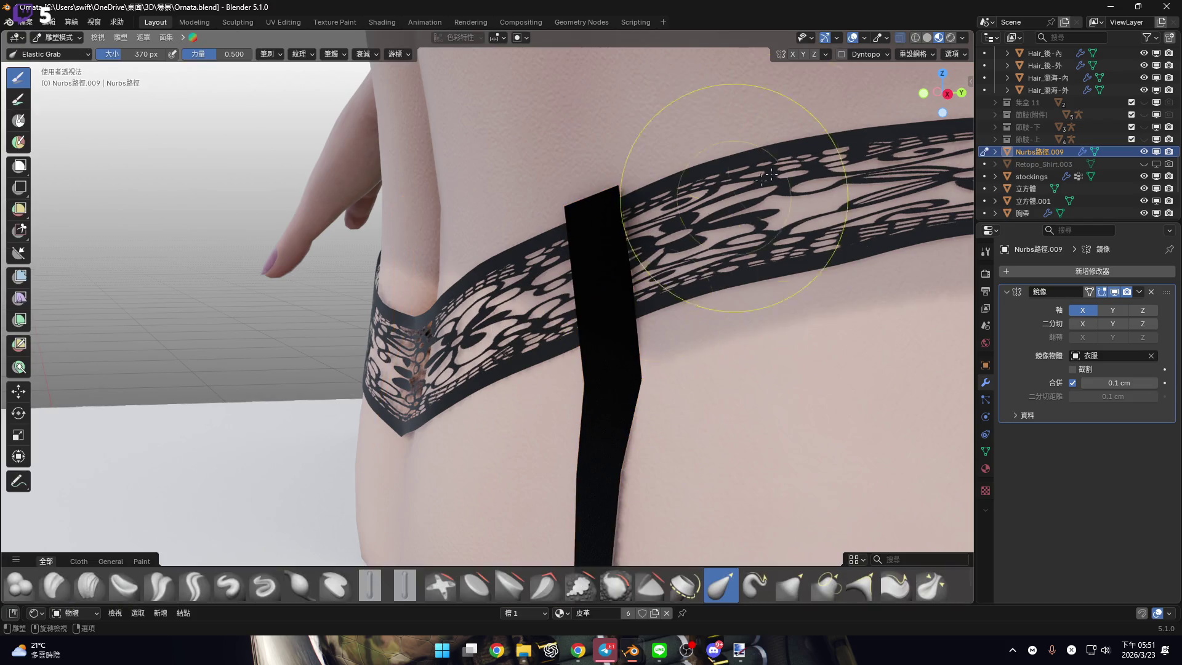
With a smaller Elastic Grab brush, pull the strap's top end into shape against the waistband
{"action": "mouse_move", "coordinate": [606, 290]}
{"action": "middle_mouse_down"}
{"action": "mouse_move", "coordinate": [607, 314]}
{"action": "mouse_move", "coordinate": [607, 289]}
{"action": "mouse_move", "coordinate": [586, 278]}
{"action": "middle_mouse_up"}
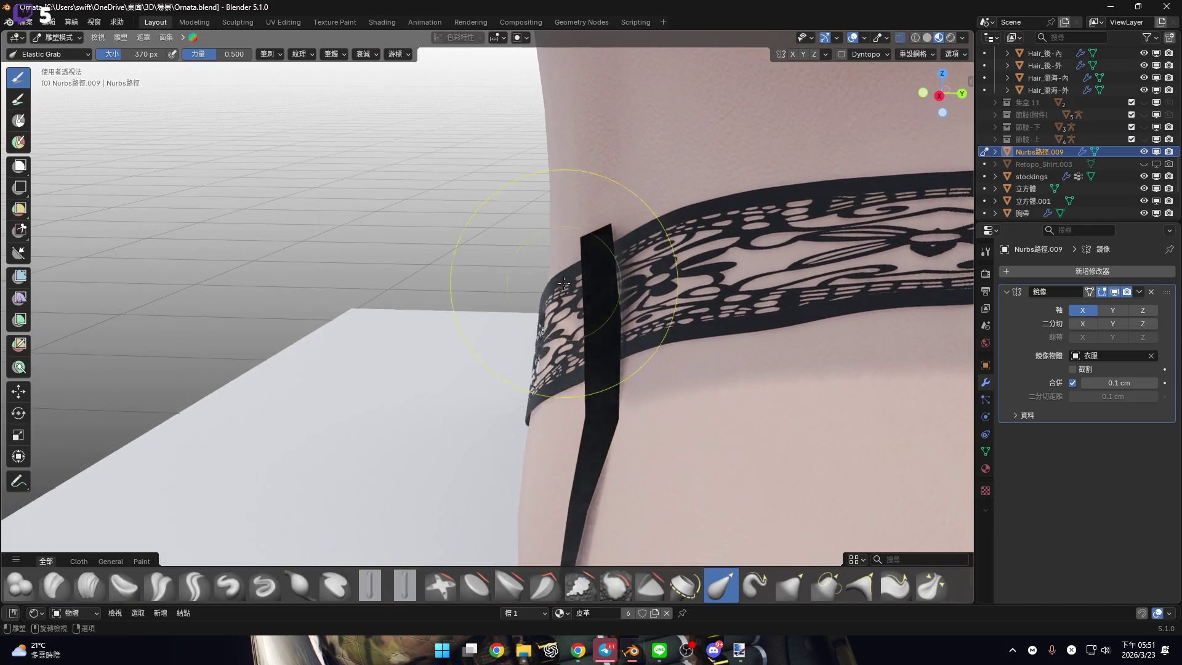
{"action": "left_click_drag", "start_coordinate": [638, 261], "coordinate": [605, 231]}
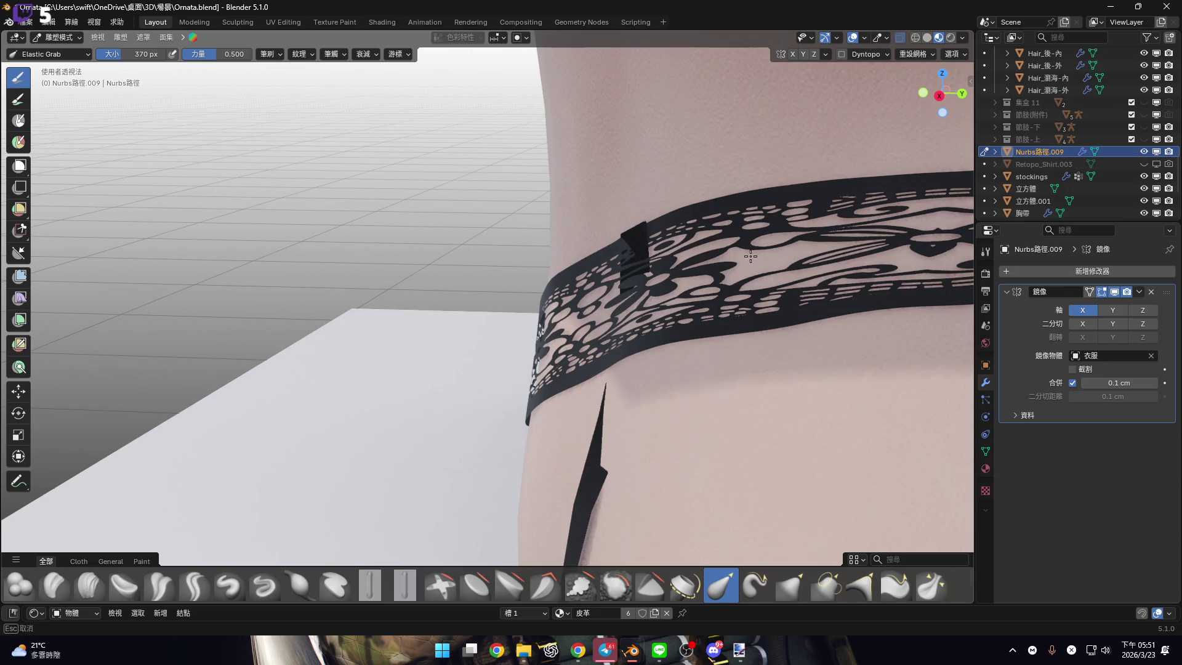
{"action": "key", "text": "f"}
{"action": "left_click", "coordinate": [602, 247]}
{"action": "middle_click_drag", "start_coordinate": [602, 248], "coordinate": [628, 231]}
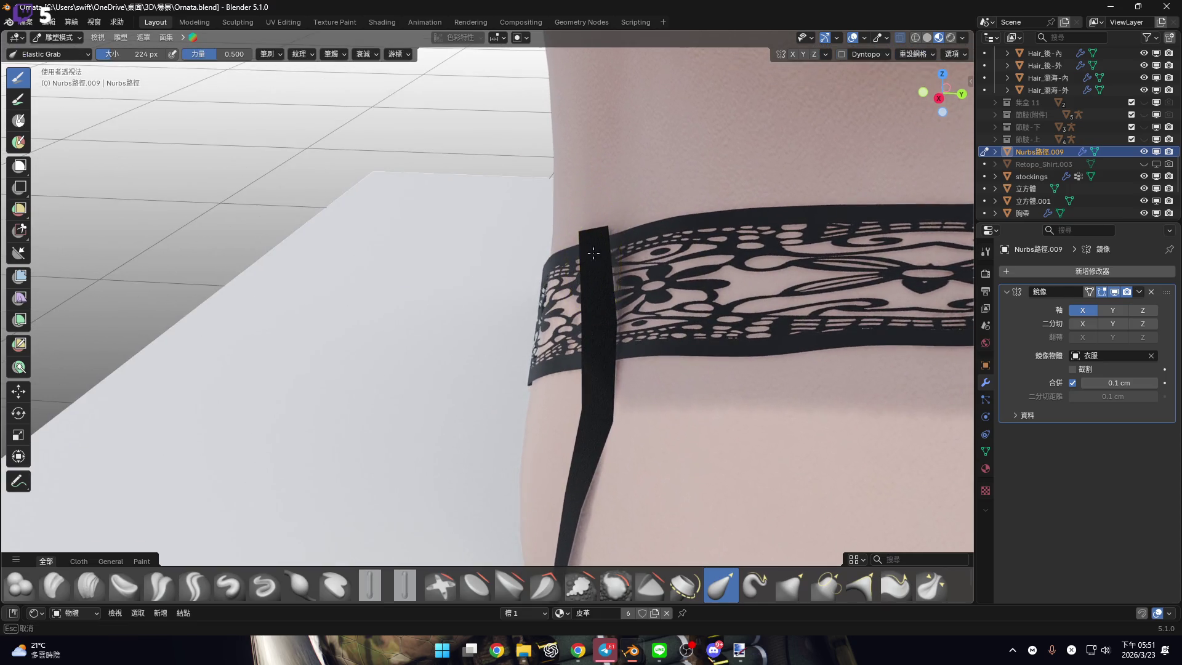
{"action": "left_click_drag", "start_coordinate": [628, 231], "coordinate": [633, 227]}
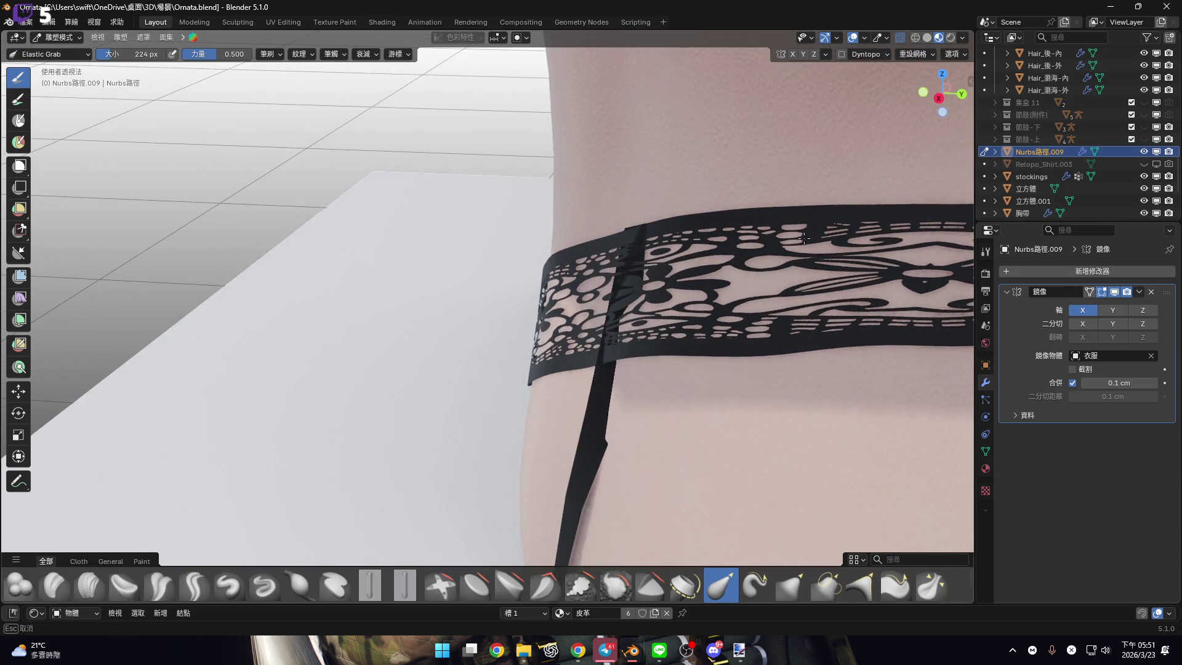
{"action": "mouse_move", "coordinate": [633, 227]}
{"action": "middle_mouse_down"}
{"action": "mouse_move", "coordinate": [647, 261]}
{"action": "mouse_move", "coordinate": [660, 250]}
{"action": "mouse_move", "coordinate": [581, 406]}
{"action": "mouse_move", "coordinate": [568, 475]}
{"action": "mouse_move", "coordinate": [553, 278]}
{"action": "mouse_move", "coordinate": [591, 331]}
{"action": "mouse_move", "coordinate": [509, 311]}
{"action": "middle_mouse_up"}
{"action": "left_click_drag", "start_coordinate": [522, 310], "coordinate": [566, 323]}
Orbit around the waist to inspect where the strap meets the lace band
{"action": "mouse_move", "coordinate": [580, 328]}
{"action": "middle_mouse_down"}
{"action": "mouse_move", "coordinate": [554, 310]}
{"action": "mouse_move", "coordinate": [573, 251]}
{"action": "mouse_move", "coordinate": [514, 382]}
{"action": "mouse_move", "coordinate": [531, 289]}
{"action": "mouse_move", "coordinate": [547, 294]}
{"action": "mouse_move", "coordinate": [566, 382]}
{"action": "mouse_move", "coordinate": [601, 366]}
{"action": "mouse_move", "coordinate": [527, 417]}
{"action": "mouse_move", "coordinate": [564, 356]}
{"action": "mouse_move", "coordinate": [581, 370]}
{"action": "mouse_move", "coordinate": [541, 335]}
{"action": "mouse_move", "coordinate": [557, 351]}
{"action": "middle_mouse_up"}
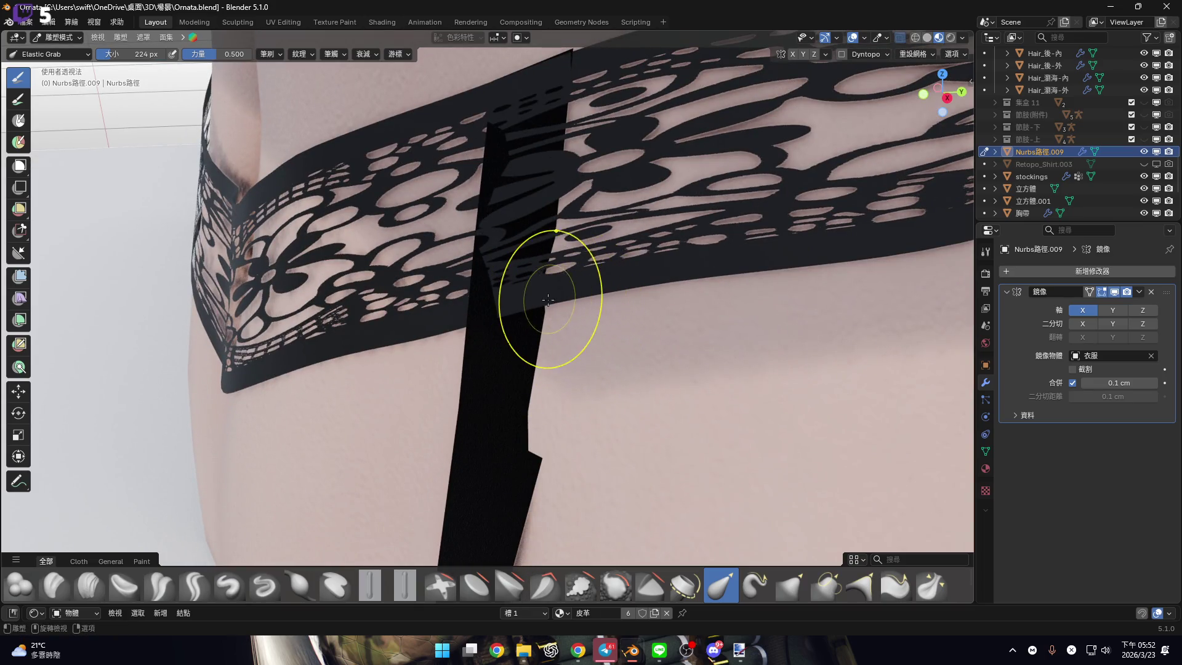
{"action": "scroll", "coordinate": [559, 300], "scroll_direction": "up", "scroll_amount": 2}
{"action": "mouse_move", "coordinate": [565, 240]}
{"action": "middle_mouse_down"}
{"action": "mouse_move", "coordinate": [703, 271]}
{"action": "mouse_move", "coordinate": [547, 268]}
{"action": "mouse_move", "coordinate": [528, 317]}
{"action": "mouse_move", "coordinate": [526, 377]}
{"action": "mouse_move", "coordinate": [575, 397]}
{"action": "mouse_move", "coordinate": [605, 383]}
{"action": "mouse_move", "coordinate": [548, 343]}
{"action": "mouse_move", "coordinate": [520, 370]}
{"action": "mouse_move", "coordinate": [619, 350]}
{"action": "mouse_move", "coordinate": [567, 317]}
{"action": "middle_mouse_up"}
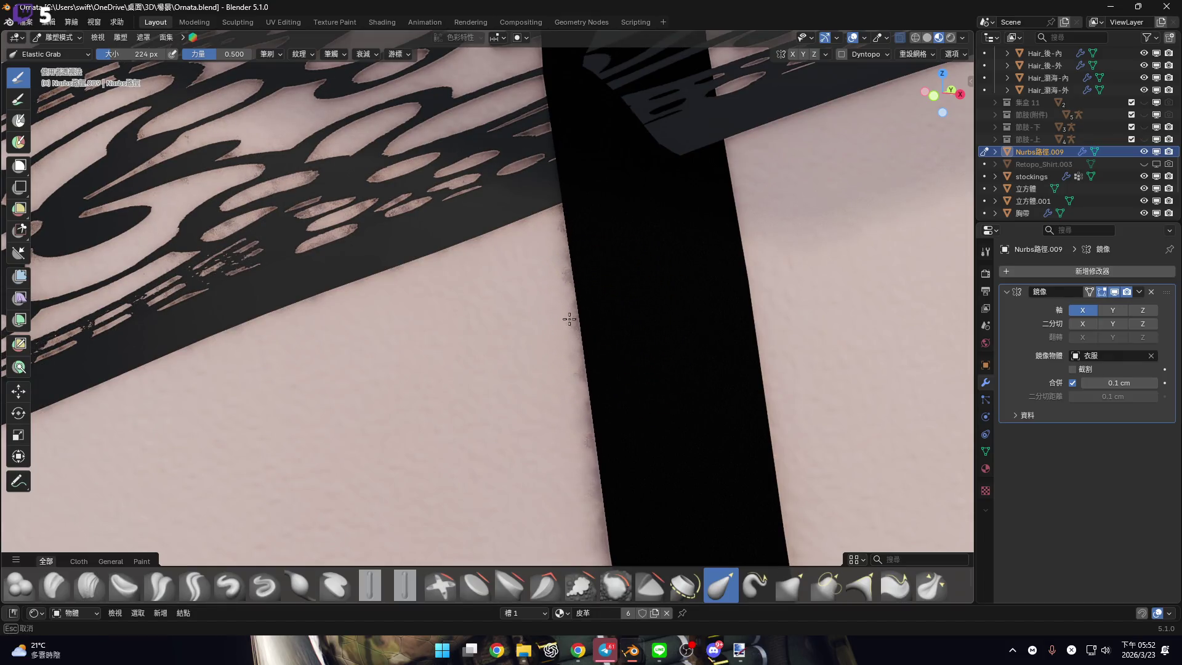
{"action": "mouse_move", "coordinate": [576, 243]}
{"action": "middle_mouse_down"}
{"action": "mouse_move", "coordinate": [560, 311]}
{"action": "mouse_move", "coordinate": [587, 343]}
{"action": "mouse_move", "coordinate": [567, 343]}
{"action": "mouse_move", "coordinate": [541, 317]}
{"action": "mouse_move", "coordinate": [580, 290]}
{"action": "middle_mouse_up"}
{"action": "mouse_move", "coordinate": [593, 237]}
{"action": "middle_mouse_down"}
{"action": "mouse_move", "coordinate": [560, 224]}
{"action": "mouse_move", "coordinate": [606, 211]}
{"action": "mouse_move", "coordinate": [575, 311]}
{"action": "mouse_move", "coordinate": [591, 331]}
{"action": "middle_mouse_up"}
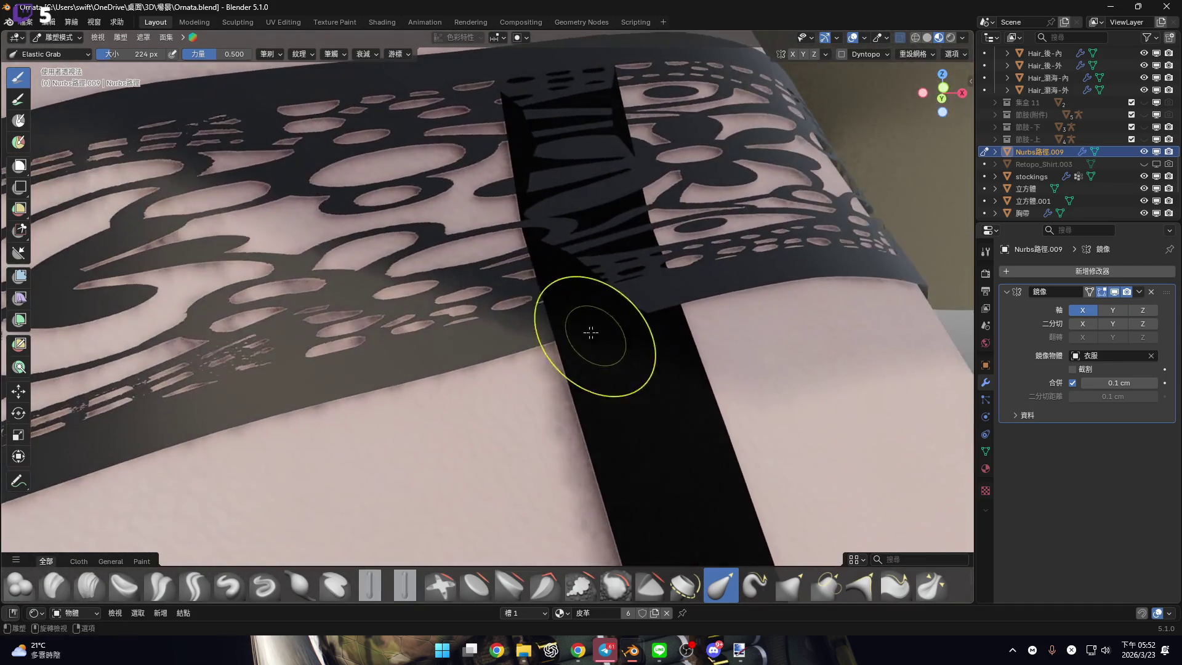
{"action": "scroll", "coordinate": [488, 330], "scroll_direction": "down", "scroll_amount": 5}
{"action": "middle_click_drag", "start_coordinate": [488, 329], "coordinate": [617, 284]}
{"action": "key", "text": "ctrl+Tab"}
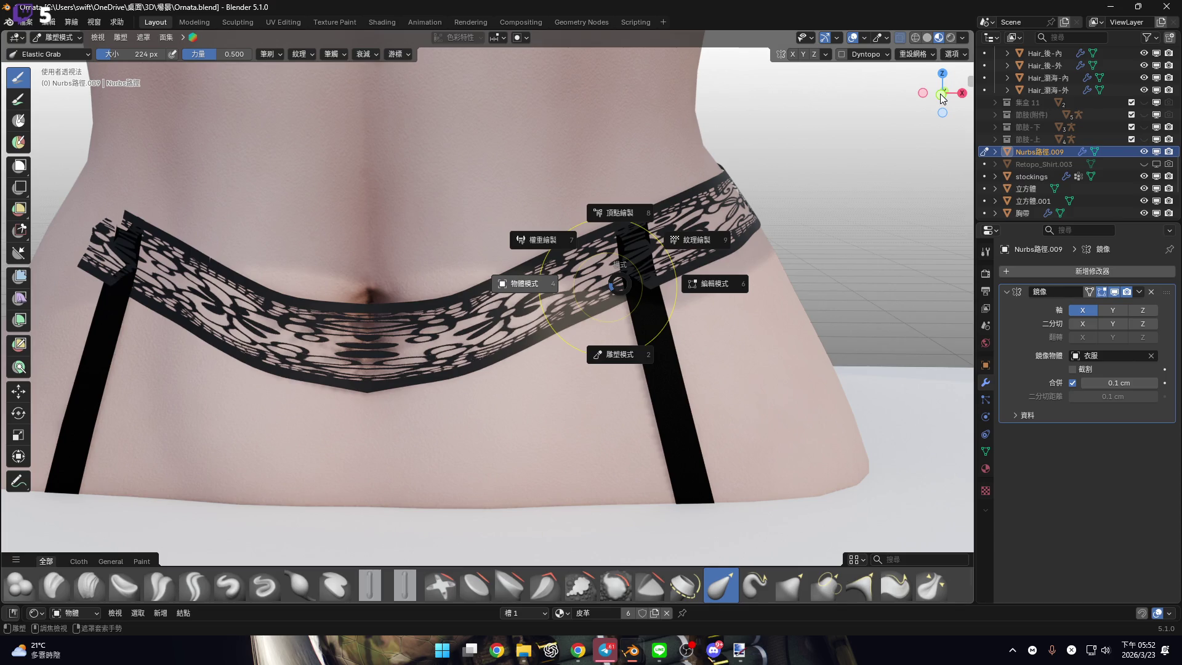
Back in Object Mode, select the lace band and show its Transform values in the sidebar
{"action": "left_click", "coordinate": [524, 283]}
{"action": "left_click", "coordinate": [729, 198]}
{"action": "key", "text": "ctrl+1"}
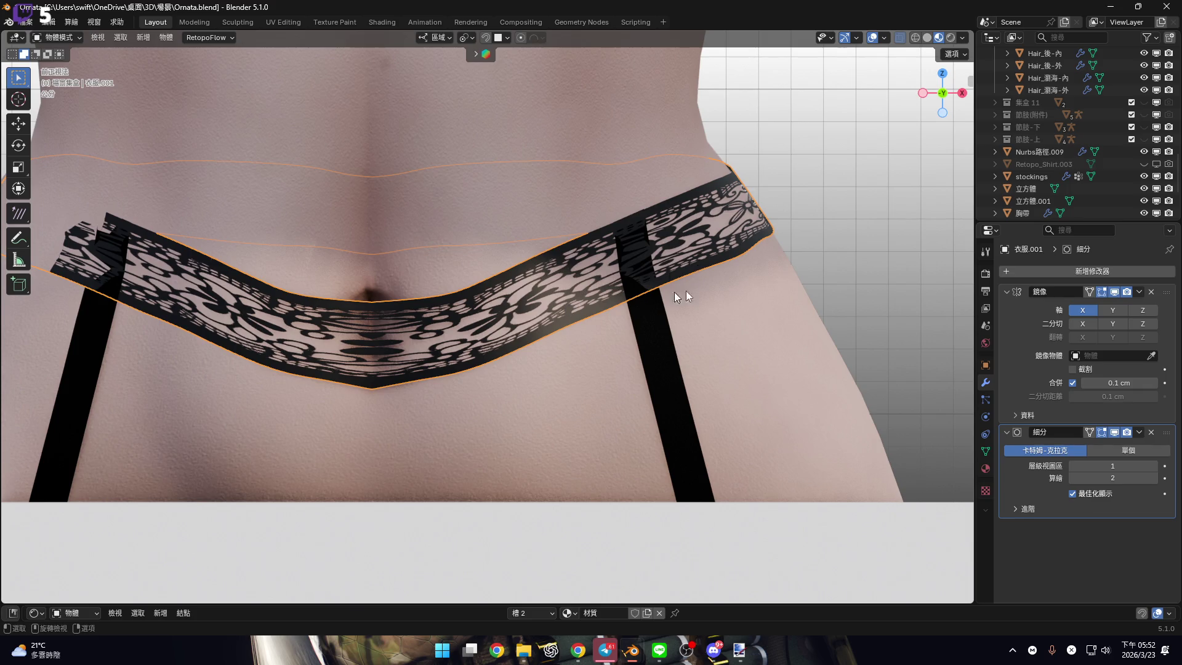
{"action": "mouse_move", "coordinate": [786, 249]}
{"action": "middle_mouse_down", "text": "shift"}
{"action": "mouse_move", "coordinate": [712, 224]}
{"action": "mouse_move", "coordinate": [673, 241]}
{"action": "middle_mouse_up", "text": "shift"}
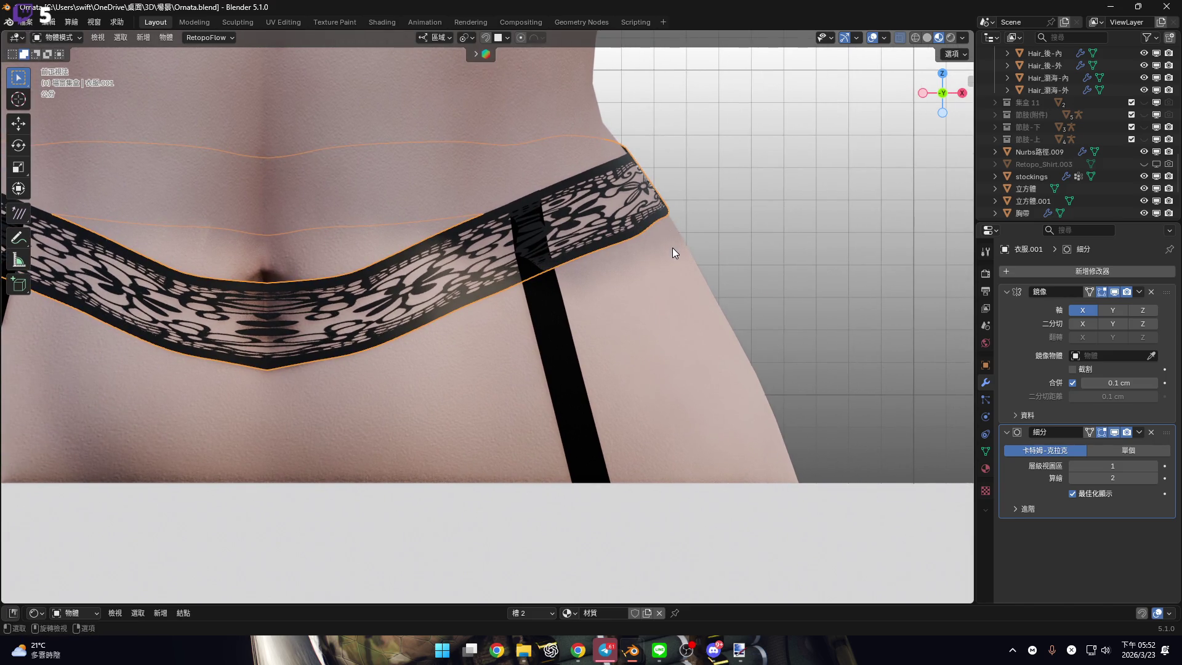
{"action": "key", "text": "n"}
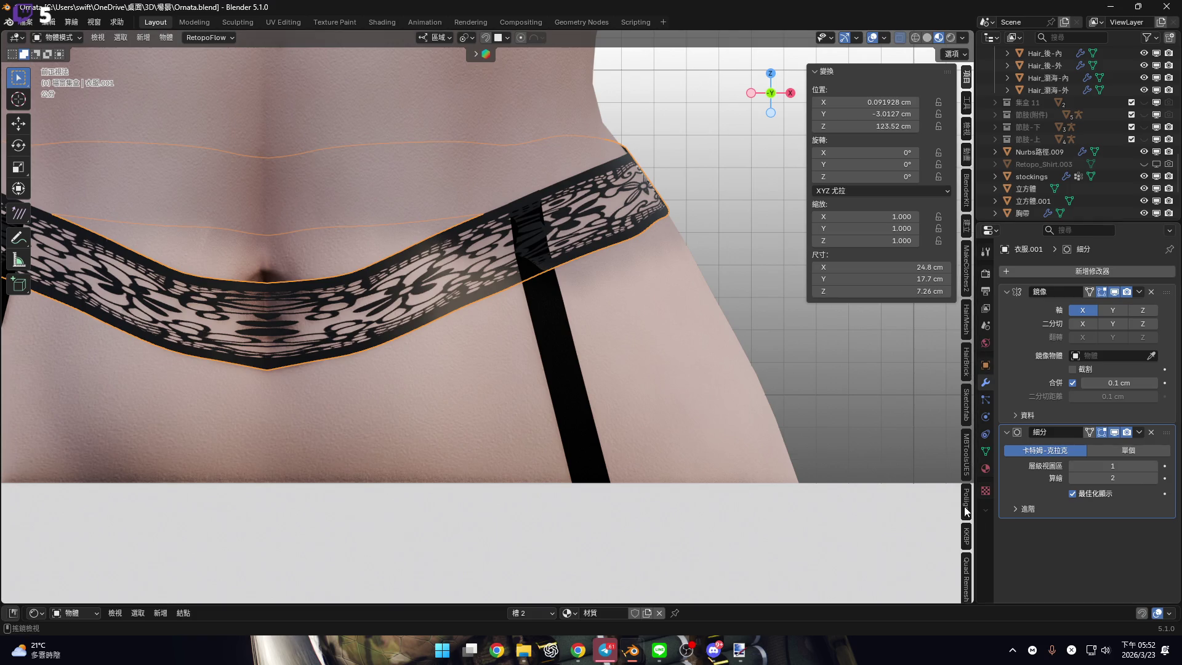
{"action": "scroll", "coordinate": [964, 507], "scroll_direction": "down", "scroll_amount": 2}
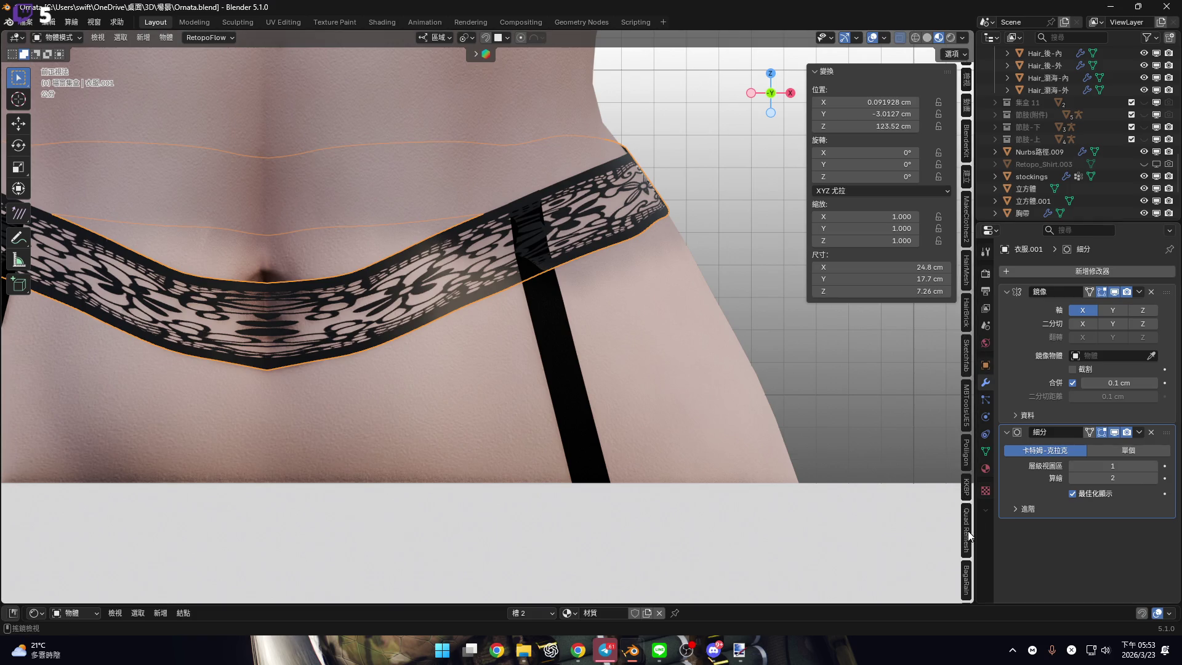
Set the Quad Remesher target quad count for the lace band to 50
{"action": "left_click", "coordinate": [965, 532]}
{"action": "mouse_move", "coordinate": [589, 261]}
{"action": "middle_mouse_down", "text": "shift"}
{"action": "mouse_move", "coordinate": [611, 330]}
{"action": "mouse_move", "coordinate": [588, 339]}
{"action": "middle_mouse_up", "text": "shift"}
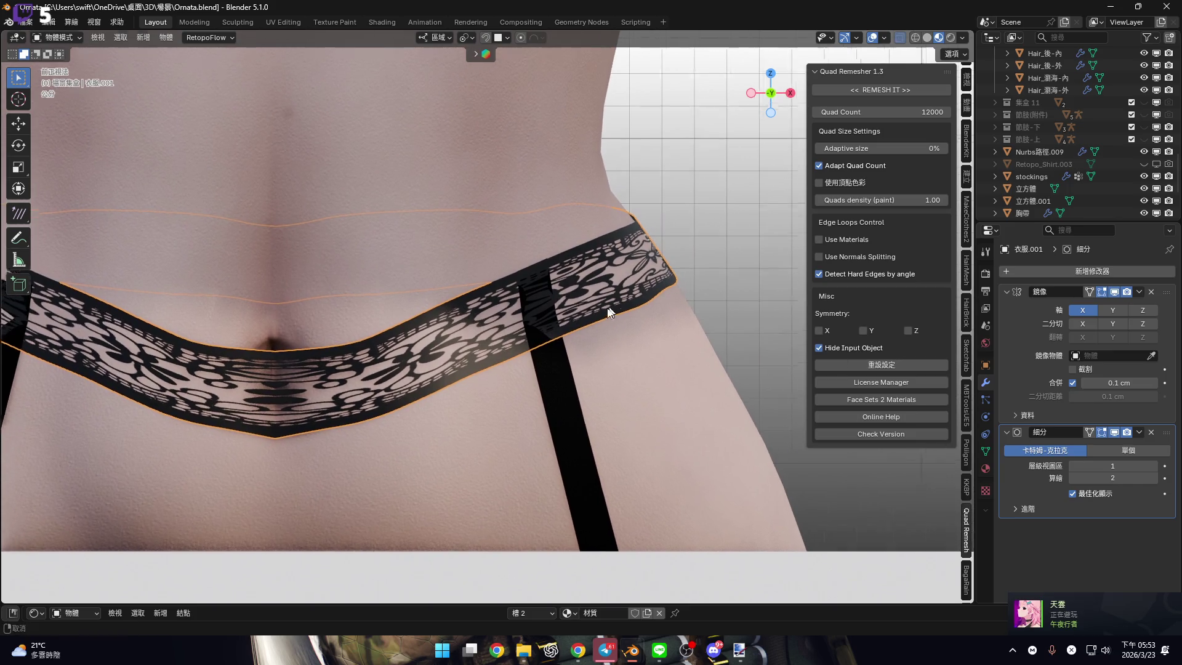
{"action": "left_click", "coordinate": [888, 110]}
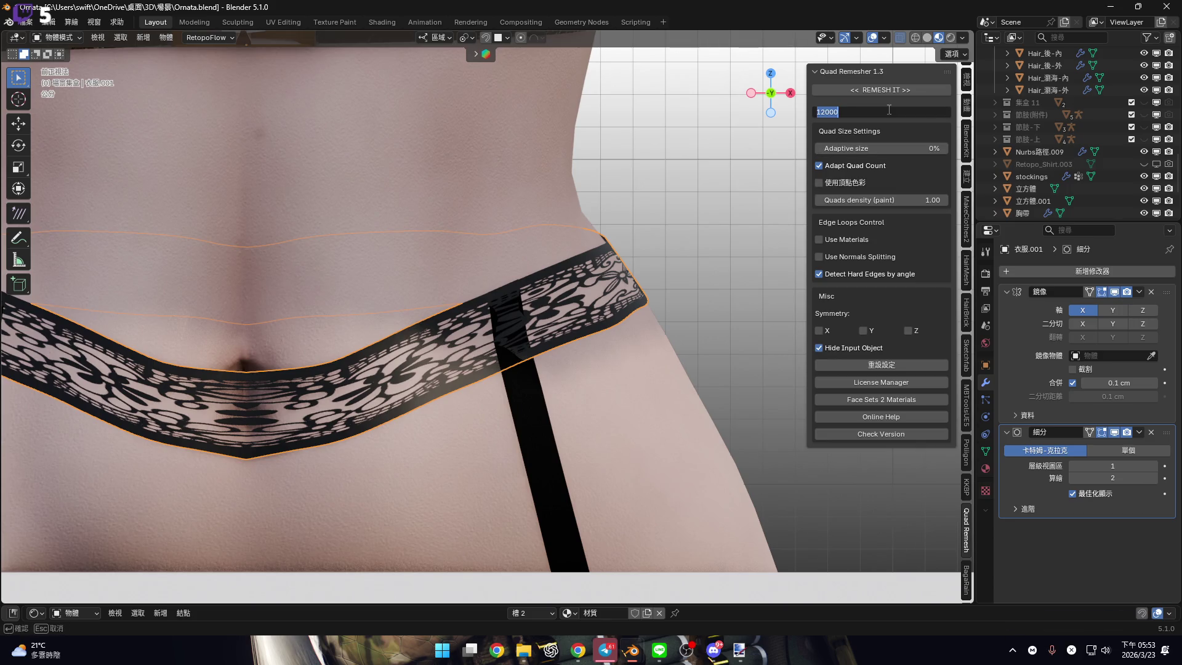
{"action": "type", "text": "50"}
{"action": "key", "text": "Return"}
{"action": "middle_click_drag", "start_coordinate": [761, 165], "coordinate": [601, 245], "text": "shift"}
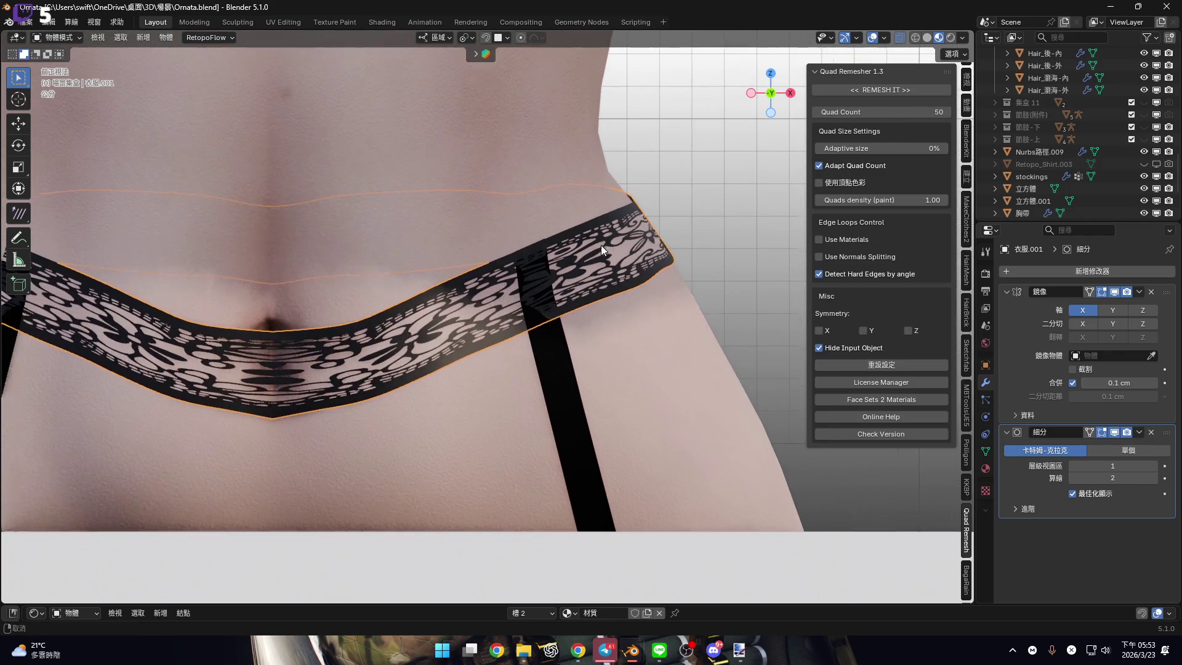
{"action": "scroll", "coordinate": [631, 258], "scroll_direction": "up", "scroll_amount": 2}
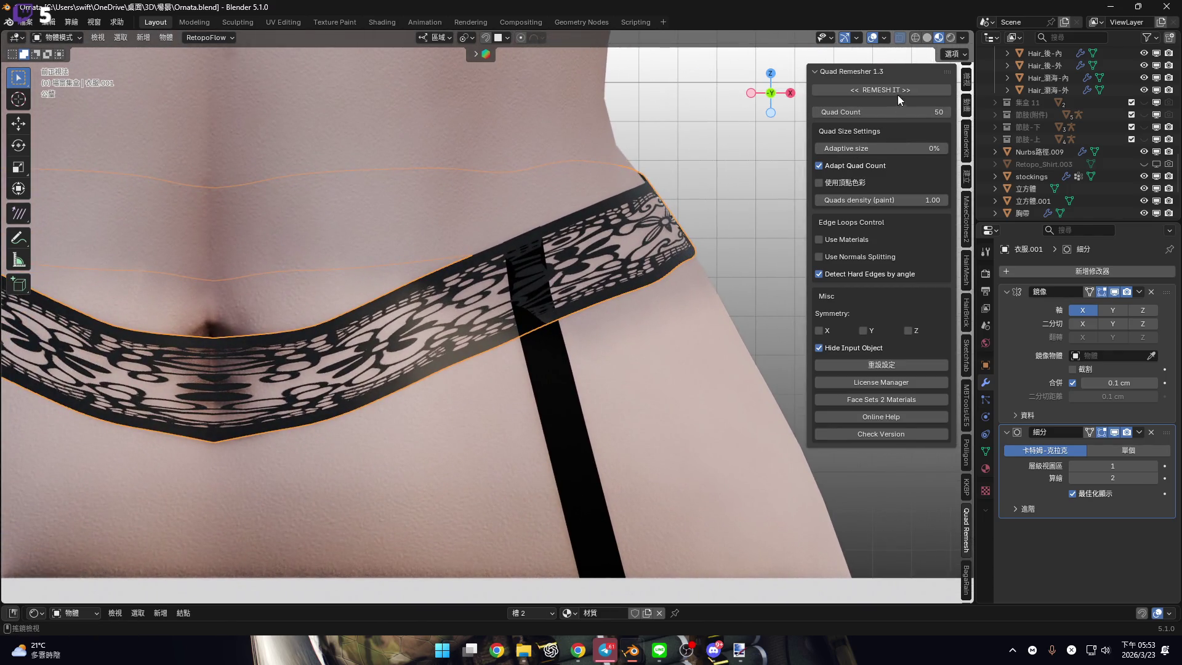
Run REMESH IT on the lace band and scale the remeshed copy up slightly
{"action": "left_click", "coordinate": [897, 94]}
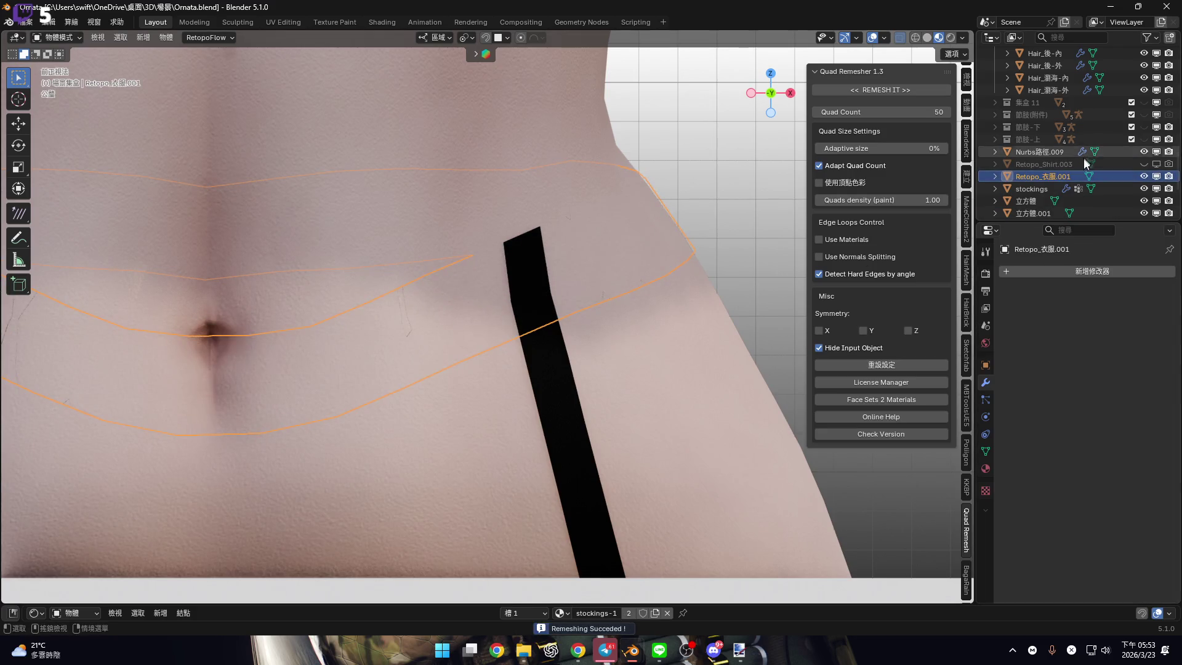
{"action": "key", "text": "s"}
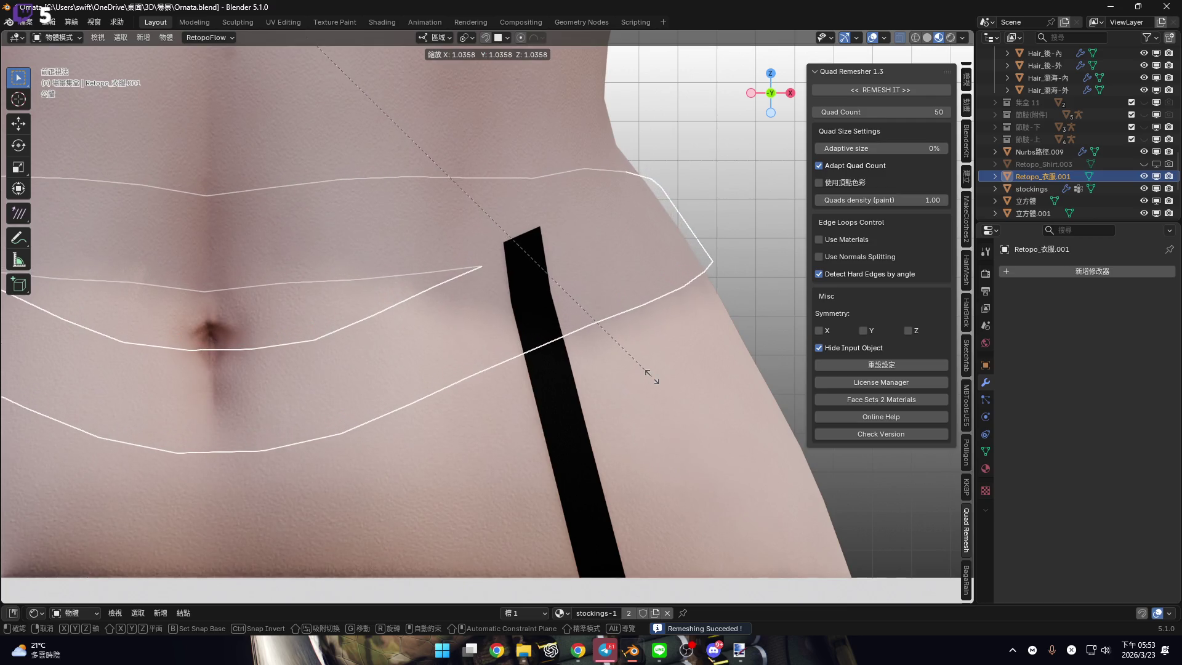
{"action": "left_click", "coordinate": [655, 372]}
{"action": "key", "text": "Tab"}
In the Shader Editor, remove the image Alpha link from the BSDF so the band renders solid
{"action": "left_click_drag", "start_coordinate": [770, 578], "coordinate": [771, 419]}
{"action": "mouse_move", "coordinate": [671, 548]}
{"action": "middle_mouse_down"}
{"action": "mouse_move", "coordinate": [573, 525]}
{"action": "mouse_move", "coordinate": [480, 553]}
{"action": "middle_mouse_up"}
{"action": "left_click_drag", "start_coordinate": [456, 544], "coordinate": [342, 550]}
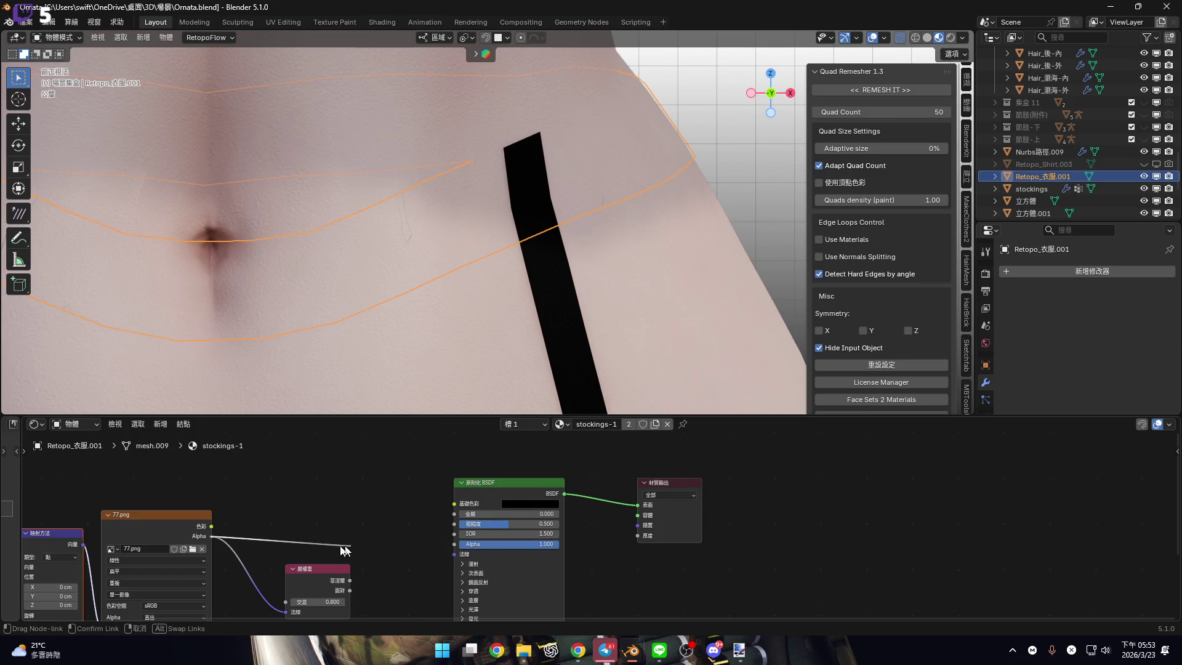
{"action": "left_click", "coordinate": [589, 271]}
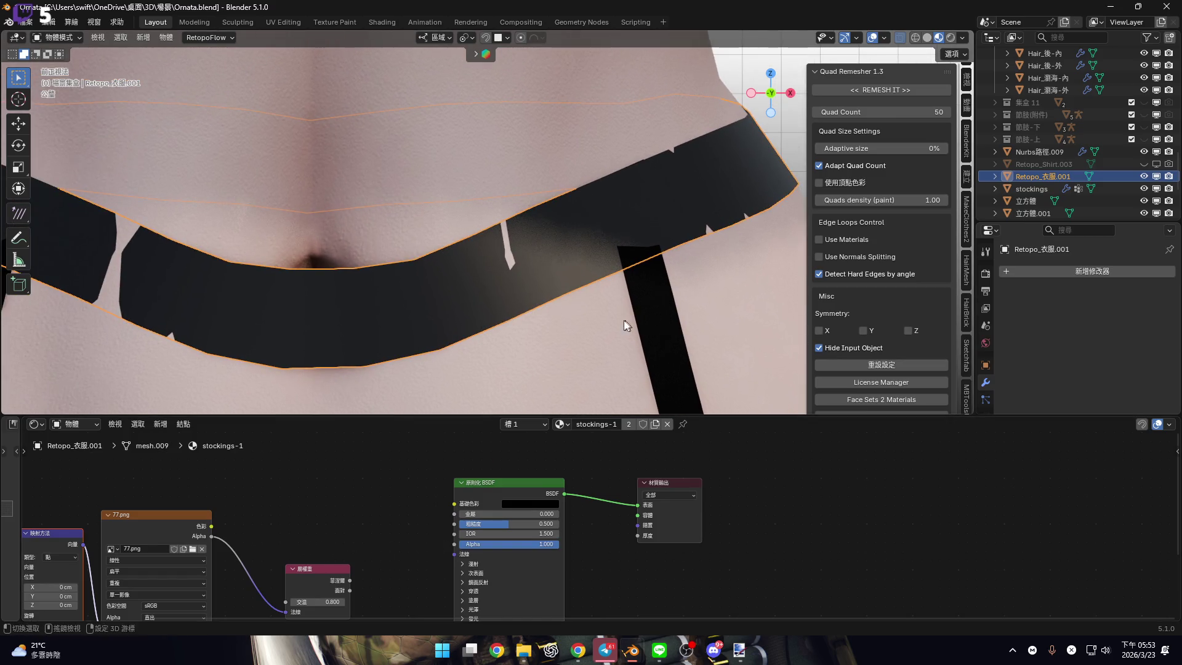
{"action": "left_click_drag", "start_coordinate": [793, 418], "coordinate": [777, 605]}
Toggle the band between object and edit mode to check the opaque result, ending in Edit Mode
{"action": "key", "text": "Tab"}
{"action": "mouse_move", "coordinate": [572, 330]}
{"action": "middle_mouse_down"}
{"action": "mouse_move", "coordinate": [536, 336]}
{"action": "mouse_move", "coordinate": [544, 353]}
{"action": "mouse_move", "coordinate": [638, 333]}
{"action": "mouse_move", "coordinate": [624, 289]}
{"action": "middle_mouse_up"}
{"action": "key", "text": "Tab"}
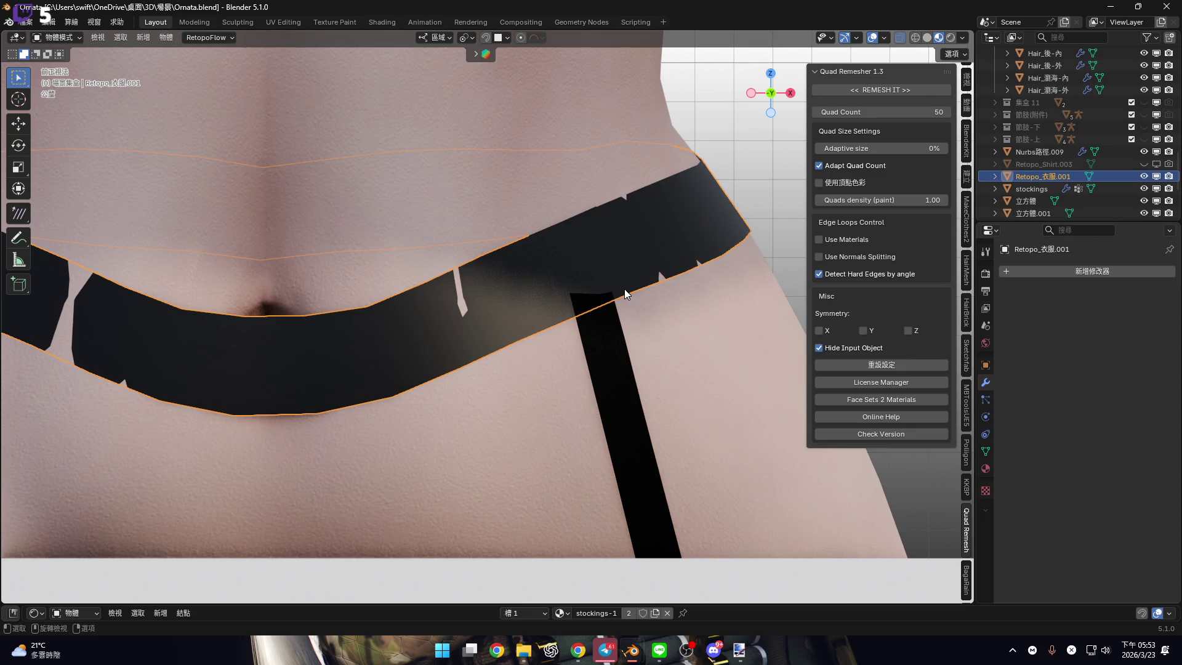
{"action": "key", "text": "Tab"}
{"action": "mouse_move", "coordinate": [525, 310]}
{"action": "middle_mouse_down"}
{"action": "mouse_move", "coordinate": [555, 300]}
{"action": "mouse_move", "coordinate": [533, 316]}
{"action": "middle_mouse_up"}
{"action": "key", "text": "Tab"}
{"action": "key", "text": "ctrl+r"}
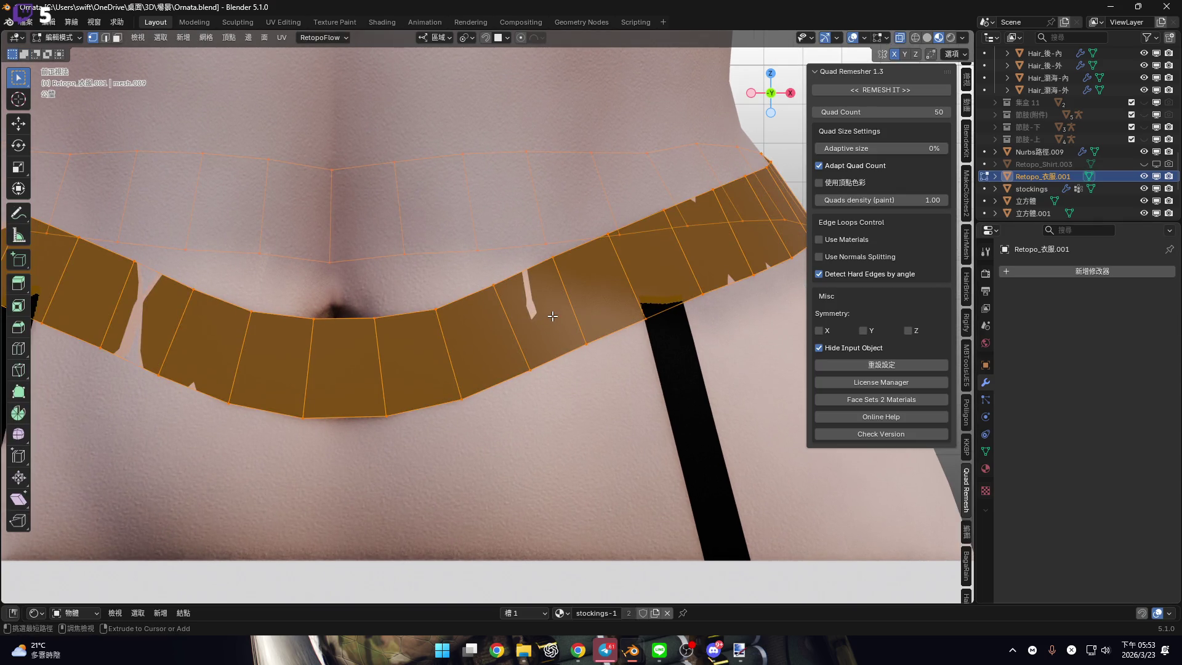
Confirm a lengthwise loop cut through the band and add a Subdivision Surface modifier
{"action": "left_click", "coordinate": [552, 316]}
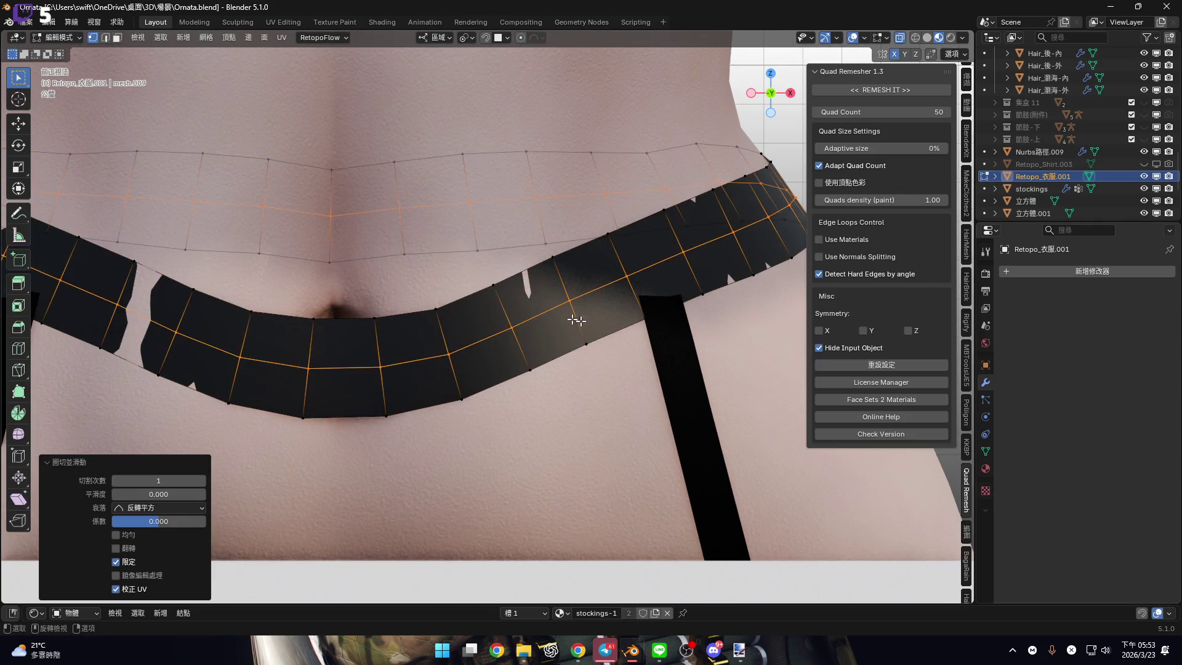
{"action": "left_click", "coordinate": [1071, 276]}
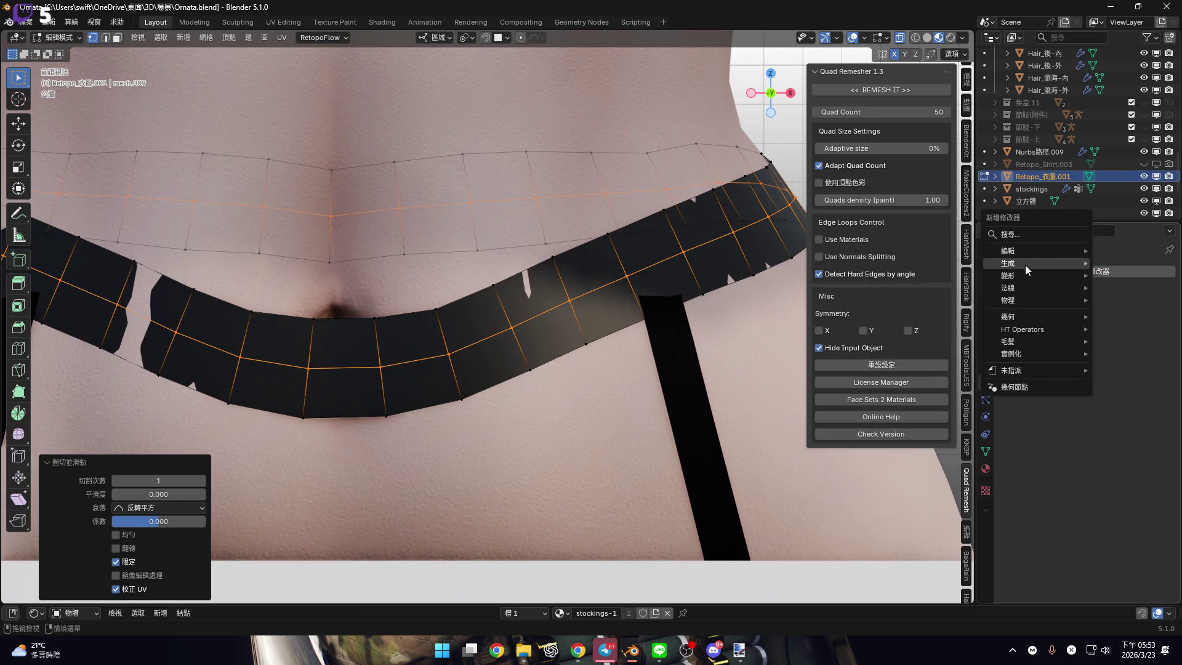
{"action": "mouse_move", "coordinate": [1034, 263]}
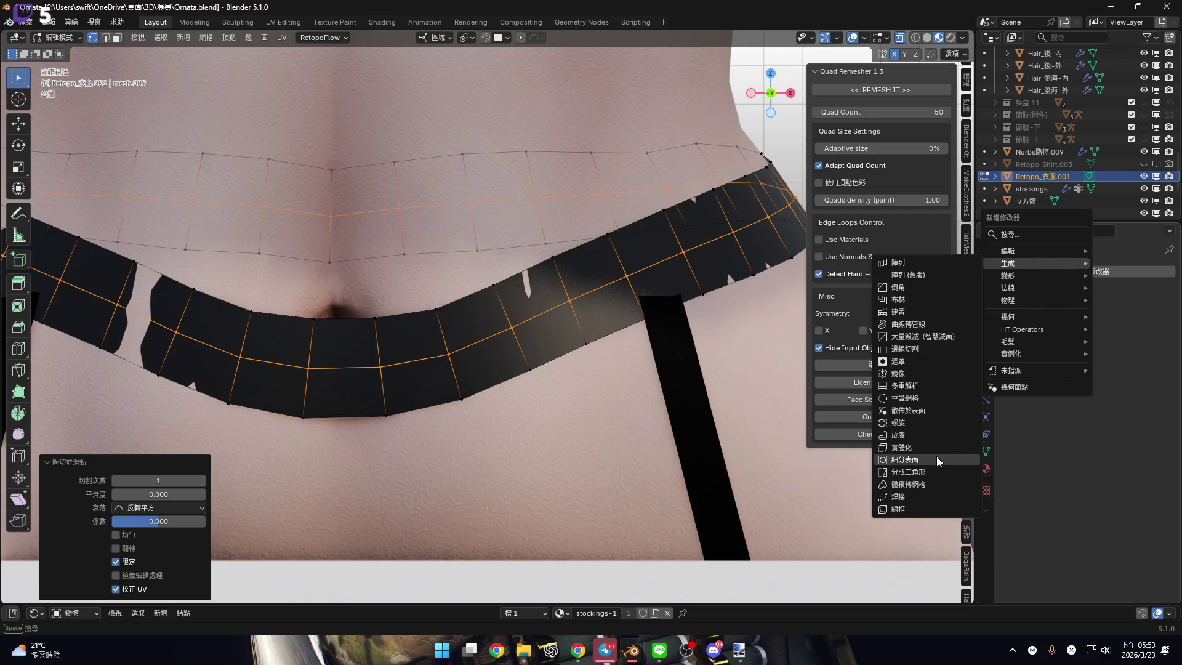
{"action": "left_click", "coordinate": [940, 459]}
{"action": "middle_click_drag", "start_coordinate": [543, 327], "coordinate": [581, 330]}
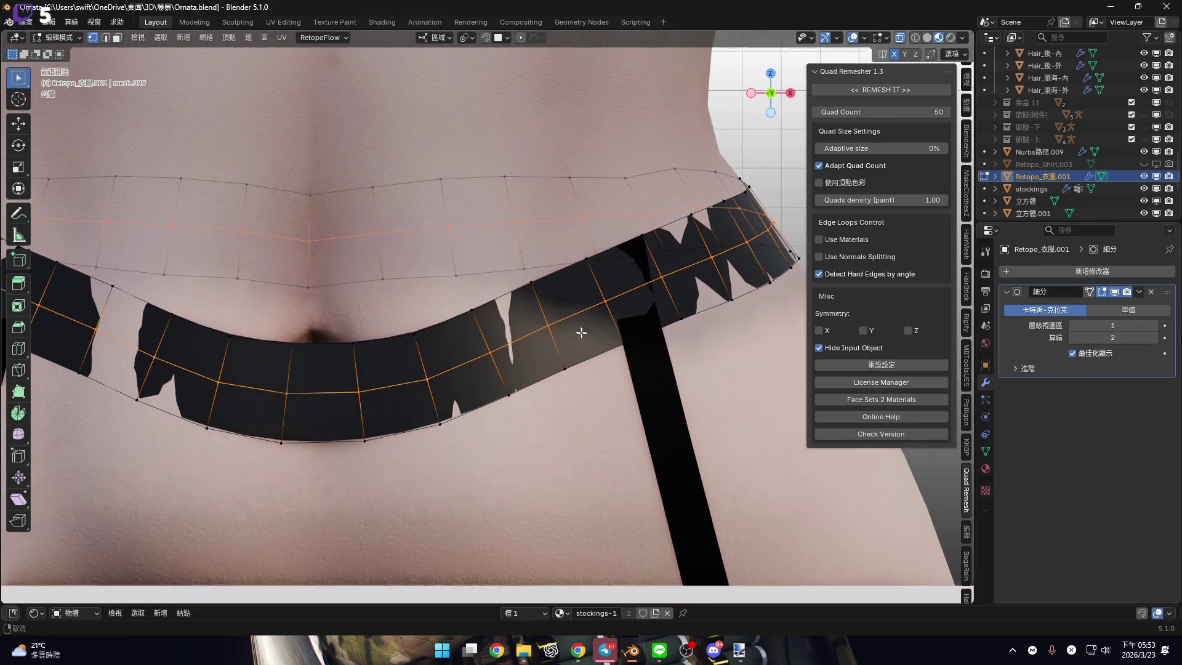
{"action": "left_click", "coordinate": [1139, 296]}
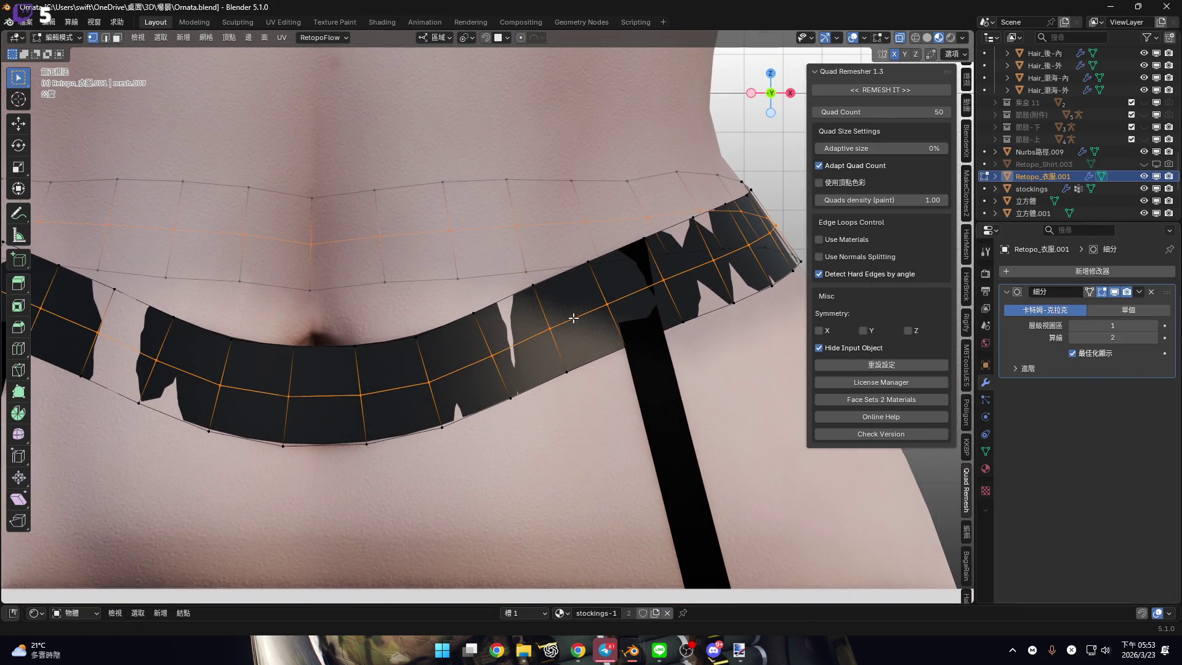
{"action": "middle_click_drag", "start_coordinate": [663, 323], "coordinate": [652, 335]}
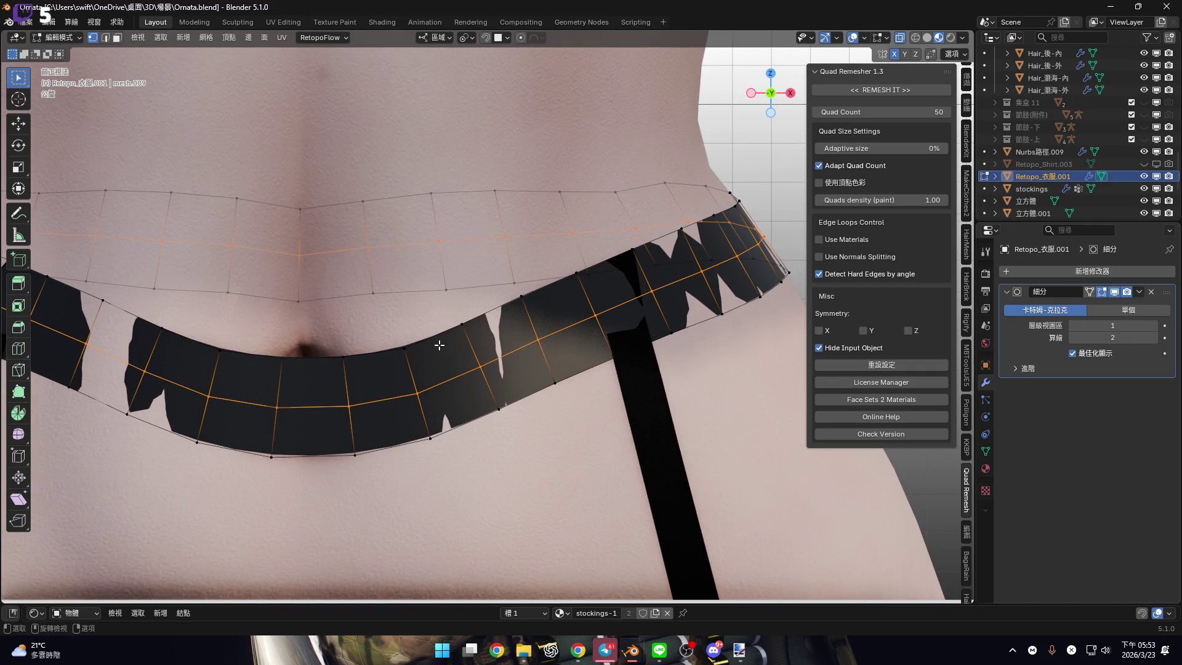
{"action": "scroll", "coordinate": [439, 344], "scroll_direction": "down", "scroll_amount": 3}
Box- and brush-select the band's left half faces, then back out of deleting them
{"action": "mouse_move", "coordinate": [441, 342]}
{"action": "middle_mouse_down"}
{"action": "mouse_move", "coordinate": [541, 335]}
{"action": "mouse_move", "coordinate": [688, 238]}
{"action": "middle_mouse_up"}
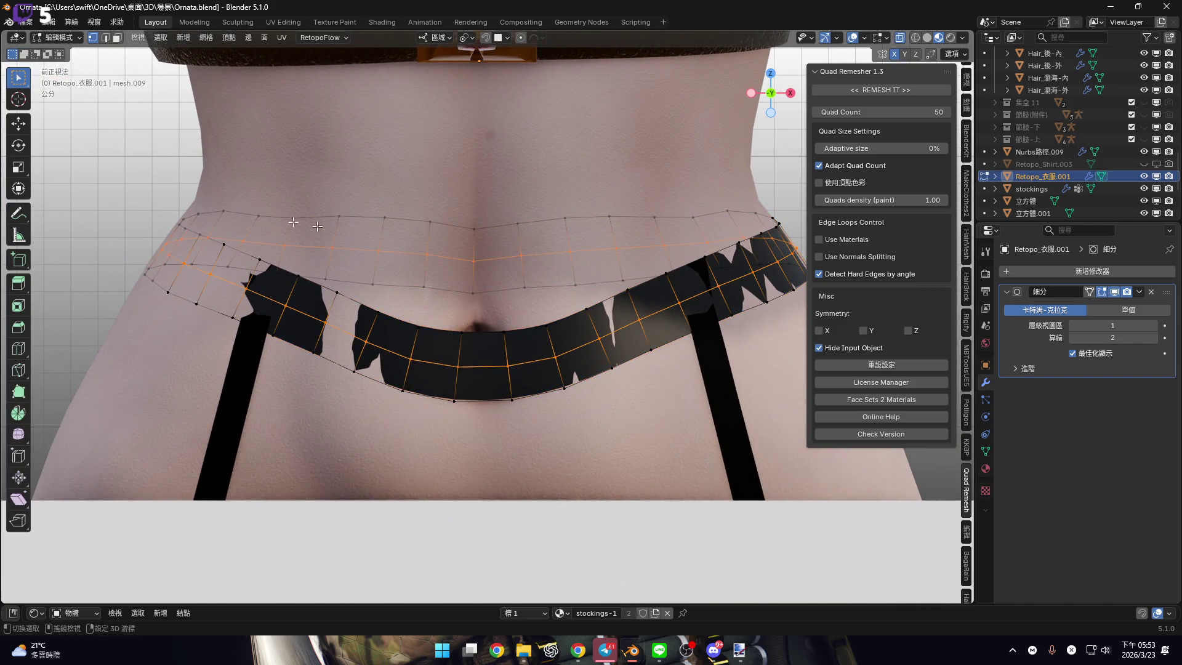
{"action": "left_click_drag", "start_coordinate": [122, 133], "coordinate": [474, 483]}
{"action": "scroll", "coordinate": [463, 416], "scroll_direction": "up", "scroll_amount": 2}
{"action": "scroll", "coordinate": [444, 352], "scroll_direction": "down", "scroll_amount": 2}
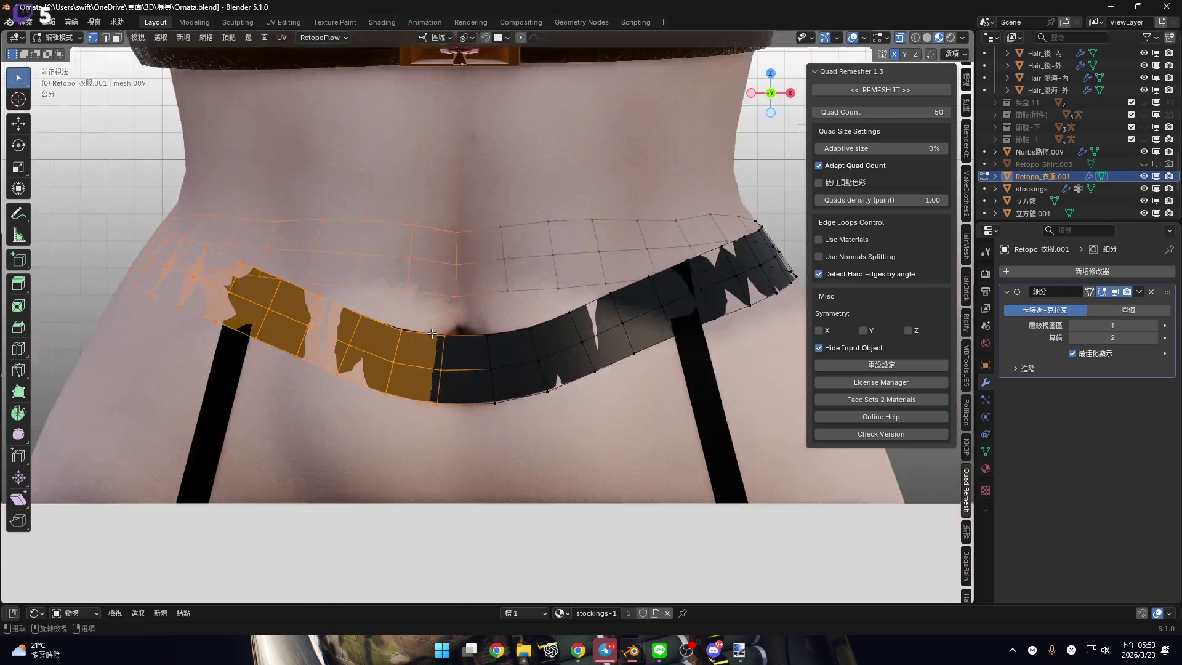
{"action": "middle_click_drag", "start_coordinate": [434, 315], "coordinate": [417, 272]}
{"action": "scroll", "coordinate": [417, 273], "scroll_direction": "up", "scroll_amount": 2}
{"action": "key", "text": "c"}
{"action": "key", "text": "Escape"}
{"action": "middle_click_drag", "start_coordinate": [485, 255], "coordinate": [517, 286]}
{"action": "scroll", "coordinate": [517, 286], "scroll_direction": "down", "scroll_amount": 2}
{"action": "key", "text": "x"}
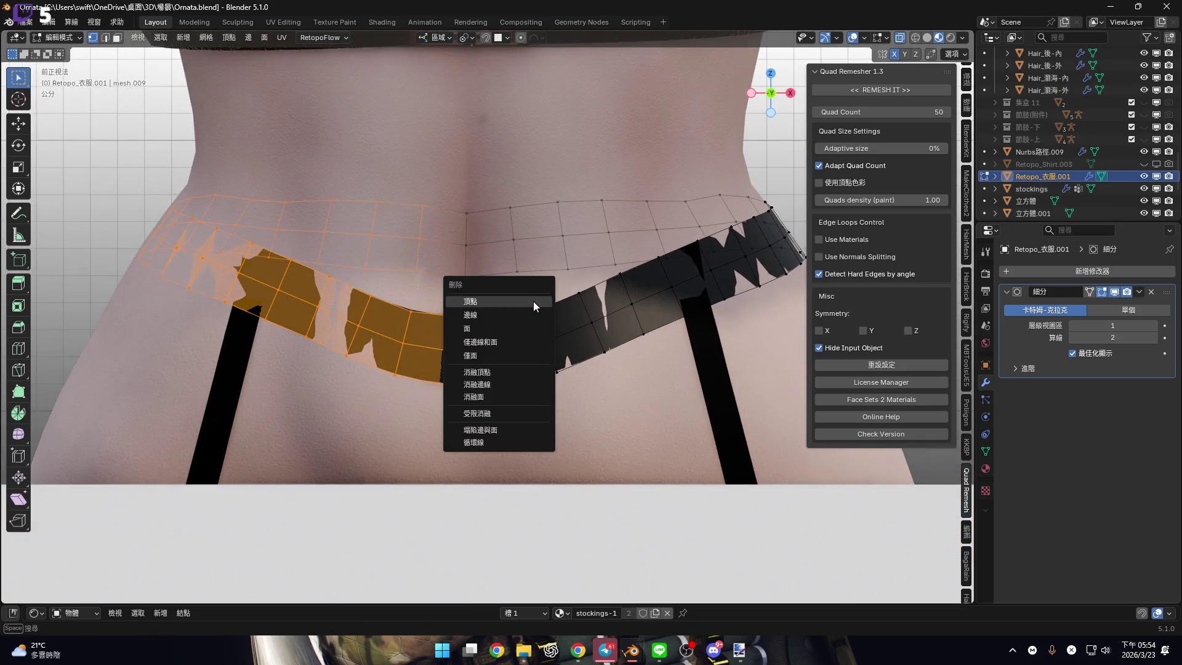
{"action": "key", "text": "Escape"}
{"action": "scroll", "coordinate": [480, 369], "scroll_direction": "up", "scroll_amount": 3}
{"action": "scroll", "coordinate": [466, 365], "scroll_direction": "up", "scroll_amount": 2}
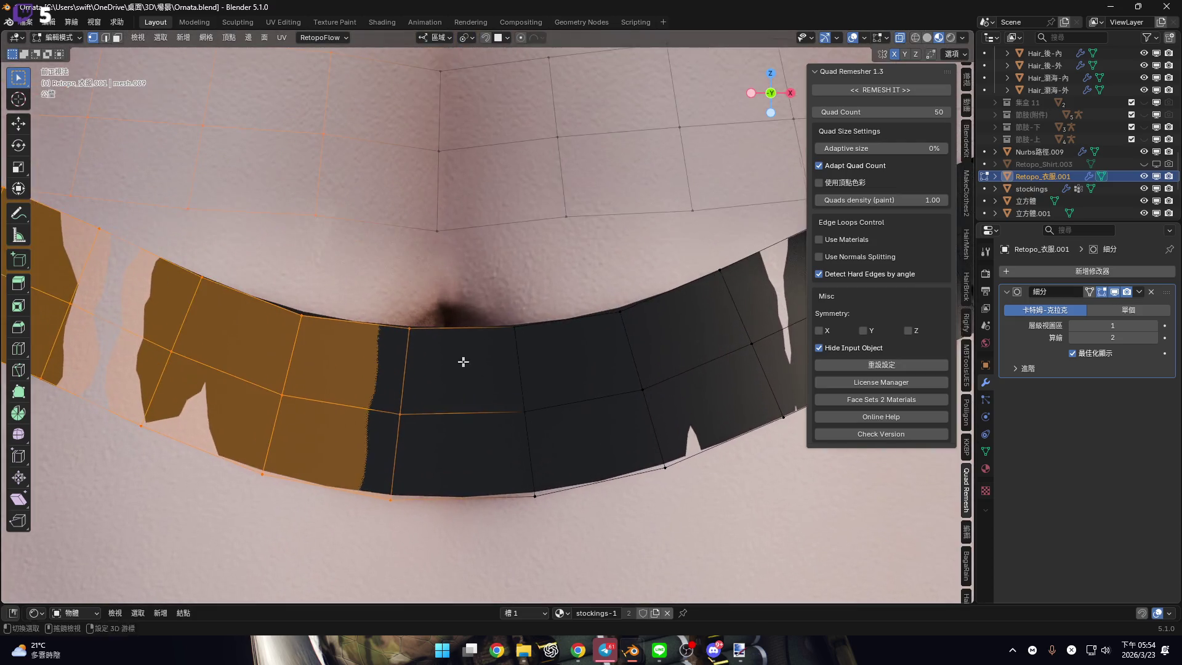
{"action": "scroll", "coordinate": [463, 361], "scroll_direction": "down", "scroll_amount": 2}
Cut a centred vertical loop at the navel and delete the band's left-half faces
{"action": "key", "text": "ctrl+r"}
{"action": "left_click", "coordinate": [451, 354]}
{"action": "right_click", "coordinate": [451, 355]}
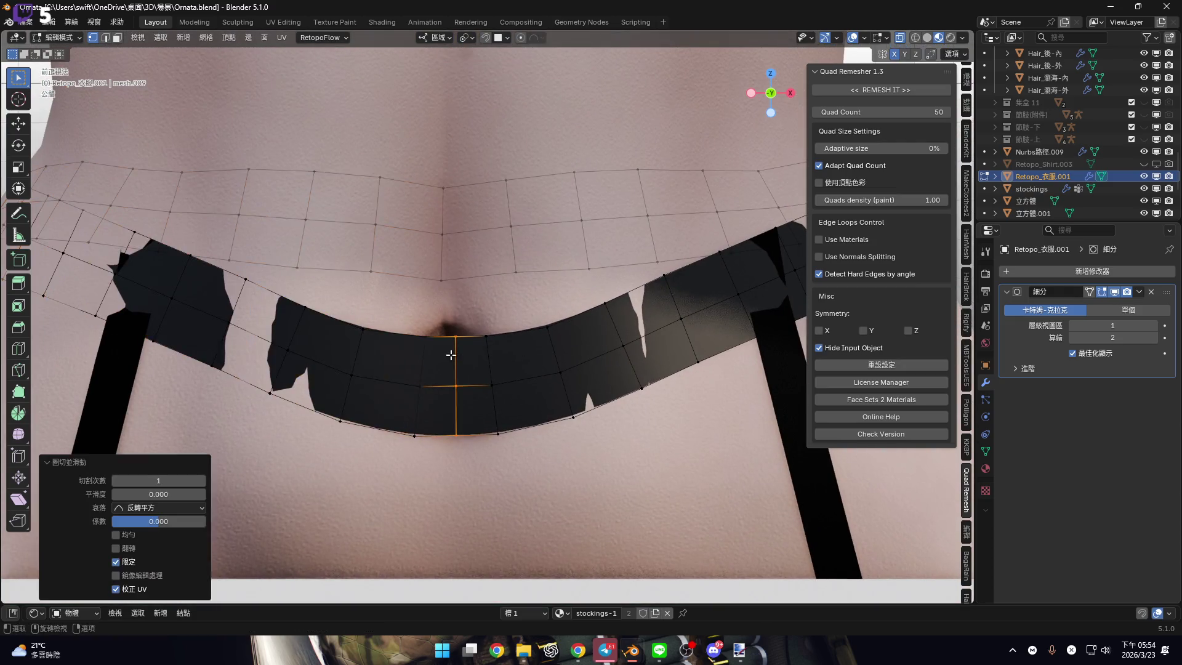
{"action": "scroll", "coordinate": [451, 354], "scroll_direction": "down", "scroll_amount": 2}
{"action": "key", "text": "b"}
{"action": "left_click_drag", "start_coordinate": [214, 165], "coordinate": [499, 501]}
{"action": "scroll", "coordinate": [548, 283], "scroll_direction": "up", "scroll_amount": 3}
{"action": "key", "text": "x"}
{"action": "left_click", "coordinate": [548, 283]}
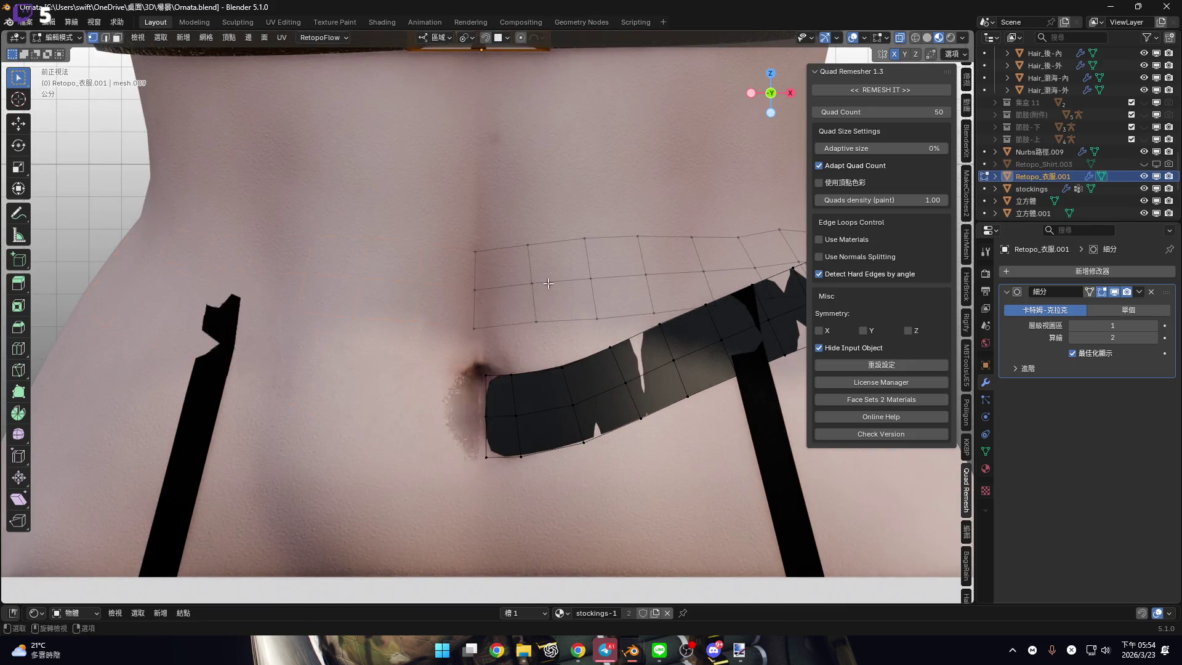
{"action": "middle_click_drag", "start_coordinate": [547, 283], "coordinate": [509, 391]}
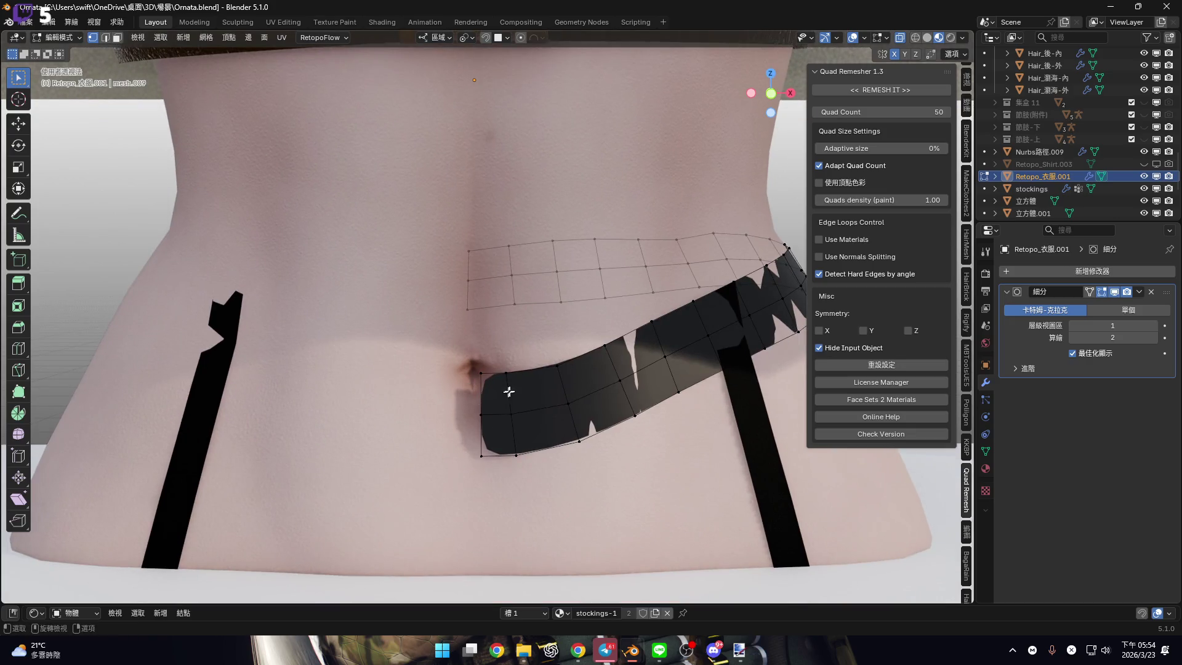
Scale the cut-end edge near the navel to fit the waist
{"action": "left_click", "coordinate": [1091, 269]}
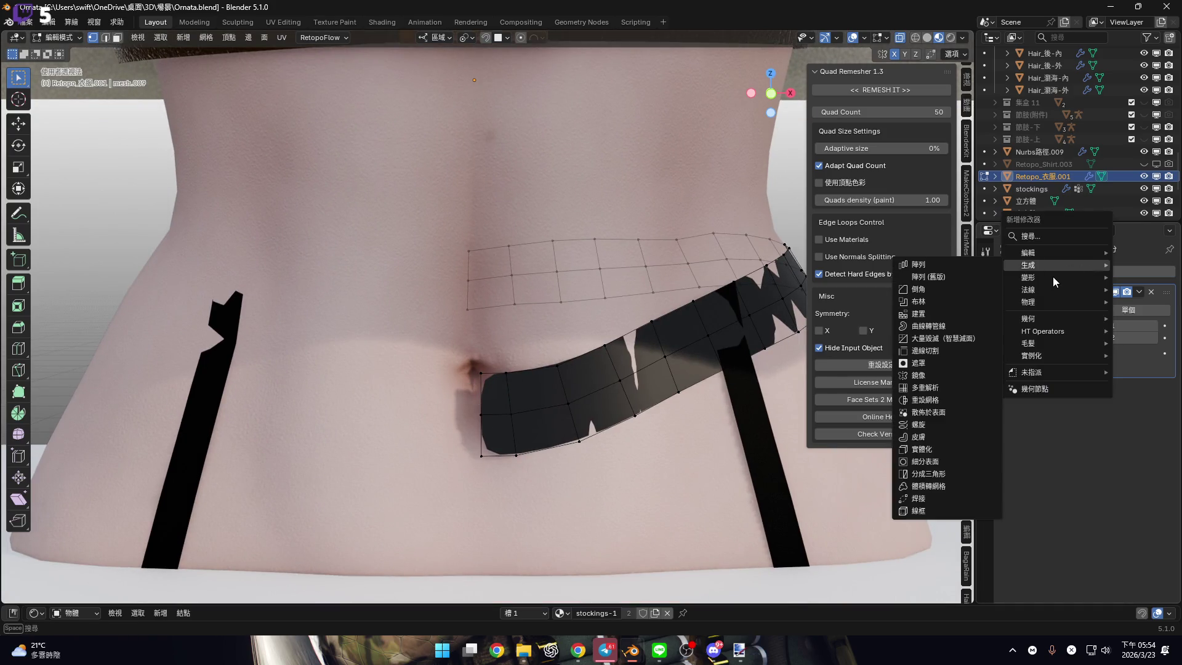
{"action": "middle_click_drag", "start_coordinate": [523, 392], "coordinate": [558, 380], "text": "shift"}
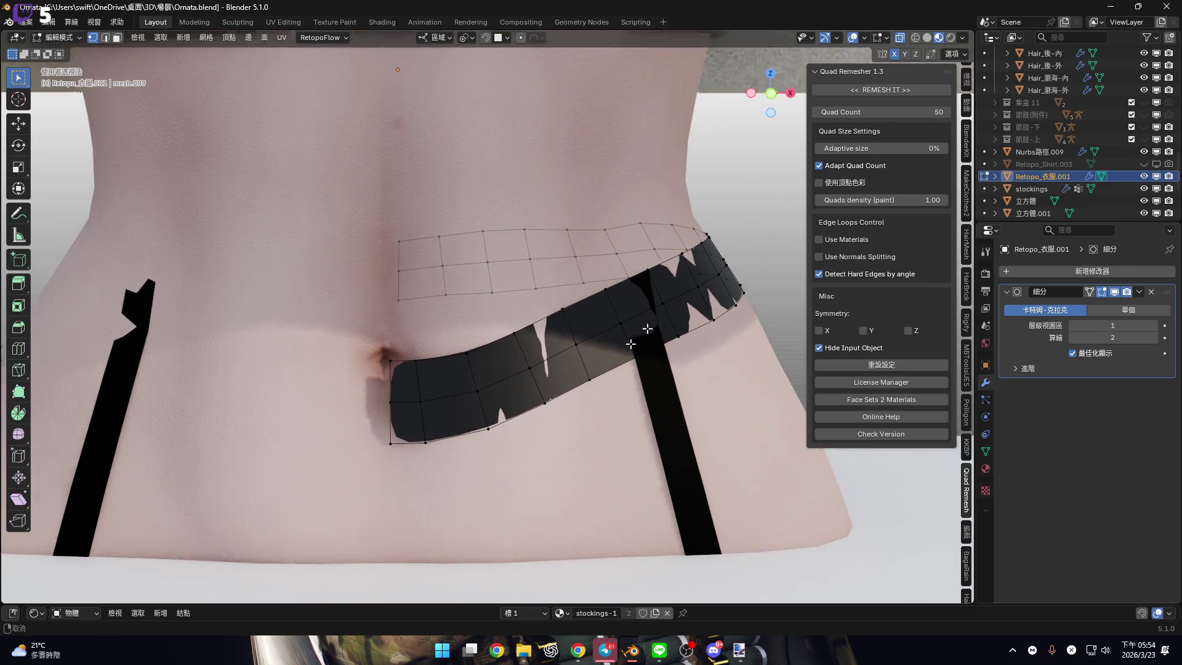
{"action": "scroll", "coordinate": [554, 342], "scroll_direction": "up", "scroll_amount": 2}
{"action": "scroll", "coordinate": [559, 331], "scroll_direction": "up", "scroll_amount": 2}
{"action": "left_click", "coordinate": [430, 334]}
{"action": "key", "text": "s"}
{"action": "left_click", "coordinate": [470, 435]}
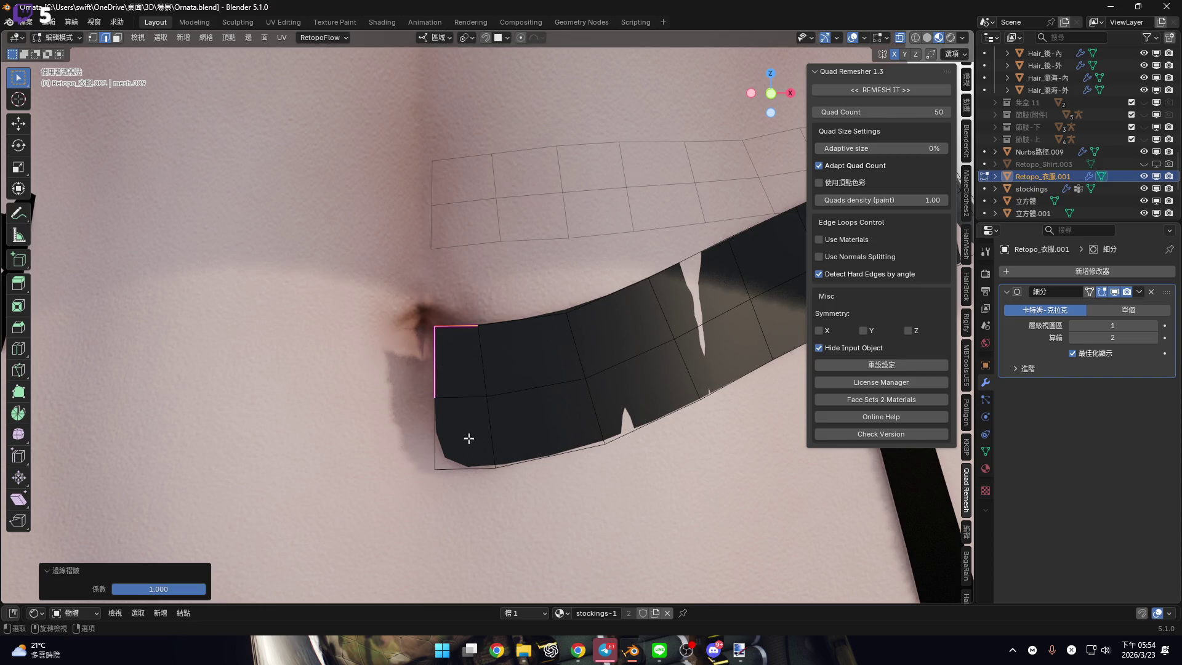
{"action": "key", "text": "s"}
{"action": "left_click", "coordinate": [654, 524]}
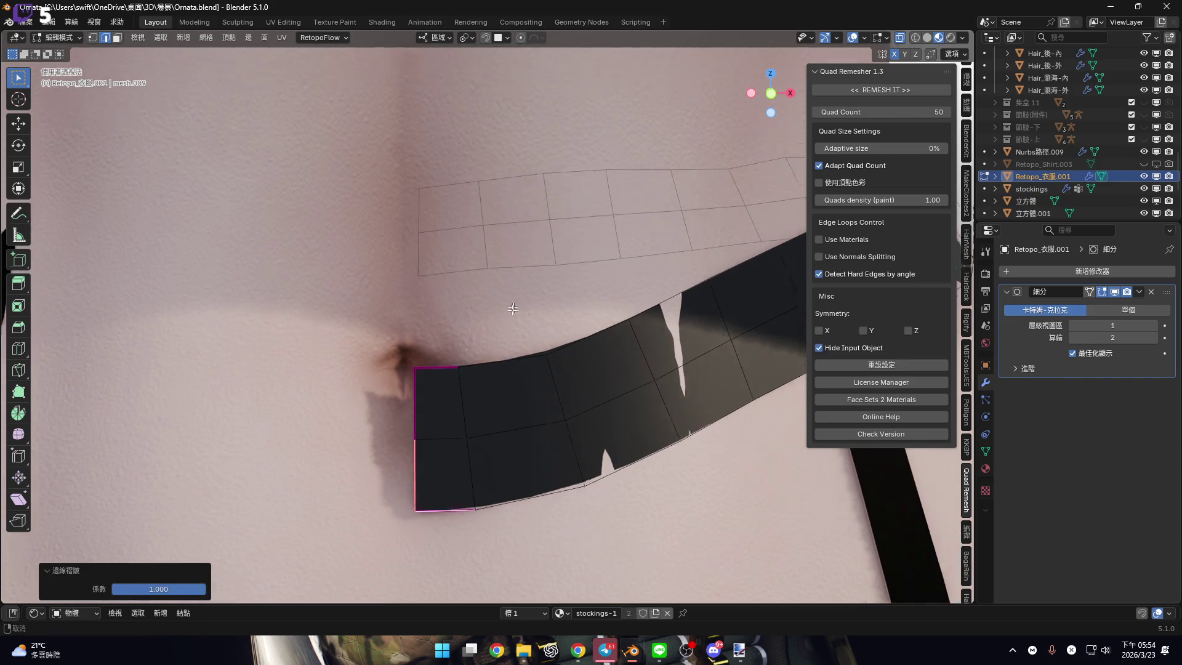
{"action": "scroll", "coordinate": [433, 268], "scroll_direction": "down", "scroll_amount": 3}
{"action": "scroll", "coordinate": [433, 267], "scroll_direction": "up", "scroll_amount": 3}
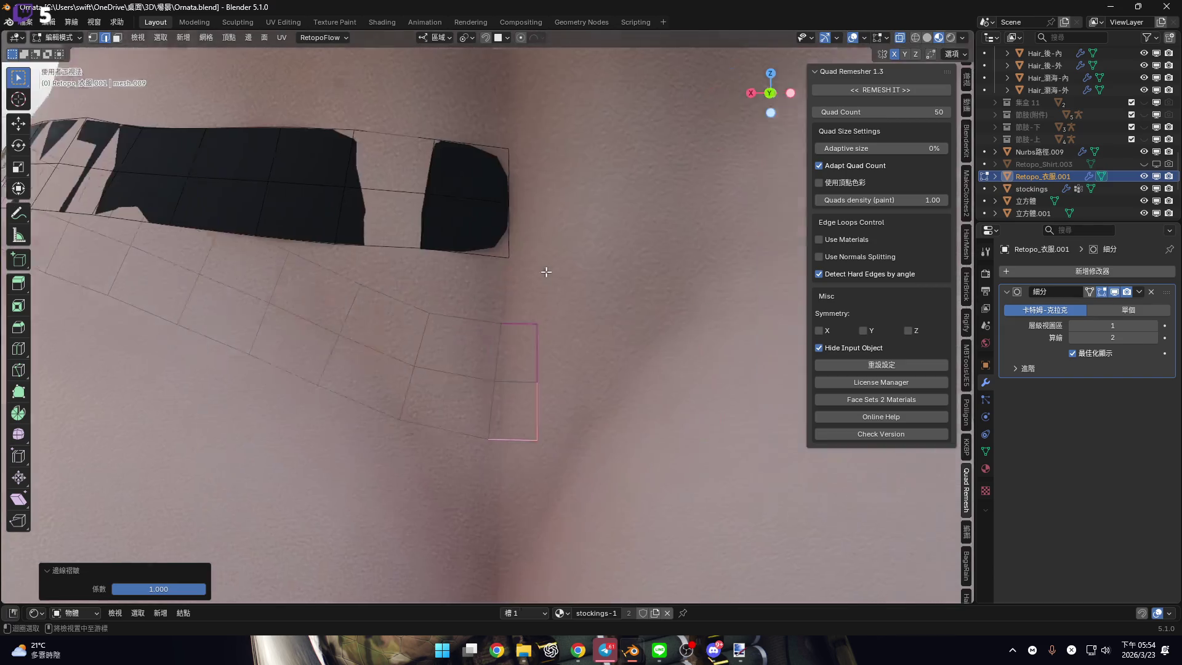
Scale the top and bottom edges at the band's far end, then orbit to check the fit from behind
{"action": "middle_click_drag", "start_coordinate": [433, 268], "coordinate": [541, 275]}
{"action": "left_click", "coordinate": [627, 208], "text": "shift"}
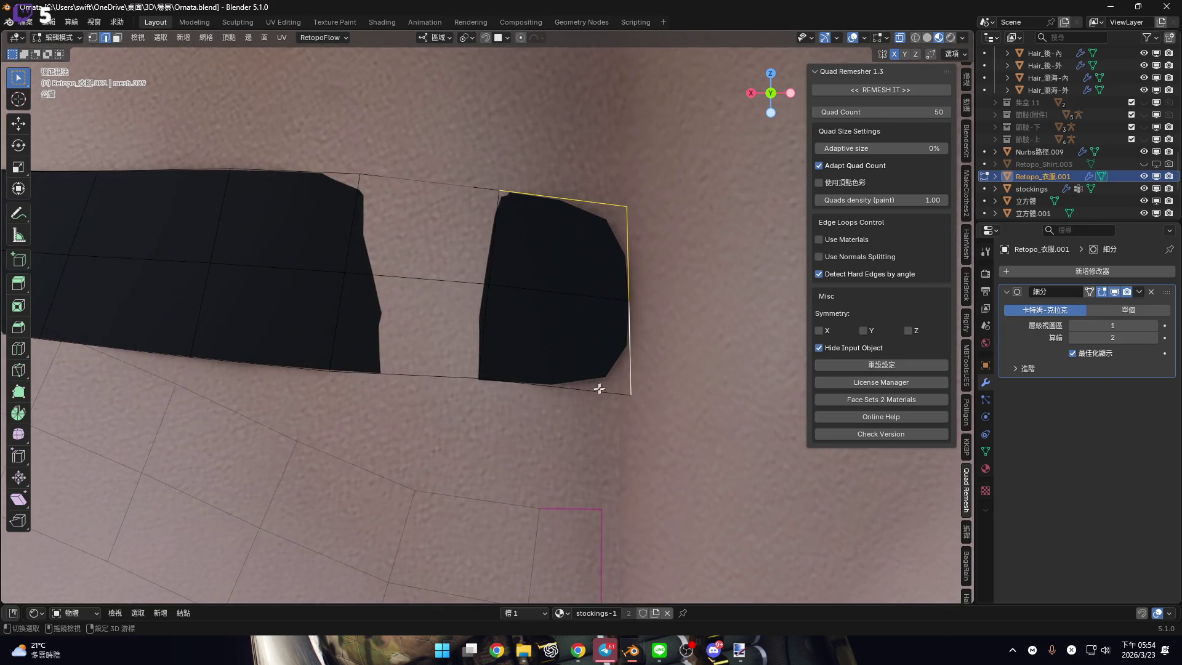
{"action": "left_click", "coordinate": [602, 388], "text": "shift"}
{"action": "middle_click_drag", "start_coordinate": [603, 388], "coordinate": [655, 376]}
{"action": "key", "text": "s"}
{"action": "left_click", "coordinate": [141, 454]}
{"action": "scroll", "coordinate": [520, 404], "scroll_direction": "down", "scroll_amount": 3}
{"action": "mouse_move", "coordinate": [520, 403]}
{"action": "middle_mouse_down"}
{"action": "mouse_move", "coordinate": [384, 403]}
{"action": "mouse_move", "coordinate": [443, 369]}
{"action": "middle_mouse_up"}
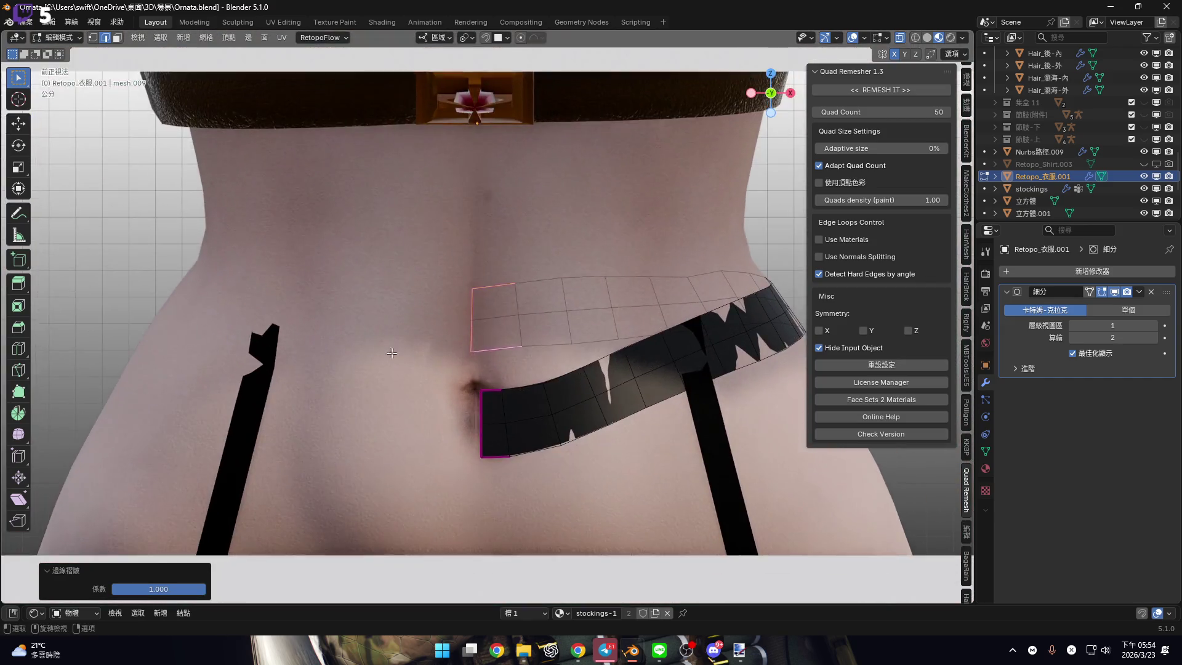
{"action": "scroll", "coordinate": [518, 307], "scroll_direction": "up", "scroll_amount": 3}
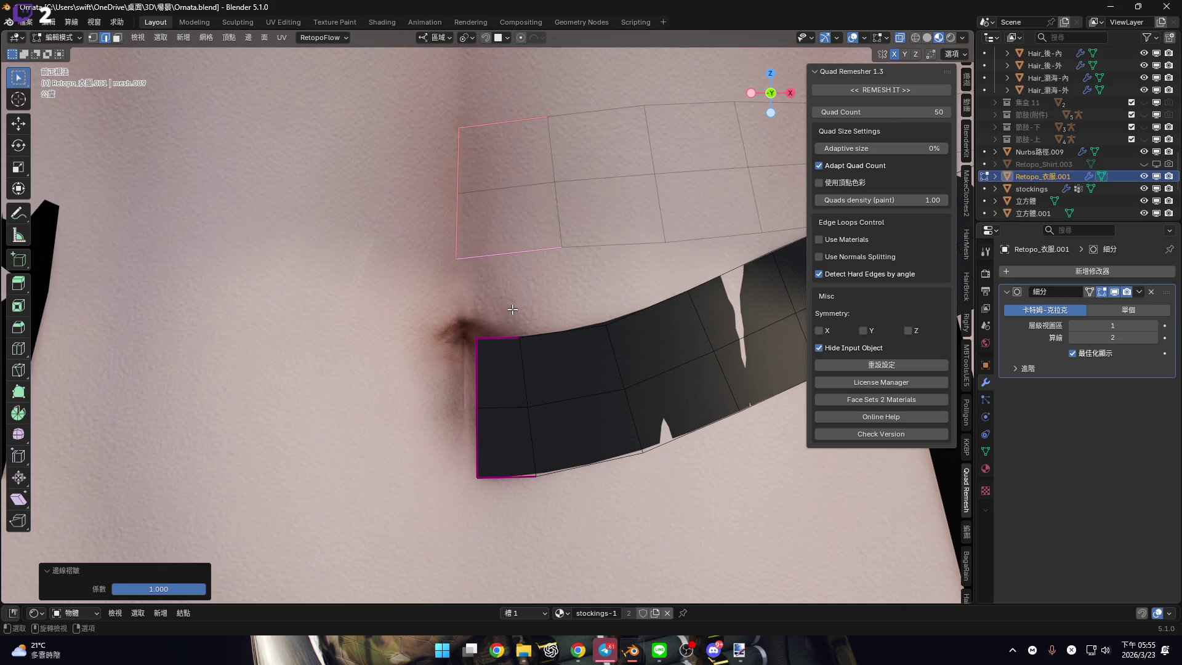
{"action": "scroll", "coordinate": [619, 382], "scroll_direction": "down", "scroll_amount": 2}
{"action": "scroll", "coordinate": [646, 377], "scroll_direction": "down", "scroll_amount": 2}
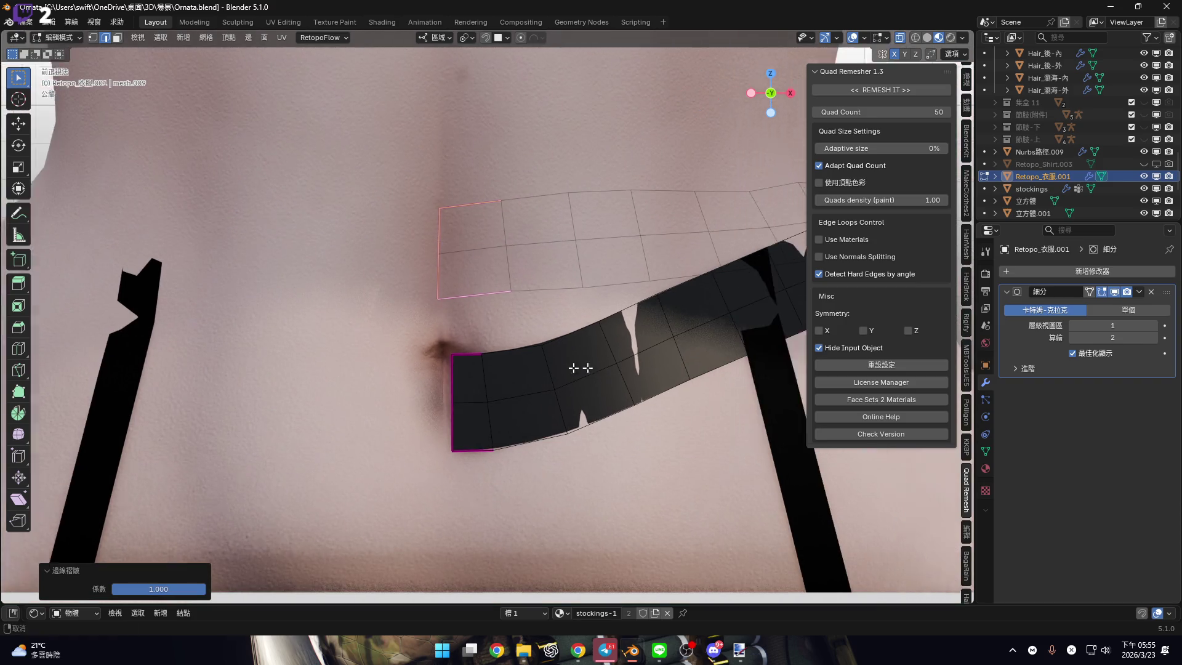
{"action": "scroll", "coordinate": [578, 366], "scroll_direction": "down", "scroll_amount": 1}
{"action": "scroll", "coordinate": [601, 338], "scroll_direction": "down", "scroll_amount": 2}
{"action": "scroll", "coordinate": [623, 327], "scroll_direction": "down", "scroll_amount": 2}
{"action": "mouse_move", "coordinate": [623, 326]}
{"action": "middle_mouse_down"}
{"action": "mouse_move", "coordinate": [513, 333]}
{"action": "mouse_move", "coordinate": [520, 346]}
{"action": "middle_mouse_up"}
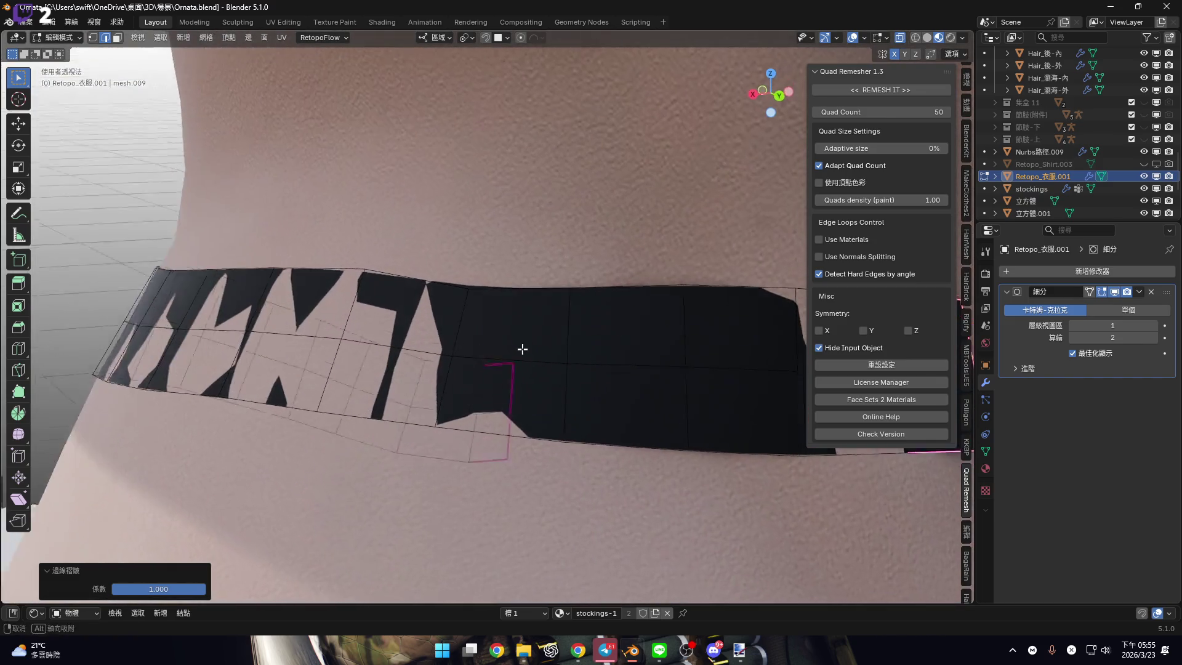
Enter Sculpt Mode on the waistband and set the Smooth brush size with strength about 0.19
{"action": "key", "text": "ctrl+Tab"}
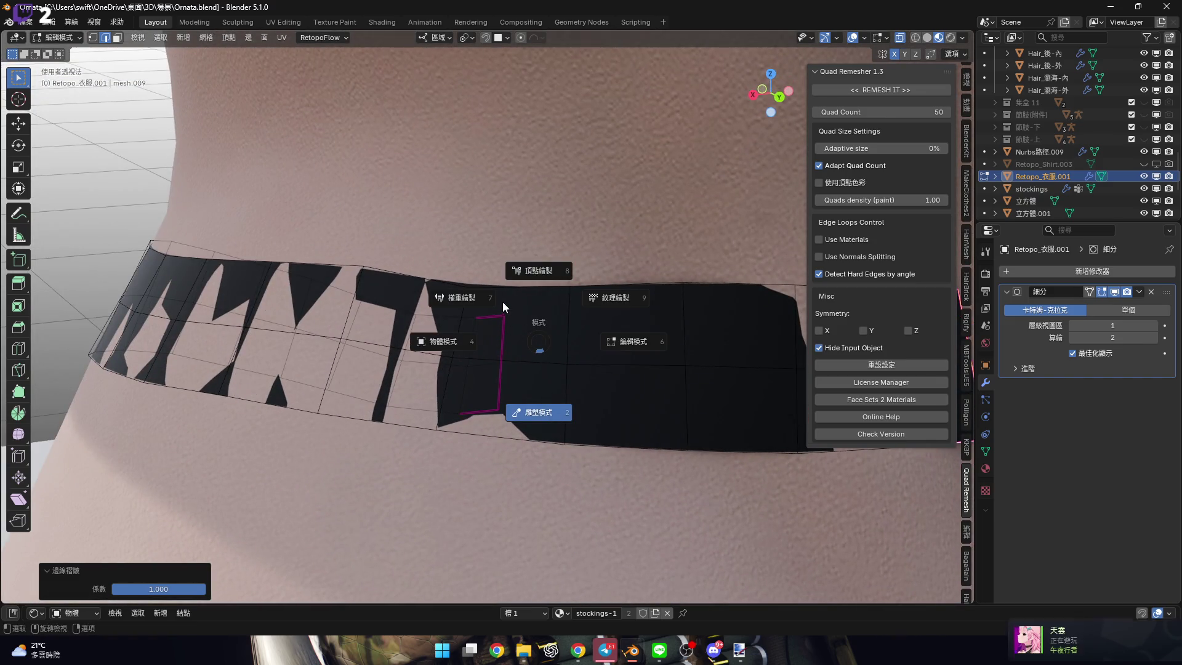
{"action": "left_click", "coordinate": [514, 333]}
{"action": "scroll", "coordinate": [527, 376], "scroll_direction": "up", "scroll_amount": 2}
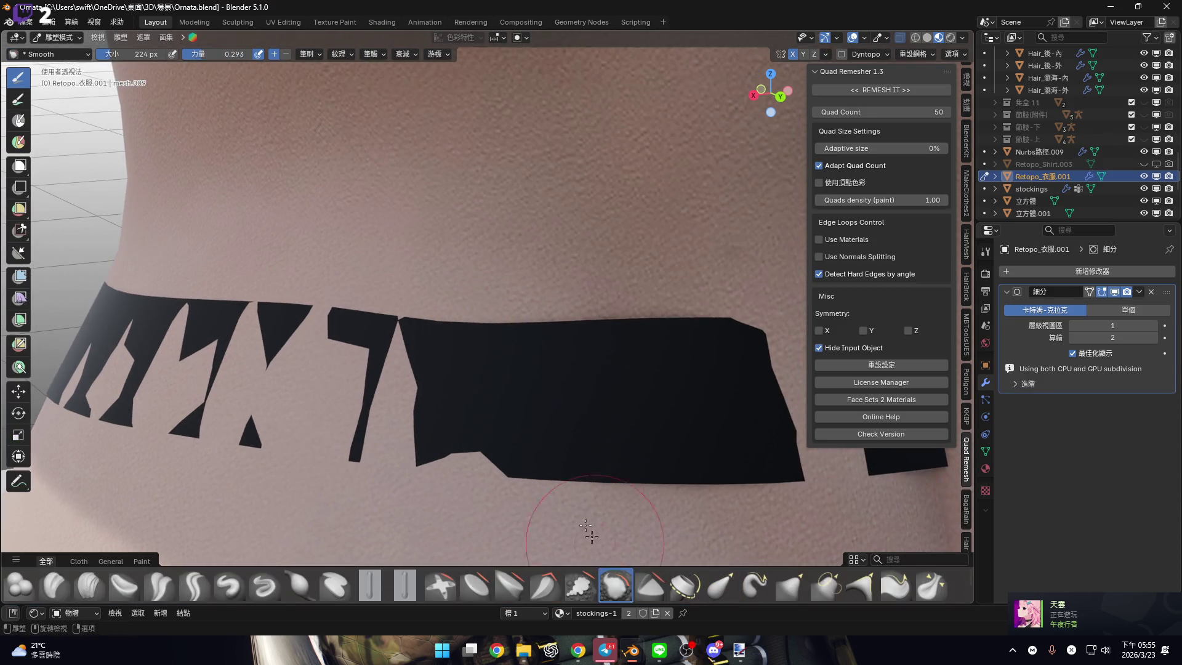
{"action": "scroll", "coordinate": [589, 531], "scroll_direction": "down", "scroll_amount": 2}
{"action": "key", "text": "f"}
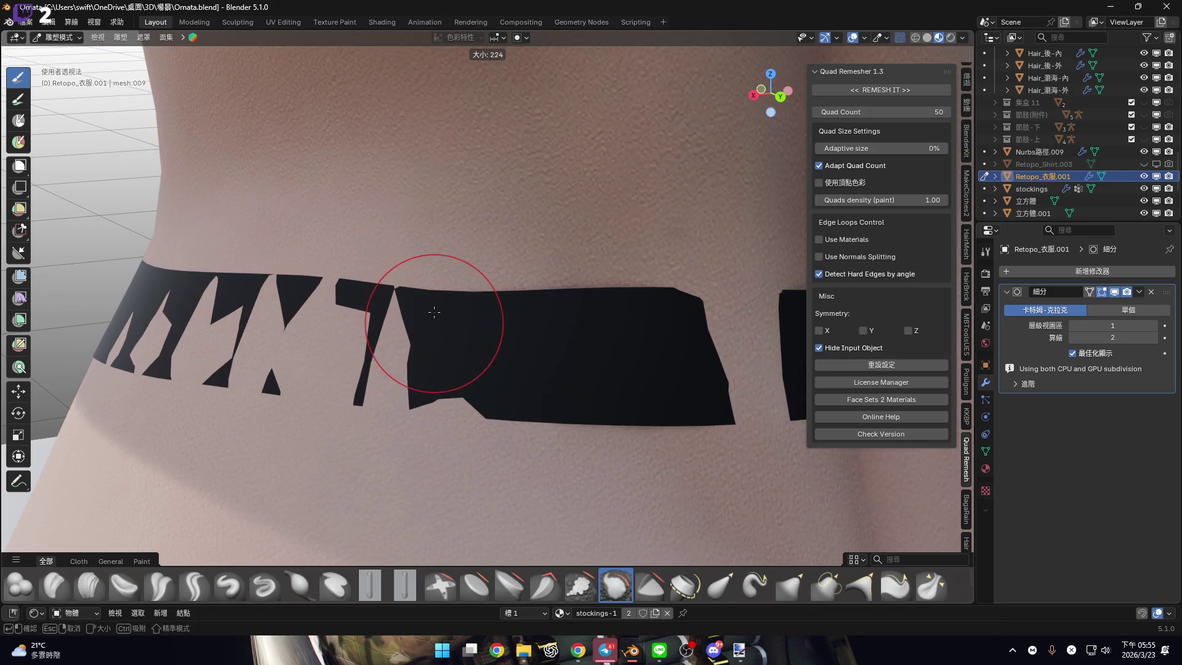
{"action": "left_click", "coordinate": [434, 312]}
{"action": "scroll", "coordinate": [540, 299], "scroll_direction": "up", "scroll_amount": 1}
{"action": "right_click", "coordinate": [539, 299]}
{"action": "left_click_drag", "start_coordinate": [518, 316], "coordinate": [489, 317]}
Switch to the Elastic Grab brush facing the black band and enlarge it to 370 px
{"action": "middle_click_drag", "start_coordinate": [490, 314], "coordinate": [473, 301]}
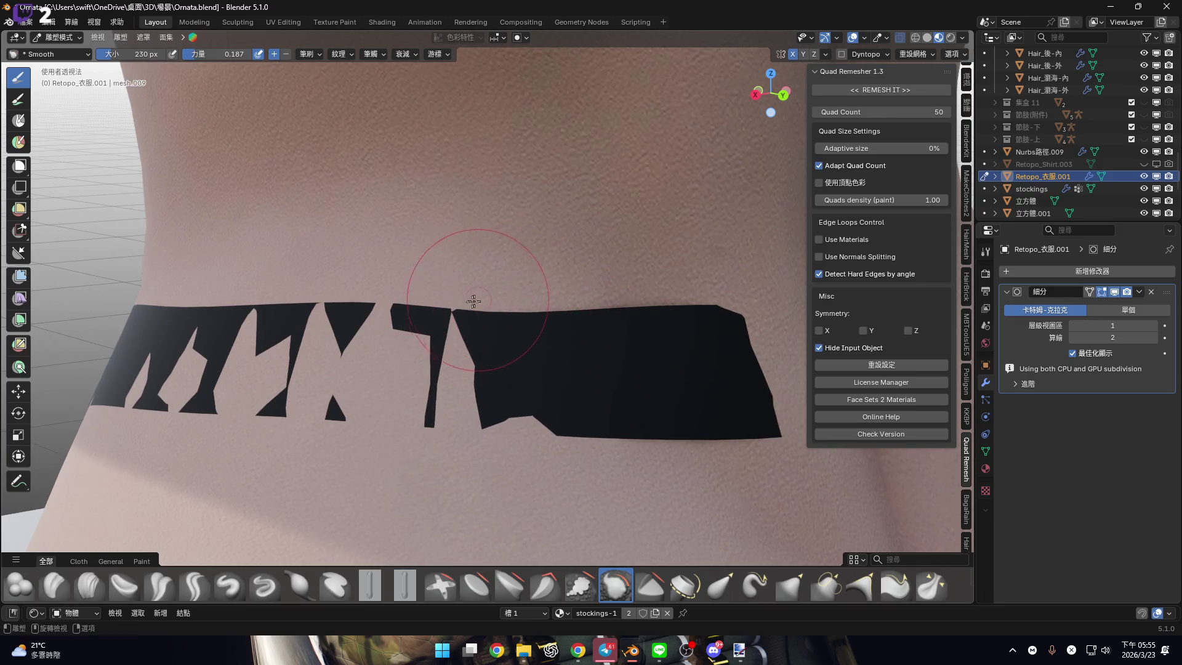
{"action": "scroll", "coordinate": [486, 309], "scroll_direction": "up", "scroll_amount": 1}
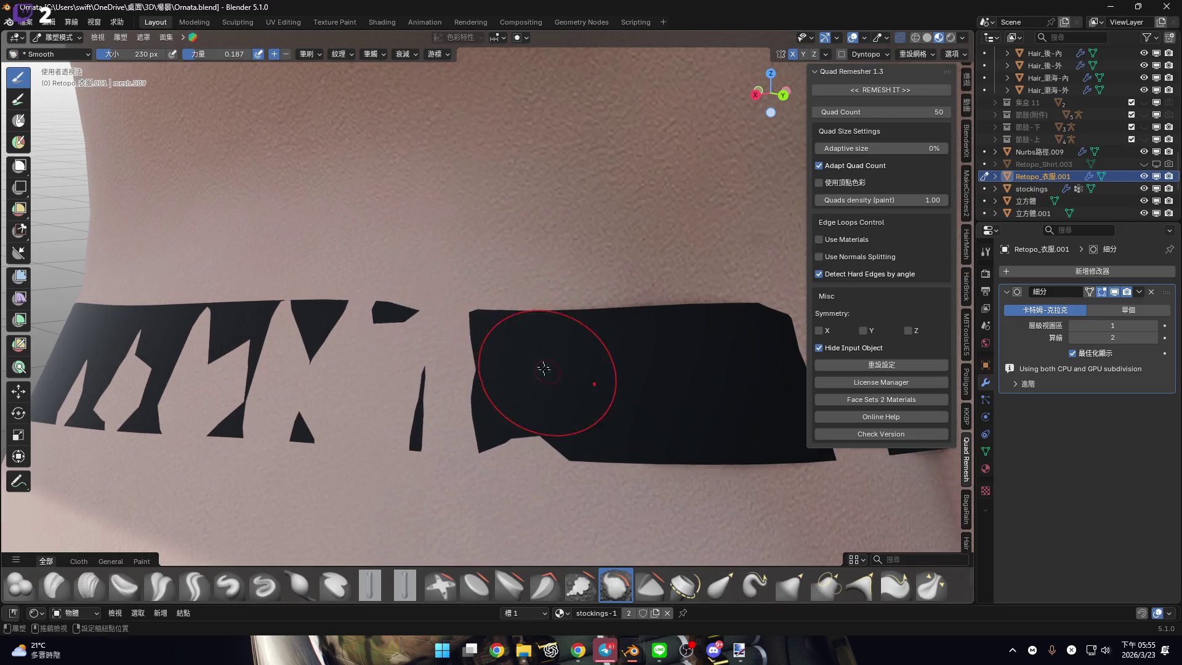
{"action": "scroll", "coordinate": [544, 369], "scroll_direction": "down", "scroll_amount": 2}
{"action": "mouse_move", "coordinate": [503, 327]}
{"action": "middle_mouse_down"}
{"action": "mouse_move", "coordinate": [524, 285]}
{"action": "mouse_move", "coordinate": [672, 237]}
{"action": "mouse_move", "coordinate": [501, 212]}
{"action": "mouse_move", "coordinate": [489, 238]}
{"action": "mouse_move", "coordinate": [529, 259]}
{"action": "middle_mouse_up"}
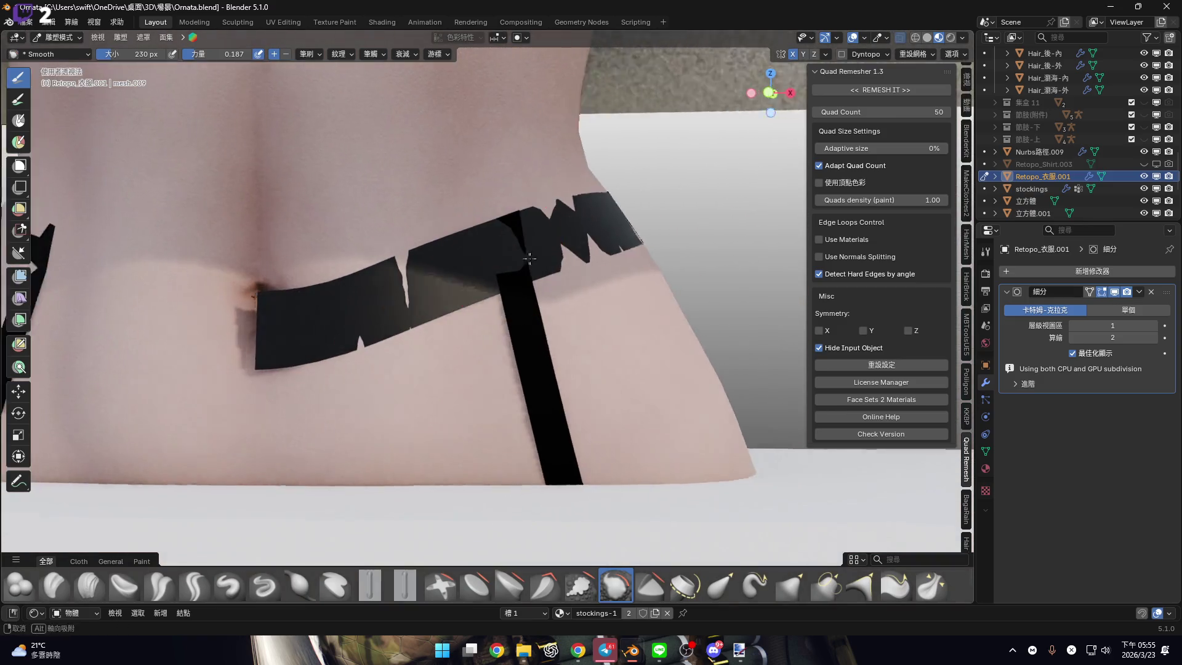
{"action": "left_click", "coordinate": [770, 92]}
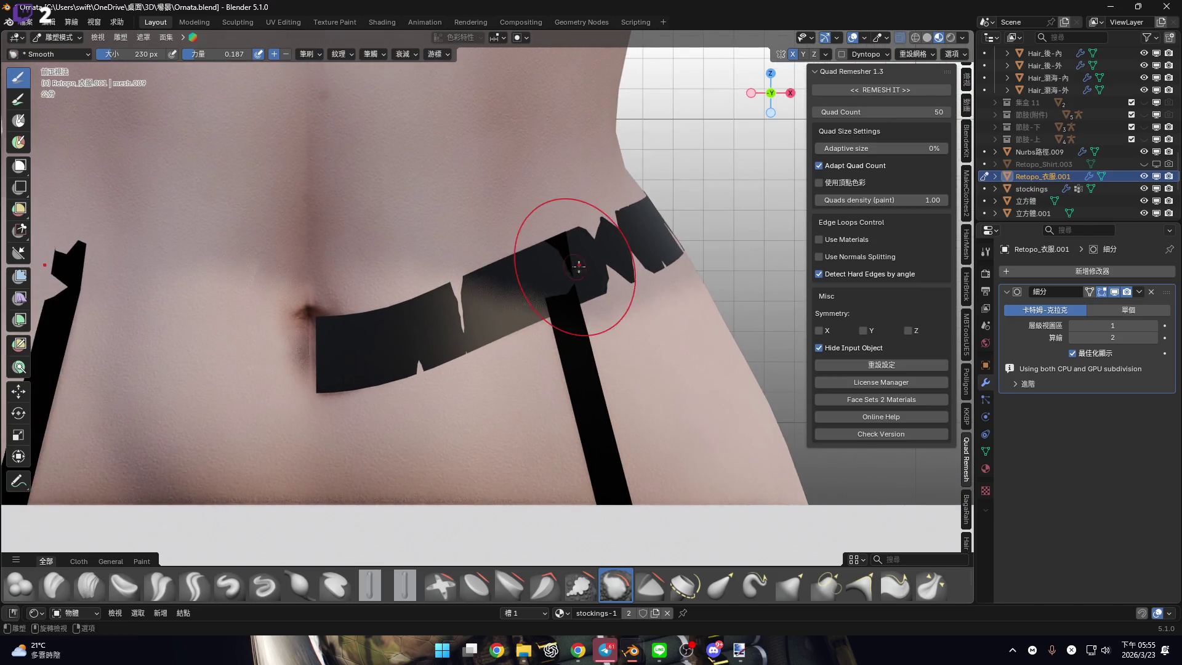
{"action": "middle_click_drag", "start_coordinate": [625, 343], "coordinate": [567, 316], "text": "alt"}
{"action": "scroll", "coordinate": [463, 296], "scroll_direction": "up", "scroll_amount": 2}
{"action": "mouse_move", "coordinate": [464, 296]}
{"action": "middle_mouse_down"}
{"action": "mouse_move", "coordinate": [422, 304]}
{"action": "mouse_move", "coordinate": [602, 548]}
{"action": "middle_mouse_up"}
{"action": "scroll", "coordinate": [422, 304], "scroll_direction": "down", "scroll_amount": 3}
{"action": "left_click", "coordinate": [720, 583]}
{"action": "mouse_move", "coordinate": [647, 444]}
{"action": "middle_mouse_down"}
{"action": "mouse_move", "coordinate": [602, 347]}
{"action": "mouse_move", "coordinate": [646, 296]}
{"action": "mouse_move", "coordinate": [554, 317]}
{"action": "middle_mouse_up"}
{"action": "scroll", "coordinate": [602, 346], "scroll_direction": "up", "scroll_amount": 2}
{"action": "scroll", "coordinate": [567, 356], "scroll_direction": "up", "scroll_amount": 2}
{"action": "scroll", "coordinate": [554, 370], "scroll_direction": "up", "scroll_amount": 1}
{"action": "key", "text": "f"}
{"action": "left_click", "coordinate": [574, 370]}
{"action": "mouse_move", "coordinate": [573, 370]}
{"action": "middle_mouse_down"}
{"action": "mouse_move", "coordinate": [554, 357]}
{"action": "mouse_move", "coordinate": [548, 302]}
{"action": "mouse_move", "coordinate": [559, 319]}
{"action": "mouse_move", "coordinate": [527, 317]}
{"action": "mouse_move", "coordinate": [581, 342]}
{"action": "middle_mouse_up"}
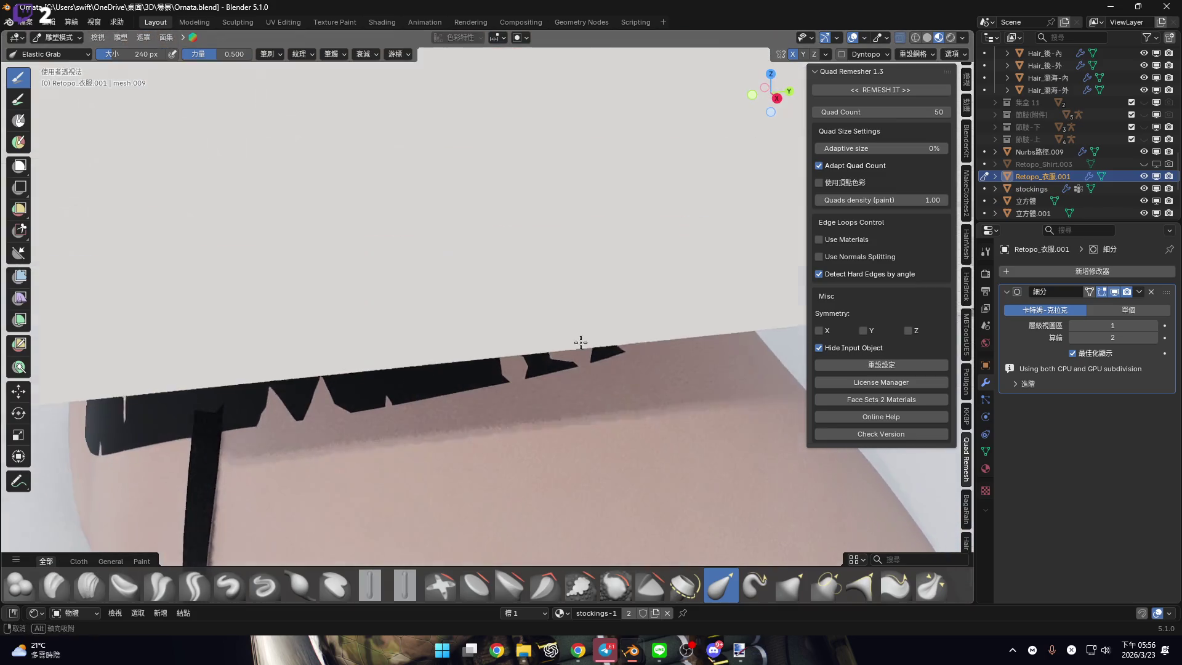
{"action": "mouse_move", "coordinate": [515, 369]}
{"action": "middle_mouse_down"}
{"action": "mouse_move", "coordinate": [541, 265]}
{"action": "mouse_move", "coordinate": [582, 238]}
{"action": "mouse_move", "coordinate": [528, 277]}
{"action": "mouse_move", "coordinate": [748, 152]}
{"action": "mouse_move", "coordinate": [554, 271]}
{"action": "mouse_move", "coordinate": [480, 299]}
{"action": "mouse_move", "coordinate": [458, 335]}
{"action": "middle_mouse_up"}
{"action": "key", "text": "f"}
{"action": "left_click", "coordinate": [554, 291]}
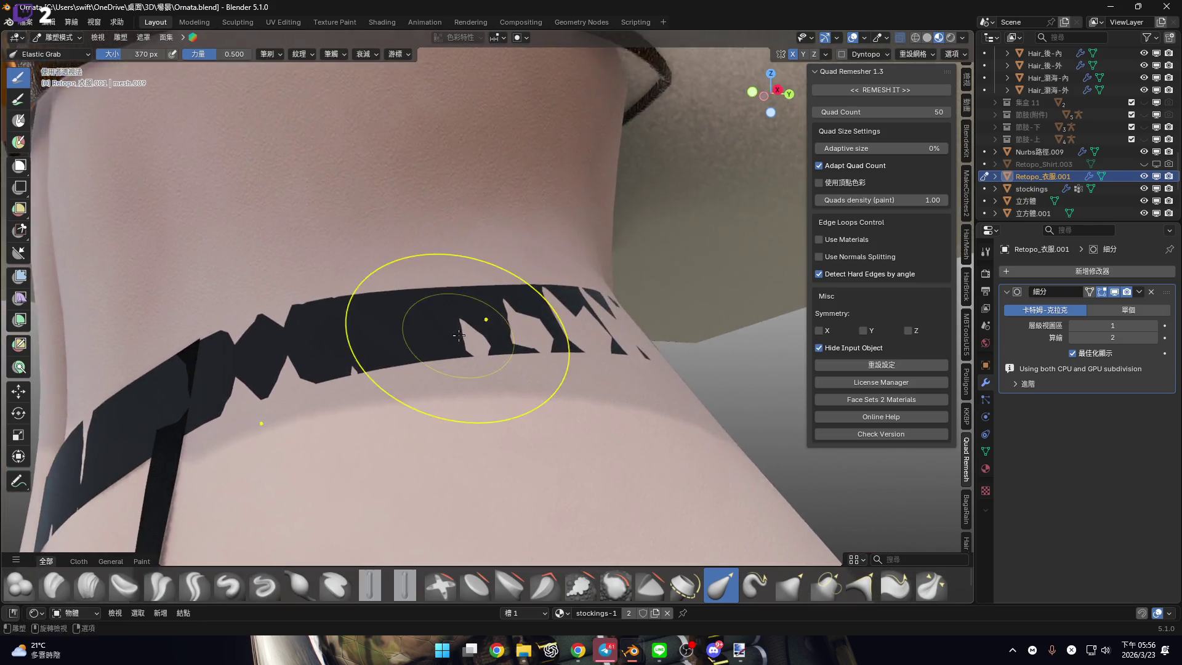
{"action": "scroll", "coordinate": [459, 334], "scroll_direction": "up", "scroll_amount": 3}
{"action": "scroll", "coordinate": [488, 330], "scroll_direction": "up", "scroll_amount": 1}
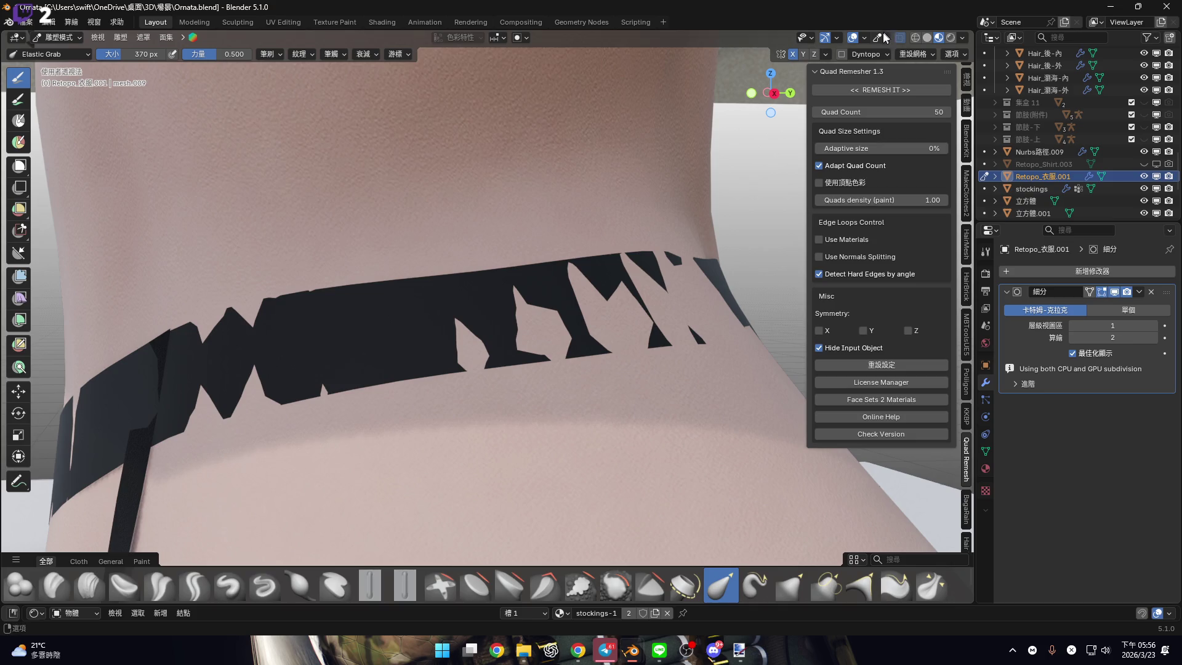
Pull the band's top edge up to fill its holes, then view the belly-side strap
{"action": "left_click_drag", "start_coordinate": [527, 271], "coordinate": [492, 261]}
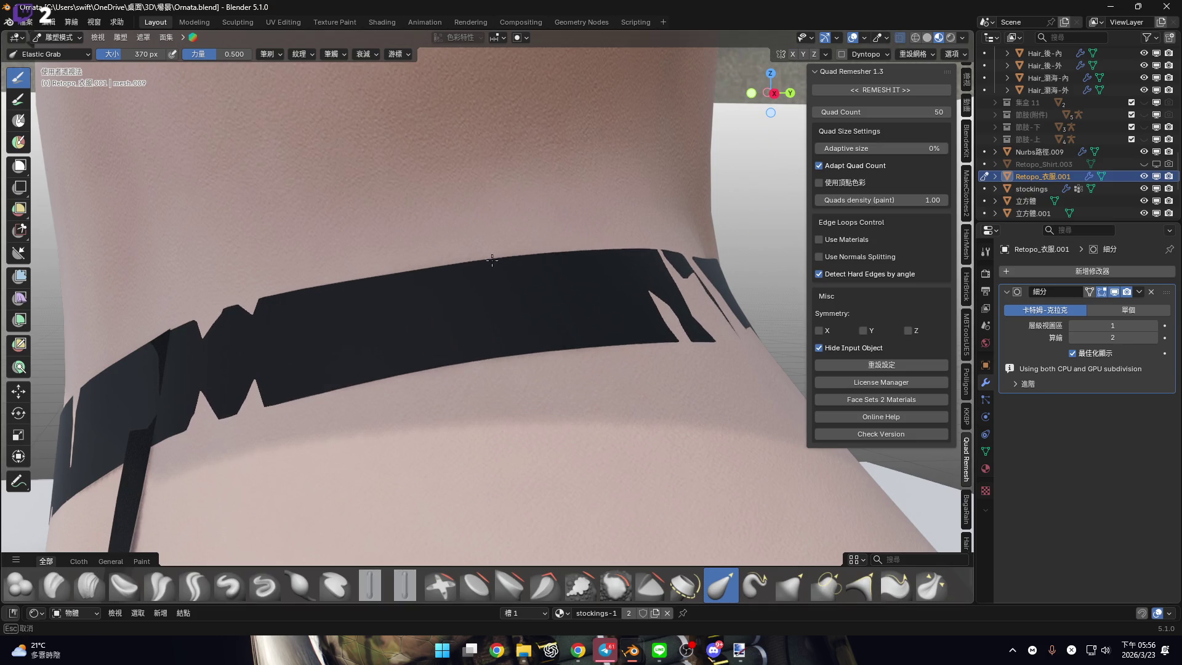
{"action": "mouse_move", "coordinate": [541, 312]}
{"action": "middle_mouse_down"}
{"action": "mouse_move", "coordinate": [449, 317]}
{"action": "mouse_move", "coordinate": [499, 331]}
{"action": "middle_mouse_up"}
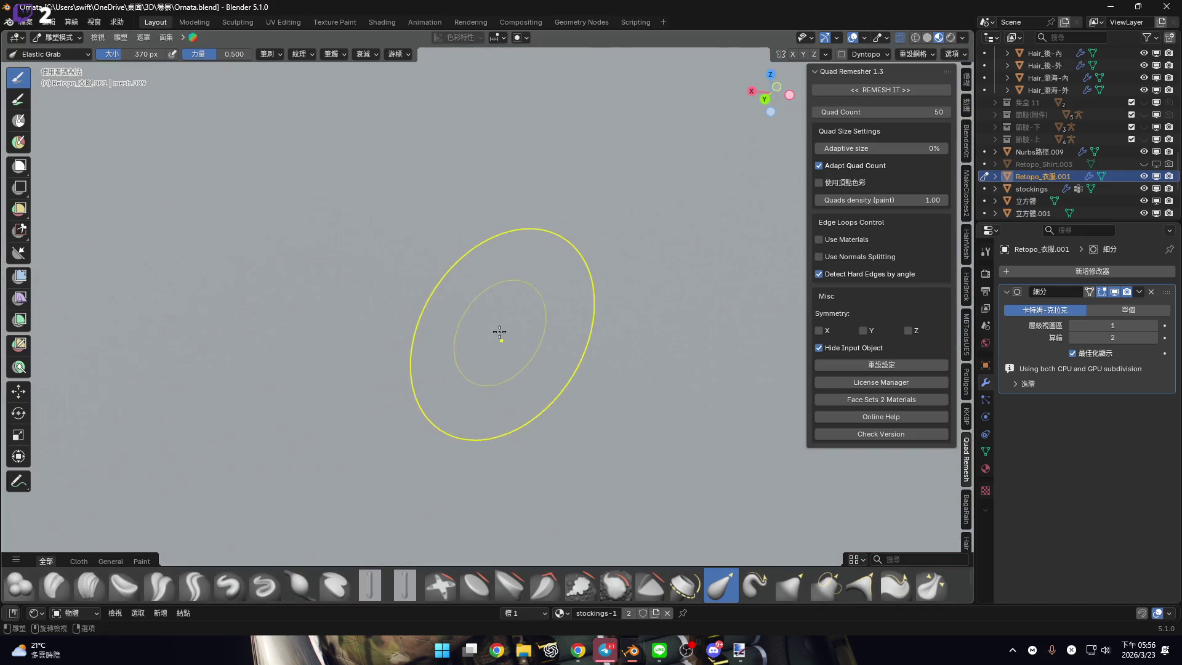
{"action": "left_click", "coordinate": [752, 91]}
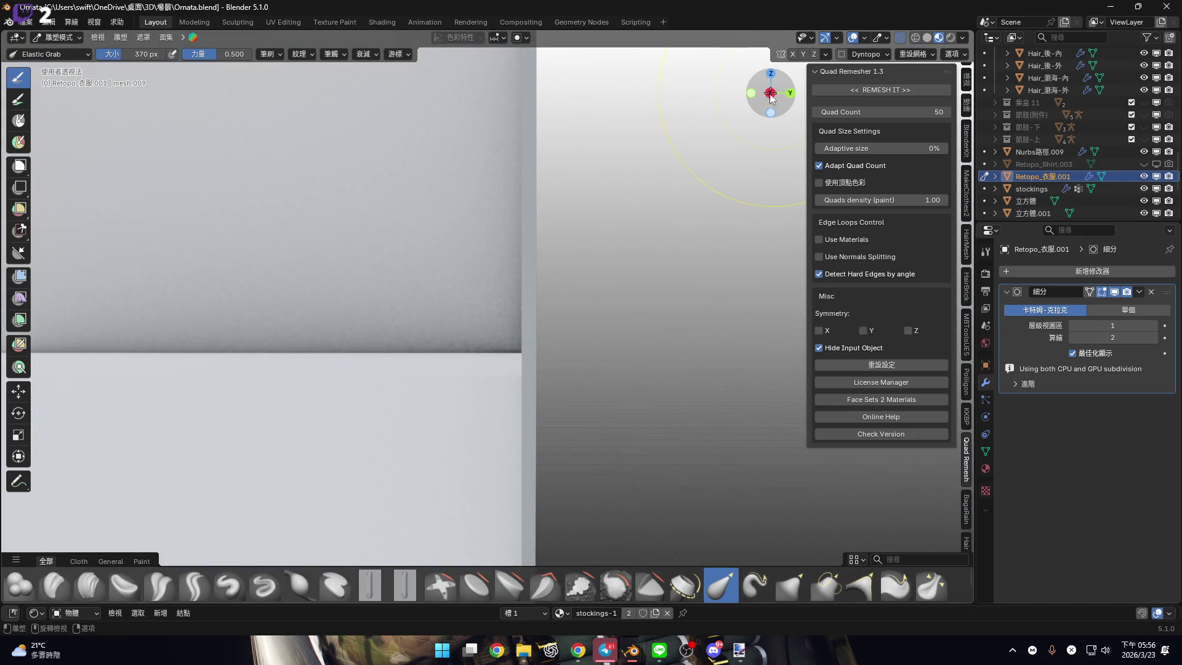
{"action": "mouse_move", "coordinate": [422, 365]}
{"action": "middle_mouse_down", "text": "shift"}
{"action": "mouse_move", "coordinate": [404, 388]}
{"action": "mouse_move", "coordinate": [356, 374]}
{"action": "mouse_move", "coordinate": [642, 307]}
{"action": "mouse_move", "coordinate": [580, 287]}
{"action": "mouse_move", "coordinate": [568, 242]}
{"action": "mouse_move", "coordinate": [554, 238]}
{"action": "middle_mouse_up", "text": "shift"}
{"action": "scroll", "coordinate": [396, 237], "scroll_direction": "down", "scroll_amount": 4}
{"action": "scroll", "coordinate": [449, 397], "scroll_direction": "down", "scroll_amount": 3}
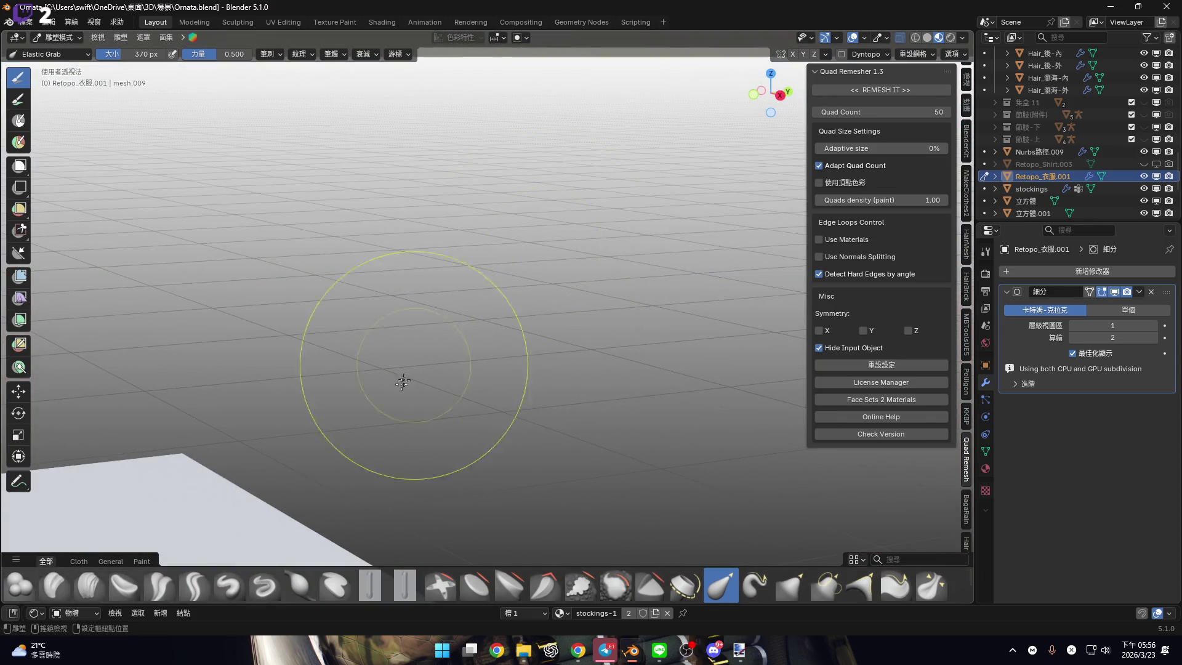
{"action": "scroll", "coordinate": [415, 377], "scroll_direction": "up", "scroll_amount": 5}
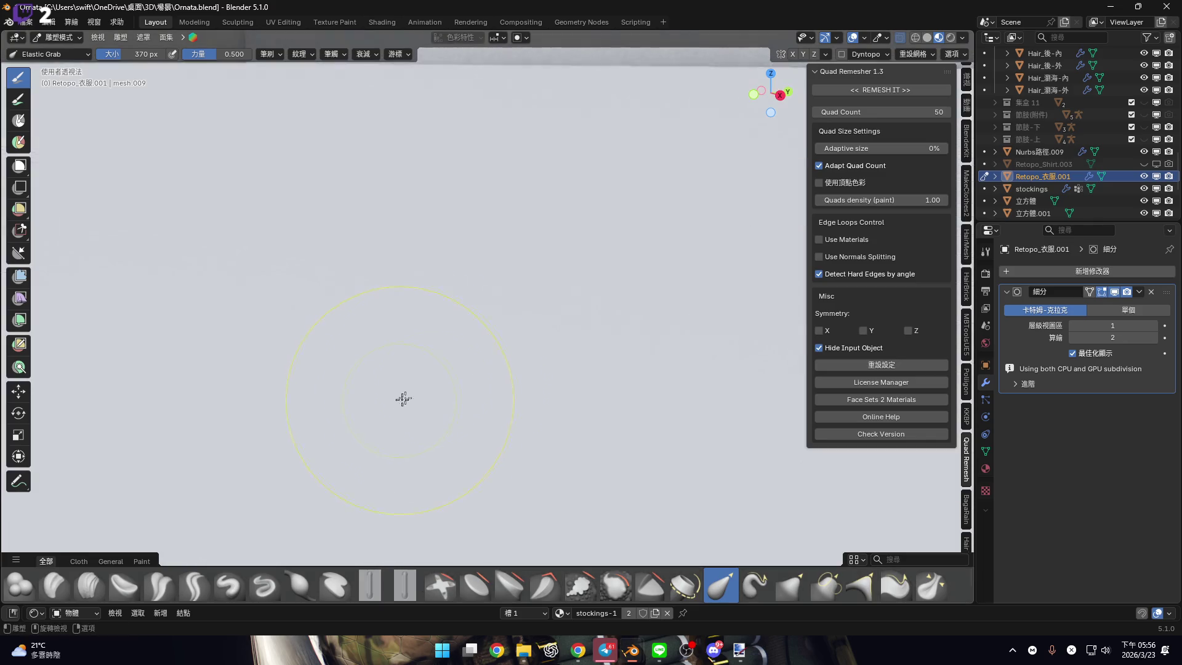
{"action": "mouse_move", "coordinate": [403, 400]}
{"action": "middle_mouse_down"}
{"action": "mouse_move", "coordinate": [526, 244]}
{"action": "mouse_move", "coordinate": [552, 292]}
{"action": "mouse_move", "coordinate": [501, 290]}
{"action": "middle_mouse_up"}
{"action": "scroll", "coordinate": [309, 264], "scroll_direction": "up", "scroll_amount": 3}
{"action": "mouse_move", "coordinate": [308, 264]}
{"action": "middle_mouse_down", "text": "shift"}
{"action": "mouse_move", "coordinate": [572, 243]}
{"action": "mouse_move", "coordinate": [591, 277]}
{"action": "mouse_move", "coordinate": [258, 369]}
{"action": "mouse_move", "coordinate": [567, 238]}
{"action": "mouse_move", "coordinate": [620, 264]}
{"action": "mouse_move", "coordinate": [541, 256]}
{"action": "mouse_move", "coordinate": [564, 272]}
{"action": "mouse_move", "coordinate": [474, 250]}
{"action": "middle_mouse_up", "text": "shift"}
{"action": "scroll", "coordinate": [597, 283], "scroll_direction": "up", "scroll_amount": 3}
{"action": "scroll", "coordinate": [565, 264], "scroll_direction": "up", "scroll_amount": 2}
{"action": "scroll", "coordinate": [565, 264], "scroll_direction": "down", "scroll_amount": 2}
{"action": "scroll", "coordinate": [514, 277], "scroll_direction": "up", "scroll_amount": 2}
Smooth the strap's jagged notches and grab its separate right piece at 288 px to join the band
{"action": "left_click_drag", "start_coordinate": [524, 281], "coordinate": [526, 277], "text": "shift"}
{"action": "mouse_move", "coordinate": [527, 277]}
{"action": "middle_mouse_down"}
{"action": "mouse_move", "coordinate": [494, 272]}
{"action": "mouse_move", "coordinate": [453, 232]}
{"action": "middle_mouse_up"}
{"action": "scroll", "coordinate": [555, 232], "scroll_direction": "up", "scroll_amount": 2}
{"action": "key", "text": "f"}
{"action": "left_click", "coordinate": [598, 223]}
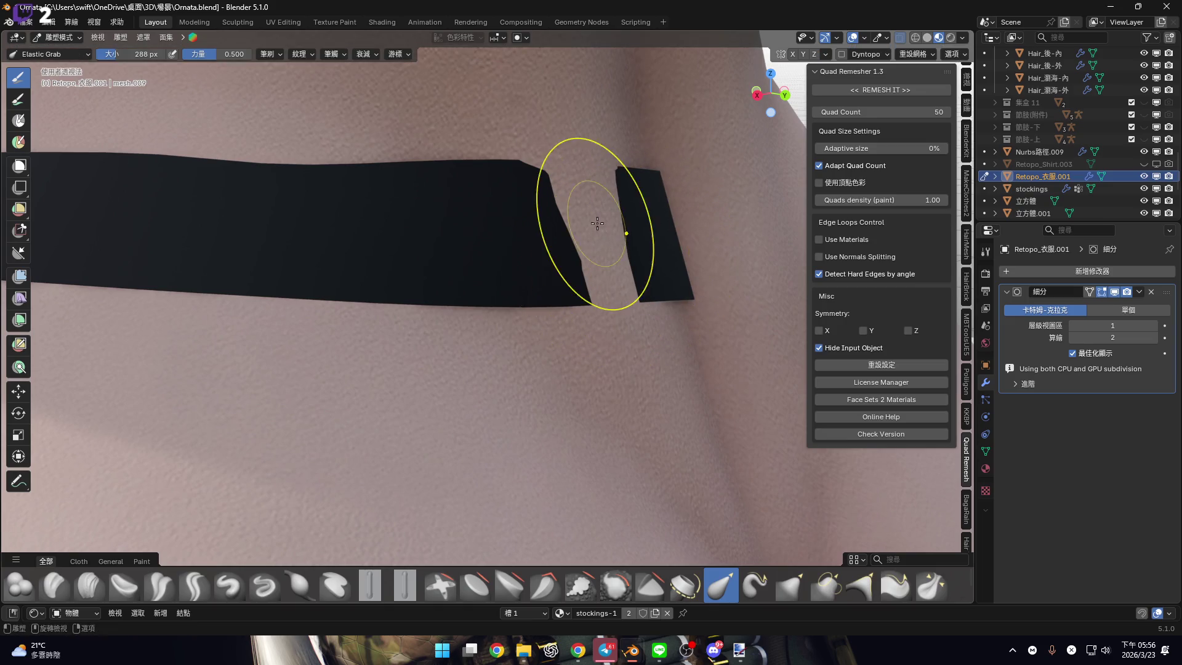
{"action": "middle_click_drag", "start_coordinate": [598, 222], "coordinate": [580, 277]}
{"action": "left_click_drag", "start_coordinate": [580, 277], "coordinate": [604, 284]}
{"action": "middle_click_drag", "start_coordinate": [603, 284], "coordinate": [586, 295]}
{"action": "left_click_drag", "start_coordinate": [585, 245], "coordinate": [601, 243], "text": "shift"}
{"action": "mouse_move", "coordinate": [602, 243]}
{"action": "middle_mouse_down"}
{"action": "mouse_move", "coordinate": [462, 264]}
{"action": "mouse_move", "coordinate": [562, 256]}
{"action": "middle_mouse_up"}
{"action": "key", "text": "f"}
Set the Elastic Grab brush size to 178 px
{"action": "left_click", "coordinate": [516, 242]}
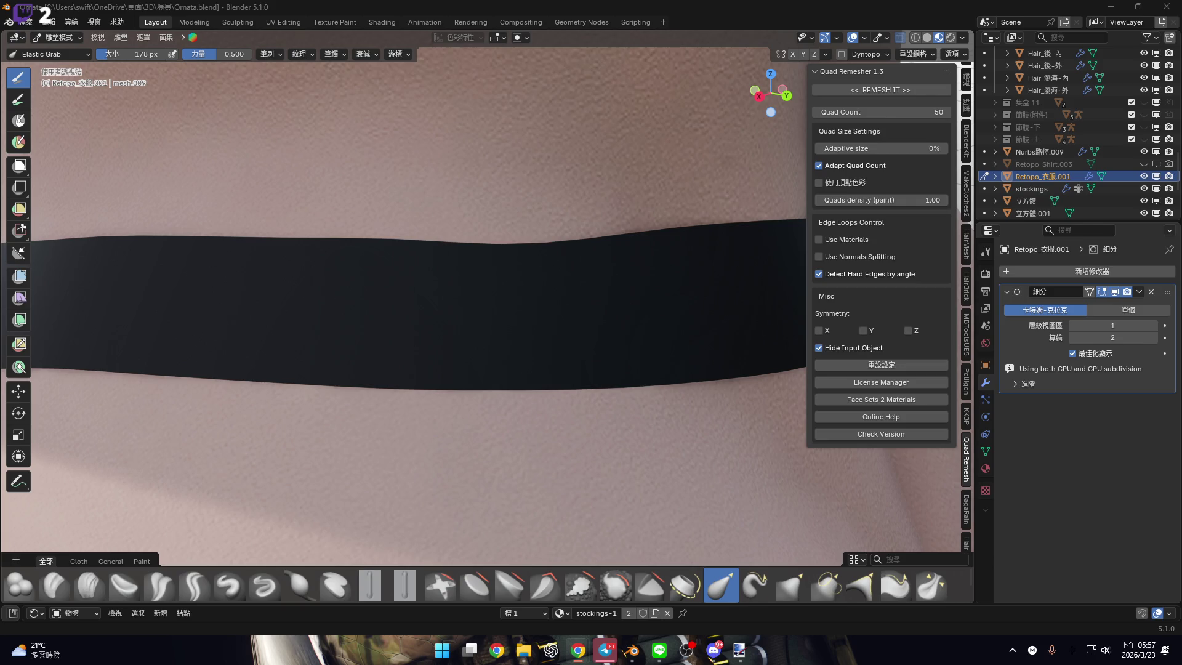
{"action": "scroll", "coordinate": [517, 360], "scroll_direction": "up", "scroll_amount": 5}
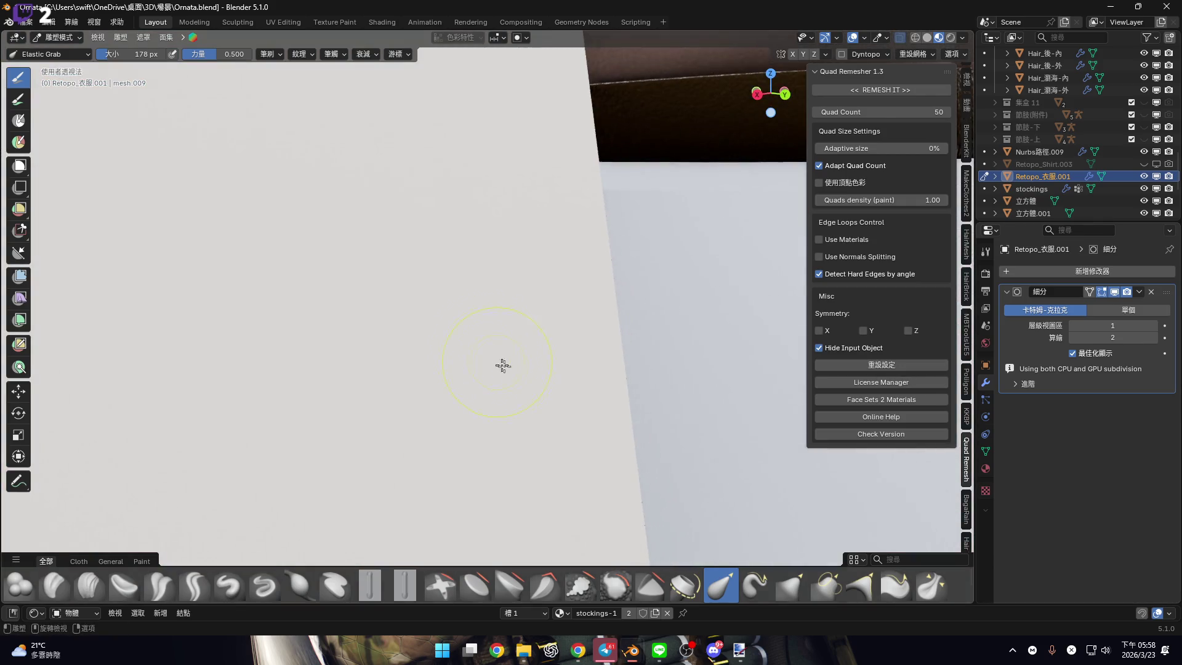
{"action": "middle_click_drag", "start_coordinate": [503, 365], "coordinate": [785, 259]}
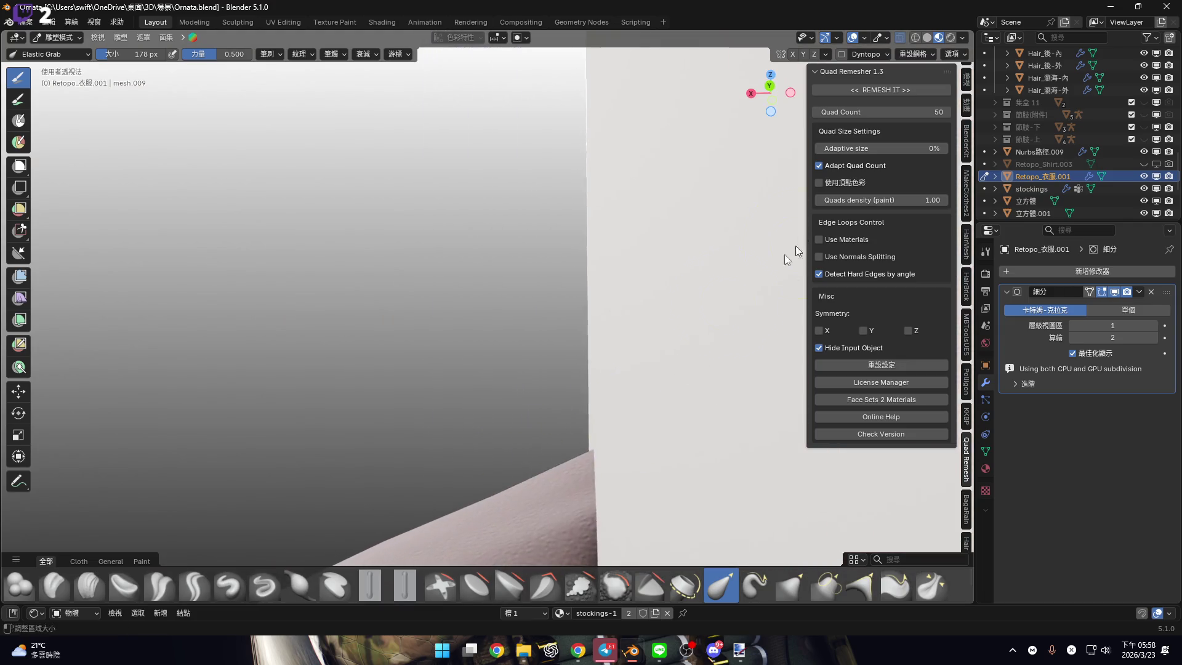
{"action": "scroll", "coordinate": [523, 443], "scroll_direction": "down", "scroll_amount": 2}
{"action": "scroll", "coordinate": [646, 416], "scroll_direction": "down", "scroll_amount": 2}
{"action": "scroll", "coordinate": [654, 285], "scroll_direction": "down", "scroll_amount": 2}
{"action": "scroll", "coordinate": [604, 331], "scroll_direction": "down", "scroll_amount": 2}
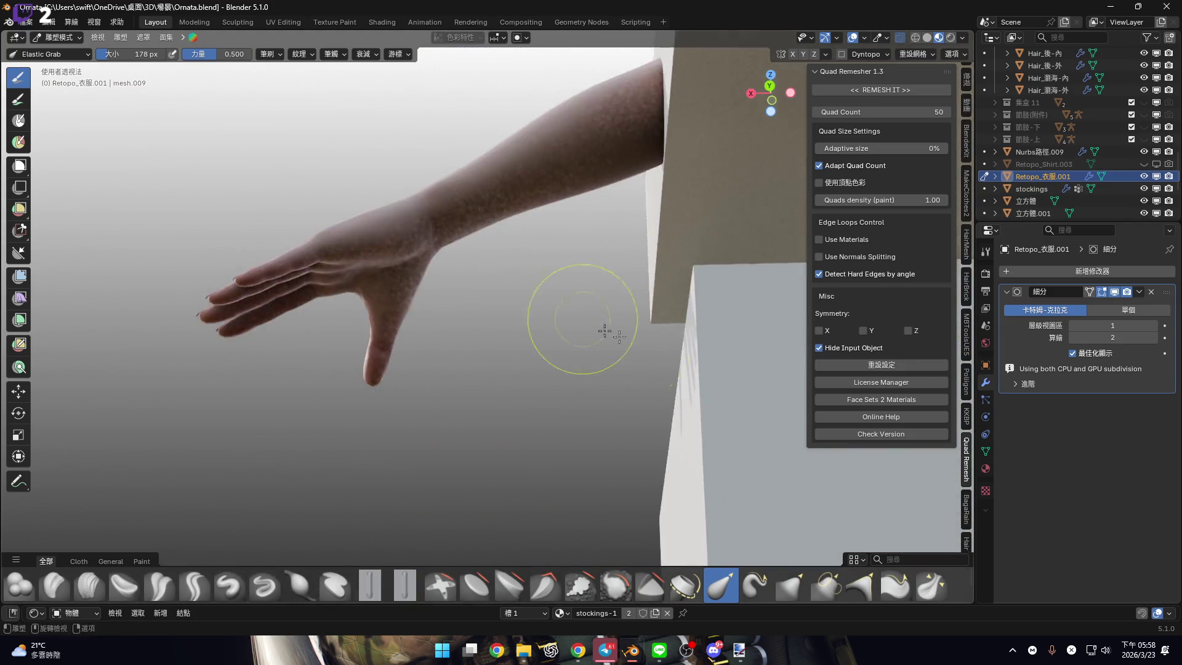
{"action": "middle_click_drag", "start_coordinate": [605, 332], "coordinate": [765, 377]}
{"action": "scroll", "coordinate": [585, 364], "scroll_direction": "up", "scroll_amount": 2}
{"action": "scroll", "coordinate": [586, 277], "scroll_direction": "up", "scroll_amount": 3}
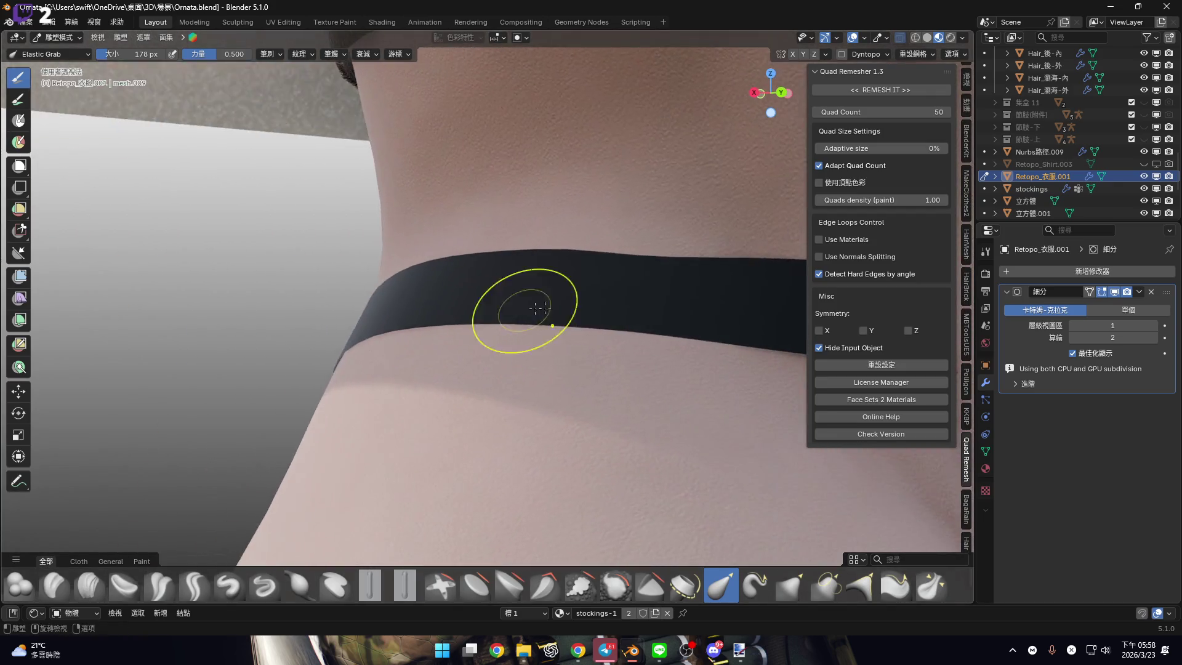
{"action": "middle_click_drag", "start_coordinate": [538, 308], "coordinate": [568, 290]}
{"action": "scroll", "coordinate": [599, 280], "scroll_direction": "up", "scroll_amount": 1}
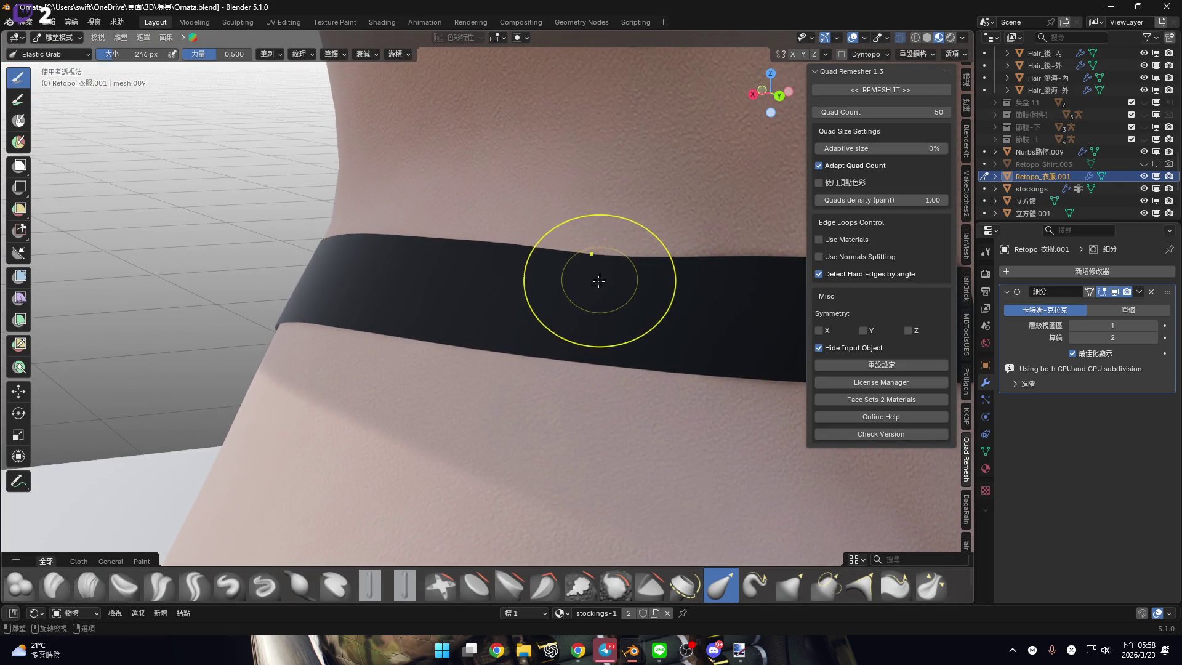
{"action": "scroll", "coordinate": [543, 343], "scroll_direction": "up", "scroll_amount": 1}
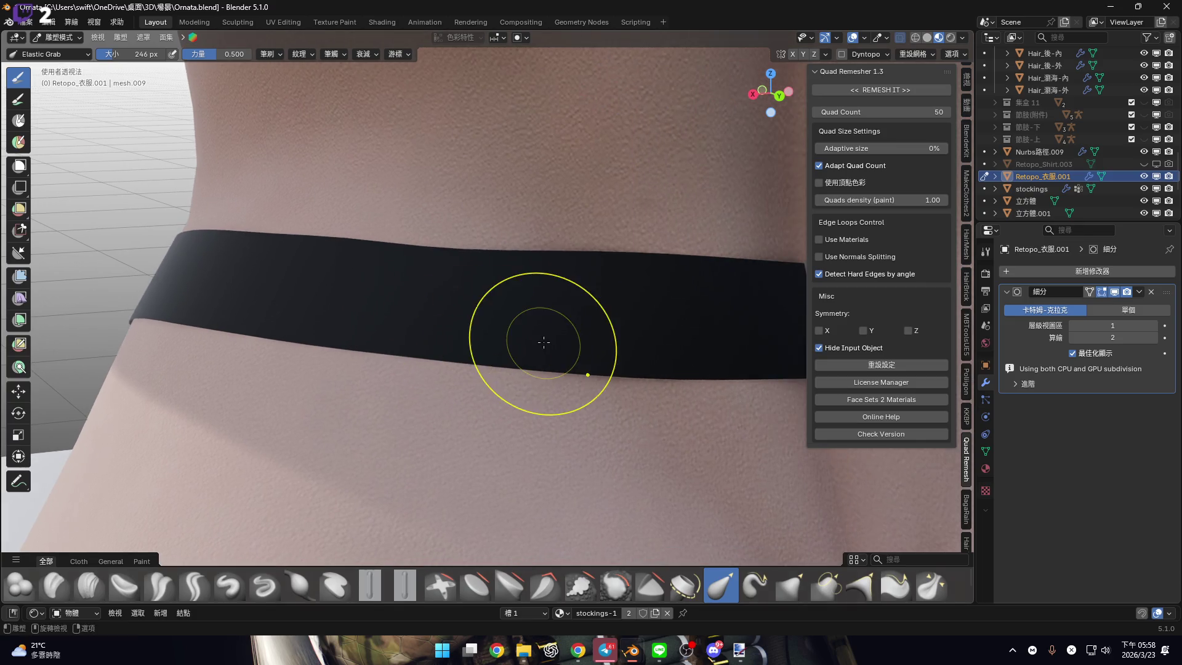
{"action": "scroll", "coordinate": [544, 343], "scroll_direction": "down", "scroll_amount": 2}
{"action": "scroll", "coordinate": [462, 319], "scroll_direction": "down", "scroll_amount": 1}
{"action": "scroll", "coordinate": [425, 314], "scroll_direction": "down", "scroll_amount": 2}
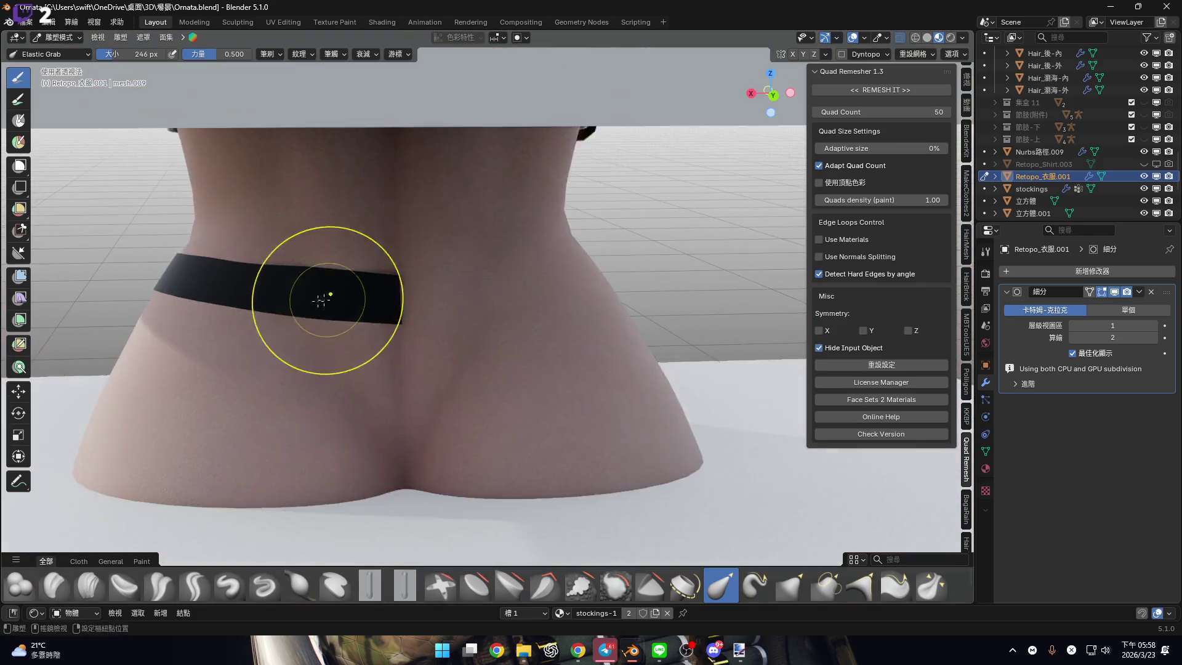
{"action": "mouse_move", "coordinate": [319, 300]}
{"action": "middle_mouse_down"}
{"action": "mouse_move", "coordinate": [448, 283]}
{"action": "mouse_move", "coordinate": [322, 296]}
{"action": "mouse_move", "coordinate": [736, 118]}
{"action": "middle_mouse_up"}
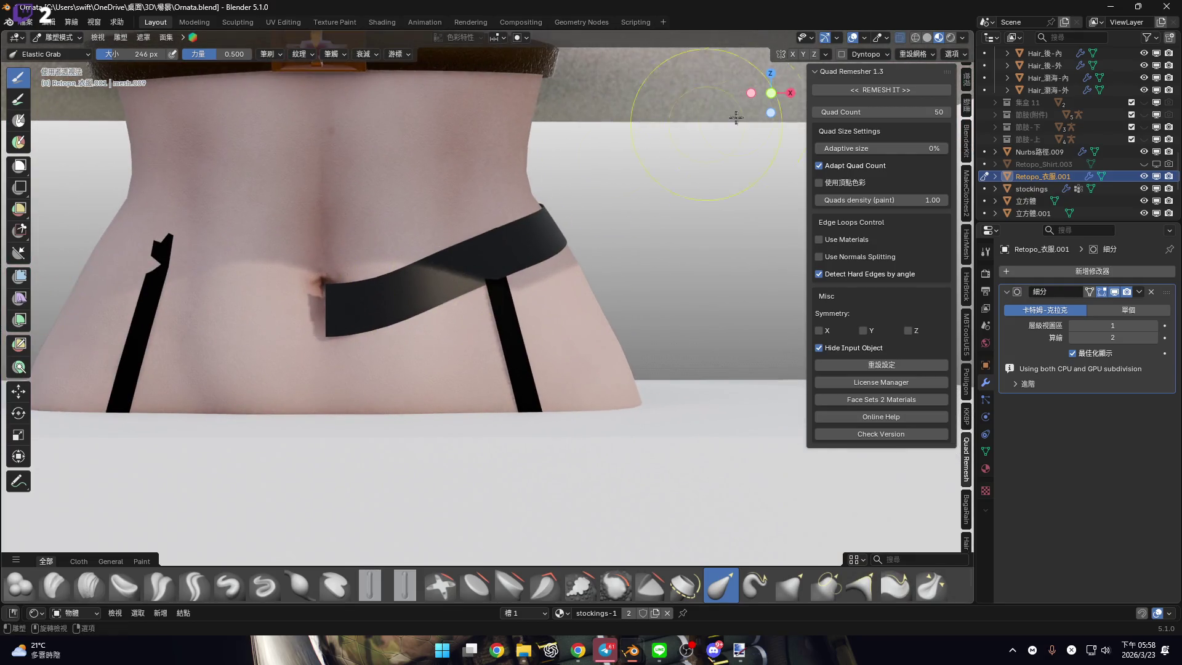
{"action": "scroll", "coordinate": [422, 225], "scroll_direction": "up", "scroll_amount": 2}
{"action": "scroll", "coordinate": [501, 330], "scroll_direction": "up", "scroll_amount": 2}
{"action": "scroll", "coordinate": [513, 326], "scroll_direction": "up", "scroll_amount": 1}
{"action": "mouse_move", "coordinate": [514, 327]}
{"action": "middle_mouse_down"}
{"action": "mouse_move", "coordinate": [517, 309]}
{"action": "mouse_move", "coordinate": [416, 312]}
{"action": "mouse_move", "coordinate": [475, 369]}
{"action": "middle_mouse_up"}
{"action": "scroll", "coordinate": [483, 309], "scroll_direction": "down", "scroll_amount": 1}
{"action": "scroll", "coordinate": [484, 316], "scroll_direction": "down", "scroll_amount": 2}
{"action": "mouse_move", "coordinate": [566, 357]}
{"action": "middle_mouse_down"}
{"action": "mouse_move", "coordinate": [435, 378]}
{"action": "mouse_move", "coordinate": [449, 388]}
{"action": "middle_mouse_up"}
{"action": "scroll", "coordinate": [450, 388], "scroll_direction": "up", "scroll_amount": 1}
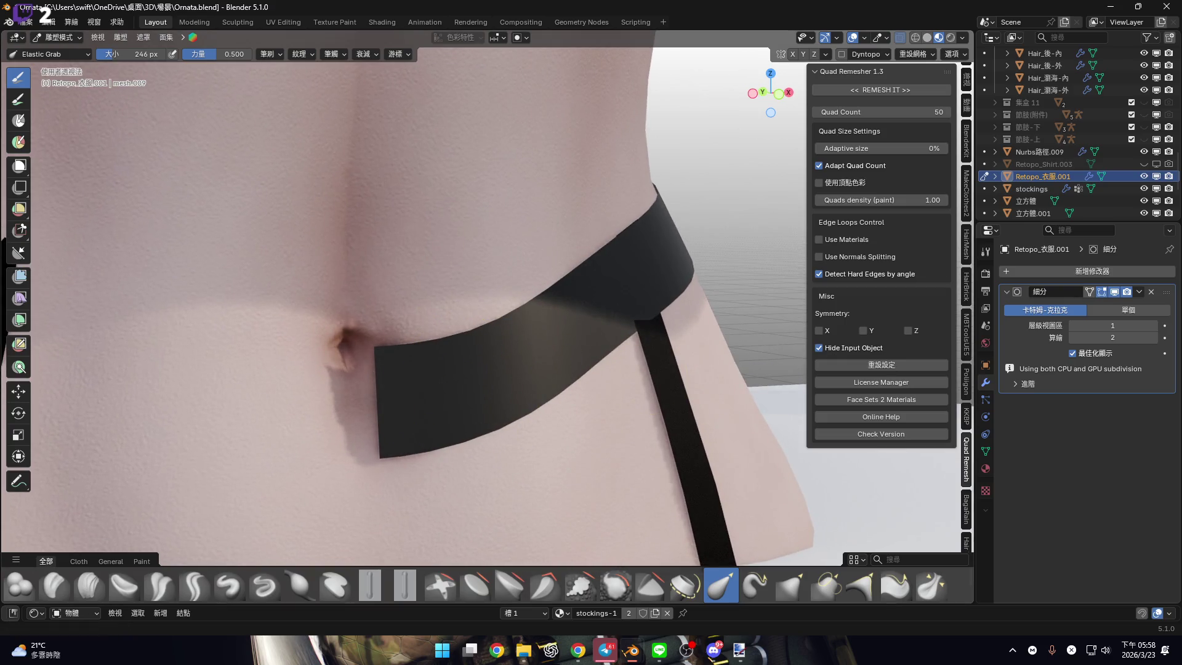
{"action": "mouse_move", "coordinate": [448, 212]}
{"action": "middle_mouse_down"}
{"action": "mouse_move", "coordinate": [584, 271]}
{"action": "mouse_move", "coordinate": [542, 282]}
{"action": "mouse_move", "coordinate": [551, 331]}
{"action": "mouse_move", "coordinate": [470, 306]}
{"action": "mouse_move", "coordinate": [490, 345]}
{"action": "mouse_move", "coordinate": [453, 350]}
{"action": "mouse_move", "coordinate": [504, 314]}
{"action": "mouse_move", "coordinate": [335, 321]}
{"action": "mouse_move", "coordinate": [396, 278]}
{"action": "mouse_move", "coordinate": [288, 270]}
{"action": "mouse_move", "coordinate": [457, 284]}
{"action": "mouse_move", "coordinate": [338, 277]}
{"action": "mouse_move", "coordinate": [515, 261]}
{"action": "middle_mouse_up"}
{"action": "key", "text": "f"}
{"action": "left_click", "coordinate": [565, 327]}
{"action": "scroll", "coordinate": [504, 314], "scroll_direction": "down", "scroll_amount": 2}
{"action": "scroll", "coordinate": [335, 320], "scroll_direction": "up", "scroll_amount": 2}
{"action": "scroll", "coordinate": [458, 284], "scroll_direction": "down", "scroll_amount": 2}
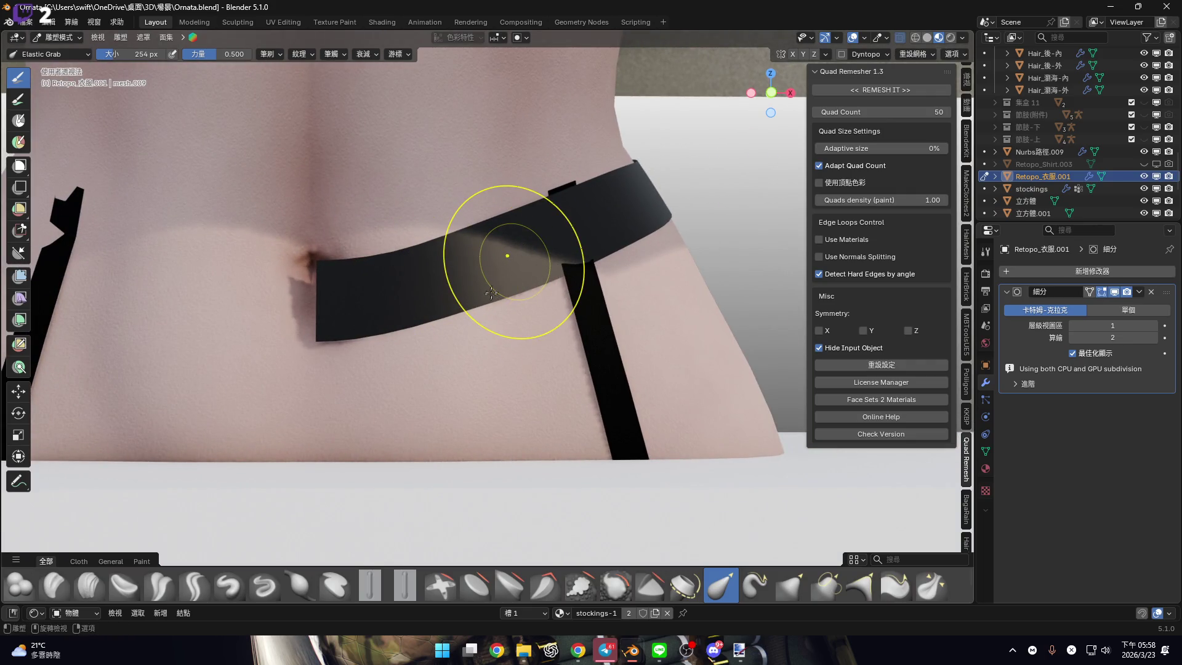
{"action": "key", "text": "Tab"}
Apply the strip's Subdivision modifier from its dropdown so the denser geometry is permanent
{"action": "mouse_move", "coordinate": [664, 159]}
{"action": "middle_mouse_down"}
{"action": "mouse_move", "coordinate": [585, 231]}
{"action": "mouse_move", "coordinate": [509, 247]}
{"action": "mouse_move", "coordinate": [578, 243]}
{"action": "mouse_move", "coordinate": [483, 298]}
{"action": "mouse_move", "coordinate": [504, 304]}
{"action": "middle_mouse_up"}
{"action": "left_click", "coordinate": [1139, 291]}
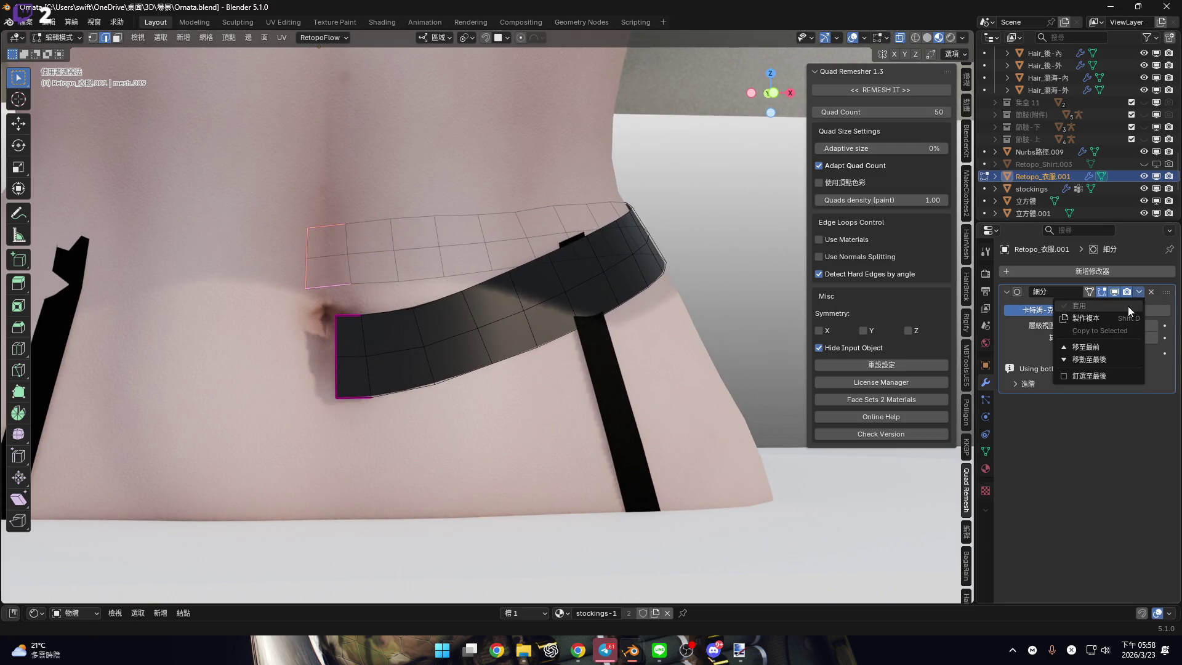
{"action": "key", "text": "Tab"}
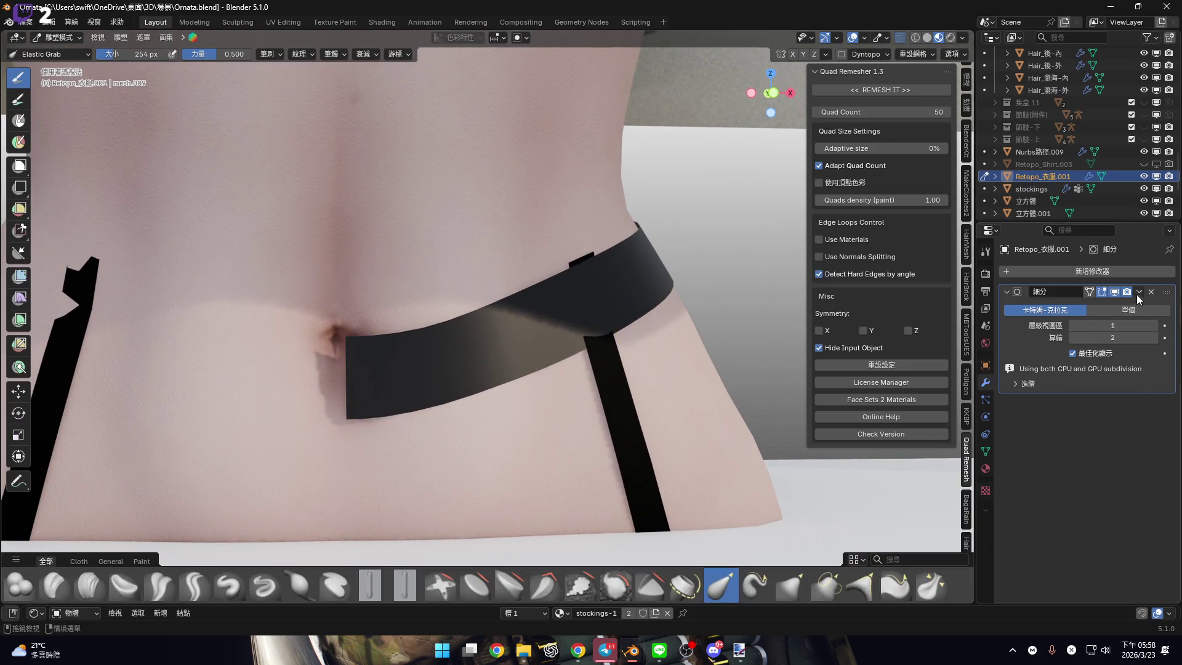
{"action": "left_click", "coordinate": [1138, 292]}
{"action": "key", "text": "Return"}
{"action": "mouse_move", "coordinate": [564, 301]}
{"action": "middle_mouse_down"}
{"action": "mouse_move", "coordinate": [544, 335]}
{"action": "mouse_move", "coordinate": [523, 306]}
{"action": "middle_mouse_up"}
{"action": "key", "text": "Tab"}
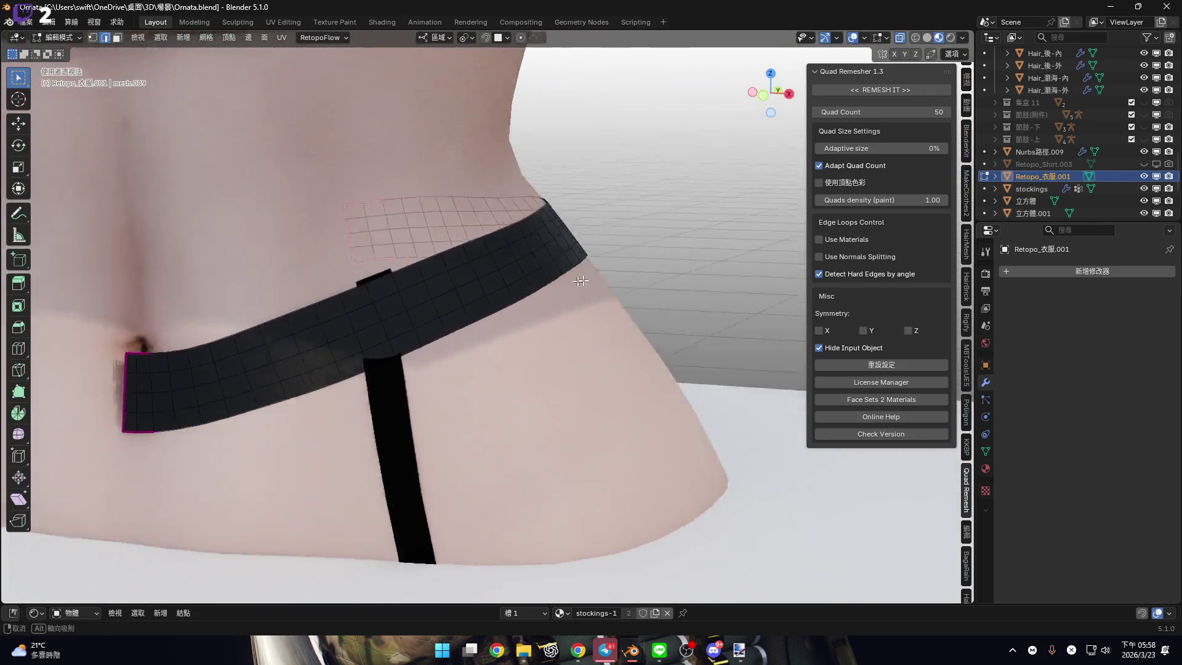
{"action": "key", "text": "Tab"}
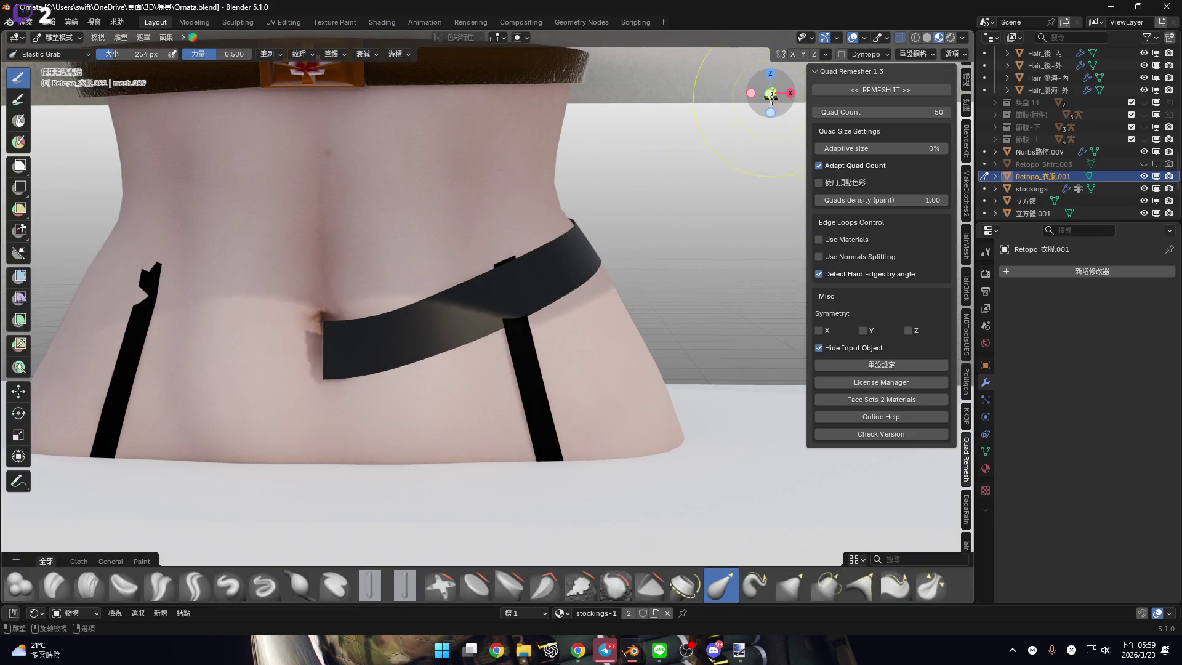
Return the strip to Object Mode via the mode pie menu and start editing the remesher's quad count
{"action": "left_click", "coordinate": [770, 92]}
{"action": "key", "text": "ctrl+Tab"}
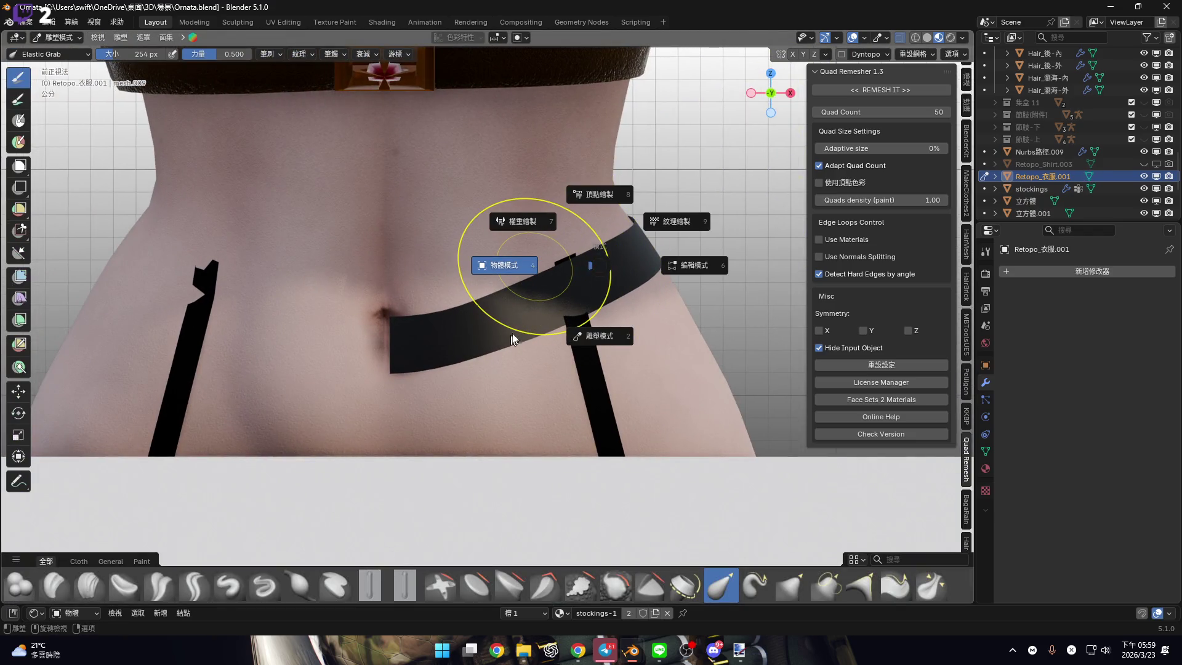
{"action": "left_click", "coordinate": [501, 264]}
{"action": "middle_click_drag", "start_coordinate": [536, 323], "coordinate": [653, 300]}
{"action": "left_click", "coordinate": [912, 112]}
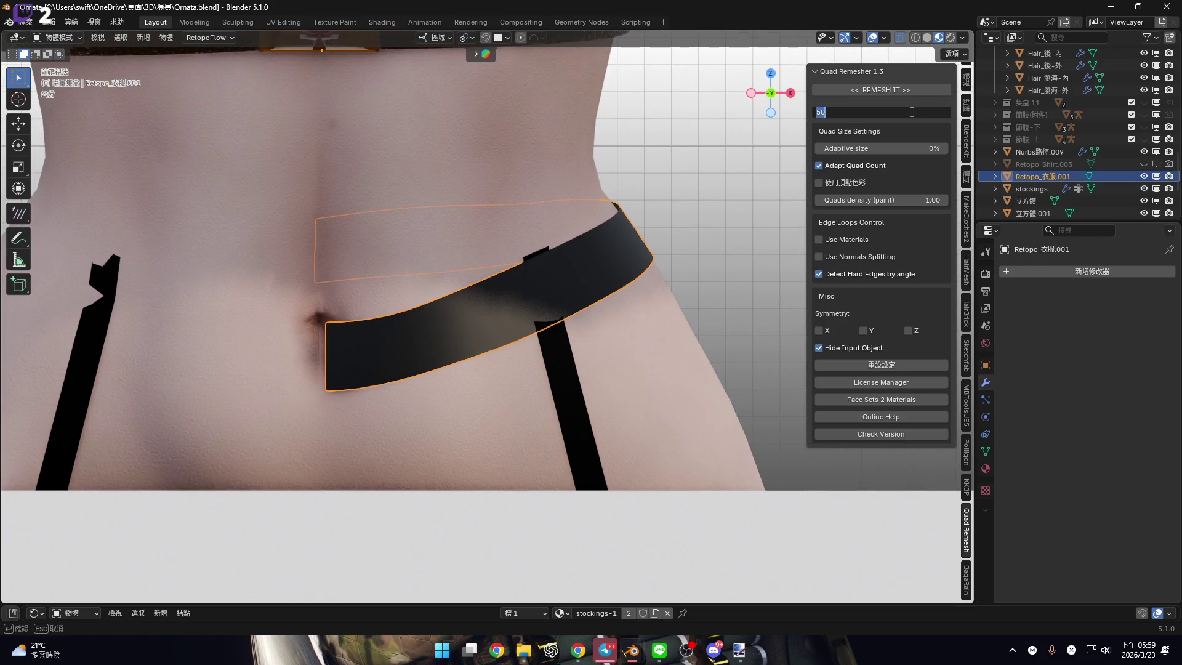
{"action": "type", "text": "200"}
Run Quad Remesher on the strip at 200 quads and check the new copy's wireframe
{"action": "key", "text": "Return"}
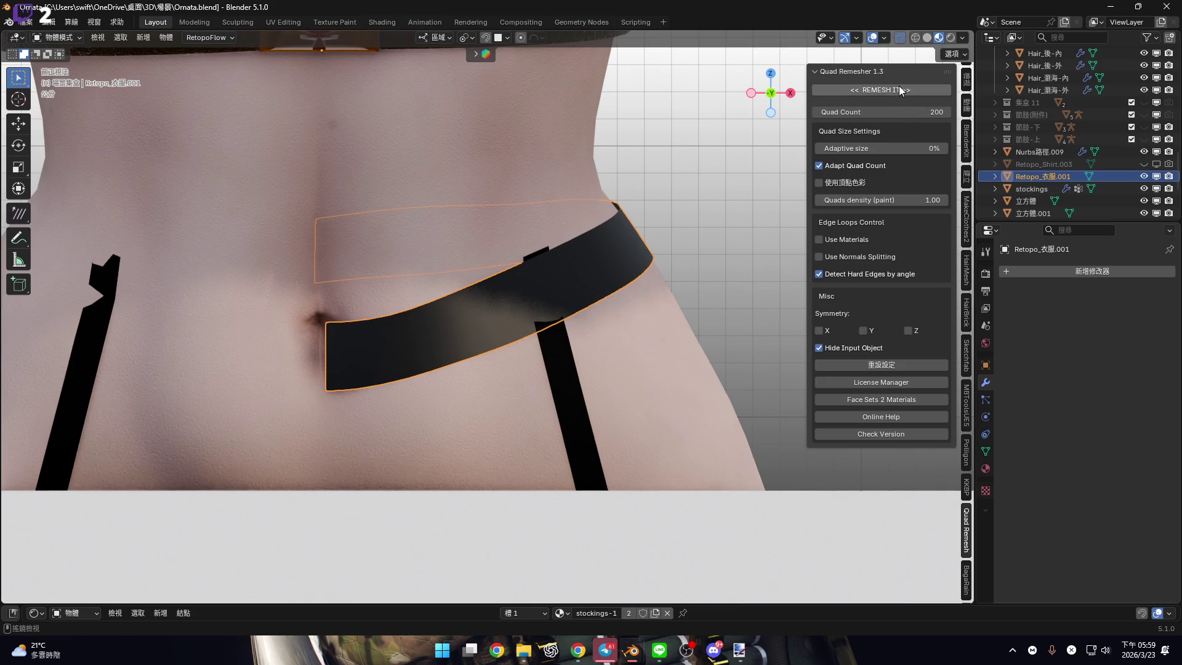
{"action": "left_click", "coordinate": [899, 88]}
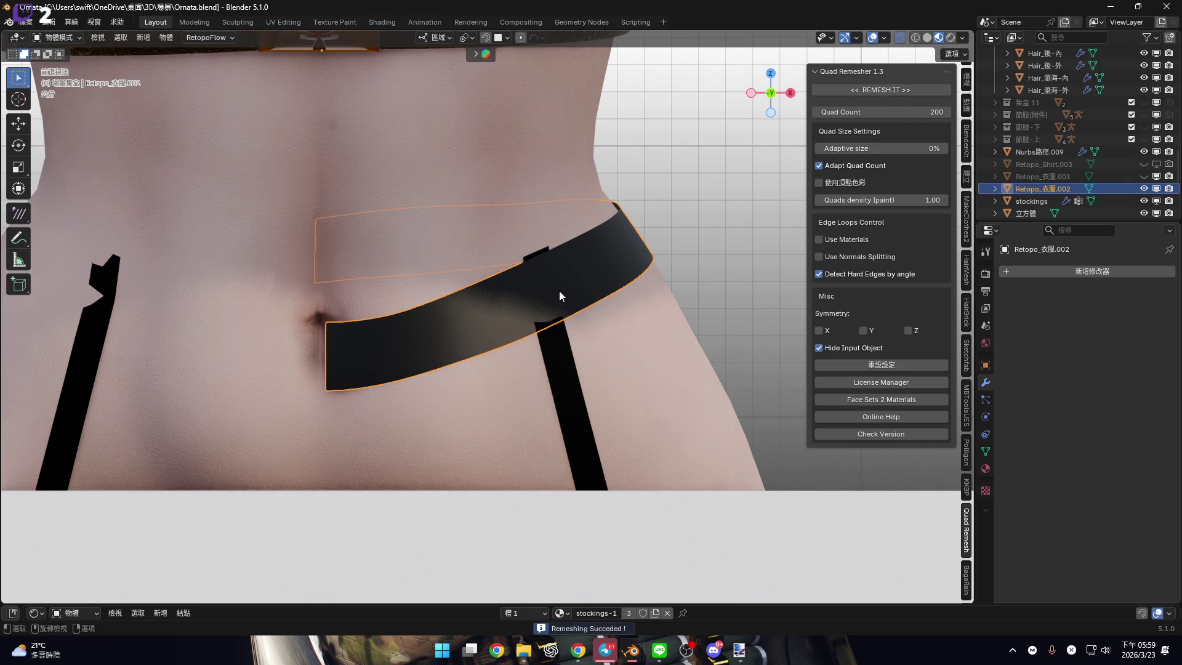
{"action": "key", "text": "Tab"}
{"action": "scroll", "coordinate": [608, 294], "scroll_direction": "up", "scroll_amount": 2}
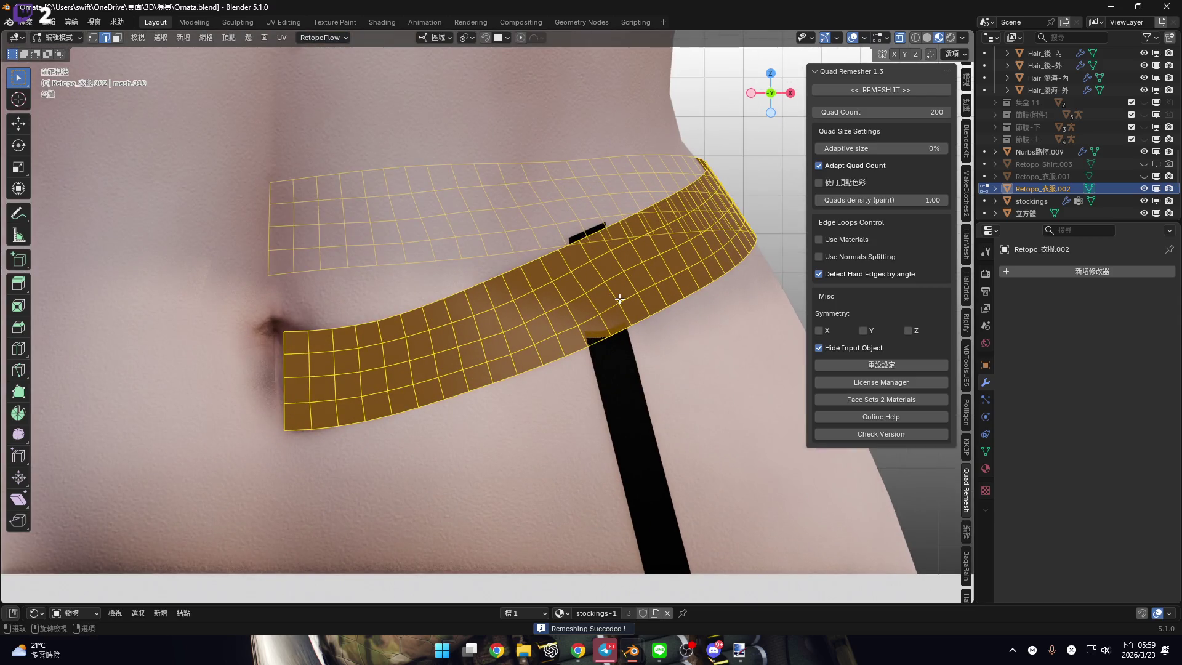
{"action": "key", "text": "Tab"}
{"action": "scroll", "coordinate": [654, 308], "scroll_direction": "down", "scroll_amount": 2}
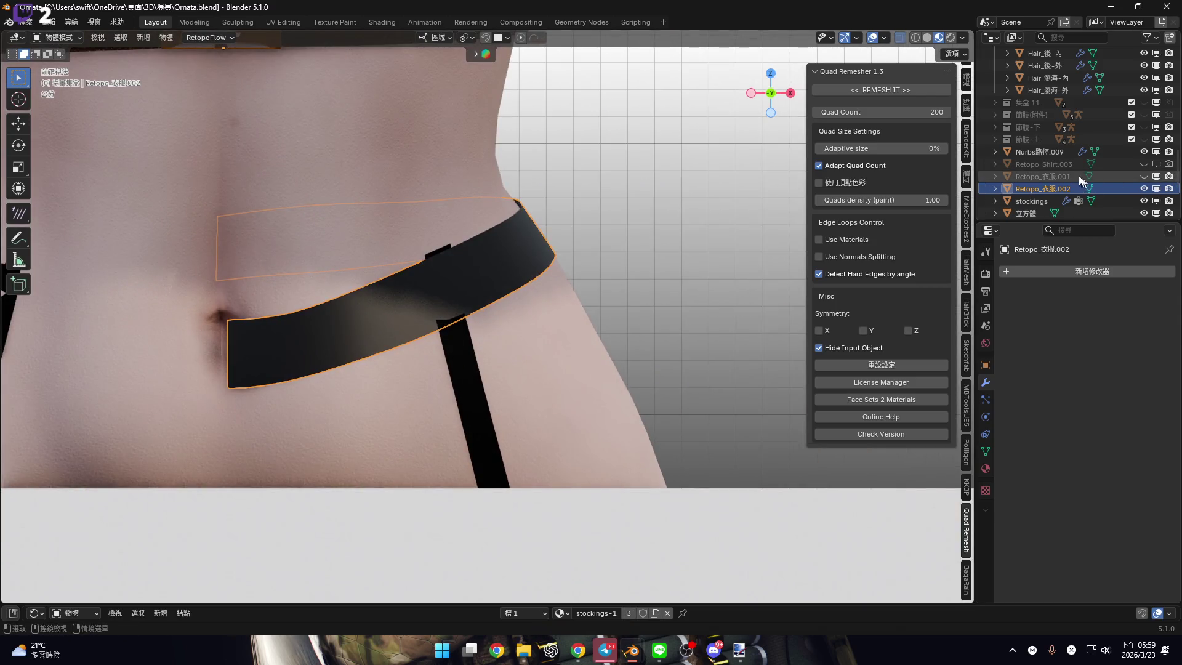
Delete the leftover Retopo_衣服.001 and Retopo_Shirt.003 objects, keeping the new waistband strip selected
{"action": "left_click", "coordinate": [1052, 176]}
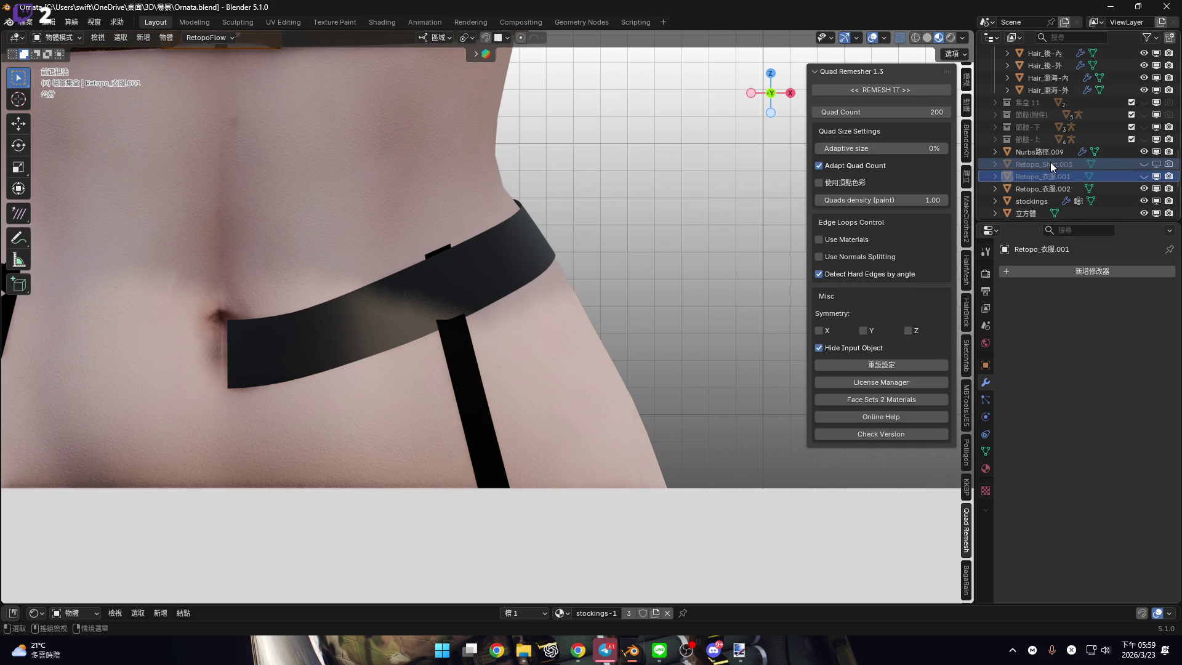
{"action": "right_click", "coordinate": [1051, 162]}
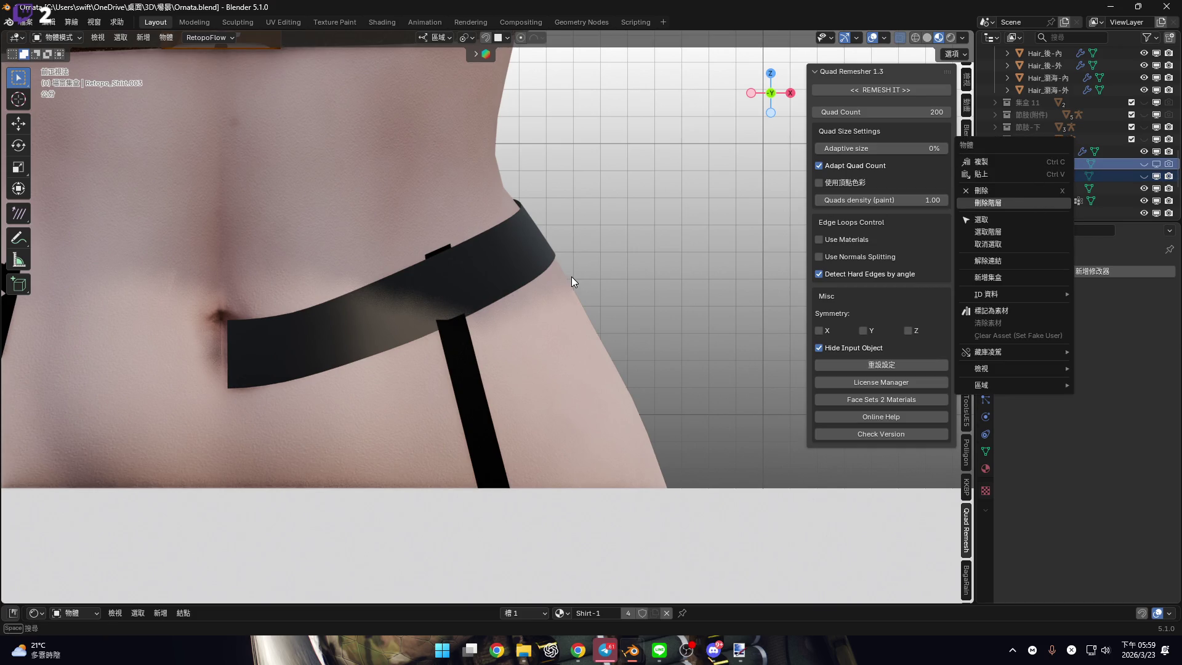
{"action": "key", "text": "Delete"}
{"action": "scroll", "coordinate": [571, 276], "scroll_direction": "left", "scroll_amount": 2, "text": "ctrl"}
{"action": "left_click", "coordinate": [517, 305]}
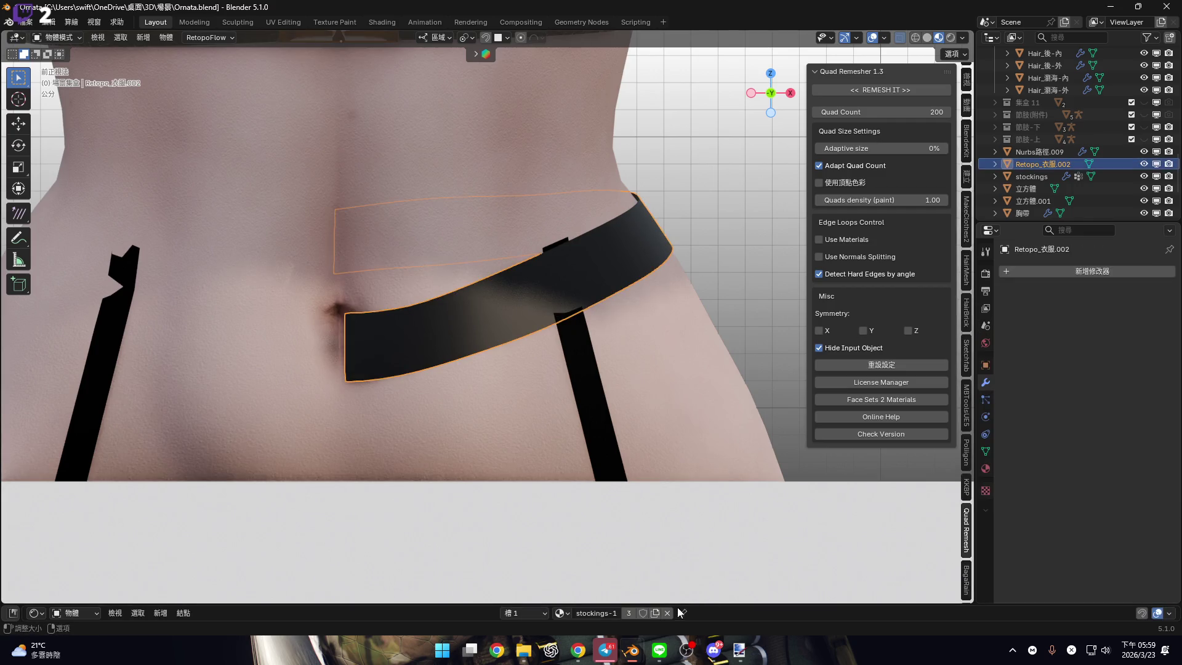
Link Layer Weight Fresnel to the Principled BSDF Alpha, then go to the UV Editing workspace
{"action": "left_click_drag", "start_coordinate": [711, 603], "coordinate": [711, 302]}
{"action": "scroll", "coordinate": [645, 479], "scroll_direction": "up", "scroll_amount": 2}
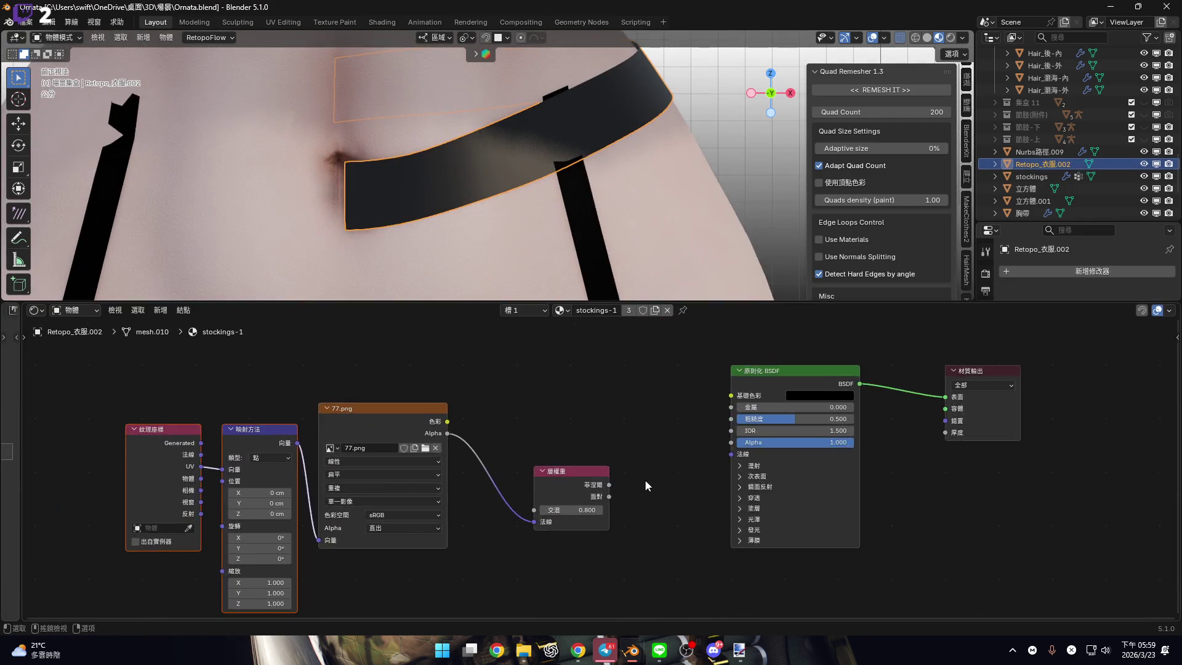
{"action": "scroll", "coordinate": [551, 498], "scroll_direction": "up", "scroll_amount": 2}
{"action": "key", "text": "ctrl+z"}
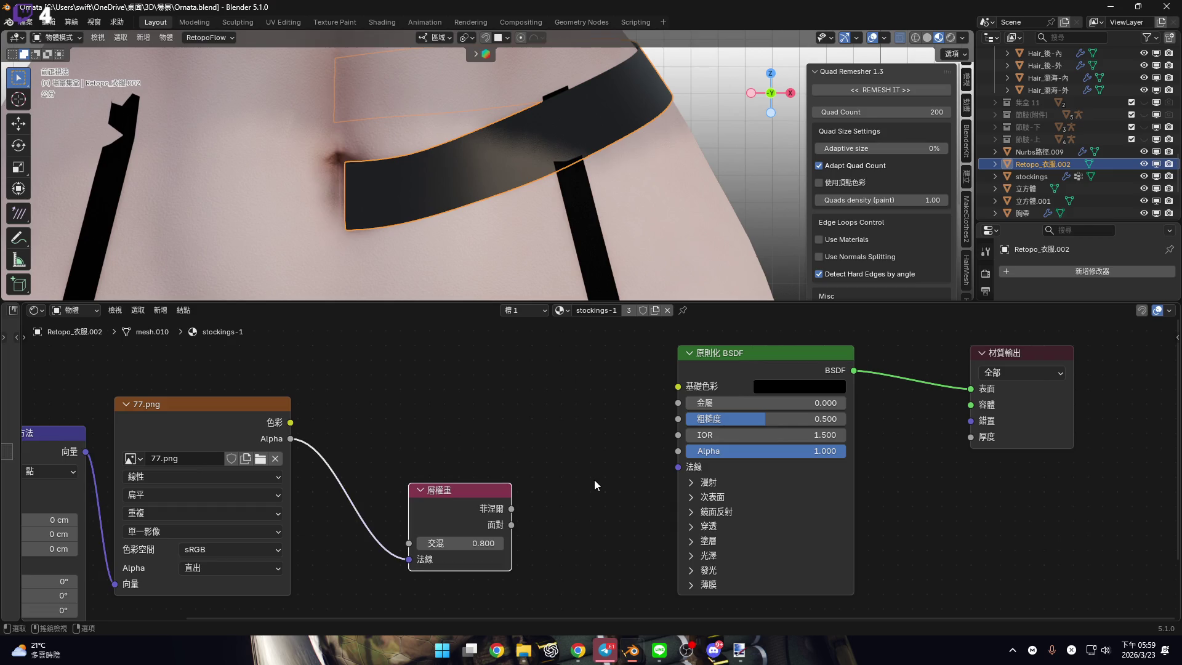
{"action": "left_click_drag", "start_coordinate": [512, 507], "coordinate": [679, 452]}
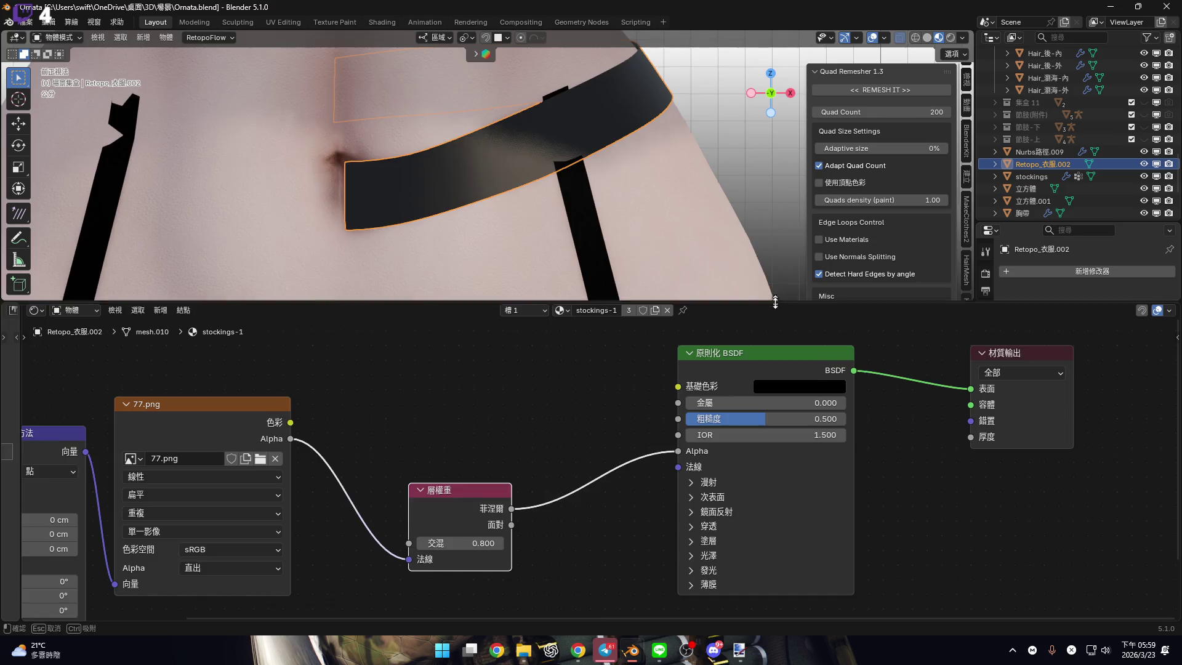
{"action": "left_click_drag", "start_coordinate": [776, 303], "coordinate": [776, 568]}
{"action": "left_click", "coordinate": [287, 22]}
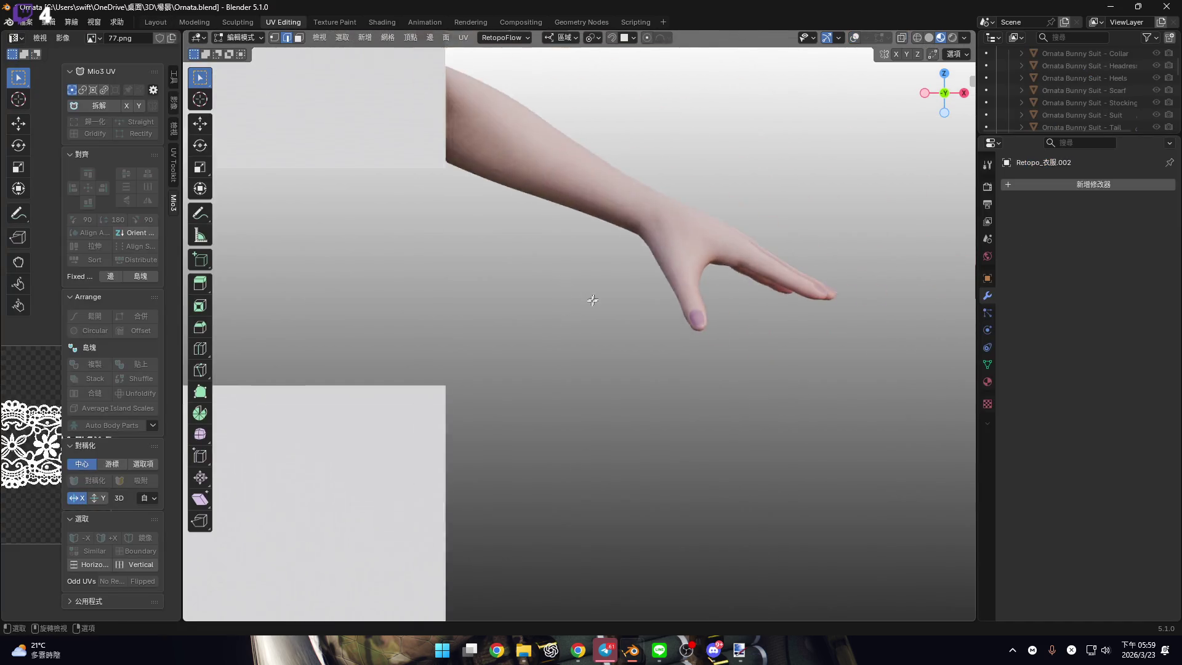
{"action": "scroll", "coordinate": [524, 226], "scroll_direction": "up", "scroll_amount": 5}
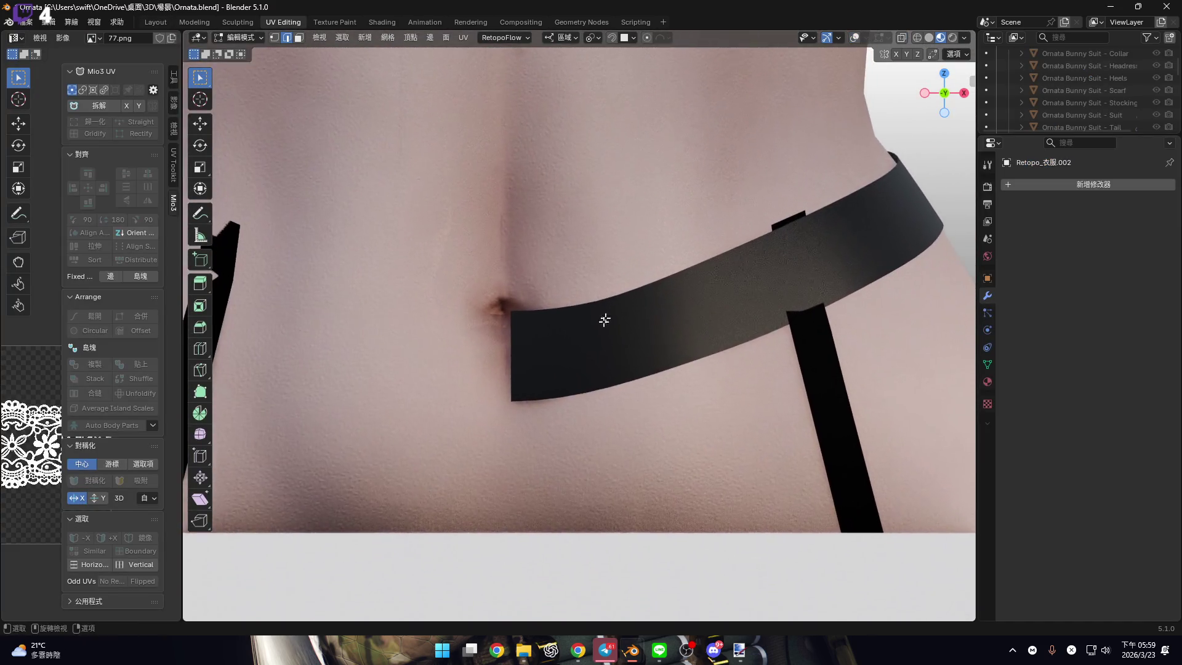
{"action": "scroll", "coordinate": [604, 319], "scroll_direction": "down", "scroll_amount": 1}
Widen the UV editor beside the 3D view and show the strip's wireframe overlay
{"action": "left_click_drag", "start_coordinate": [181, 347], "coordinate": [532, 352]}
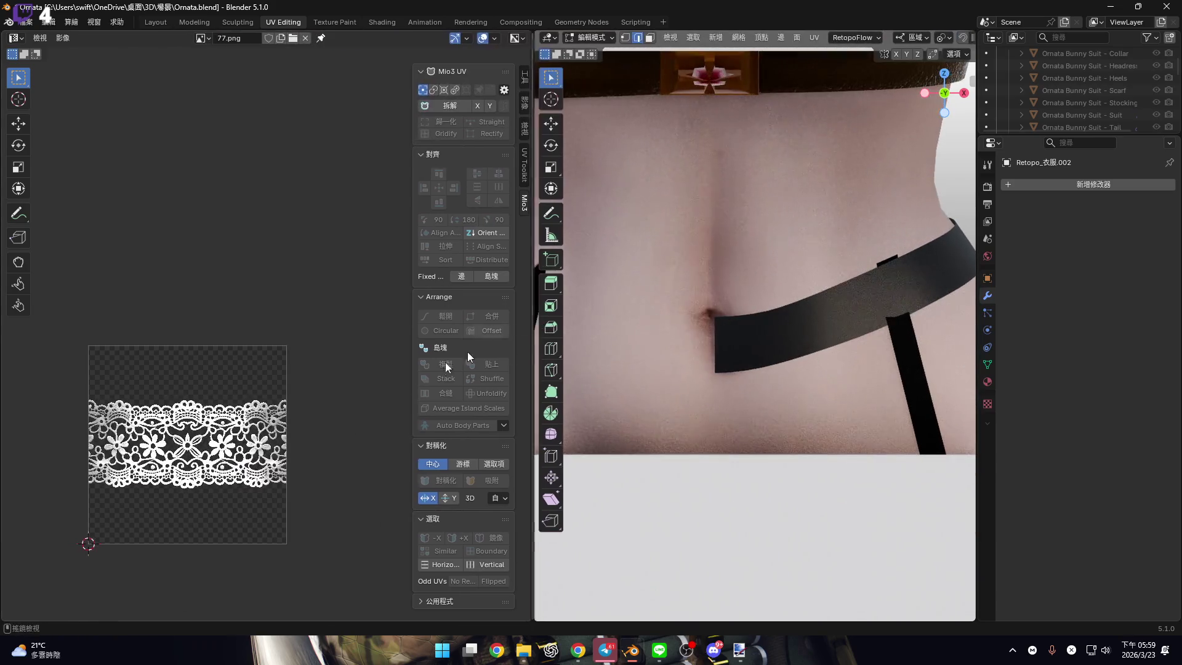
{"action": "scroll", "coordinate": [335, 353], "scroll_direction": "up", "scroll_amount": 3}
{"action": "middle_click_drag", "start_coordinate": [825, 314], "coordinate": [720, 305], "text": "shift"}
{"action": "scroll", "coordinate": [930, 39], "scroll_direction": "down", "scroll_amount": 5}
{"action": "left_click", "coordinate": [874, 37]}
Unwrap the strip with Minimum Stretch using the Conformal method and Gridify the island
{"action": "key", "text": "u"}
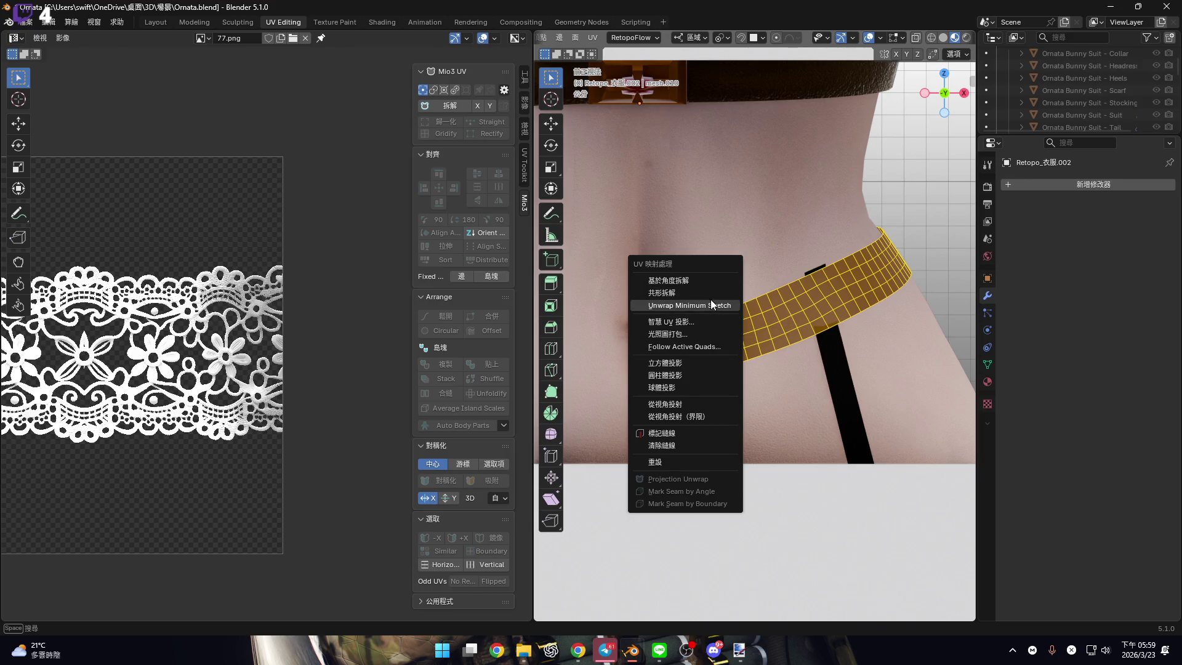
{"action": "left_click", "coordinate": [709, 305]}
{"action": "left_click", "coordinate": [701, 509]}
{"action": "left_click", "coordinate": [703, 535]}
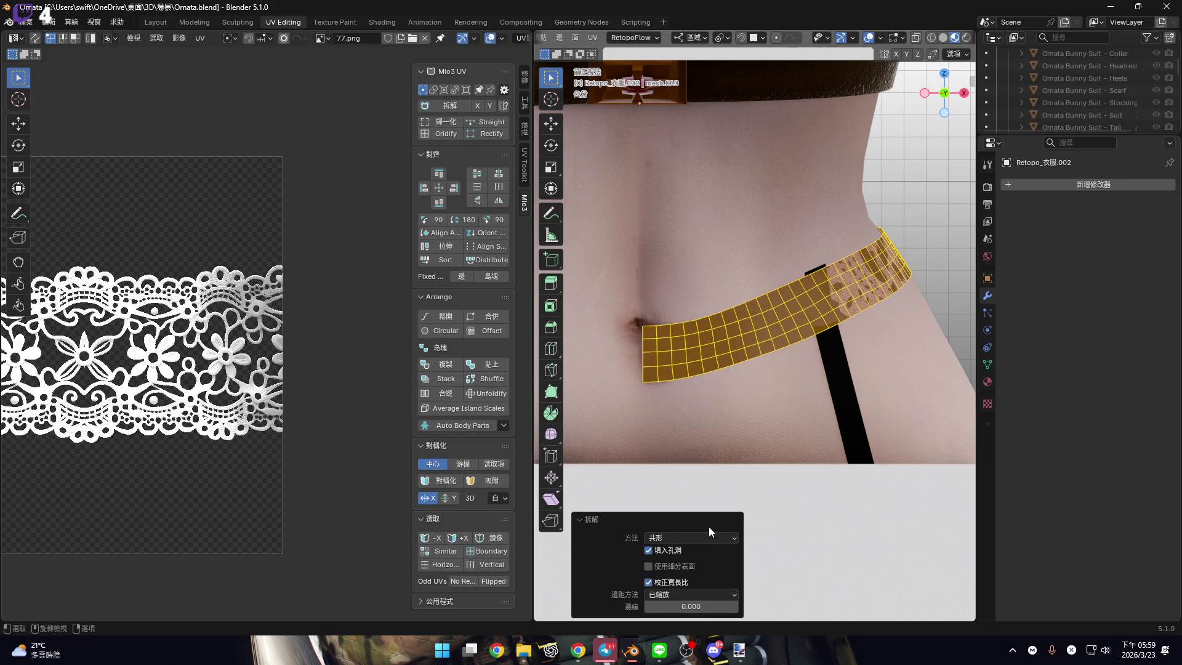
{"action": "scroll", "coordinate": [329, 398], "scroll_direction": "down", "scroll_amount": 3}
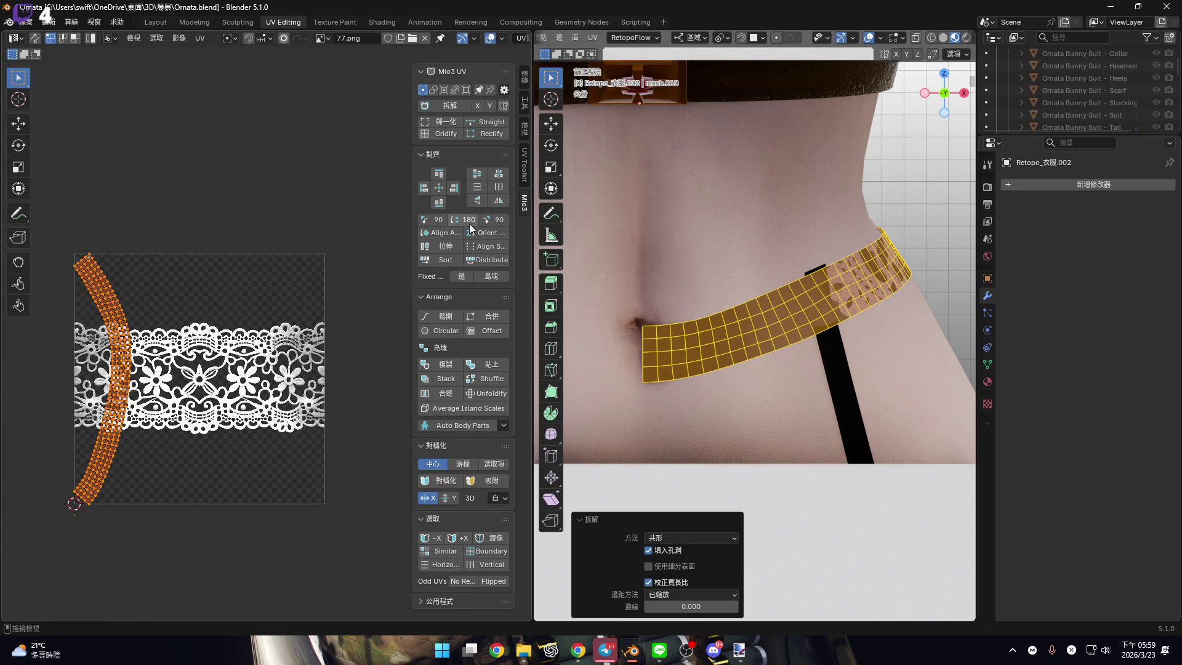
{"action": "left_click", "coordinate": [446, 133]}
{"action": "scroll", "coordinate": [216, 392], "scroll_direction": "up", "scroll_amount": 2}
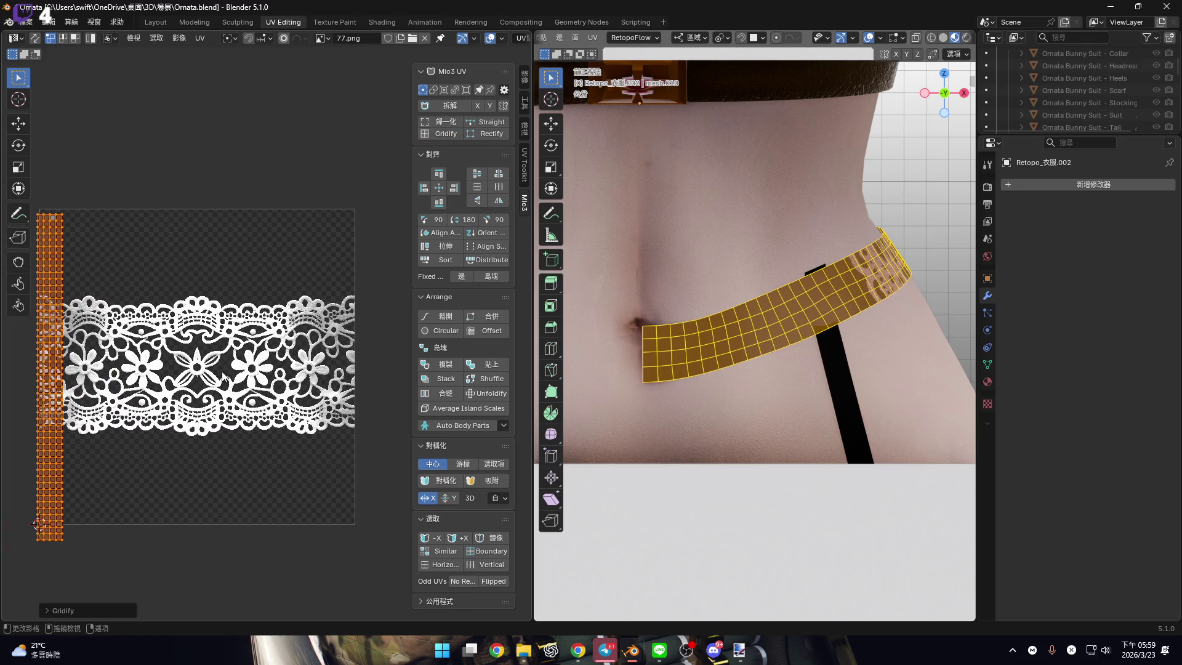
{"action": "type", "text": "r90"}
Rotate the UV island 90°, Normalize it to fill the texture, then squash it vertically with S Y
{"action": "key", "text": "Return"}
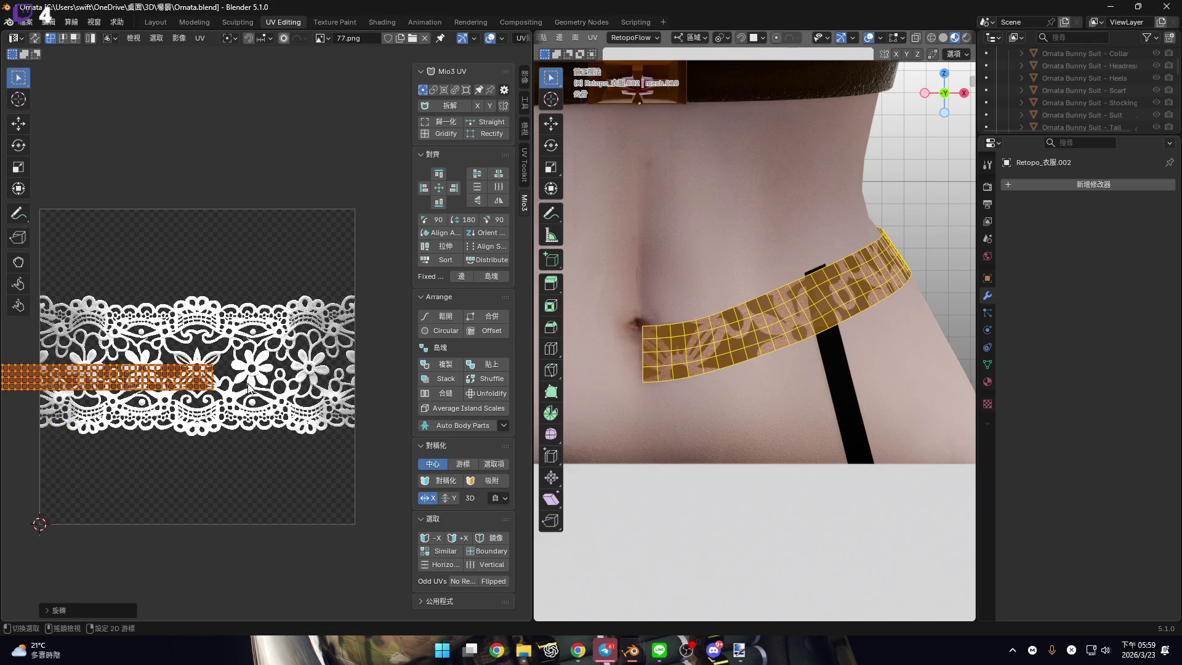
{"action": "middle_click_drag", "start_coordinate": [222, 377], "coordinate": [223, 390]}
{"action": "left_click", "coordinate": [431, 128]}
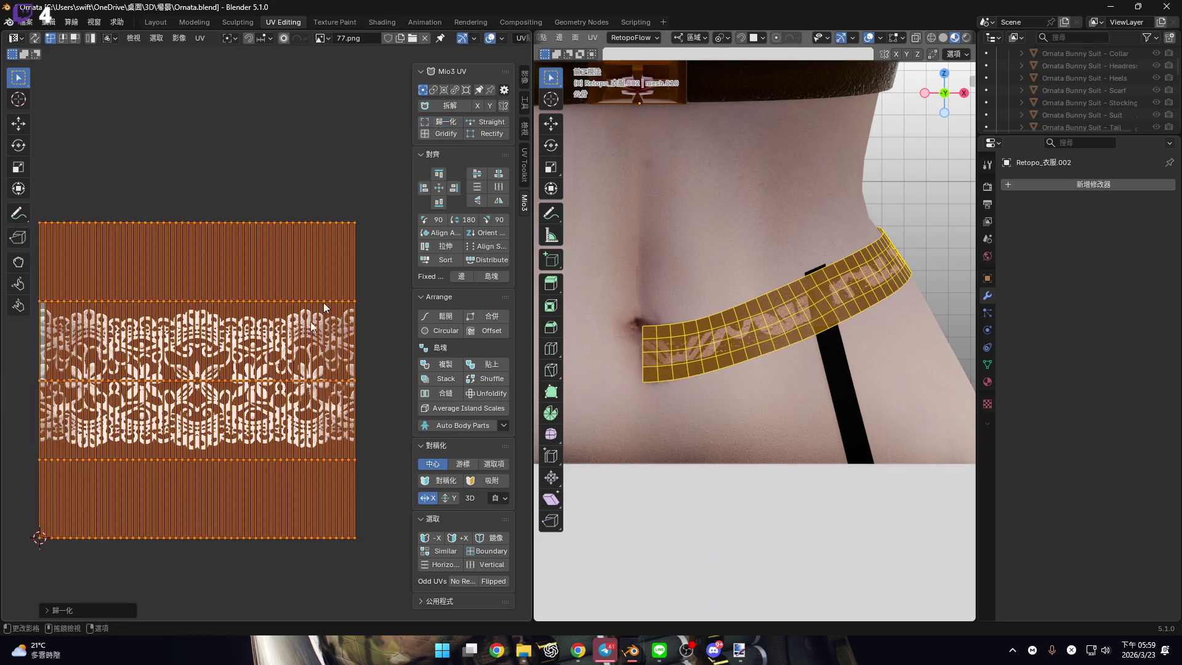
{"action": "scroll", "coordinate": [326, 423], "scroll_direction": "up", "scroll_amount": 1}
{"action": "scroll", "coordinate": [325, 423], "scroll_direction": "up", "scroll_amount": 2}
{"action": "scroll", "coordinate": [325, 422], "scroll_direction": "up", "scroll_amount": 1}
{"action": "scroll", "coordinate": [326, 423], "scroll_direction": "down", "scroll_amount": 2}
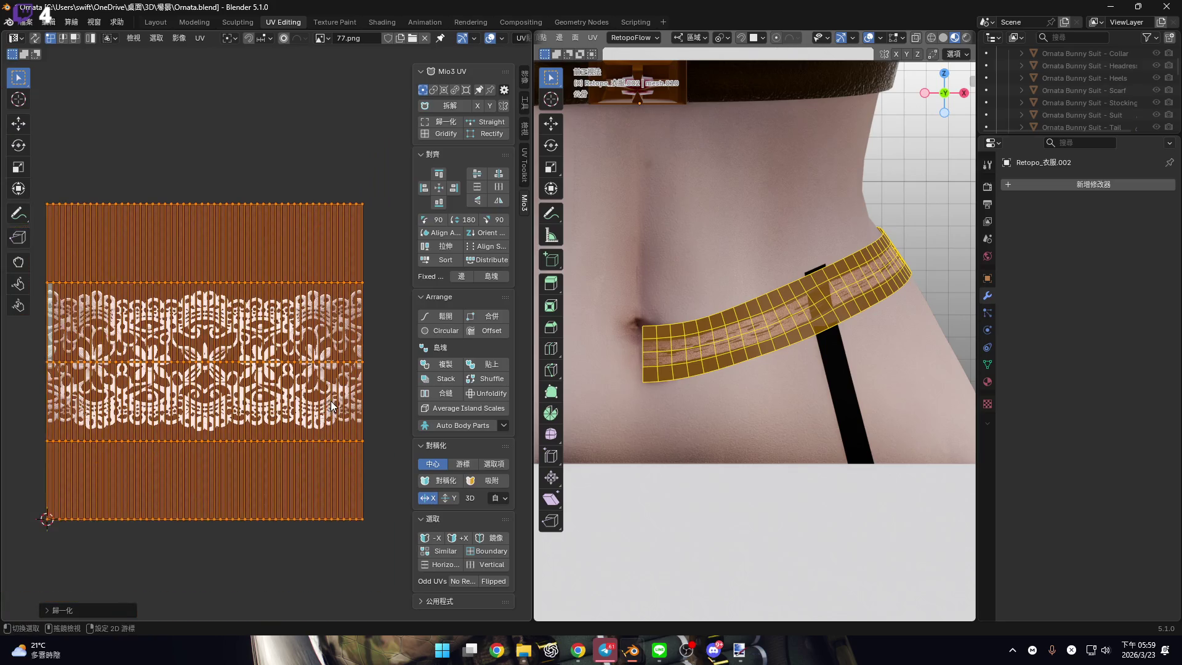
{"action": "scroll", "coordinate": [325, 423], "scroll_direction": "down", "scroll_amount": 1}
{"action": "key", "text": "s"}
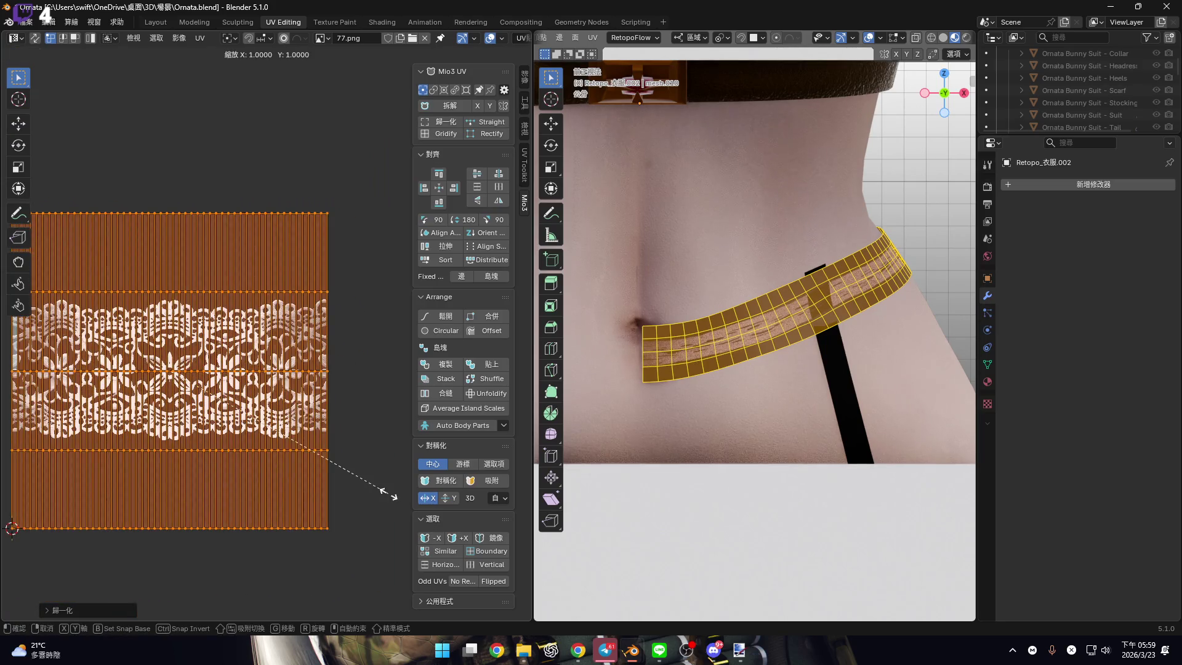
{"action": "key", "text": "y"}
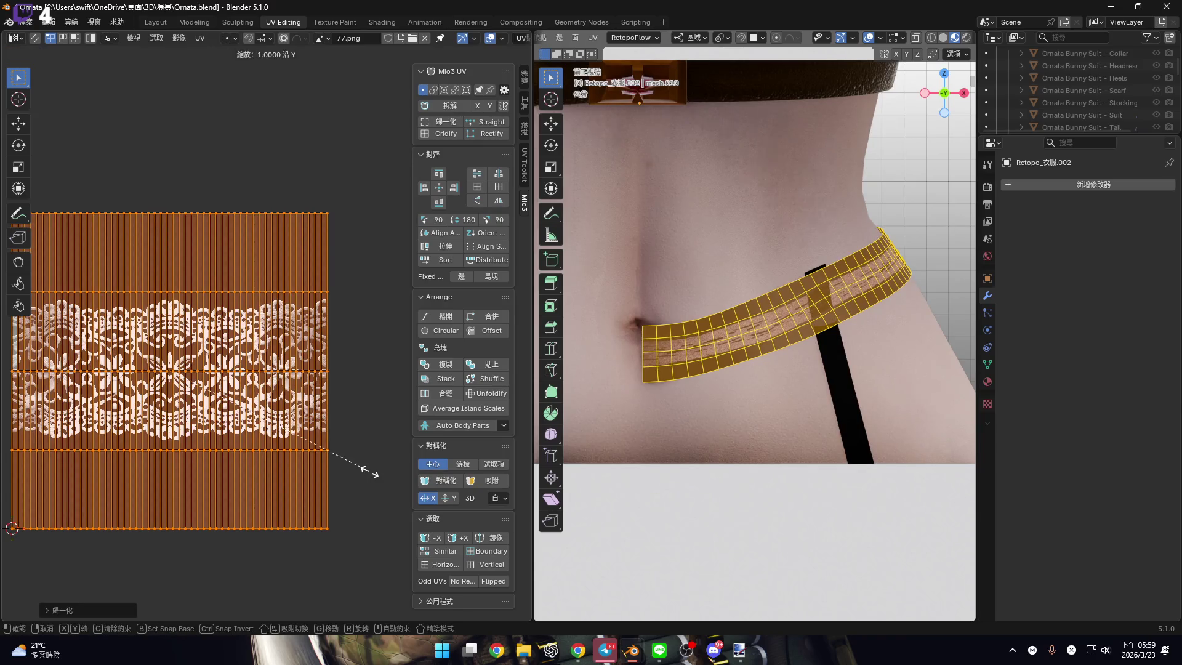
{"action": "left_click", "coordinate": [272, 404]}
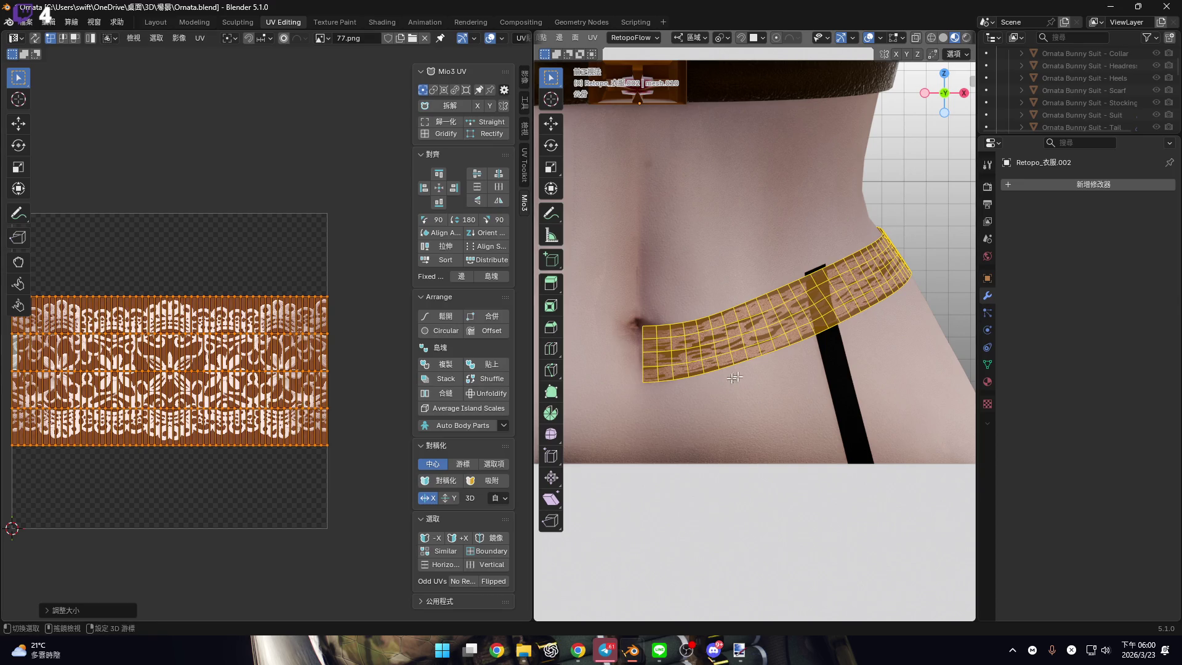
Hide viewport overlays and start scaling the UV strip vertically with S Y
{"action": "left_click", "coordinate": [869, 36]}
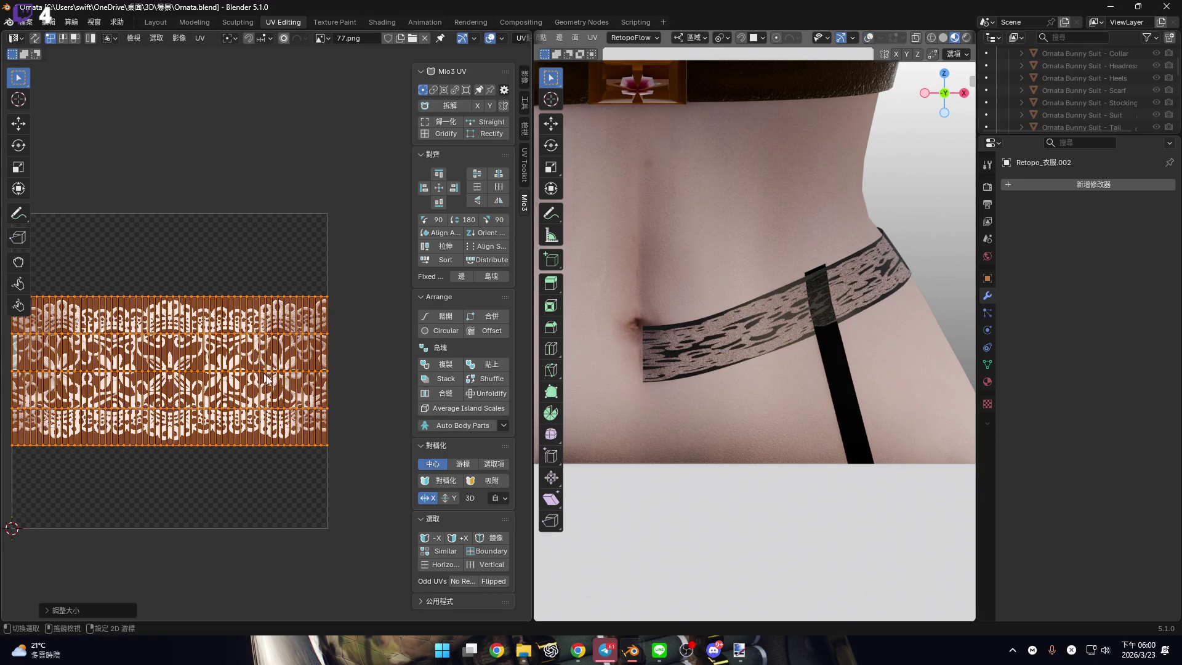
{"action": "scroll", "coordinate": [309, 409], "scroll_direction": "up", "scroll_amount": 2}
{"action": "scroll", "coordinate": [310, 410], "scroll_direction": "up", "scroll_amount": 1}
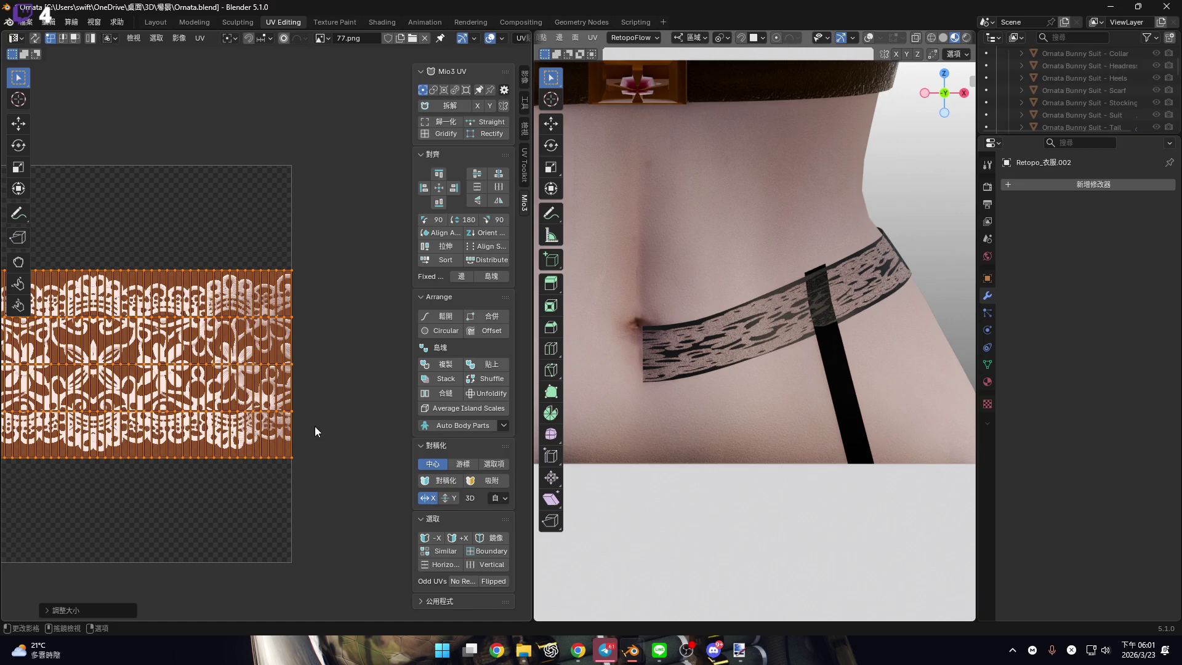
{"action": "scroll", "coordinate": [317, 430], "scroll_direction": "up", "scroll_amount": 1}
{"action": "key", "text": "s"}
{"action": "key", "text": "y"}
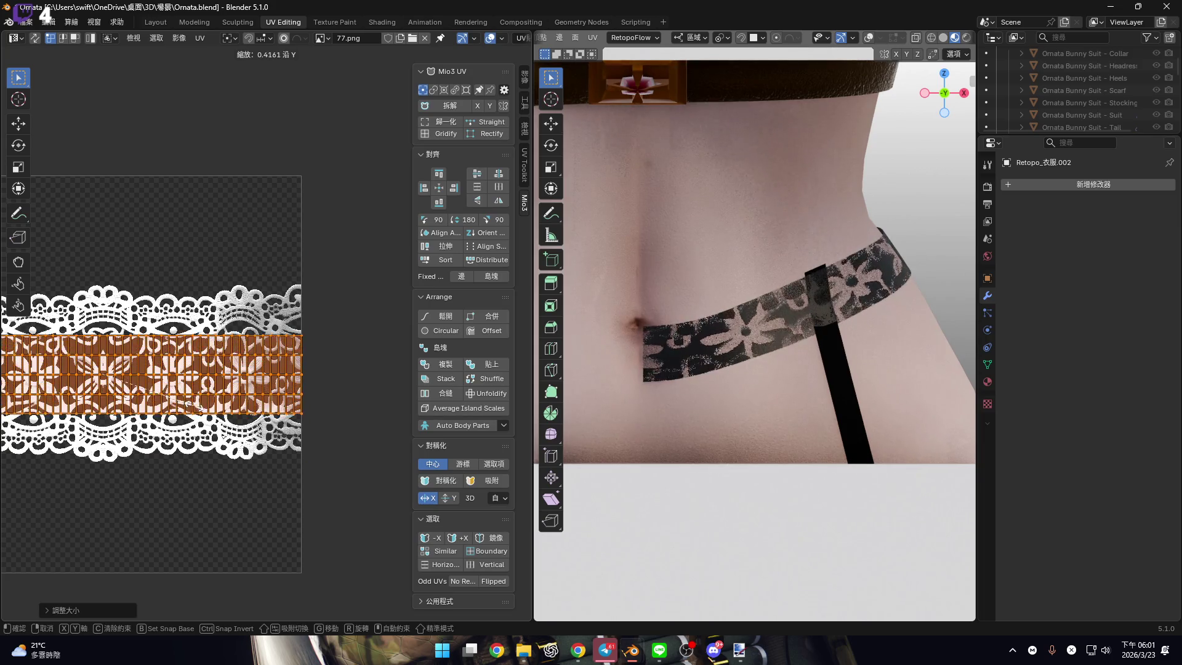
Confirm the taller UV strip, try R 90 and S X, then cancel and undo the rotation
{"action": "left_click", "coordinate": [261, 432]}
{"action": "type", "text": "r9"}
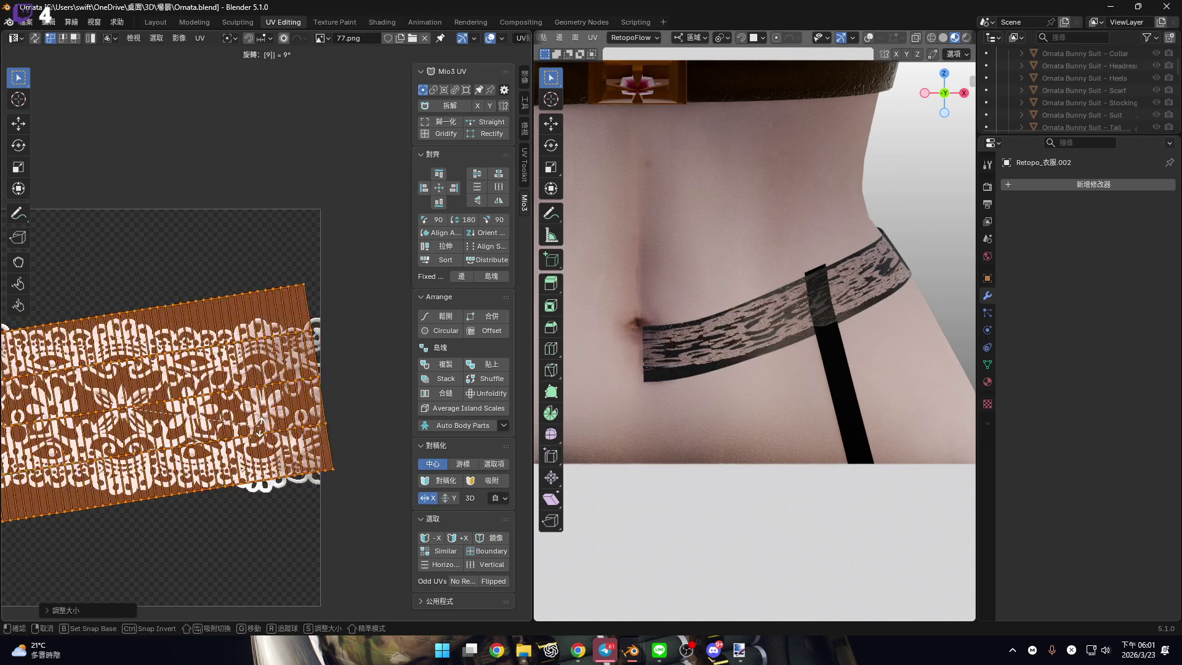
{"action": "type", "text": "0"}
{"action": "key", "text": "Return"}
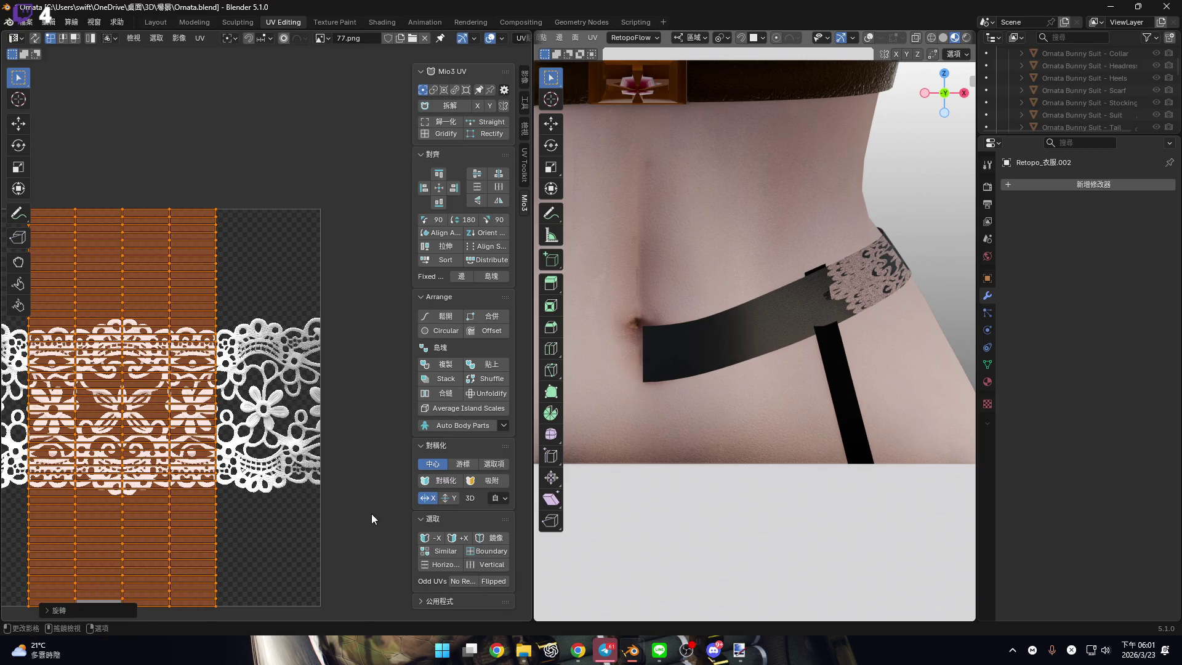
{"action": "key", "text": "s"}
{"action": "key", "text": "x"}
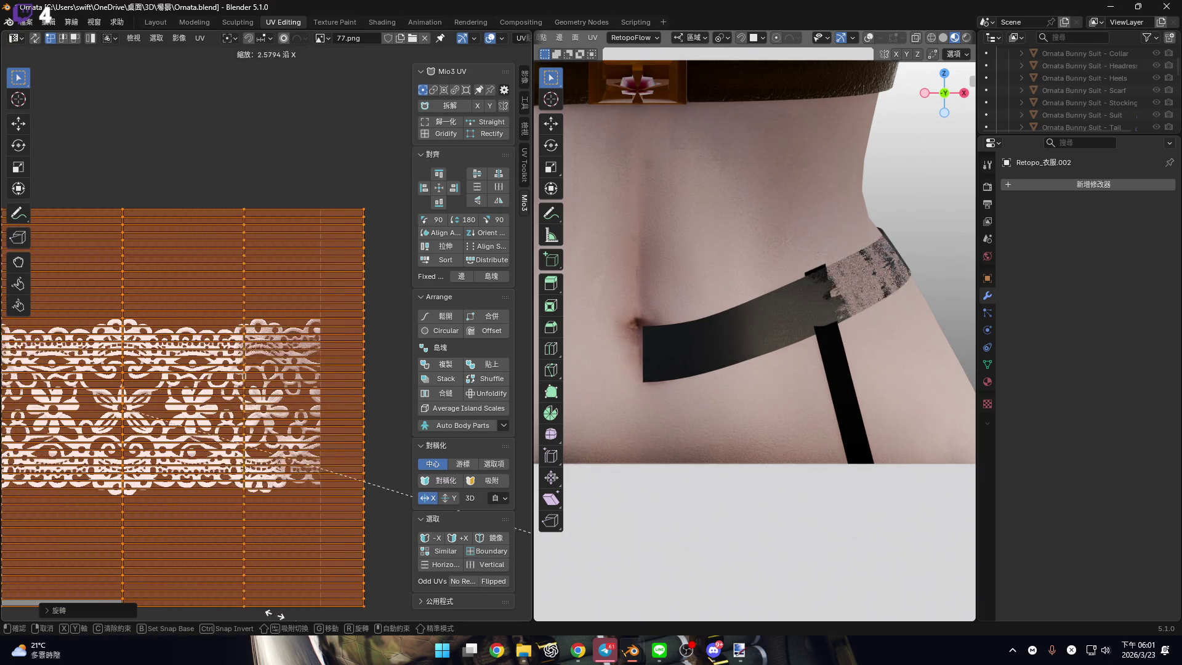
{"action": "key", "text": "Escape"}
{"action": "key", "text": "ctrl+z"}
View the belt from another angle and stretch the UV island taller again with S Y
{"action": "middle_click_drag", "start_coordinate": [346, 478], "coordinate": [322, 451]}
{"action": "scroll", "coordinate": [664, 413], "scroll_direction": "up", "scroll_amount": 2}
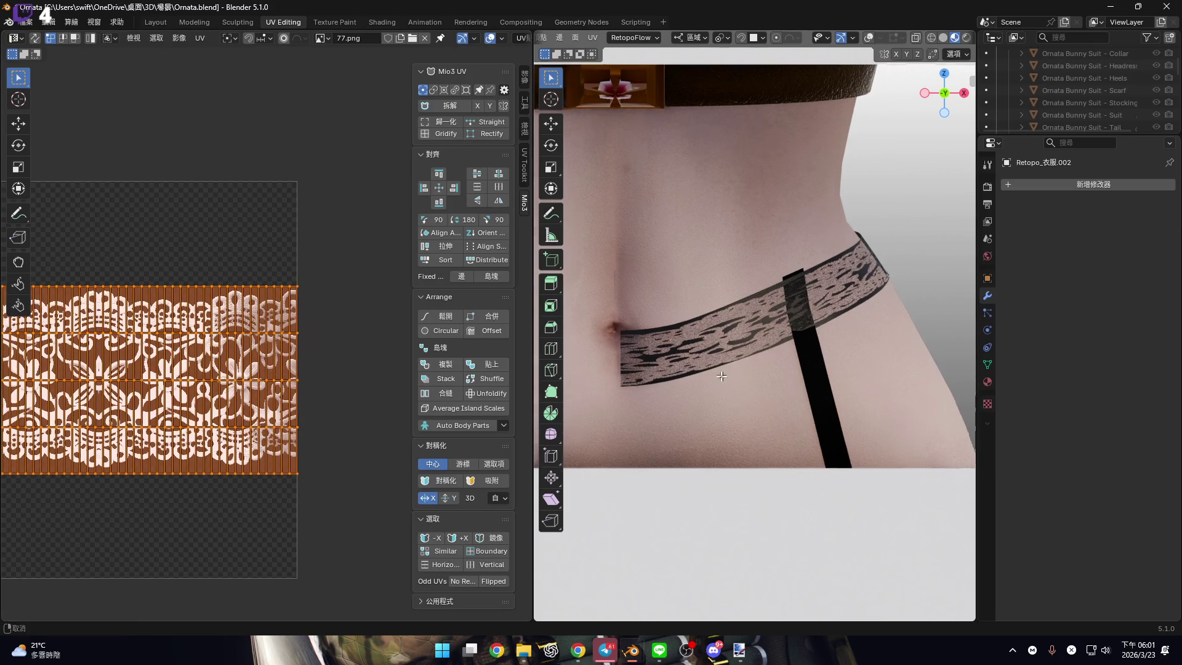
{"action": "scroll", "coordinate": [664, 413], "scroll_direction": "up", "scroll_amount": 1}
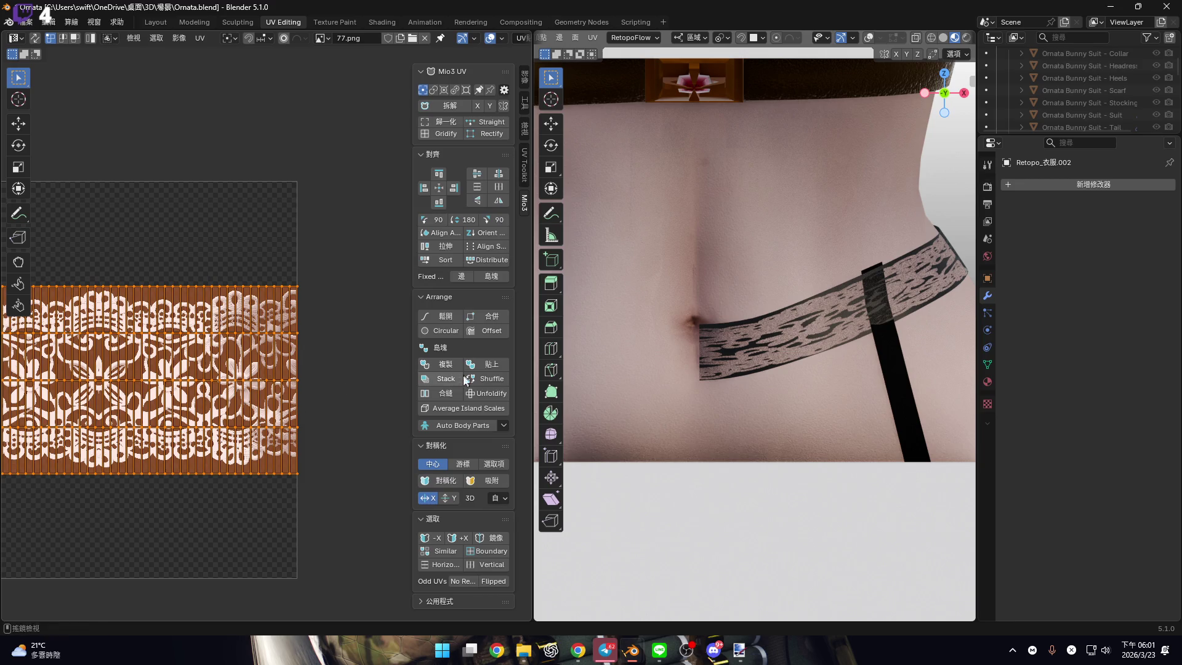
{"action": "scroll", "coordinate": [858, 295], "scroll_direction": "up", "scroll_amount": 5}
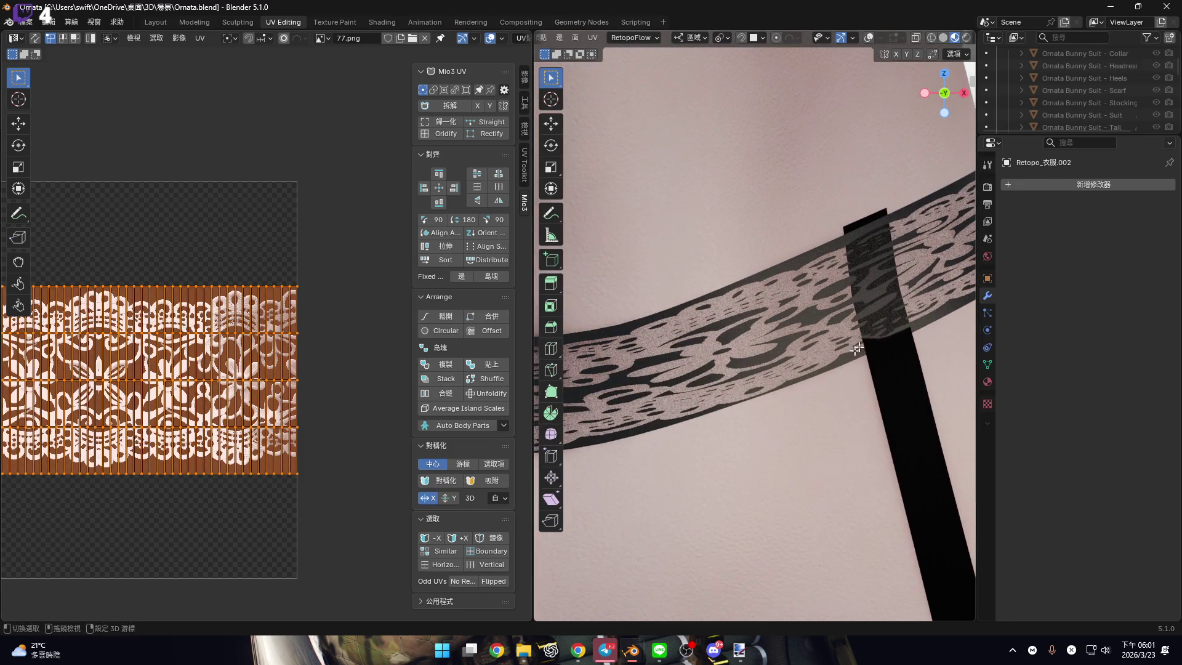
{"action": "middle_click_drag", "start_coordinate": [857, 295], "coordinate": [702, 278]}
{"action": "scroll", "coordinate": [314, 364], "scroll_direction": "up", "scroll_amount": 1}
{"action": "scroll", "coordinate": [315, 365], "scroll_direction": "up", "scroll_amount": 1}
{"action": "scroll", "coordinate": [315, 371], "scroll_direction": "up", "scroll_amount": 1}
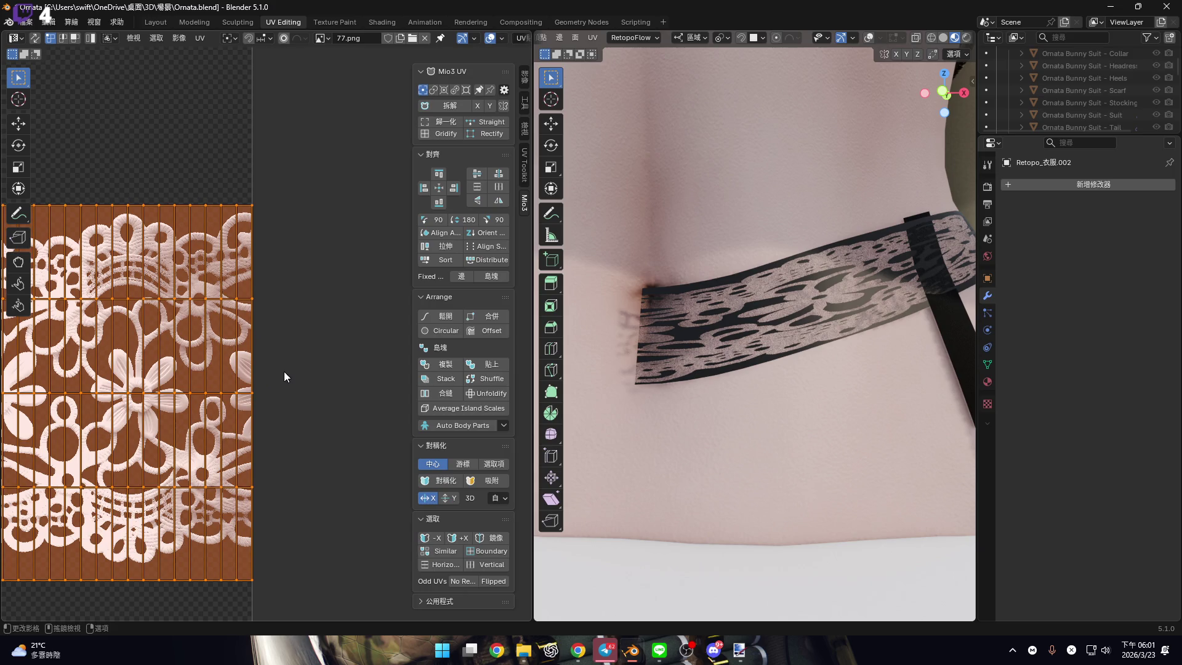
{"action": "key", "text": "s"}
{"action": "key", "text": "y"}
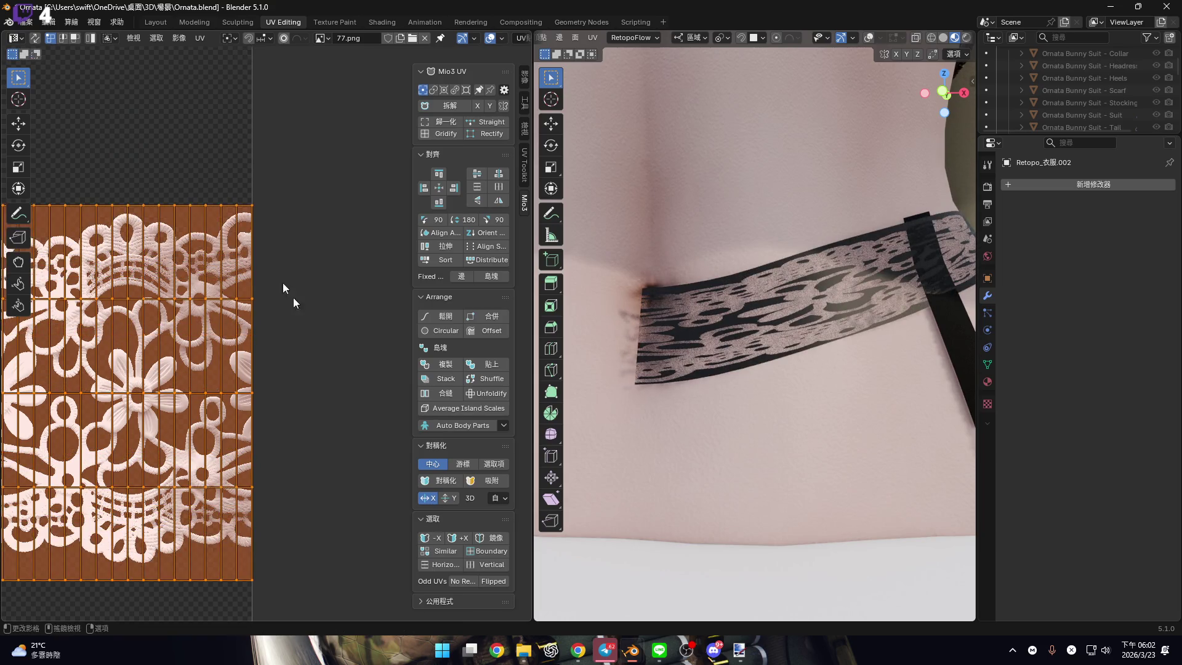
{"action": "left_click", "coordinate": [309, 261]}
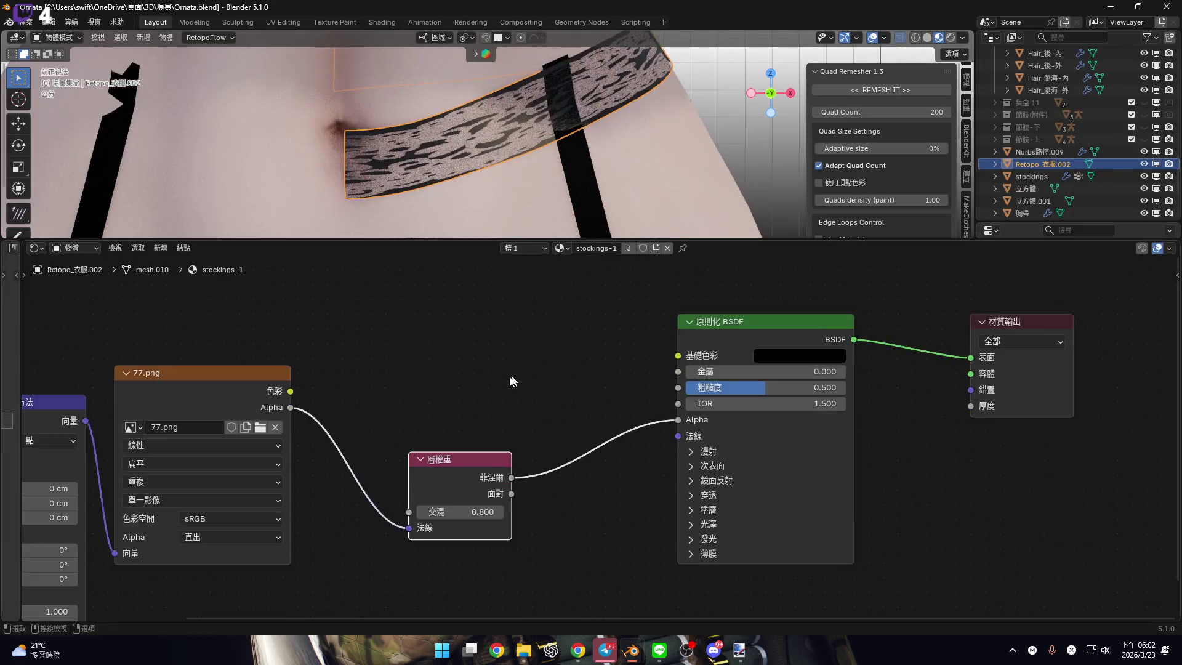
Raise the Mapping node scale to 0.5 and check the lace in the UV Editing workspace
{"action": "middle_click_drag", "start_coordinate": [511, 381], "coordinate": [831, 301]}
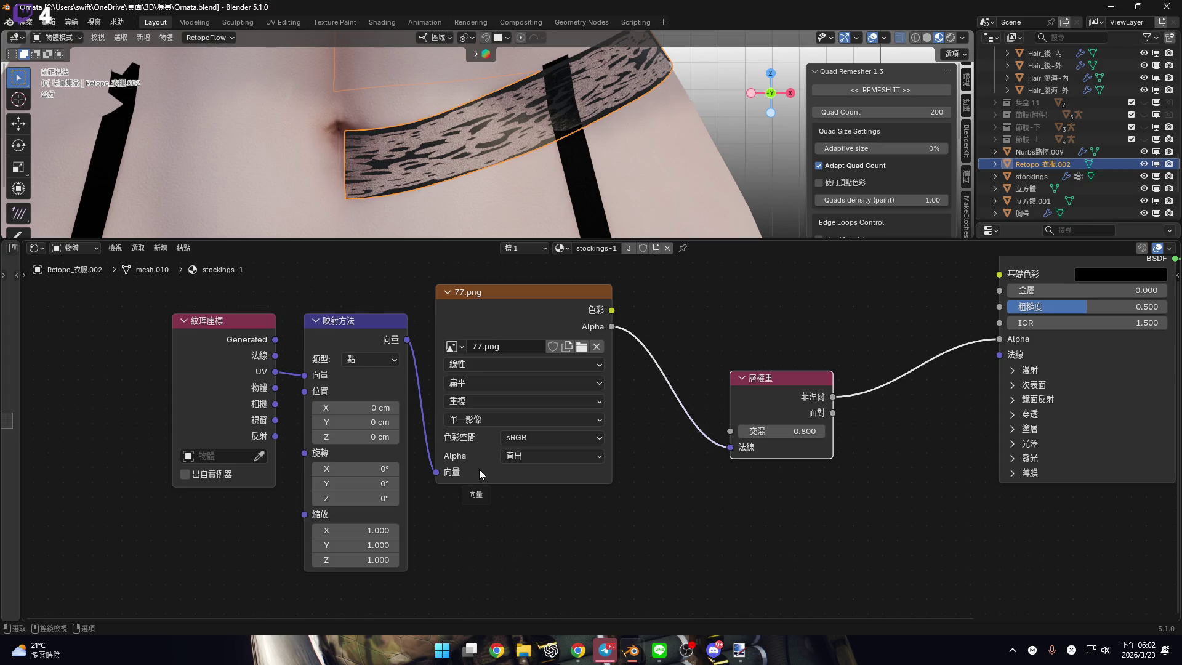
{"action": "scroll", "coordinate": [429, 505], "scroll_direction": "up", "scroll_amount": 2}
{"action": "mouse_move", "coordinate": [444, 537]}
{"action": "left_mouse_down"}
{"action": "mouse_move", "coordinate": [462, 571]}
{"action": "mouse_move", "coordinate": [406, 538]}
{"action": "mouse_move", "coordinate": [446, 536]}
{"action": "mouse_move", "coordinate": [410, 538]}
{"action": "left_mouse_up"}
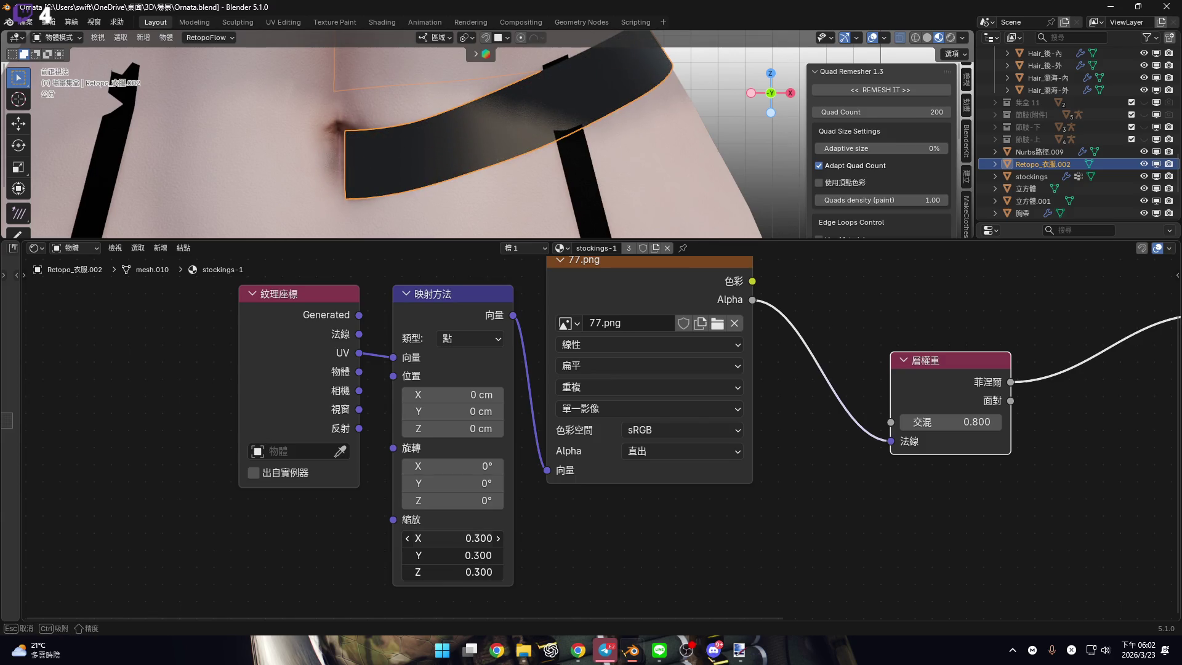
{"action": "mouse_move", "coordinate": [410, 538]}
{"action": "left_mouse_down"}
{"action": "mouse_move", "coordinate": [517, 538]}
{"action": "mouse_move", "coordinate": [416, 537]}
{"action": "left_mouse_up"}
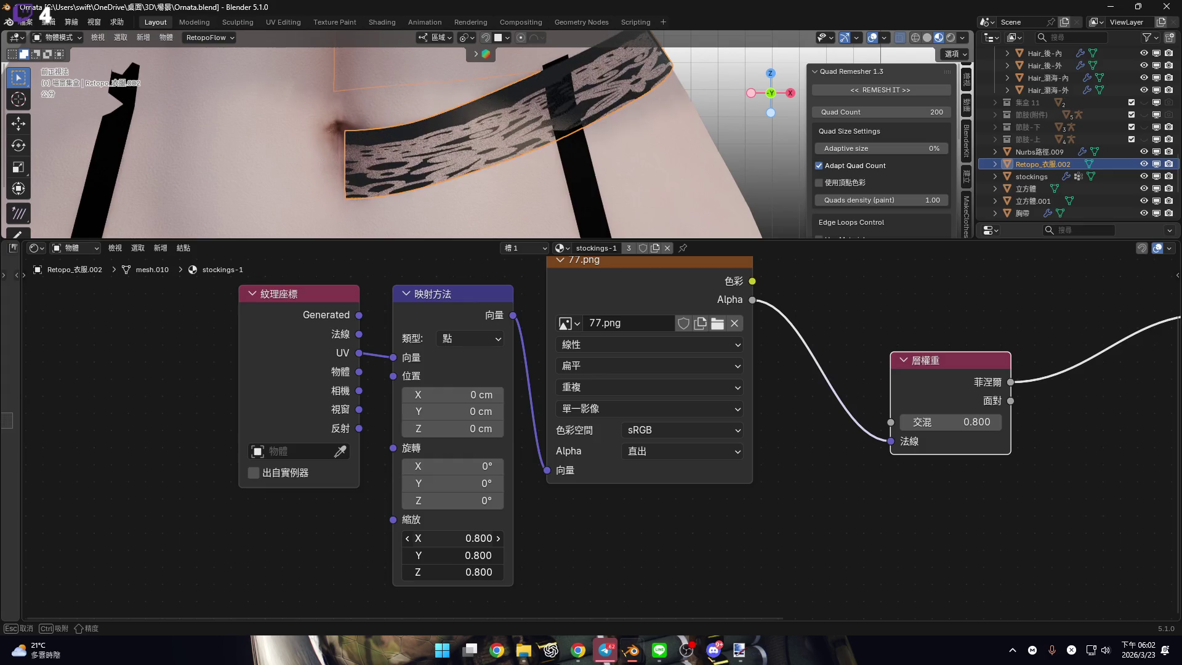
{"action": "left_click", "coordinate": [275, 21]}
{"action": "key", "text": "ctrl+Page_Up"}
{"action": "key", "text": "ctrl+Page_Up"}
{"action": "key", "text": "ctrl+Page_Up"}
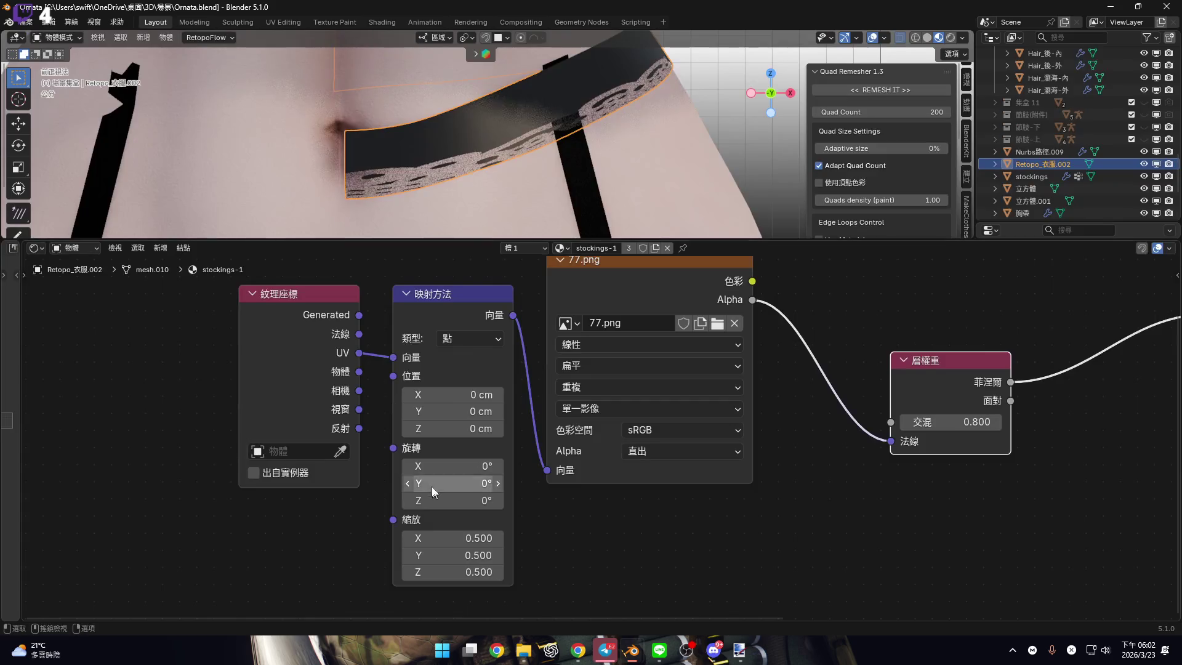
Test Mapping rotation and Y location, cancel them, then set Scale X/Y/Z to 1.000
{"action": "mouse_move", "coordinate": [457, 484]}
{"action": "left_mouse_down"}
{"action": "mouse_move", "coordinate": [499, 484]}
{"action": "mouse_move", "coordinate": [425, 467]}
{"action": "mouse_move", "coordinate": [462, 466]}
{"action": "left_mouse_up"}
{"action": "key", "text": "Escape"}
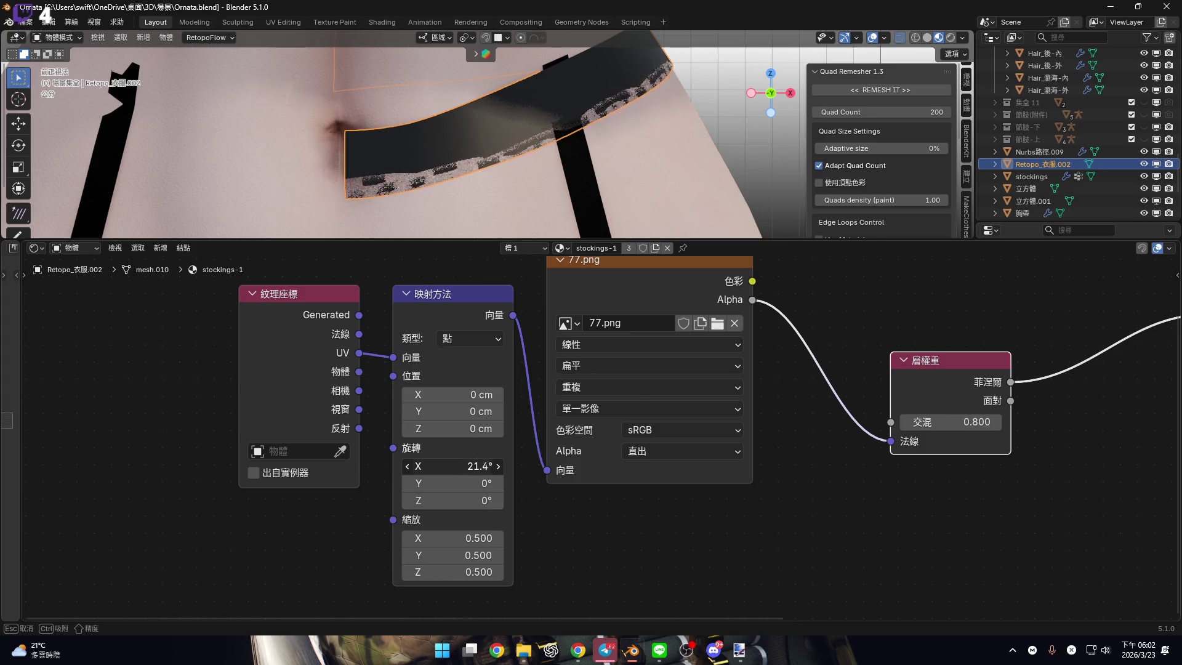
{"action": "key", "text": "Escape"}
{"action": "mouse_move", "coordinate": [457, 411]}
{"action": "left_mouse_down"}
{"action": "mouse_move", "coordinate": [480, 411]}
{"action": "mouse_move", "coordinate": [457, 412]}
{"action": "left_mouse_up"}
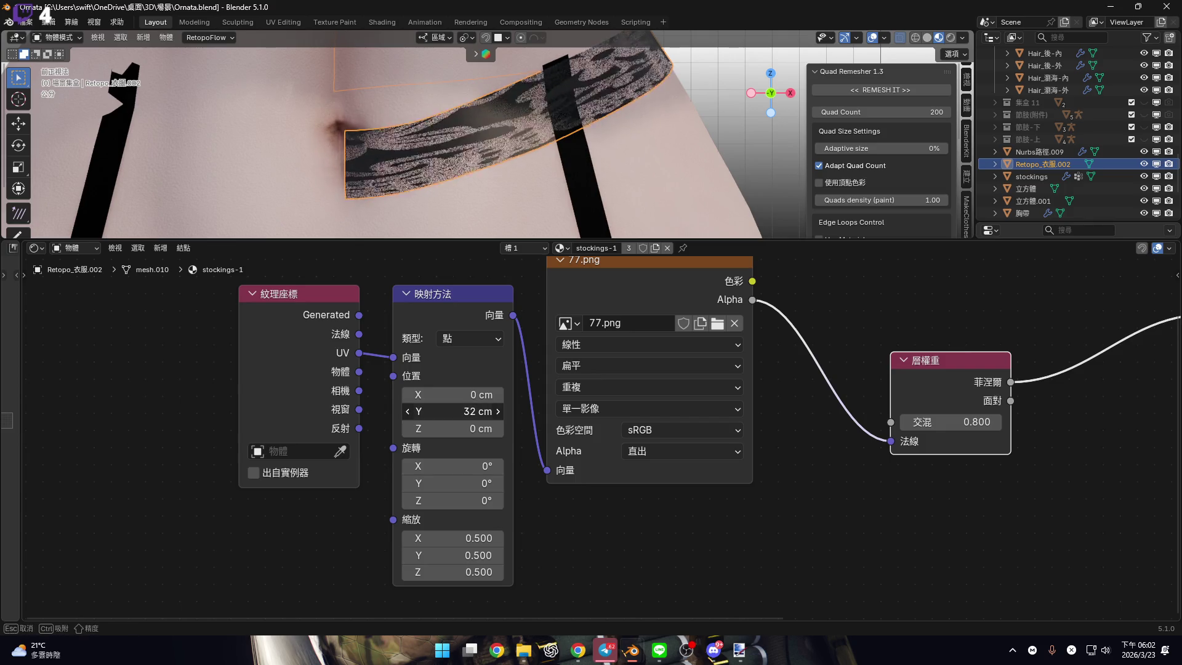
{"action": "left_click_drag", "start_coordinate": [456, 411], "coordinate": [434, 411]}
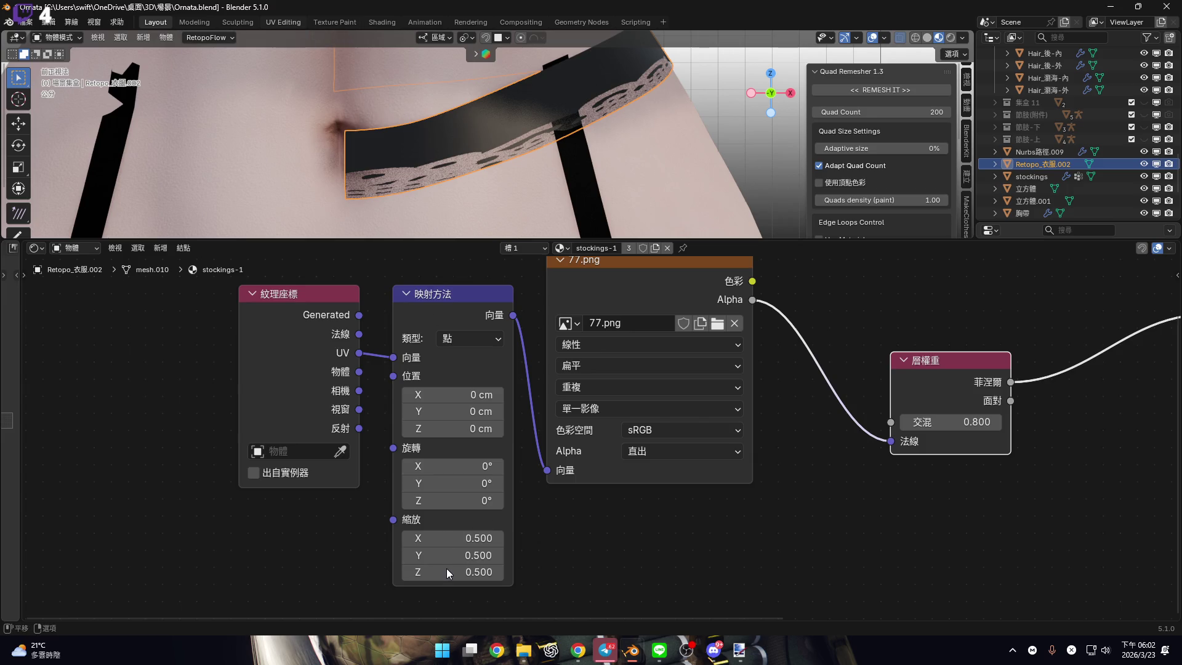
{"action": "left_click_drag", "start_coordinate": [447, 568], "coordinate": [458, 534]}
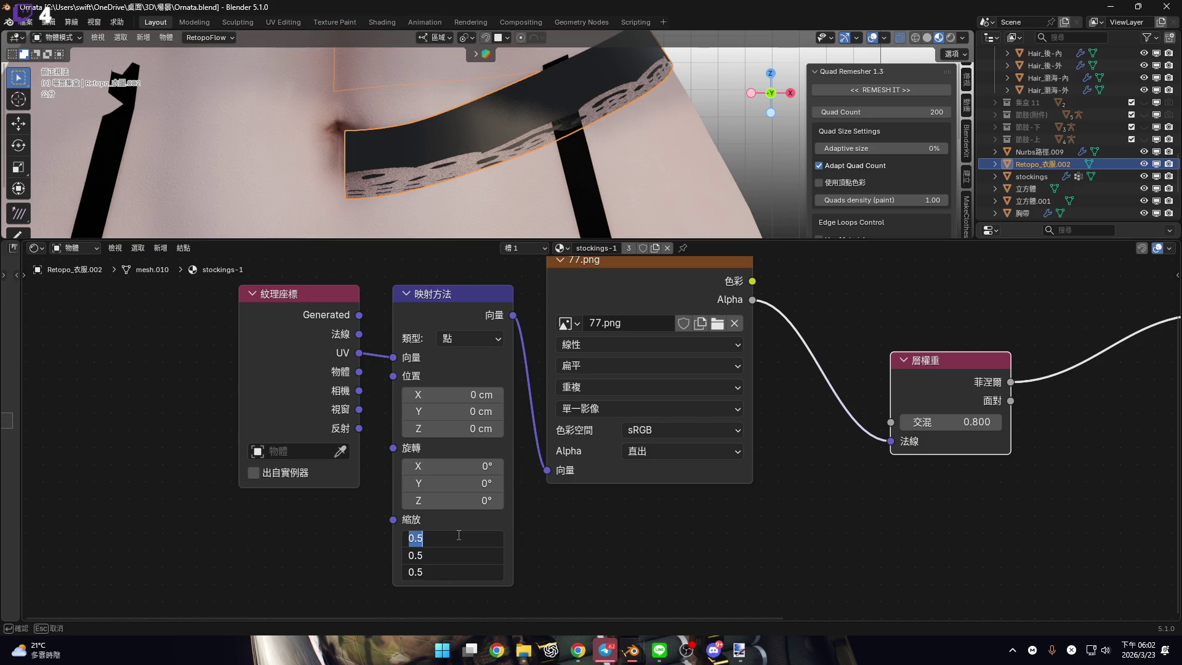
{"action": "type", "text": "1"}
{"action": "key", "text": "Return"}
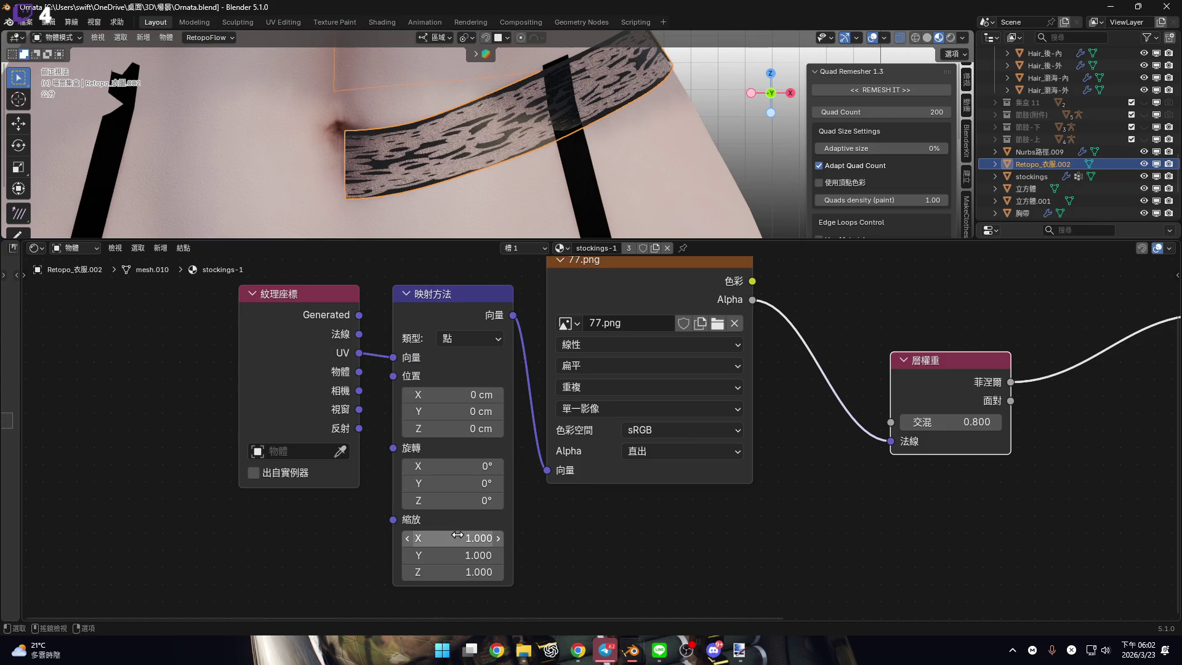
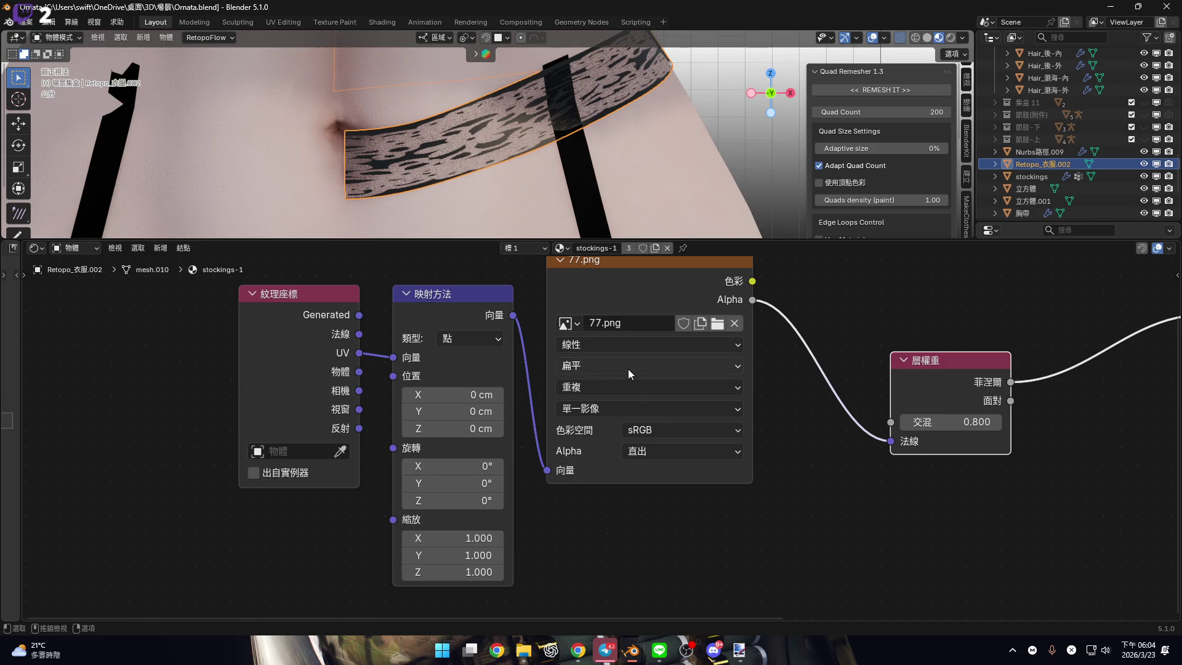
Enlarge the 3D view over the node editor and bring up the Generate modifier list for the waistband
{"action": "middle_click_drag", "start_coordinate": [735, 416], "coordinate": [501, 431]}
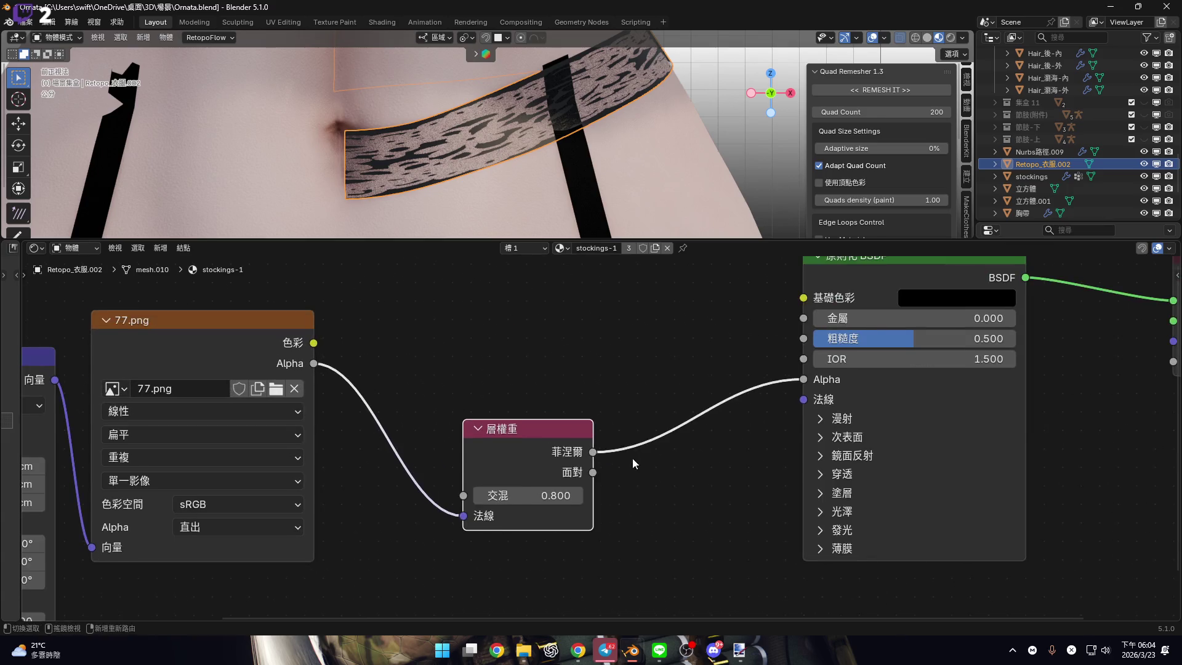
{"action": "middle_click_drag", "start_coordinate": [632, 458], "coordinate": [589, 378]}
{"action": "scroll", "coordinate": [525, 129], "scroll_direction": "up", "scroll_amount": 2}
{"action": "scroll", "coordinate": [525, 130], "scroll_direction": "up", "scroll_amount": 2}
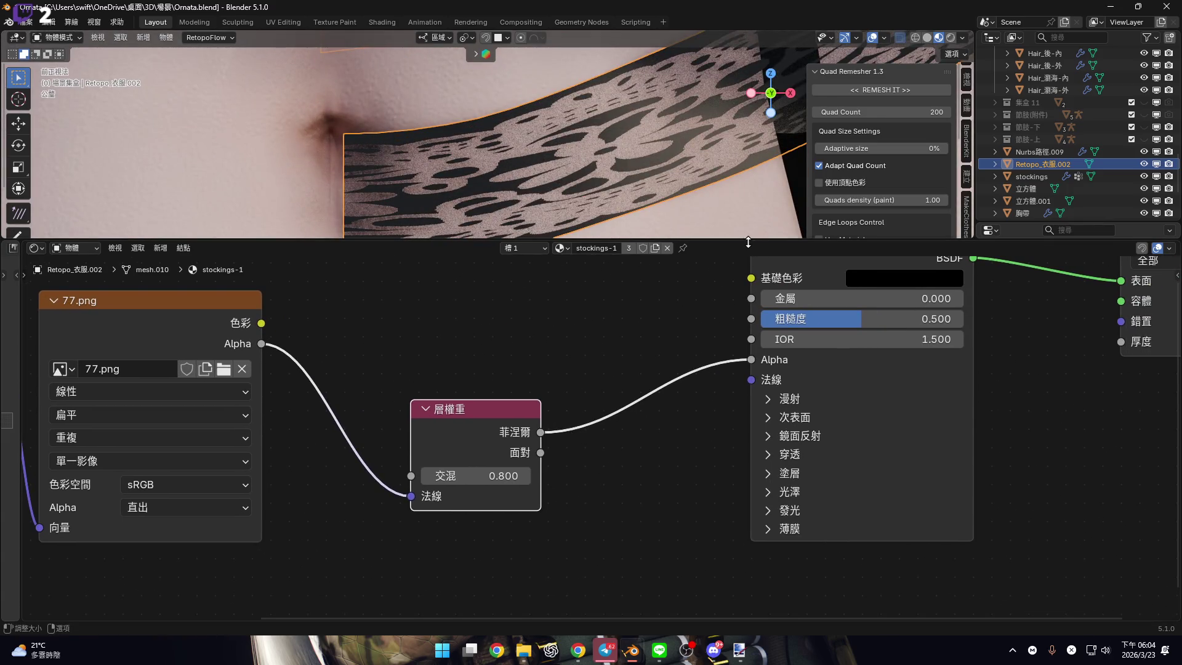
{"action": "left_click_drag", "start_coordinate": [753, 241], "coordinate": [754, 545]}
{"action": "left_click", "coordinate": [1095, 272]}
{"action": "mouse_move", "coordinate": [1062, 272]}
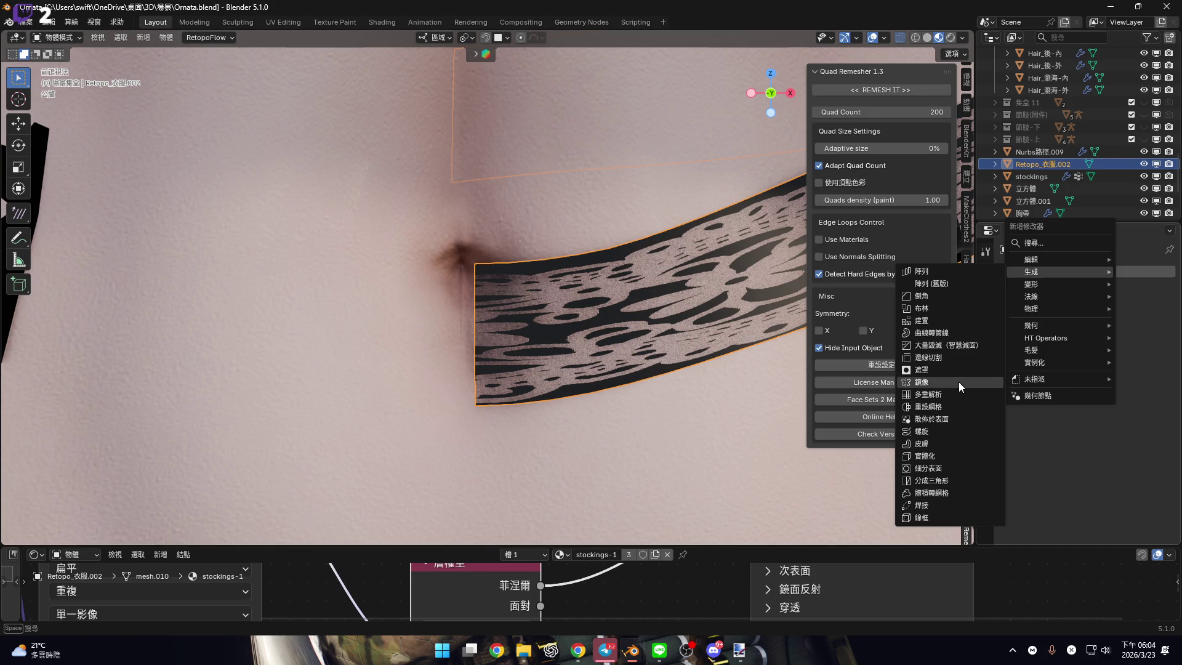
Add a Mirror modifier to the waistband with Ornata_Body as its mirror object, then enter Edit Mode
{"action": "mouse_move", "coordinate": [552, 358]}
{"action": "middle_mouse_down"}
{"action": "mouse_move", "coordinate": [534, 335]}
{"action": "mouse_move", "coordinate": [601, 402]}
{"action": "middle_mouse_up"}
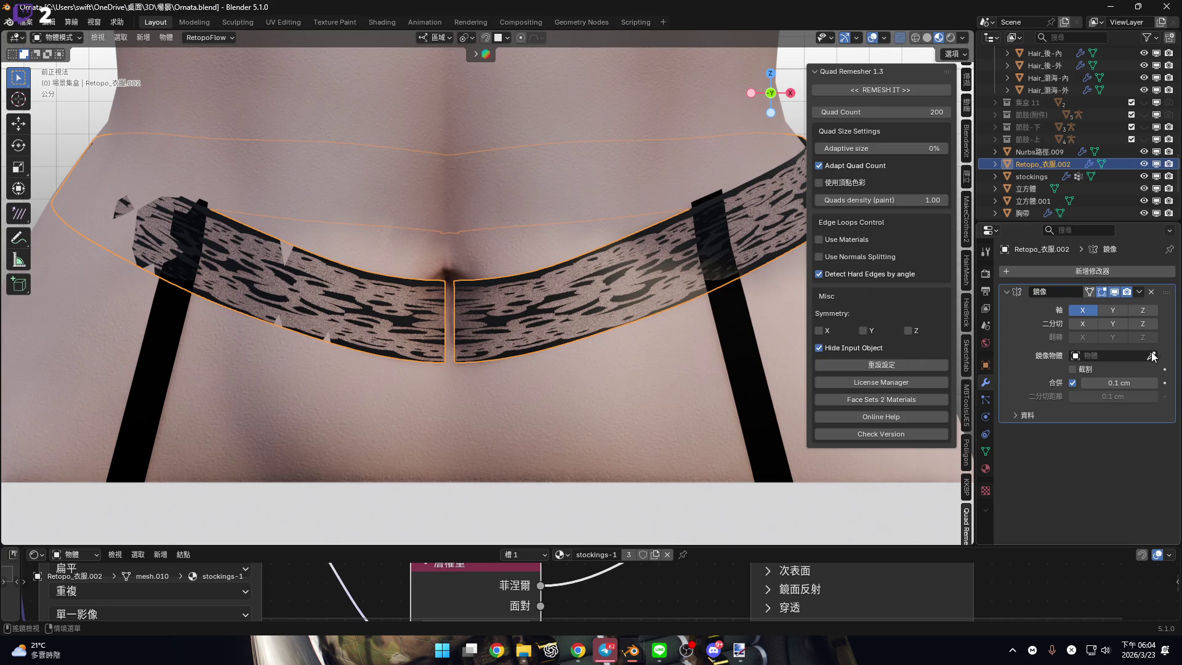
{"action": "key", "text": "e"}
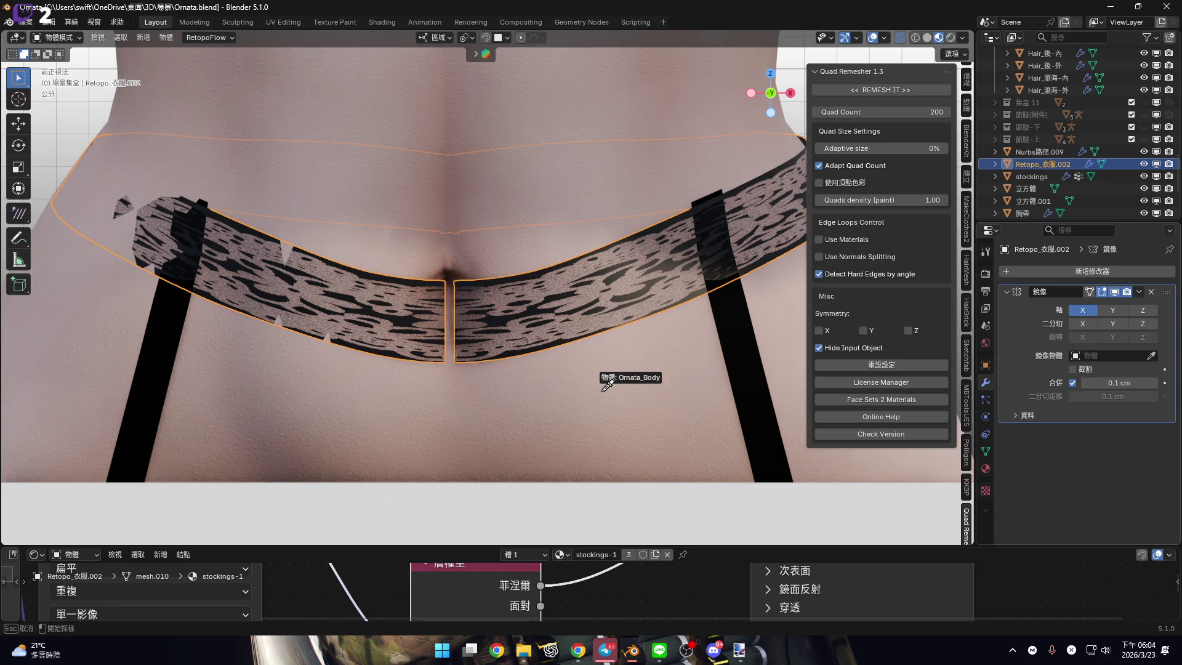
{"action": "left_click", "coordinate": [480, 331]}
{"action": "scroll", "coordinate": [486, 339], "scroll_direction": "up", "scroll_amount": 3}
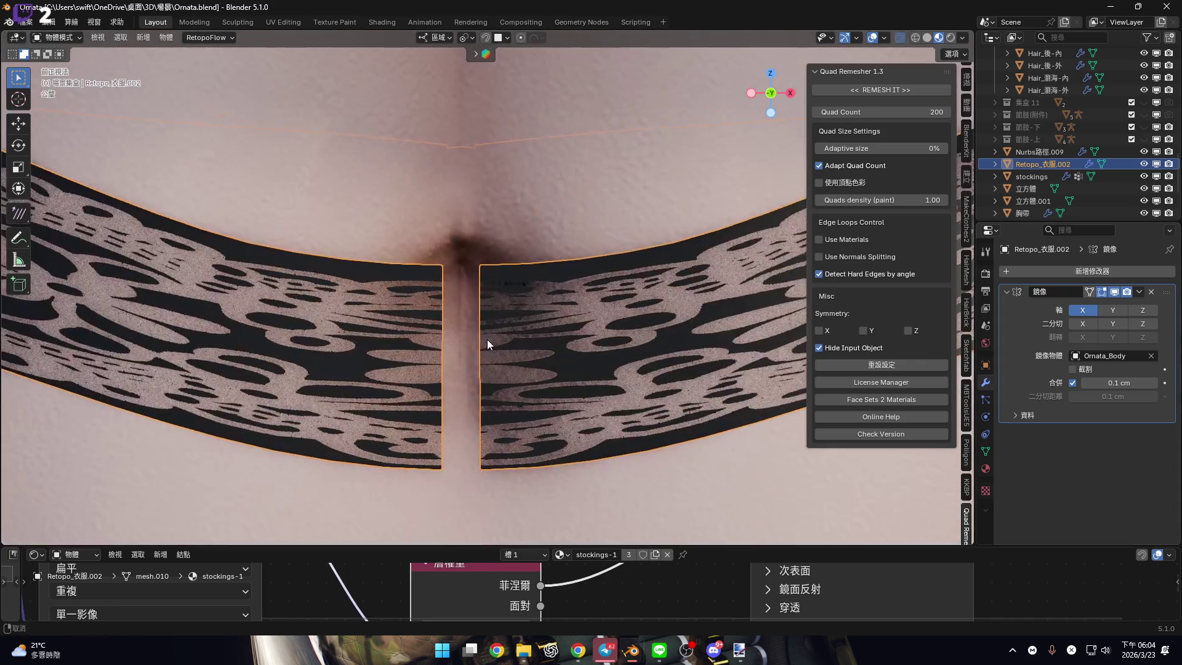
{"action": "key", "text": "Tab"}
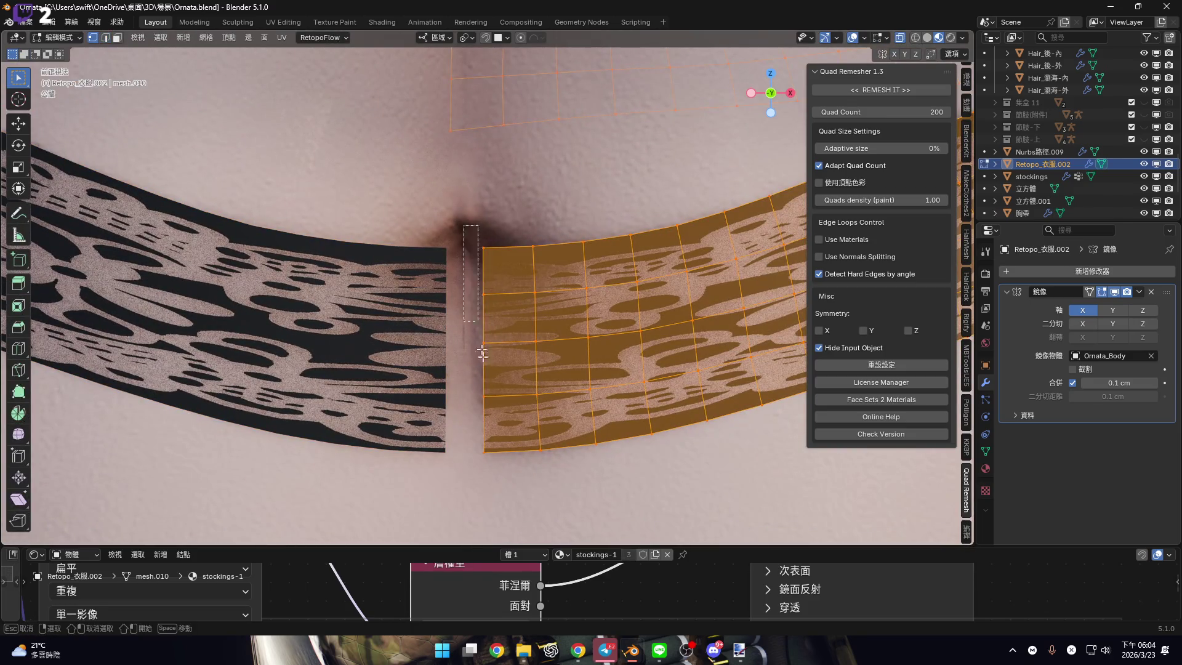
Slide the waistband's inner vertex column and corner edge loop inward along X toward the mirror plane
{"action": "left_click_drag", "start_coordinate": [499, 238], "coordinate": [473, 424]}
{"action": "scroll", "coordinate": [473, 425], "scroll_direction": "up", "scroll_amount": 3}
{"action": "key", "text": "g"}
{"action": "key", "text": "x"}
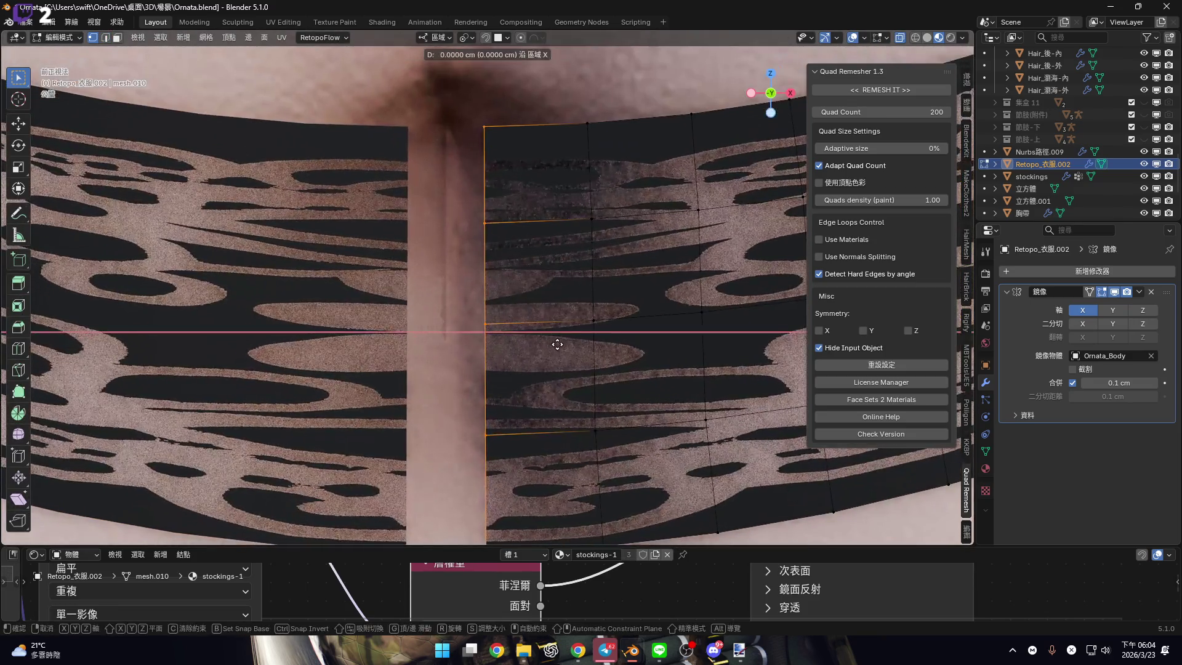
{"action": "left_click", "coordinate": [523, 342]}
{"action": "mouse_move", "coordinate": [522, 343]}
{"action": "middle_mouse_down", "text": "shift"}
{"action": "mouse_move", "coordinate": [522, 300]}
{"action": "mouse_move", "coordinate": [620, 283]}
{"action": "middle_mouse_up", "text": "shift"}
{"action": "scroll", "coordinate": [522, 300], "scroll_direction": "down", "scroll_amount": 3}
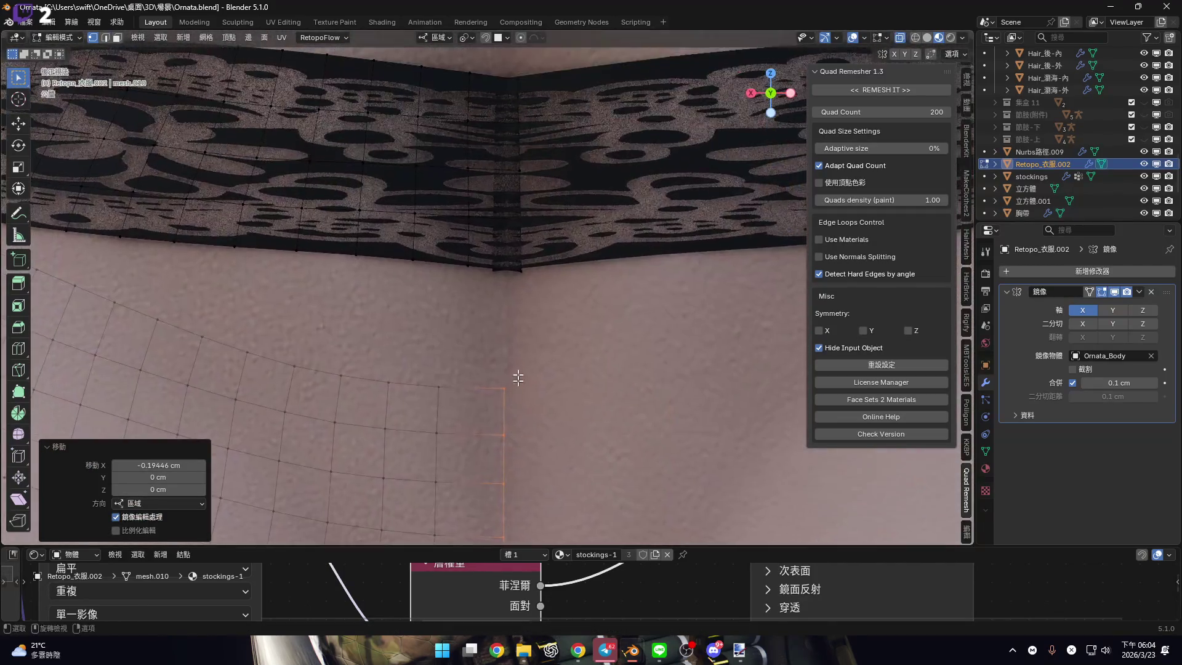
{"action": "scroll", "coordinate": [506, 314], "scroll_direction": "down", "scroll_amount": 2}
{"action": "scroll", "coordinate": [506, 313], "scroll_direction": "up", "scroll_amount": 2}
{"action": "left_click_drag", "start_coordinate": [514, 157], "coordinate": [591, 498]}
{"action": "scroll", "coordinate": [562, 375], "scroll_direction": "up", "scroll_amount": 3}
{"action": "scroll", "coordinate": [562, 375], "scroll_direction": "down", "scroll_amount": 2}
{"action": "scroll", "coordinate": [600, 390], "scroll_direction": "up", "scroll_amount": 2}
{"action": "key", "text": "g"}
{"action": "key", "text": "x"}
{"action": "left_click", "coordinate": [605, 389]}
Delete the middle loop and move the inner edge loop along X so the mirrored halves meet
{"action": "key", "text": "x"}
{"action": "left_click", "coordinate": [617, 397]}
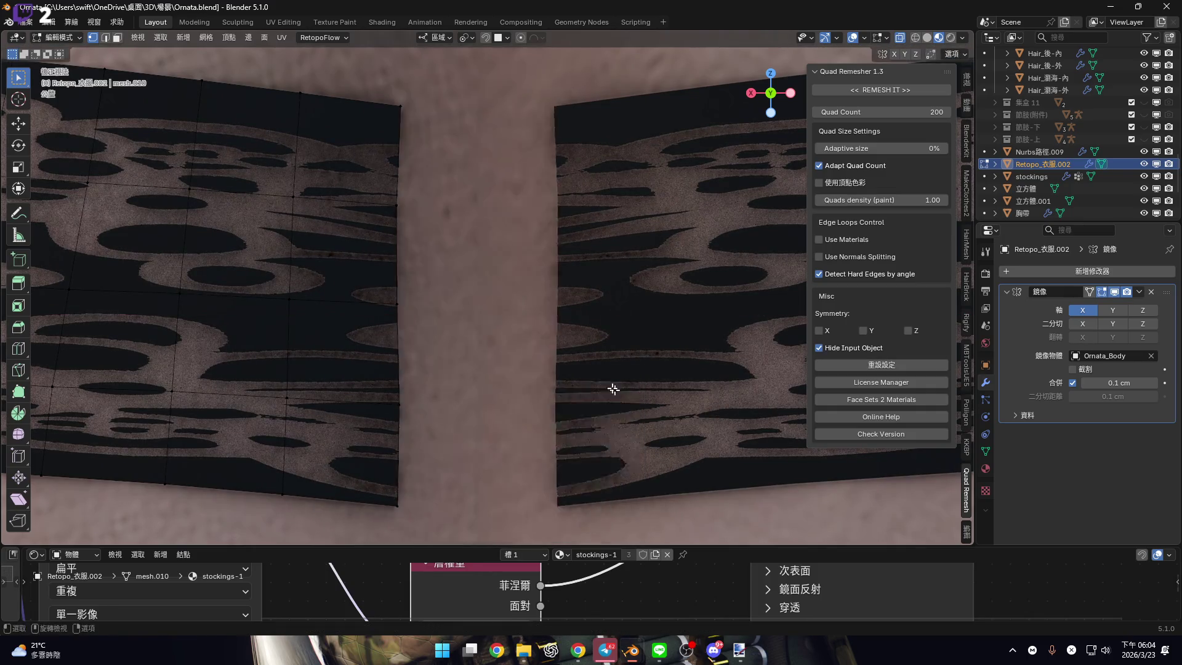
{"action": "middle_click_drag", "start_coordinate": [615, 391], "coordinate": [481, 308]}
{"action": "left_click_drag", "start_coordinate": [414, 162], "coordinate": [488, 475]}
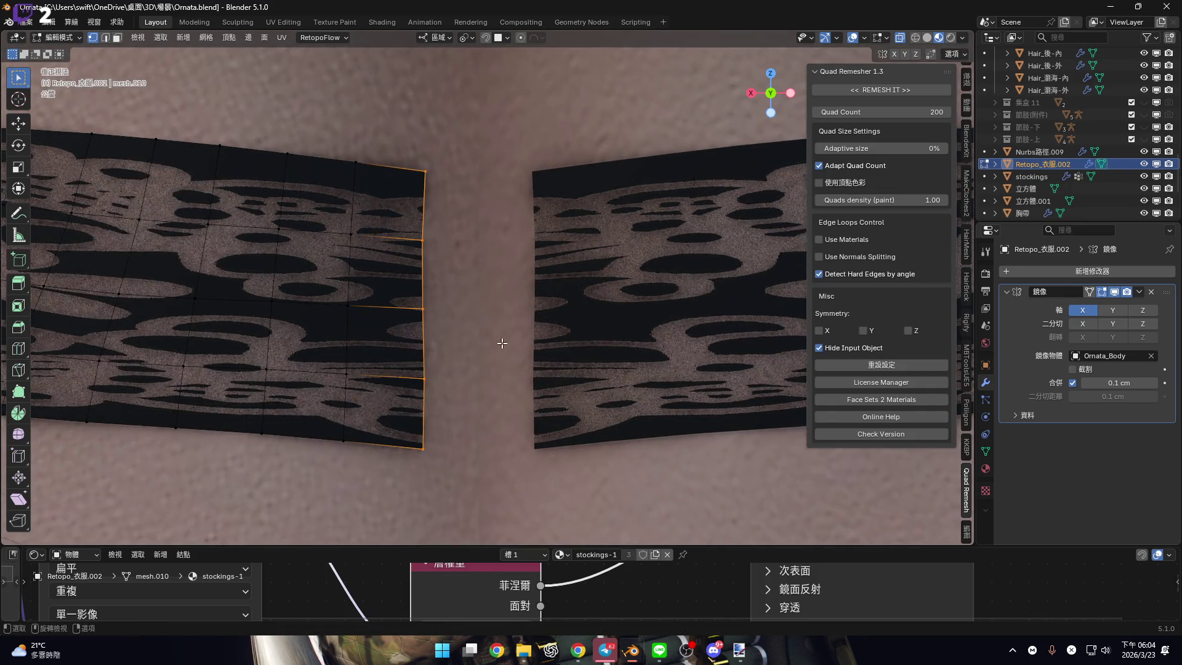
{"action": "scroll", "coordinate": [502, 343], "scroll_direction": "up", "scroll_amount": 2}
{"action": "key", "text": "g"}
{"action": "key", "text": "x"}
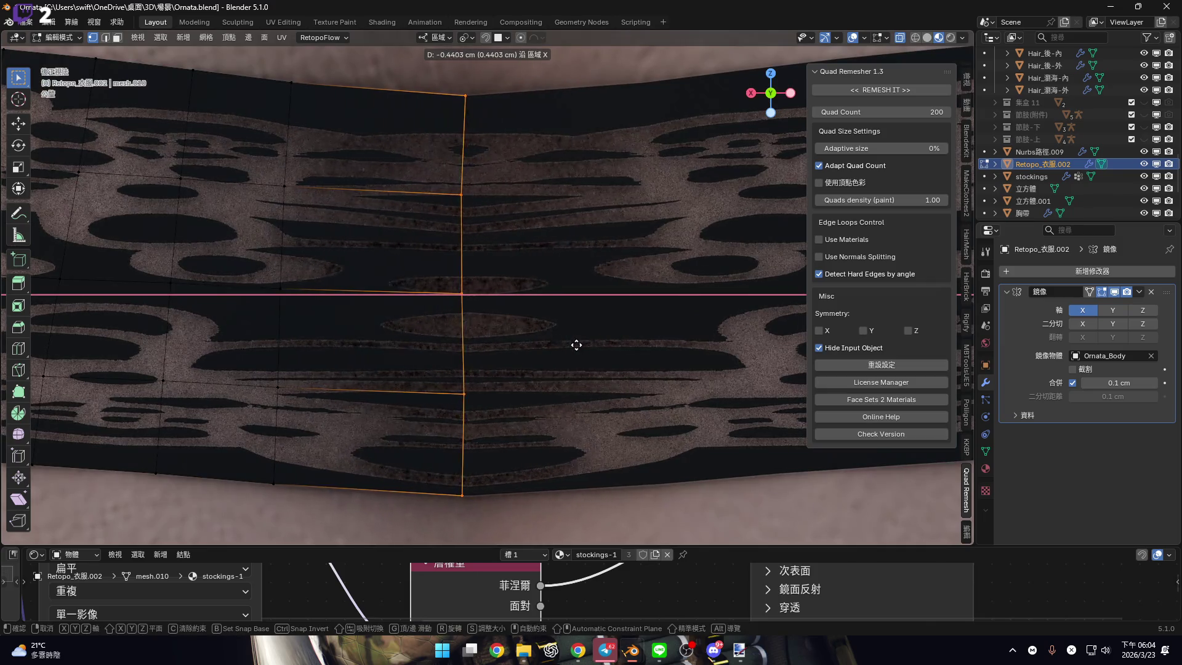
{"action": "left_click", "coordinate": [577, 344]}
{"action": "scroll", "coordinate": [542, 372], "scroll_direction": "down", "scroll_amount": 4}
{"action": "mouse_move", "coordinate": [501, 322]}
{"action": "middle_mouse_down"}
{"action": "mouse_move", "coordinate": [478, 297]}
{"action": "mouse_move", "coordinate": [512, 335]}
{"action": "middle_mouse_up"}
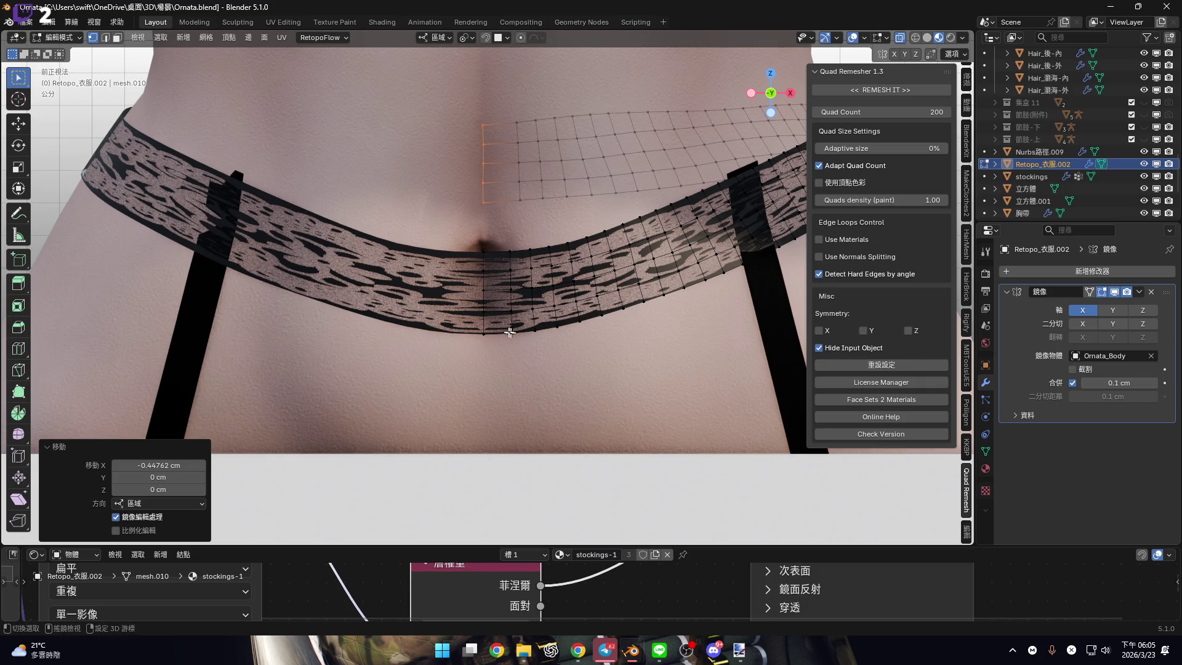
{"action": "scroll", "coordinate": [504, 287], "scroll_direction": "up", "scroll_amount": 2}
{"action": "scroll", "coordinate": [484, 254], "scroll_direction": "up", "scroll_amount": 2}
{"action": "scroll", "coordinate": [484, 255], "scroll_direction": "up", "scroll_amount": 1}
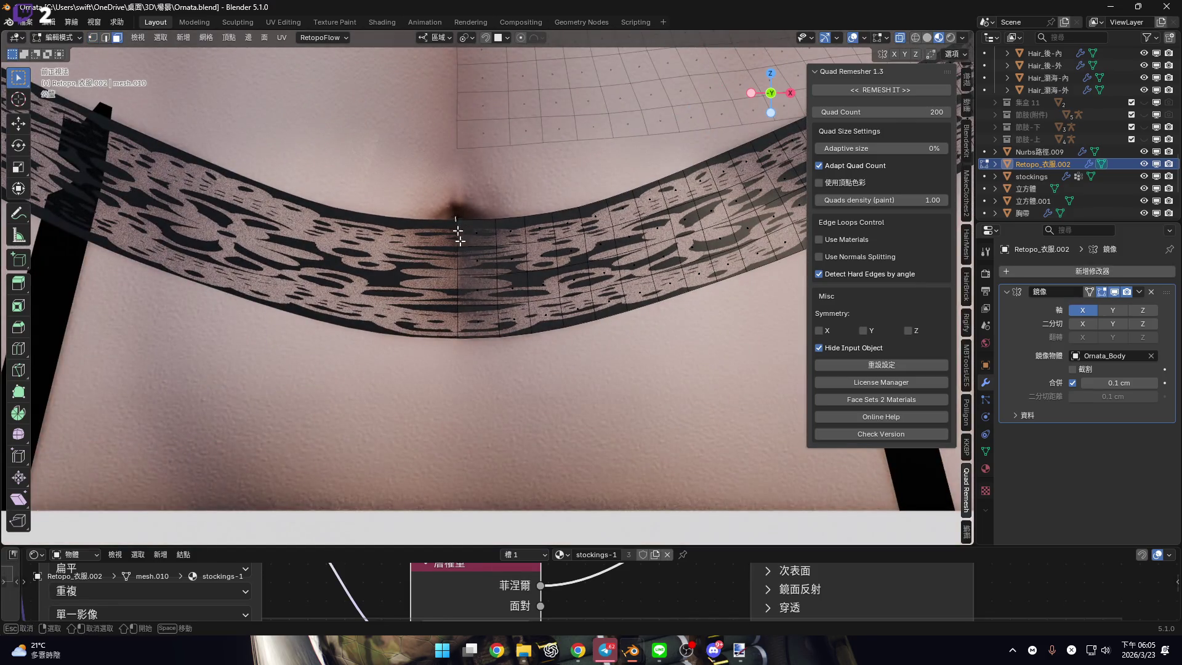
Assign the 材質 material to the two selected centre face columns of the waistband
{"action": "left_click_drag", "start_coordinate": [456, 232], "coordinate": [476, 344]}
{"action": "scroll", "coordinate": [478, 301], "scroll_direction": "up", "scroll_amount": 1}
{"action": "scroll", "coordinate": [478, 301], "scroll_direction": "down", "scroll_amount": 1}
{"action": "scroll", "coordinate": [478, 302], "scroll_direction": "down", "scroll_amount": 1}
{"action": "left_click_drag", "start_coordinate": [434, 237], "coordinate": [487, 459]}
{"action": "scroll", "coordinate": [493, 351], "scroll_direction": "up", "scroll_amount": 1}
{"action": "left_click_drag", "start_coordinate": [554, 546], "coordinate": [557, 323]}
{"action": "left_click", "coordinate": [524, 330]}
{"action": "left_click", "coordinate": [512, 368]}
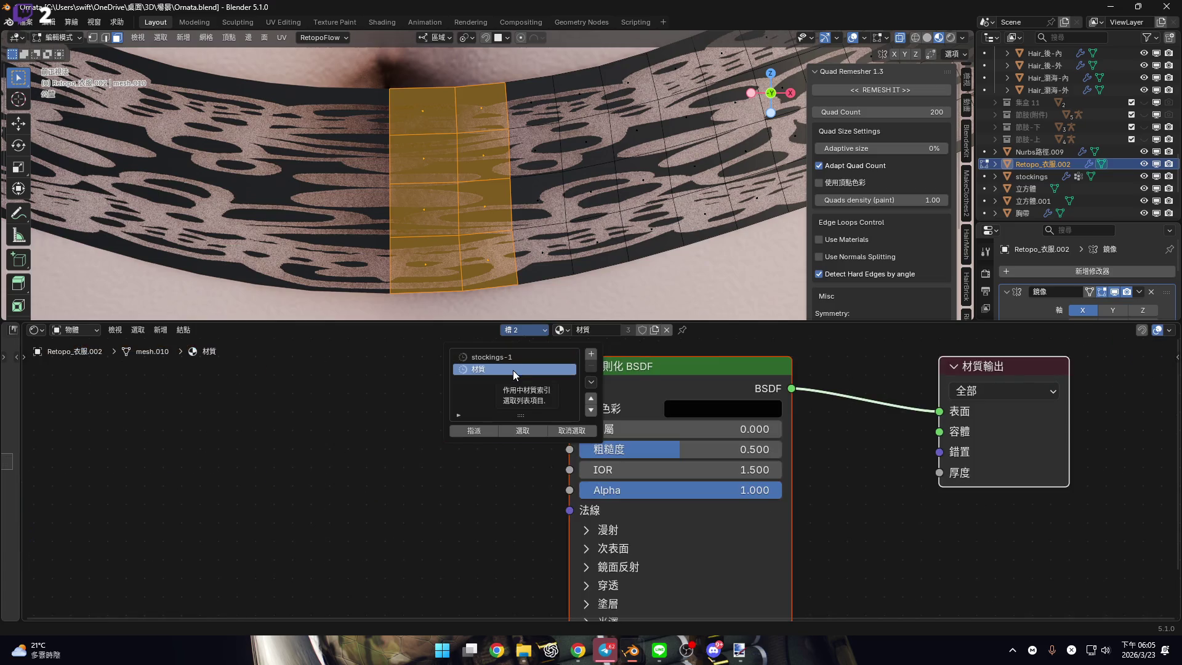
{"action": "left_click", "coordinate": [478, 429]}
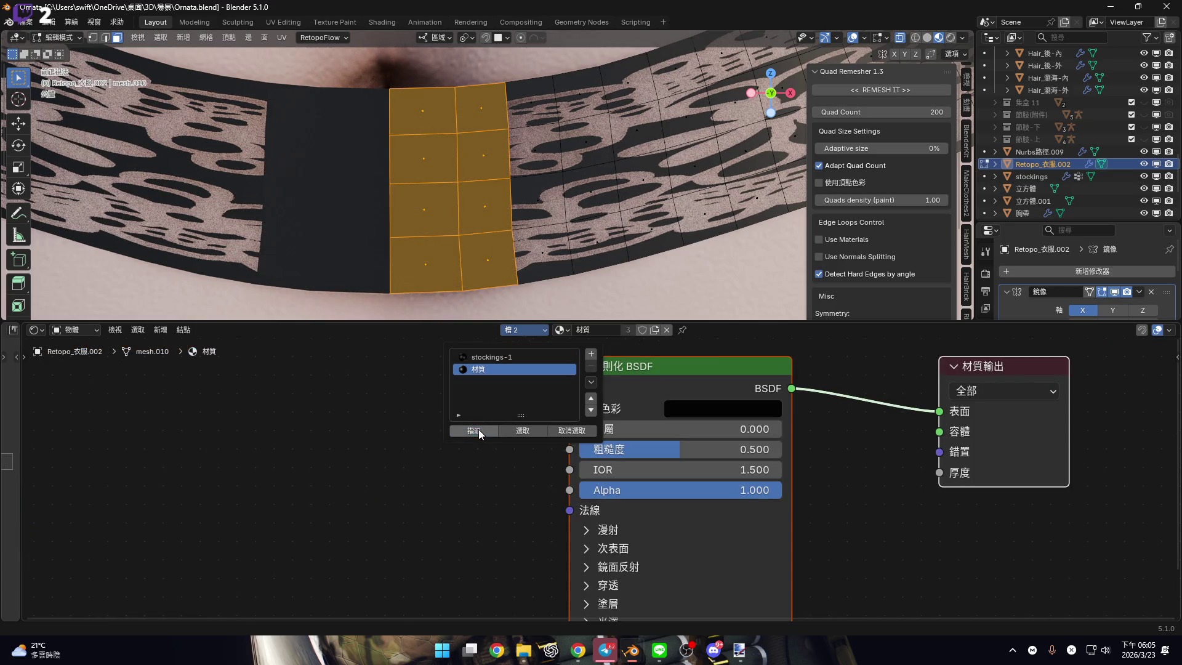
{"action": "scroll", "coordinate": [438, 222], "scroll_direction": "down", "scroll_amount": 3}
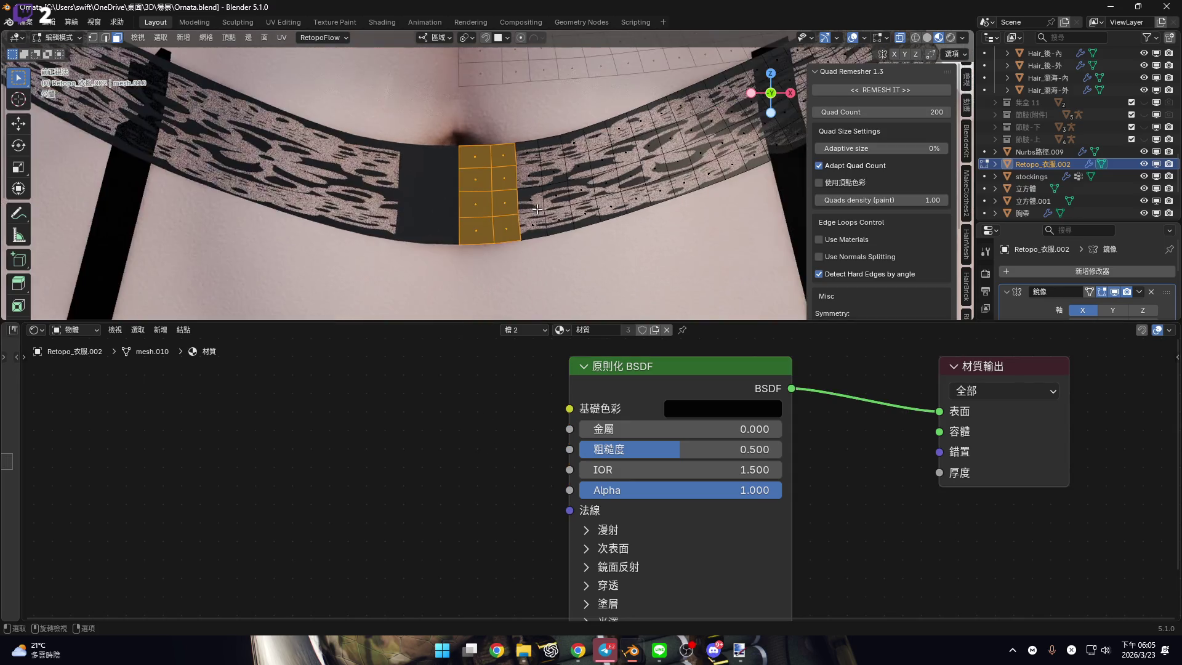
Select a vertical face loop on the band and orbit to a frontal view of it
{"action": "middle_click_drag", "start_coordinate": [439, 185], "coordinate": [438, 223]}
{"action": "scroll", "coordinate": [438, 223], "scroll_direction": "up", "scroll_amount": 2}
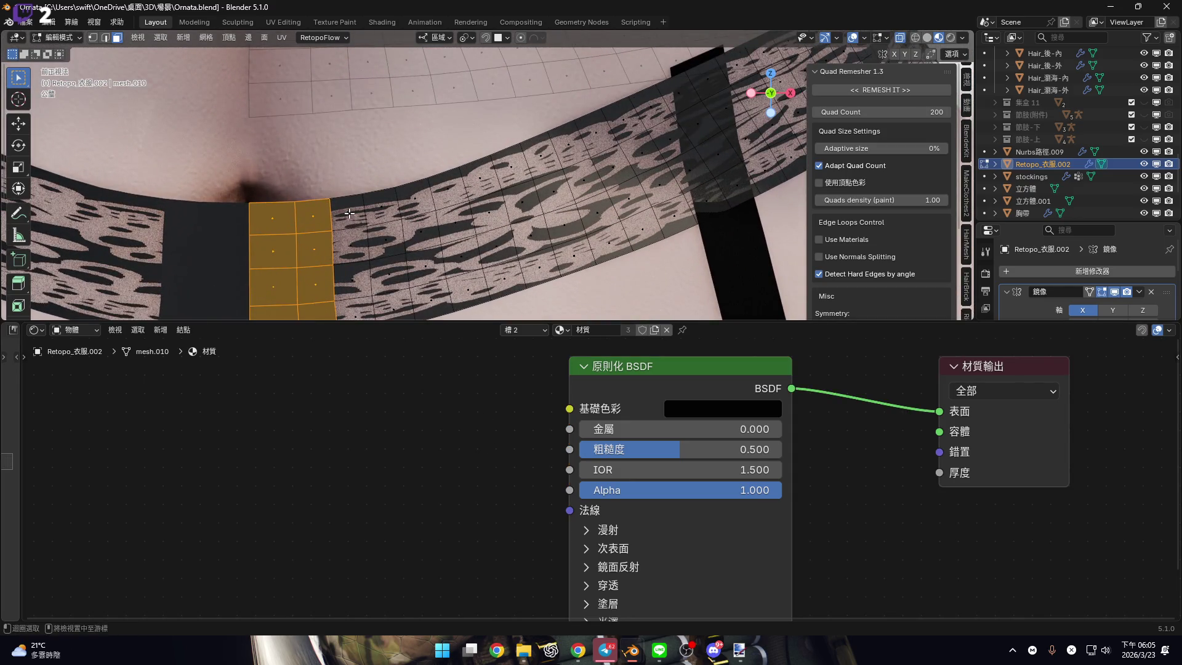
{"action": "left_click", "coordinate": [352, 215], "text": "alt"}
{"action": "scroll", "coordinate": [350, 215], "scroll_direction": "down", "scroll_amount": 2}
{"action": "middle_click_drag", "start_coordinate": [351, 216], "coordinate": [472, 253]}
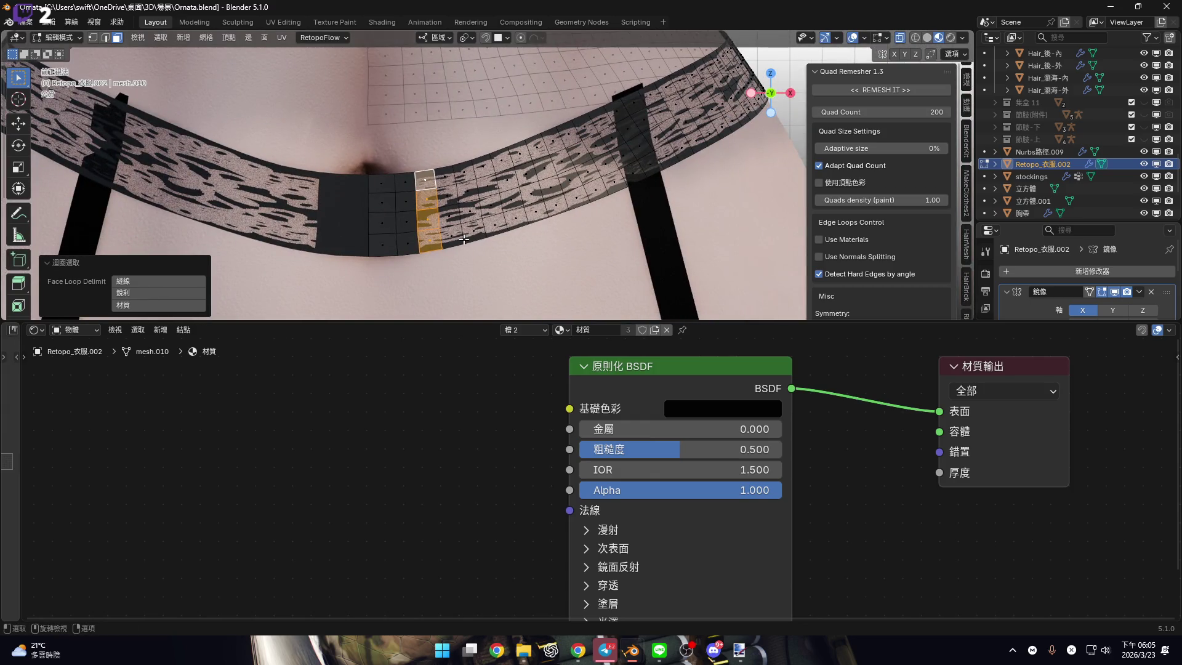
{"action": "scroll", "coordinate": [413, 176], "scroll_direction": "up", "scroll_amount": 2}
{"action": "scroll", "coordinate": [412, 176], "scroll_direction": "up", "scroll_amount": 1}
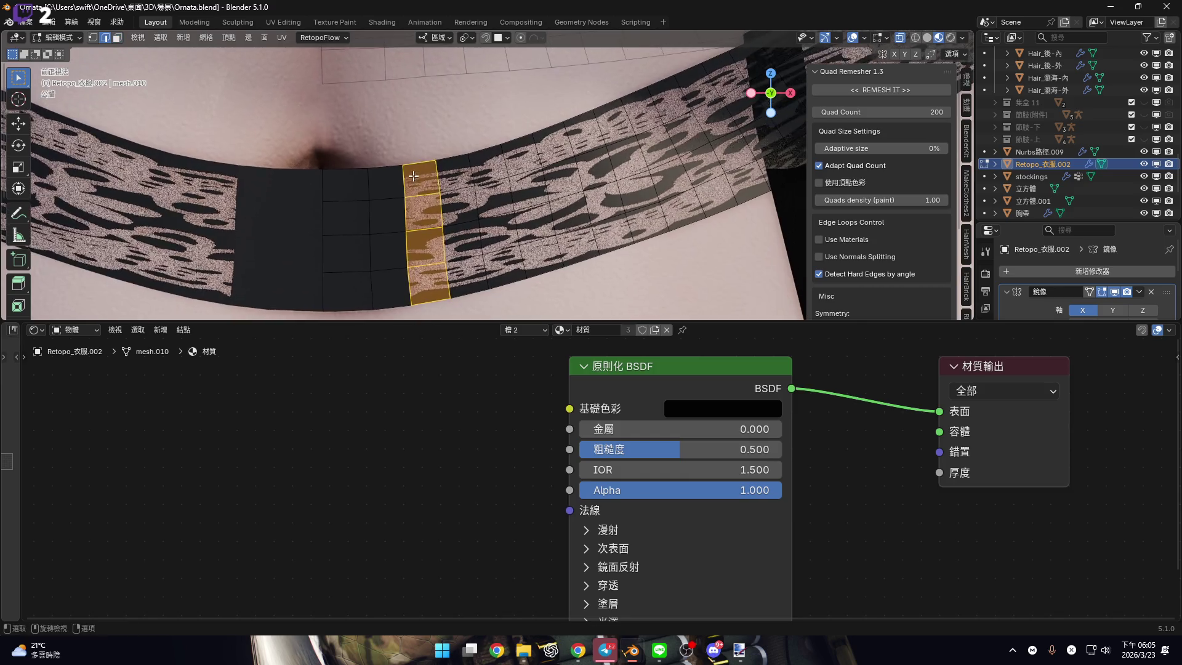
{"action": "scroll", "coordinate": [413, 176], "scroll_direction": "down", "scroll_amount": 2}
{"action": "mouse_move", "coordinate": [469, 150]}
{"action": "middle_mouse_down", "text": "shift"}
{"action": "mouse_move", "coordinate": [472, 188]}
{"action": "mouse_move", "coordinate": [437, 112]}
{"action": "mouse_move", "coordinate": [576, 212]}
{"action": "middle_mouse_up", "text": "shift"}
Raise the waistband's top edge loop slightly along Z
{"action": "left_click", "coordinate": [454, 196], "text": "alt"}
{"action": "key", "text": "g"}
{"action": "key", "text": "z"}
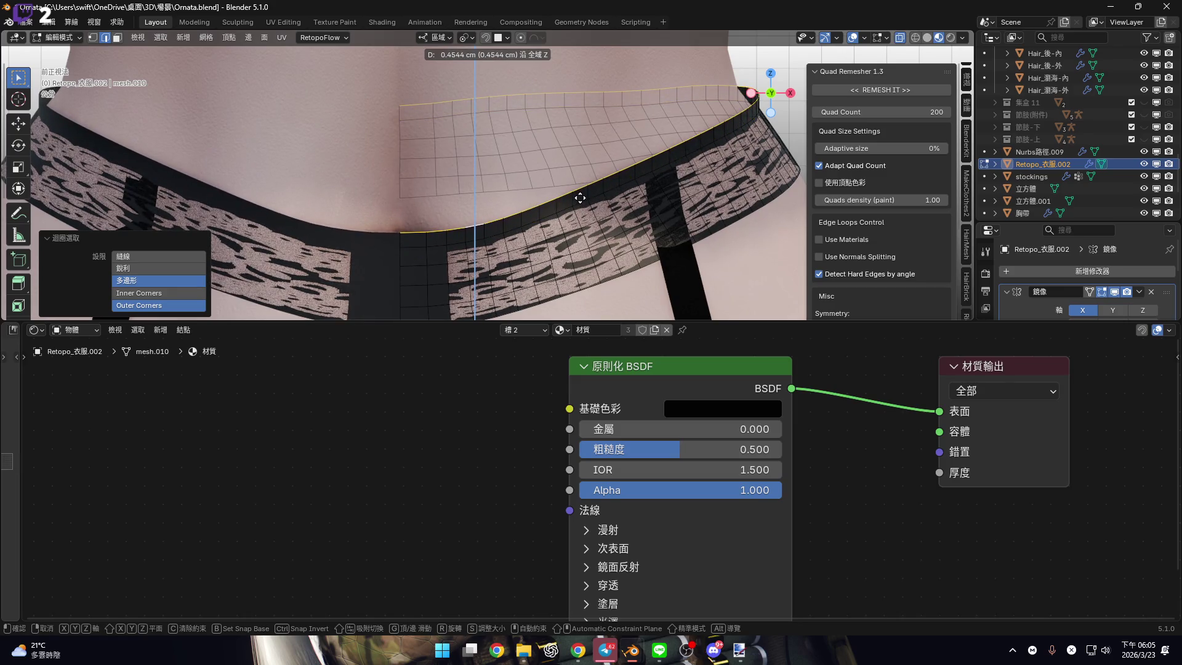
{"action": "left_click", "coordinate": [581, 198]}
{"action": "mouse_move", "coordinate": [580, 198]}
{"action": "middle_mouse_down"}
{"action": "mouse_move", "coordinate": [495, 268]}
{"action": "mouse_move", "coordinate": [609, 254]}
{"action": "mouse_move", "coordinate": [662, 229]}
{"action": "middle_mouse_up"}
Extrude new edges in place from the top and bottom loops, cancelling a Z scale afterwards
{"action": "left_click", "coordinate": [487, 273], "text": "alt+shift"}
{"action": "key", "text": "e"}
{"action": "right_click", "coordinate": [608, 254]}
{"action": "key", "text": "s"}
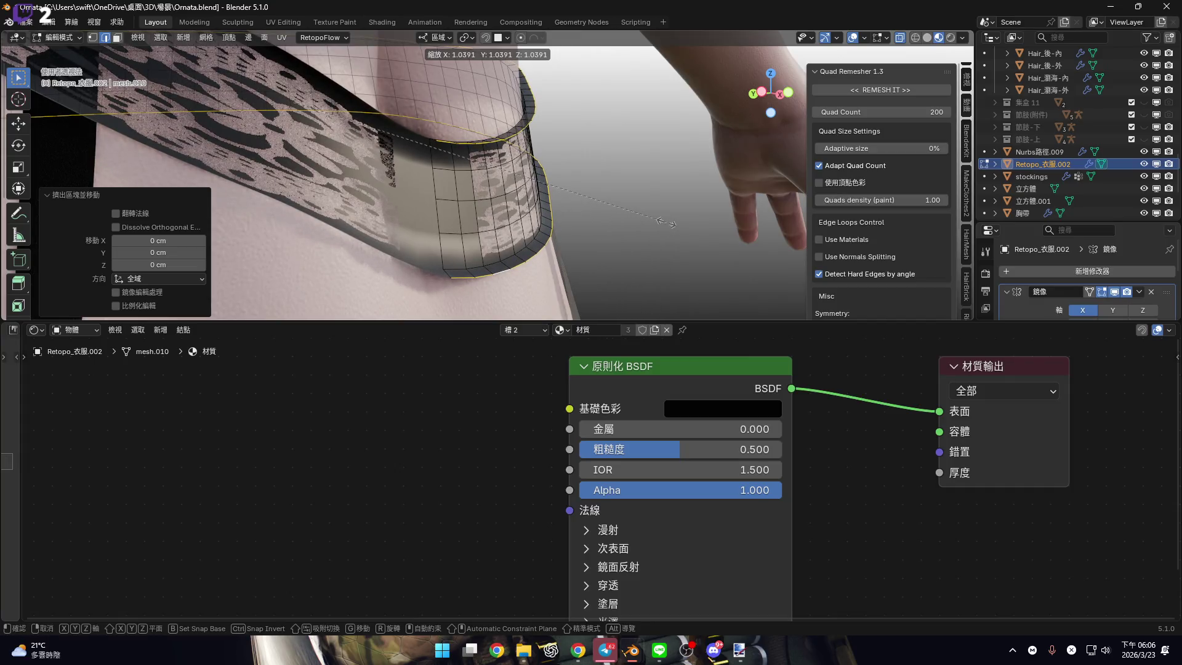
{"action": "key", "text": "z"}
{"action": "right_click", "coordinate": [680, 226]}
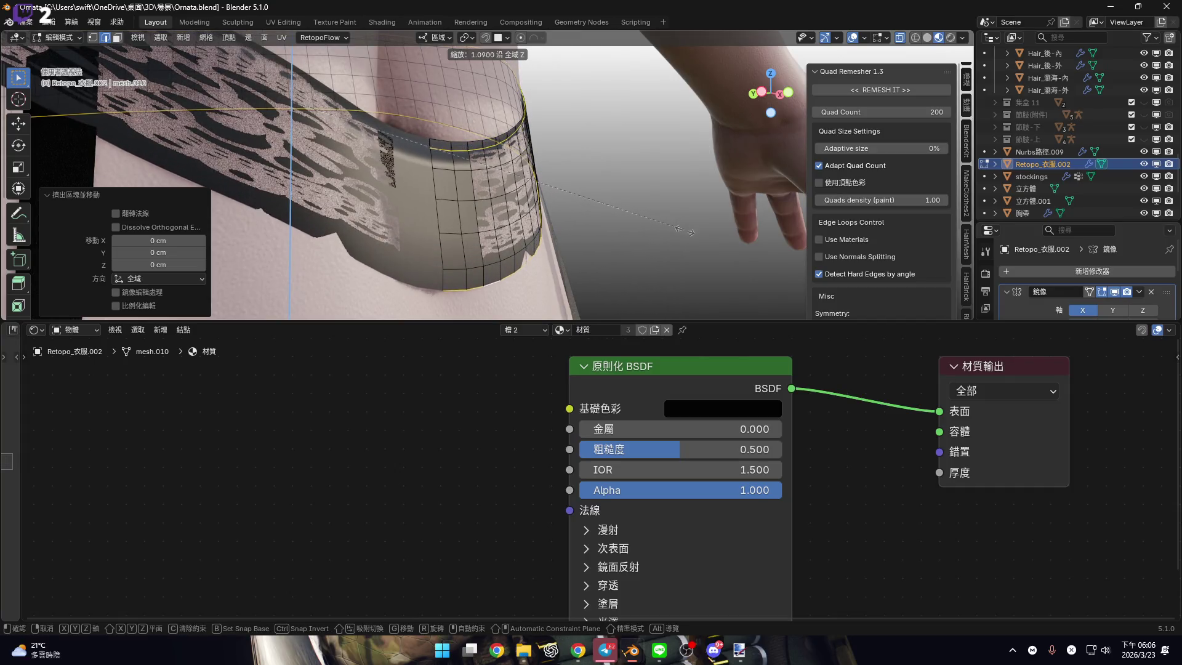
{"action": "mouse_move", "coordinate": [681, 227]}
{"action": "middle_mouse_down"}
{"action": "mouse_move", "coordinate": [469, 44]}
{"action": "mouse_move", "coordinate": [461, 199]}
{"action": "middle_mouse_up"}
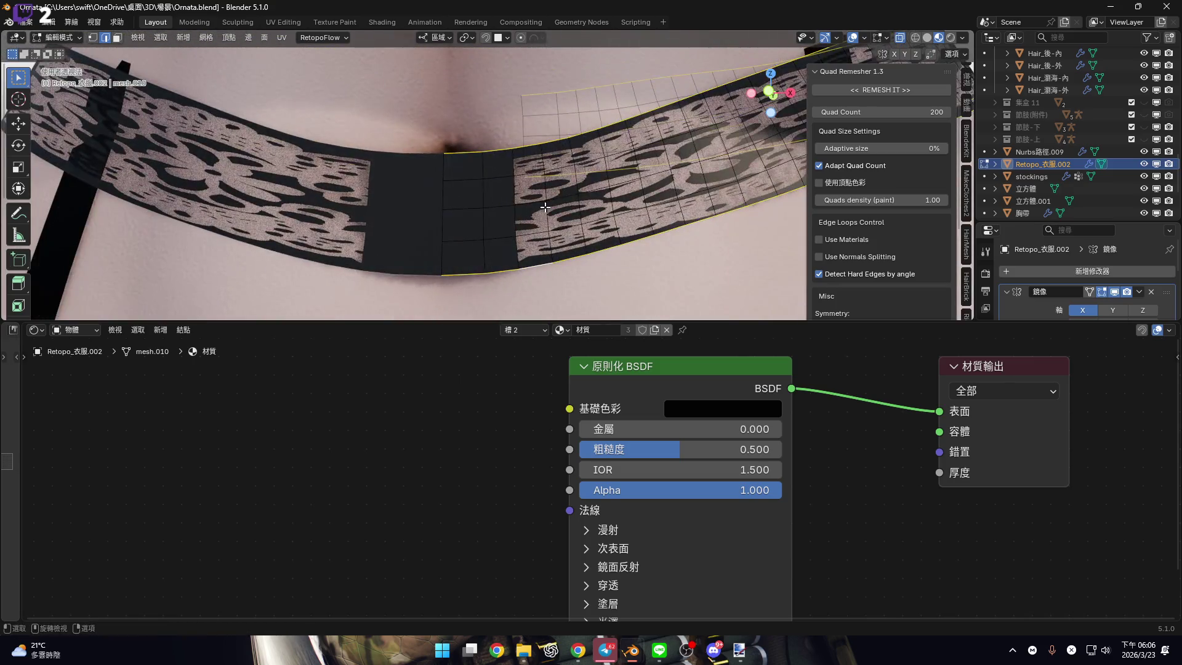
{"action": "scroll", "coordinate": [461, 198], "scroll_direction": "down", "scroll_amount": 3}
Align the belt half, then extend the top edge 0.3 cm upward along Z via the redo panel
{"action": "left_click_drag", "start_coordinate": [831, 321], "coordinate": [832, 570]}
{"action": "middle_click_drag", "start_coordinate": [675, 344], "coordinate": [597, 310]}
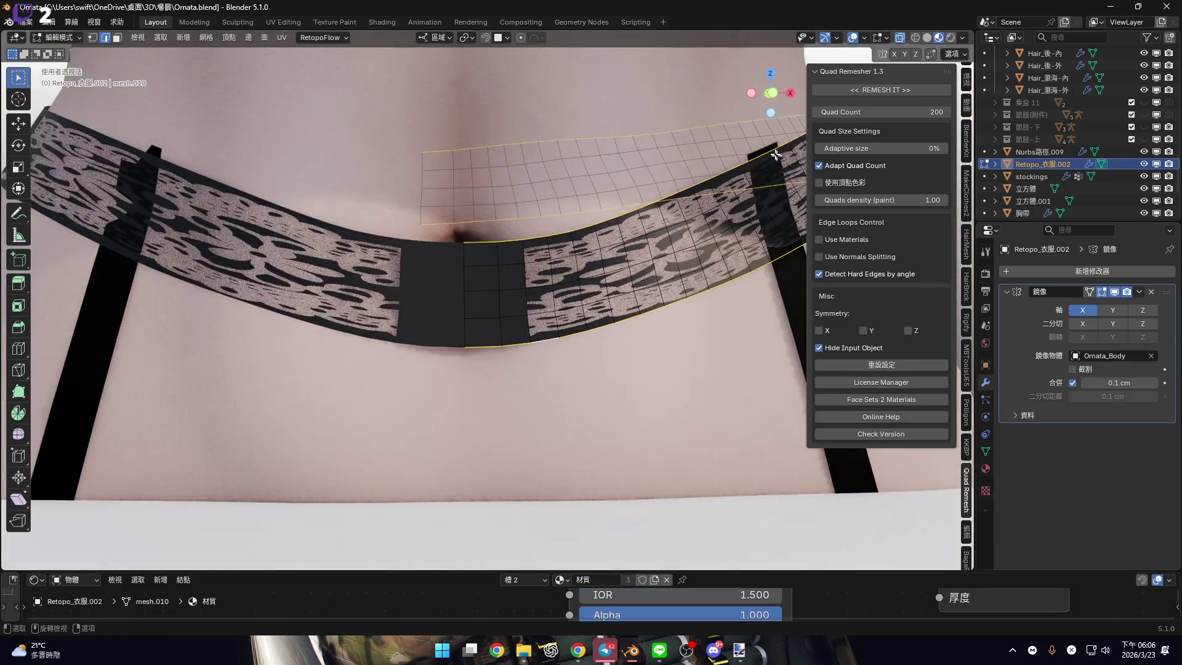
{"action": "scroll", "coordinate": [597, 312], "scroll_direction": "up", "scroll_amount": 2}
{"action": "scroll", "coordinate": [597, 312], "scroll_direction": "up", "scroll_amount": 3}
{"action": "key", "text": "g"}
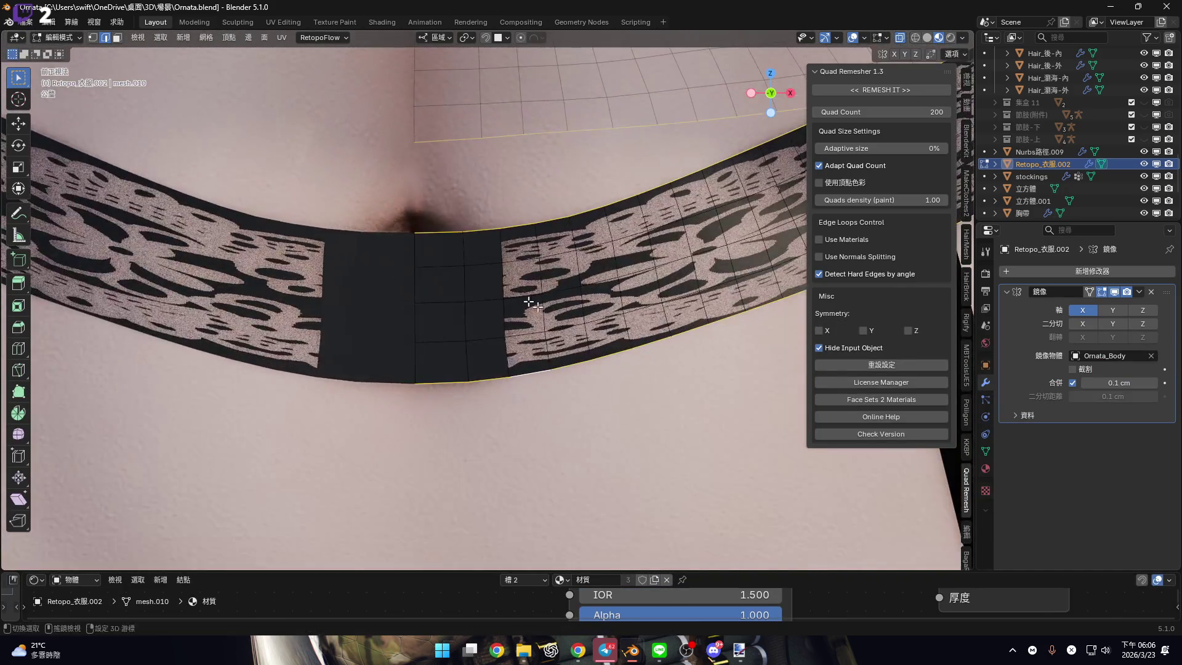
{"action": "scroll", "coordinate": [464, 267], "scroll_direction": "up", "scroll_amount": 2}
{"action": "left_click", "coordinate": [453, 242]}
{"action": "scroll", "coordinate": [457, 247], "scroll_direction": "down", "scroll_amount": 2}
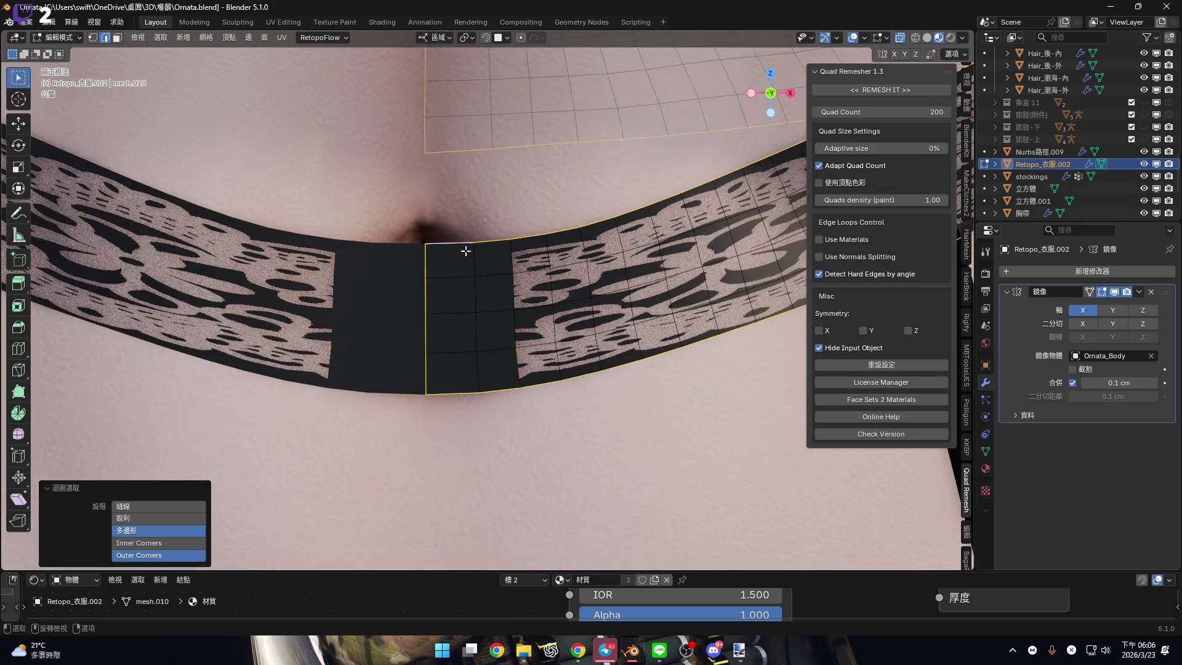
{"action": "scroll", "coordinate": [462, 268], "scroll_direction": "down", "scroll_amount": 2}
{"action": "scroll", "coordinate": [469, 328], "scroll_direction": "down", "scroll_amount": 2}
{"action": "scroll", "coordinate": [468, 328], "scroll_direction": "up", "scroll_amount": 2}
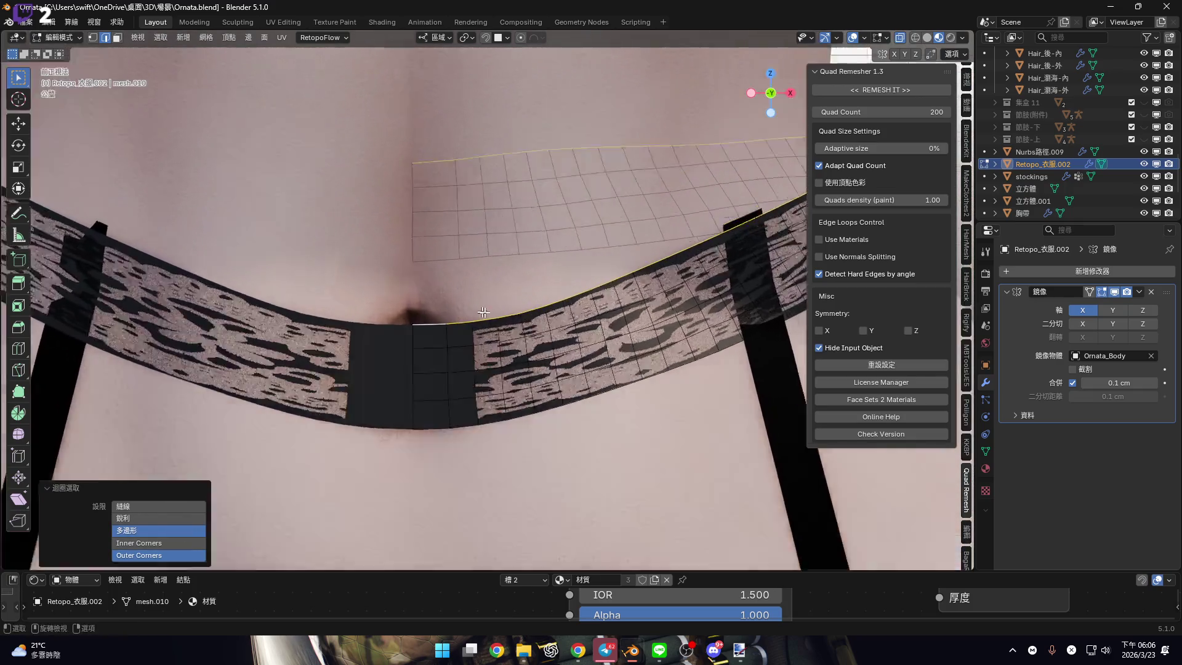
{"action": "scroll", "coordinate": [498, 333], "scroll_direction": "up", "scroll_amount": 2}
{"action": "scroll", "coordinate": [536, 338], "scroll_direction": "up", "scroll_amount": 1}
{"action": "key", "text": "g"}
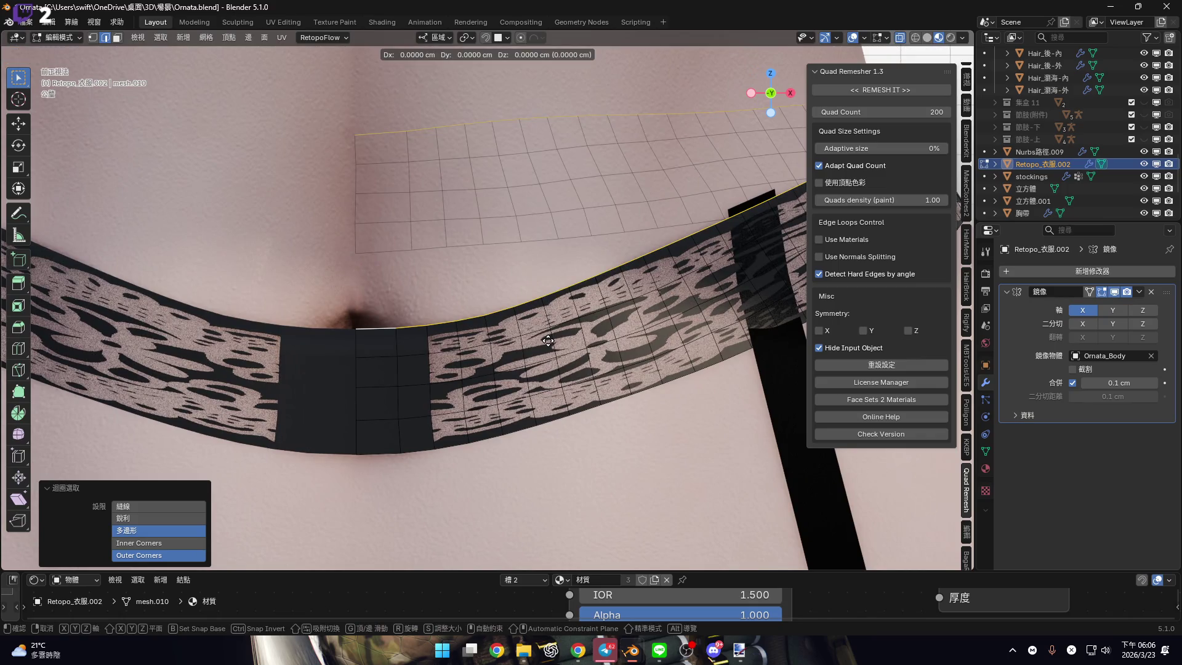
{"action": "key", "text": "z"}
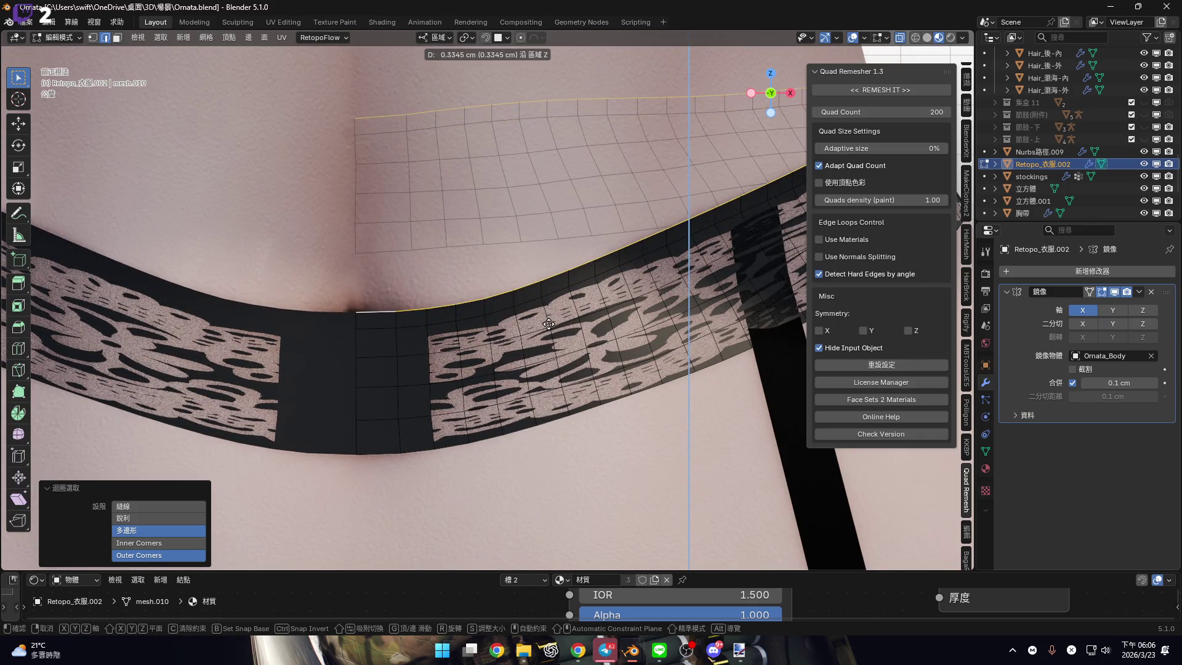
{"action": "left_click", "coordinate": [549, 323]}
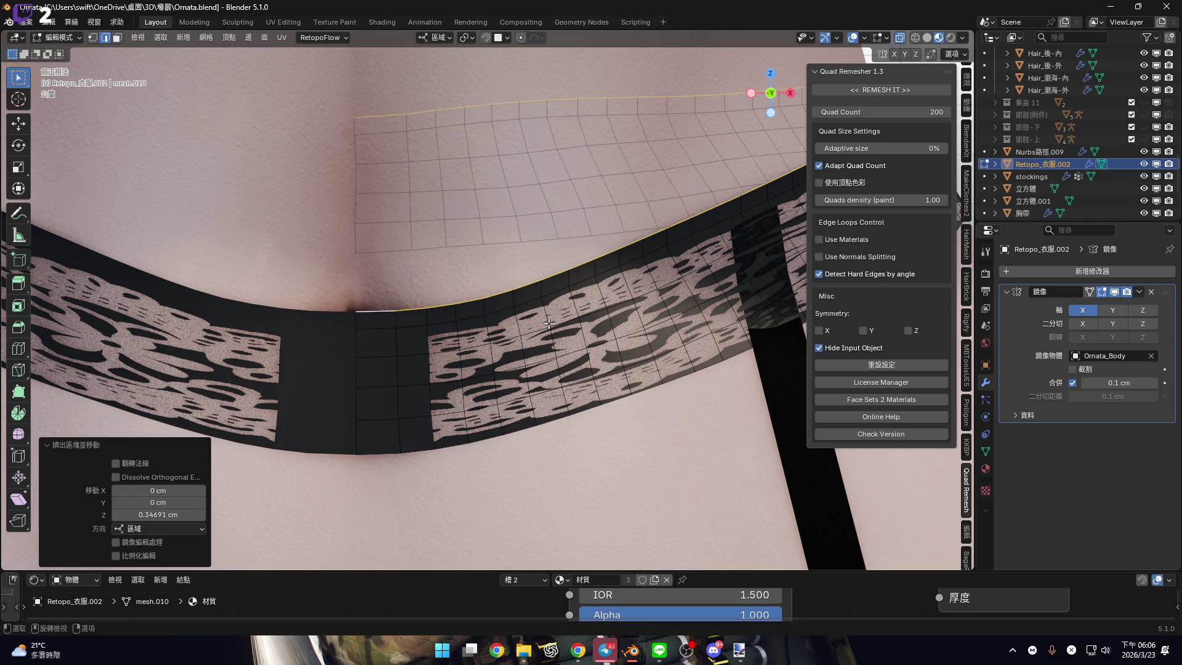
{"action": "left_click", "coordinate": [155, 514]}
{"action": "type", "text": "0.3"}
{"action": "key", "text": "Return"}
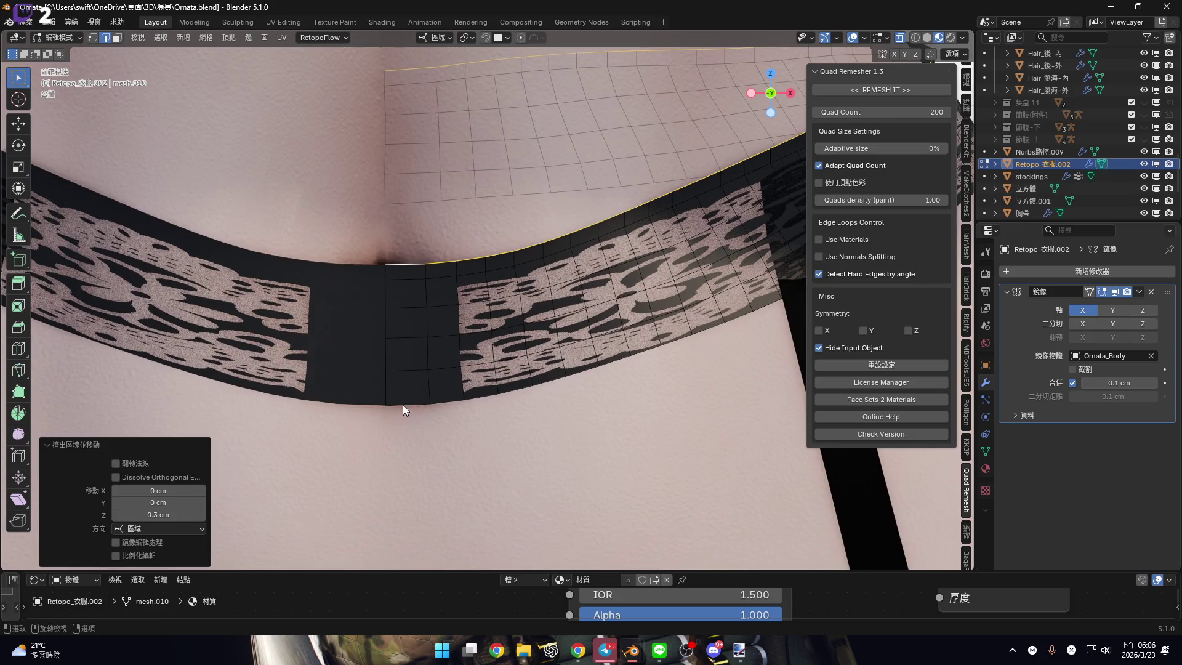
Extend the bottom edge loop -0.3 cm downward along Z and inspect the lengthened band
{"action": "left_click", "coordinate": [448, 407], "text": "alt"}
{"action": "scroll", "coordinate": [445, 402], "scroll_direction": "up", "scroll_amount": 2}
{"action": "scroll", "coordinate": [444, 401], "scroll_direction": "up", "scroll_amount": 2}
{"action": "key", "text": "g"}
{"action": "key", "text": "z"}
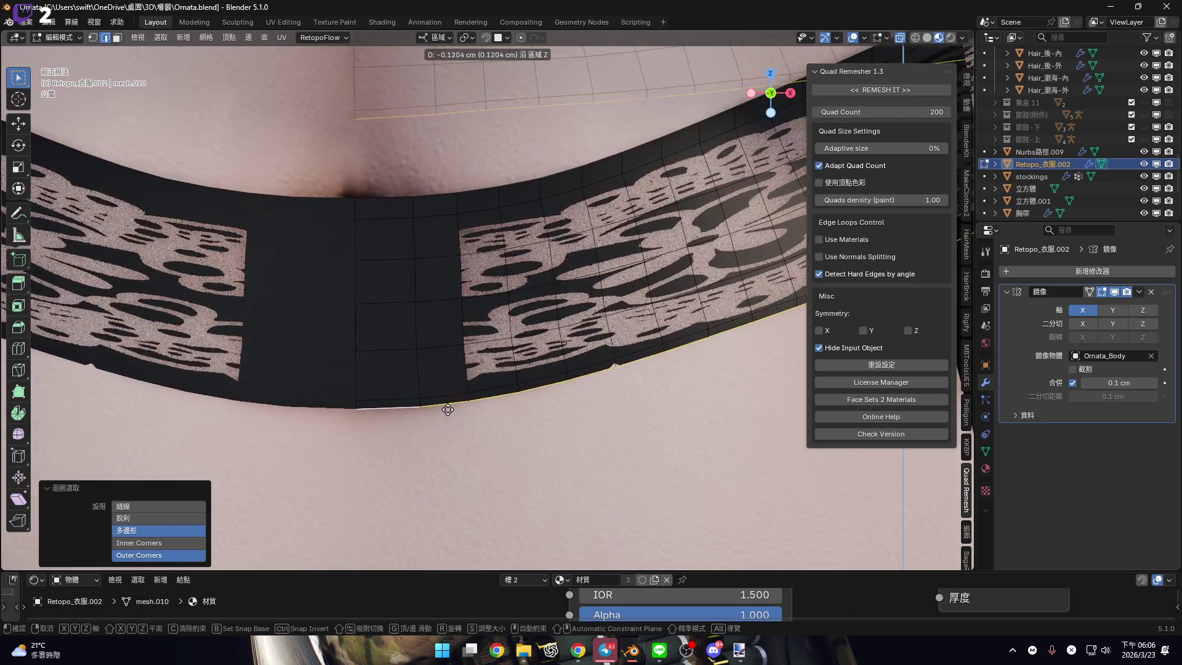
{"action": "left_click", "coordinate": [448, 408]}
{"action": "left_click", "coordinate": [162, 514]}
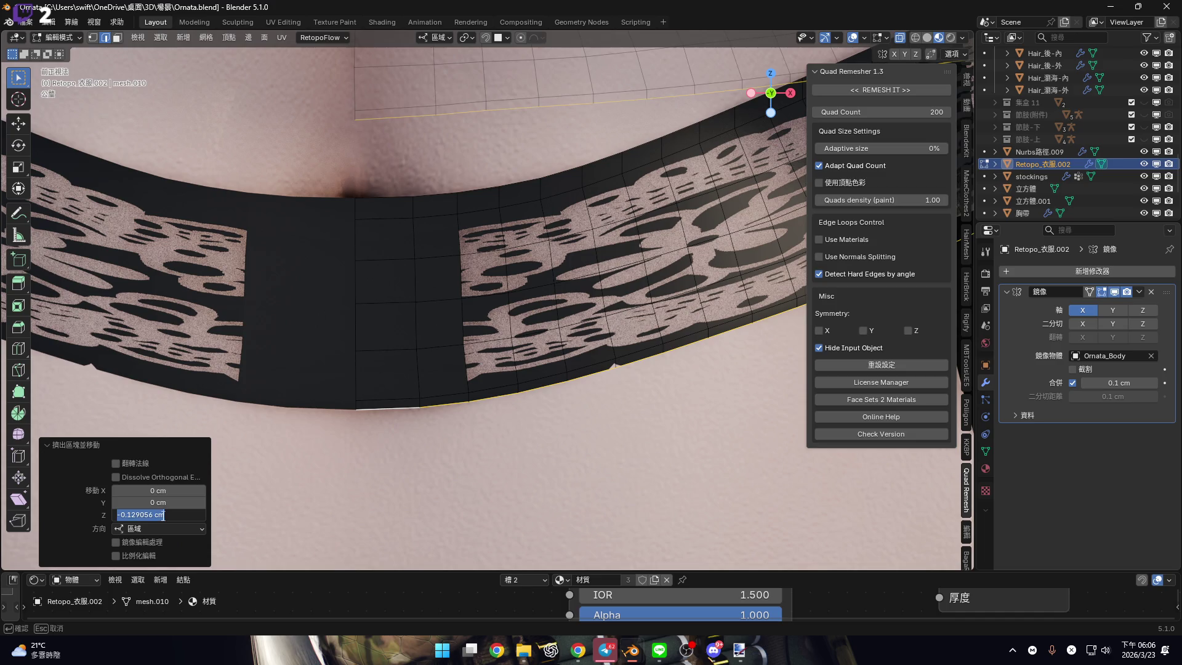
{"action": "type", "text": "-"}
{"action": "type", "text": "0.3"}
{"action": "key", "text": "Return"}
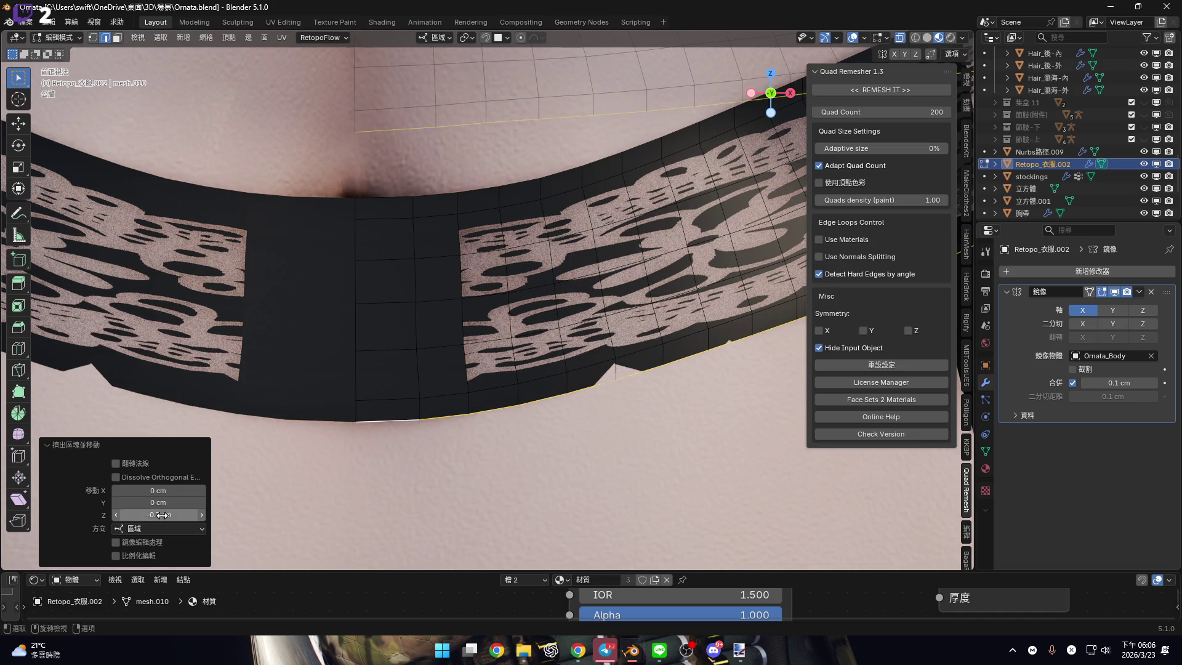
{"action": "scroll", "coordinate": [414, 325], "scroll_direction": "down", "scroll_amount": 2}
{"action": "mouse_move", "coordinate": [414, 325]}
{"action": "middle_mouse_down"}
{"action": "mouse_move", "coordinate": [447, 341]}
{"action": "mouse_move", "coordinate": [564, 345]}
{"action": "middle_mouse_up"}
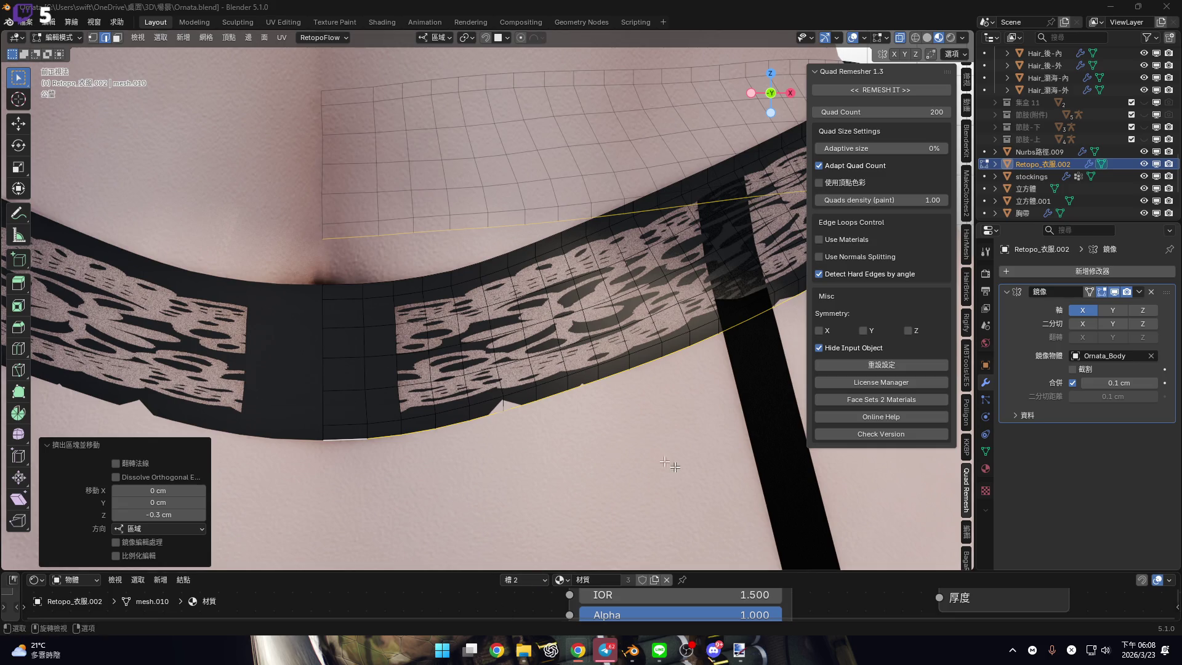
{"action": "scroll", "coordinate": [521, 367], "scroll_direction": "down", "scroll_amount": 5}
{"action": "scroll", "coordinate": [521, 367], "scroll_direction": "up", "scroll_amount": 3}
{"action": "scroll", "coordinate": [520, 383], "scroll_direction": "up", "scroll_amount": 3}
Push the waistband faces outward along their normals with Shrink/Fatten
{"action": "middle_click_drag", "start_coordinate": [516, 381], "coordinate": [557, 362]}
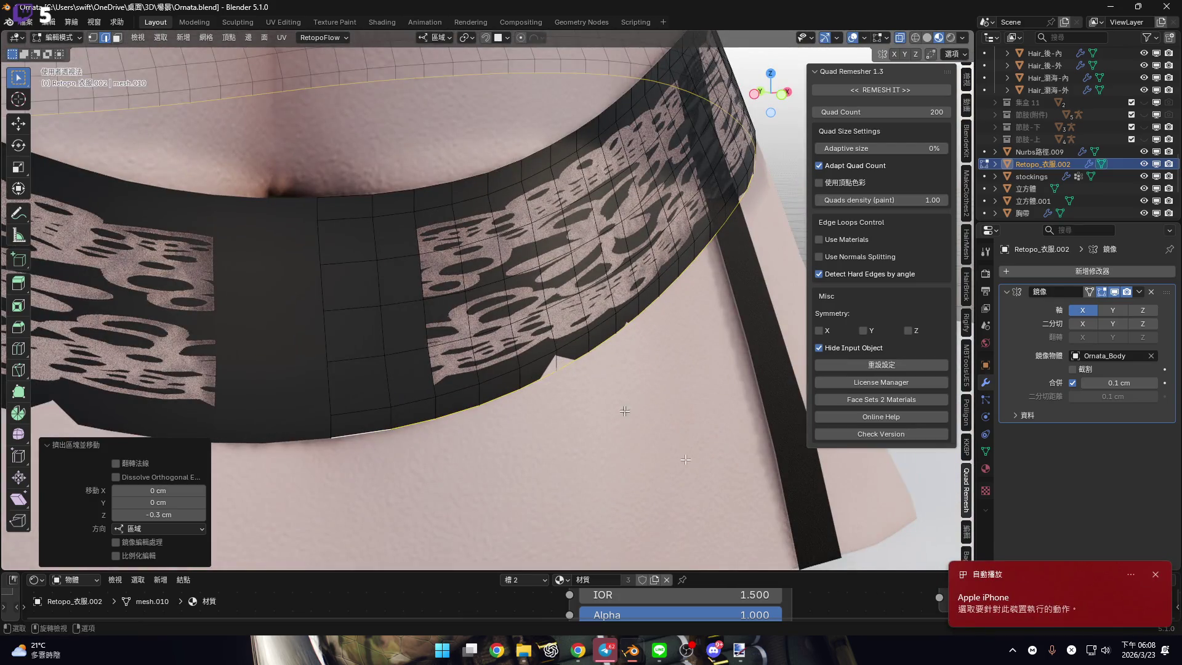
{"action": "mouse_move", "coordinate": [558, 361]}
{"action": "middle_mouse_down"}
{"action": "mouse_move", "coordinate": [549, 356]}
{"action": "mouse_move", "coordinate": [667, 440]}
{"action": "middle_mouse_up"}
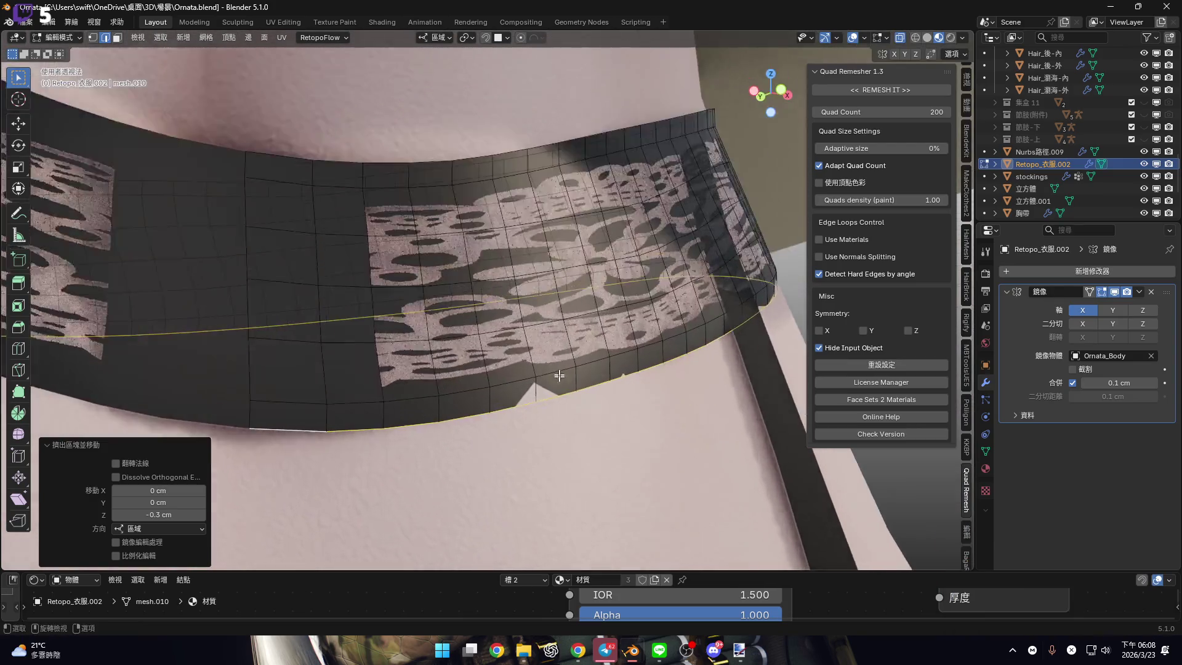
{"action": "key", "text": "alt+s"}
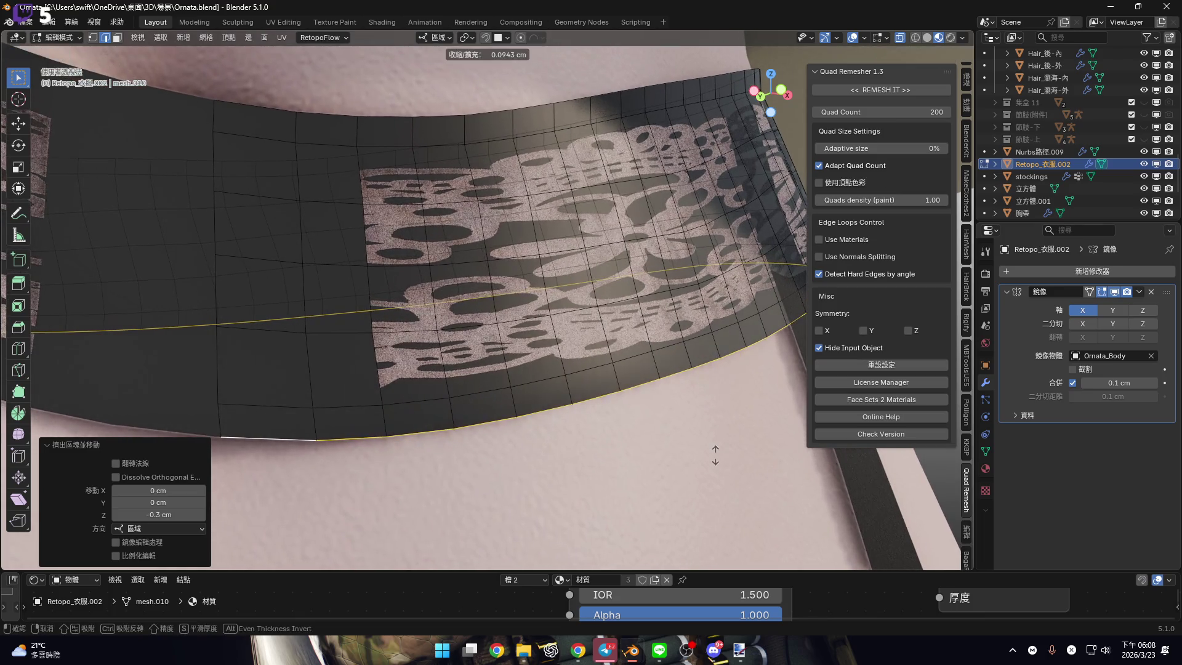
{"action": "left_click", "coordinate": [661, 434]}
{"action": "mouse_move", "coordinate": [660, 434]}
{"action": "middle_mouse_down"}
{"action": "mouse_move", "coordinate": [446, 361]}
{"action": "mouse_move", "coordinate": [360, 383]}
{"action": "mouse_move", "coordinate": [612, 361]}
{"action": "mouse_move", "coordinate": [607, 345]}
{"action": "middle_mouse_up"}
{"action": "scroll", "coordinate": [608, 344], "scroll_direction": "up", "scroll_amount": 5}
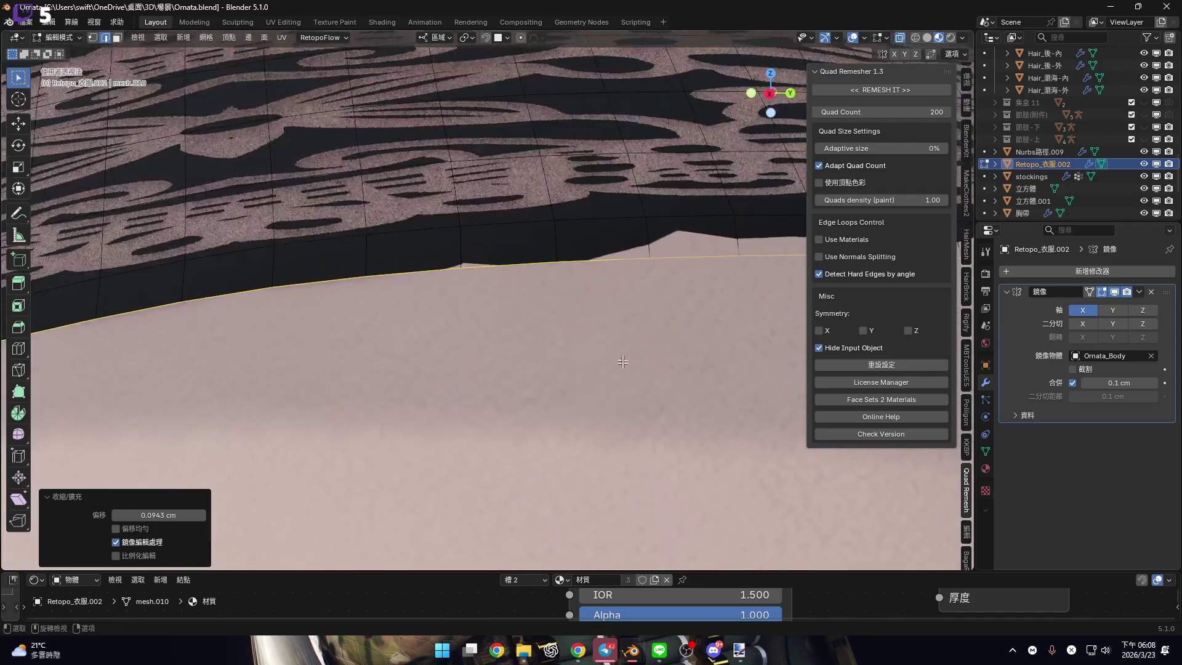
{"action": "scroll", "coordinate": [607, 359], "scroll_direction": "down", "scroll_amount": 3}
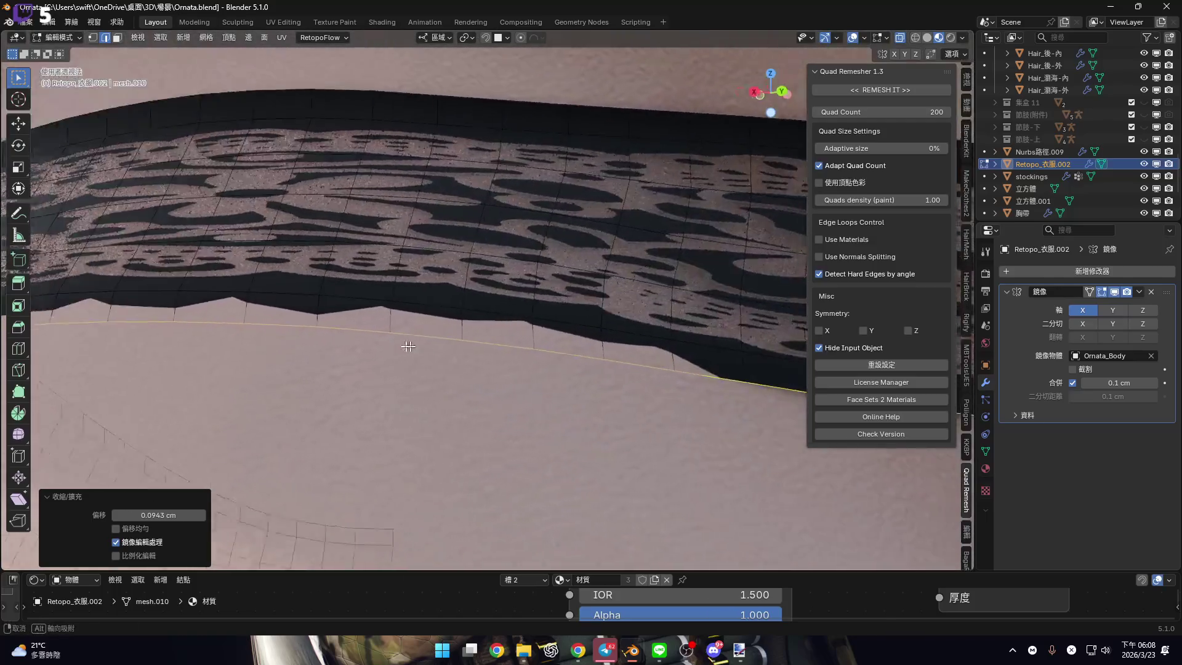
Offset the band's lower border outward by 0.169 cm and centre the view on the waistband
{"action": "middle_click_drag", "start_coordinate": [606, 360], "coordinate": [394, 357]}
{"action": "key", "text": "alt+s"}
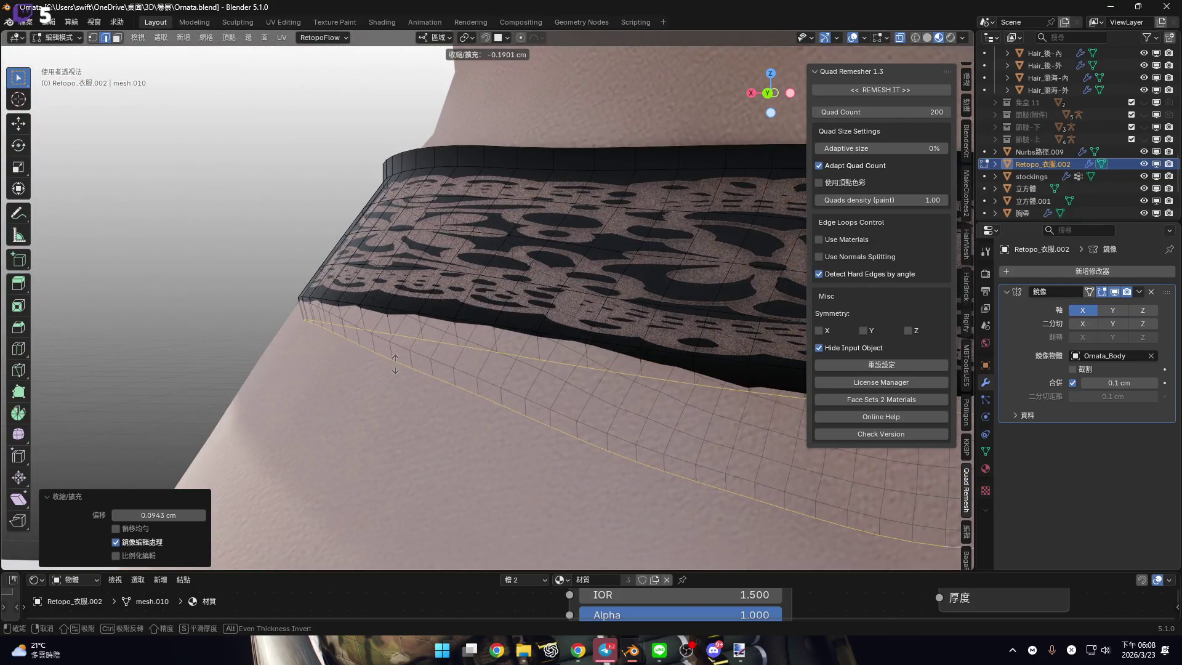
{"action": "left_click", "coordinate": [393, 354]}
{"action": "mouse_move", "coordinate": [394, 354]}
{"action": "middle_mouse_down"}
{"action": "mouse_move", "coordinate": [422, 329]}
{"action": "mouse_move", "coordinate": [537, 354]}
{"action": "mouse_move", "coordinate": [523, 298]}
{"action": "middle_mouse_up"}
{"action": "scroll", "coordinate": [536, 353], "scroll_direction": "up", "scroll_amount": 2}
{"action": "scroll", "coordinate": [580, 422], "scroll_direction": "down", "scroll_amount": 2}
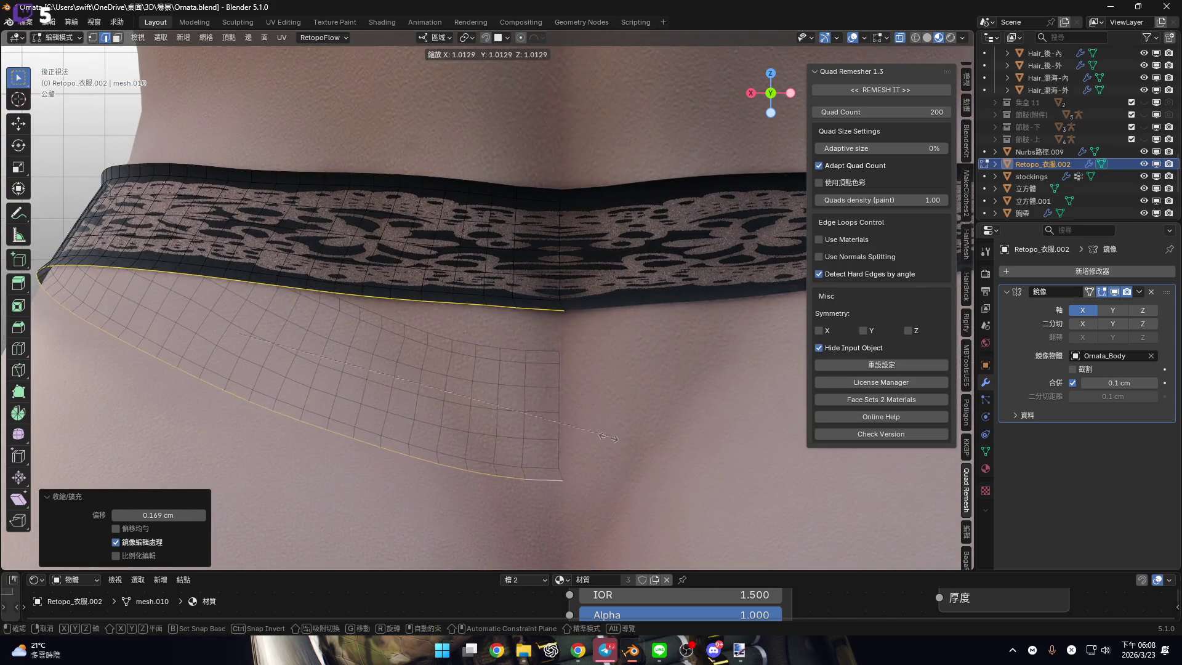
{"action": "mouse_move", "coordinate": [590, 423]}
{"action": "middle_mouse_down", "text": "shift"}
{"action": "mouse_move", "coordinate": [584, 384]}
{"action": "mouse_move", "coordinate": [622, 293]}
{"action": "mouse_move", "coordinate": [586, 335]}
{"action": "middle_mouse_up", "text": "shift"}
{"action": "scroll", "coordinate": [585, 335], "scroll_direction": "up", "scroll_amount": 3}
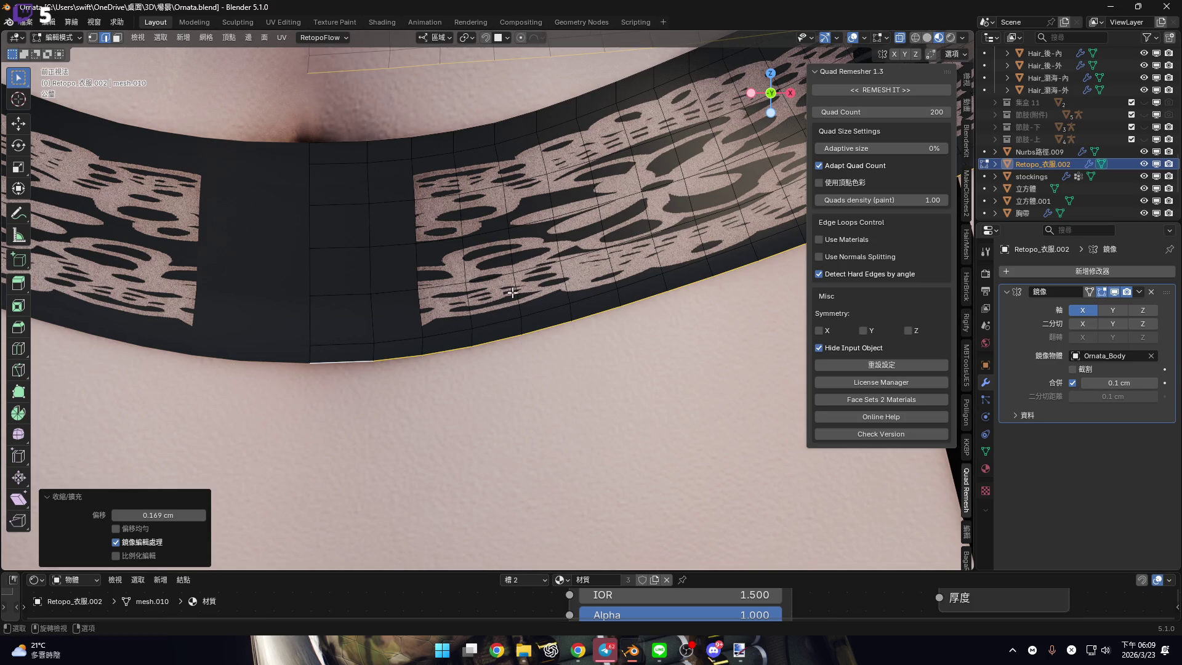
{"action": "scroll", "coordinate": [511, 293], "scroll_direction": "down", "scroll_amount": 5}
From a rear view, clear the selection, pick the edge at the waistband's side end and start pulling it down
{"action": "middle_click_drag", "start_coordinate": [512, 293], "coordinate": [431, 351]}
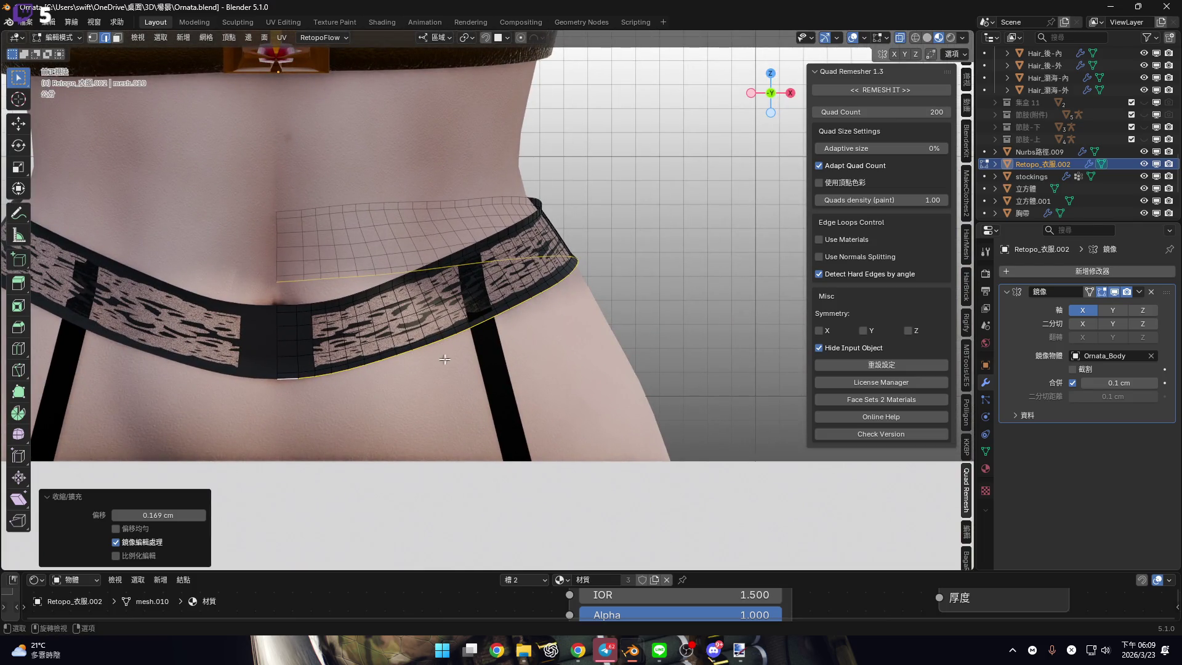
{"action": "middle_click_drag", "start_coordinate": [444, 359], "coordinate": [483, 290]}
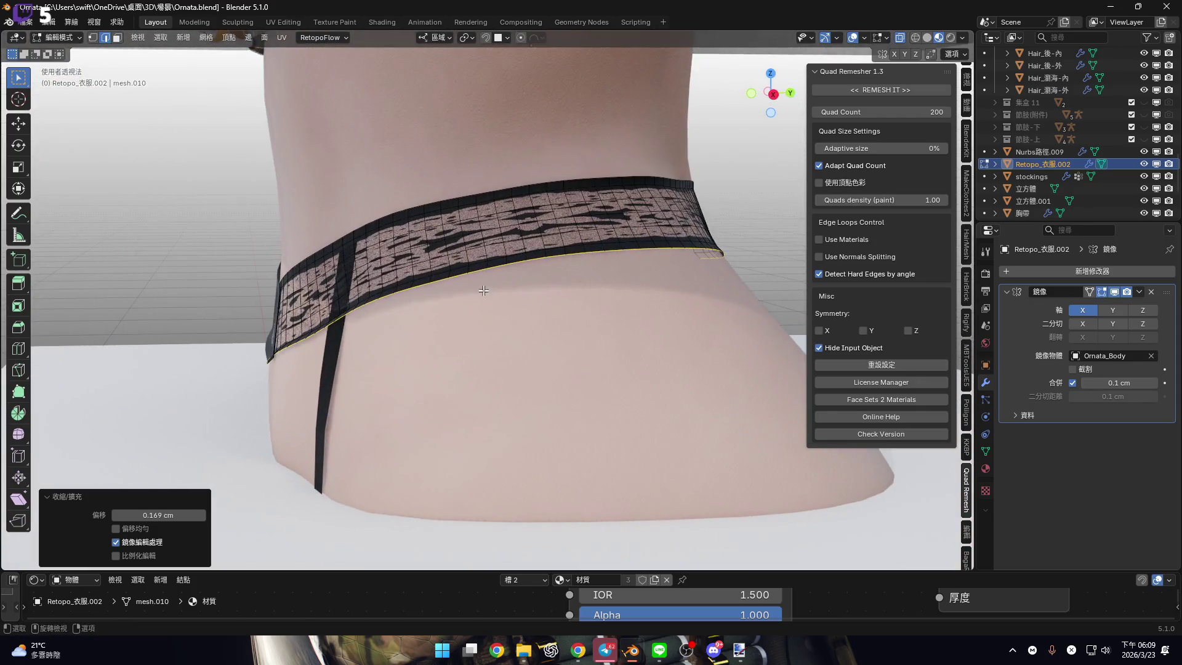
{"action": "left_click", "coordinate": [407, 291]}
{"action": "mouse_move", "coordinate": [408, 290]}
{"action": "middle_mouse_down"}
{"action": "mouse_move", "coordinate": [529, 298]}
{"action": "mouse_move", "coordinate": [670, 285]}
{"action": "mouse_move", "coordinate": [641, 157]}
{"action": "middle_mouse_up"}
{"action": "scroll", "coordinate": [529, 298], "scroll_direction": "up", "scroll_amount": 3}
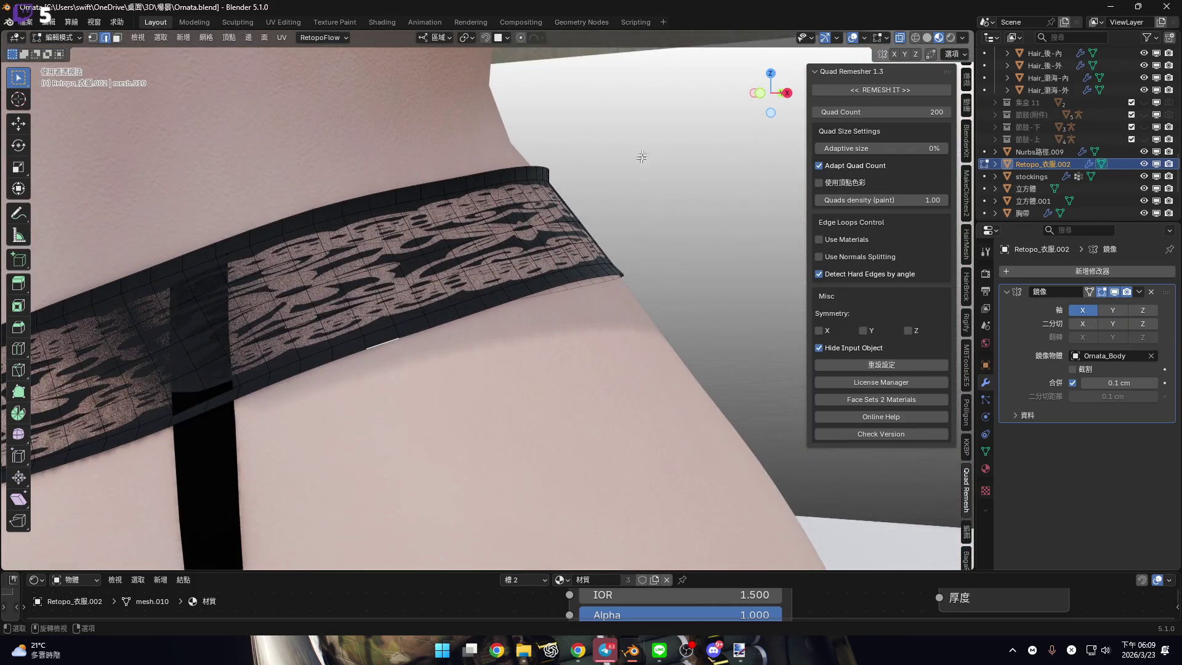
{"action": "left_click_drag", "start_coordinate": [762, 100], "coordinate": [833, 76]}
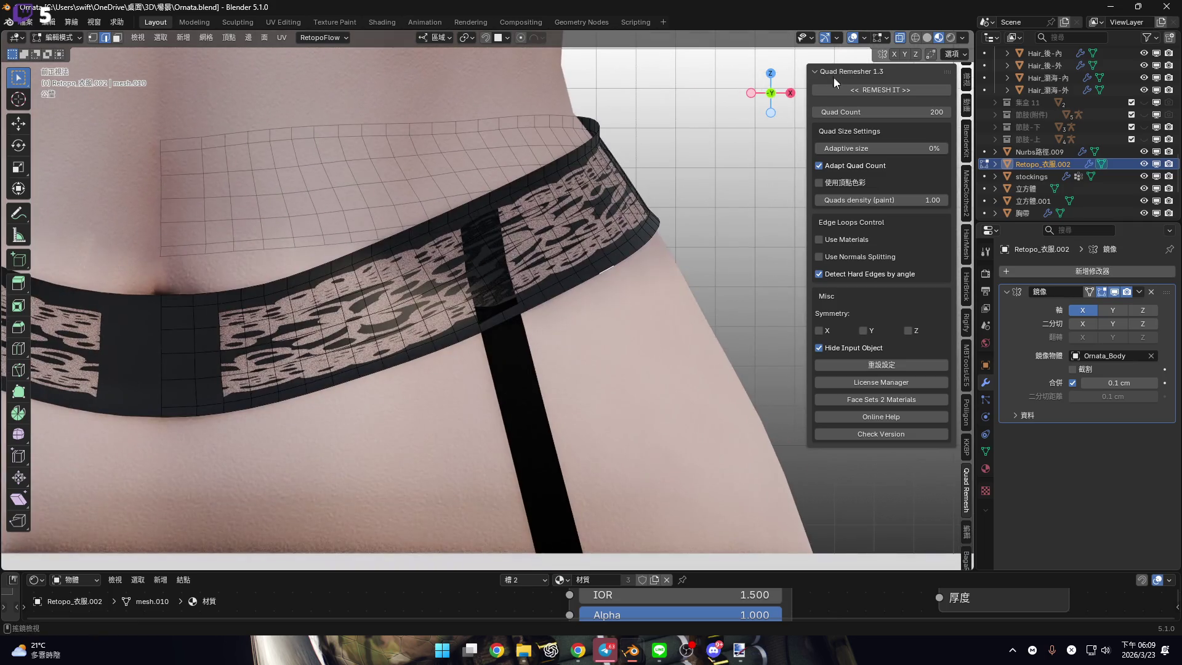
{"action": "middle_click_drag", "start_coordinate": [599, 247], "coordinate": [489, 257]}
{"action": "scroll", "coordinate": [489, 256], "scroll_direction": "up", "scroll_amount": 3}
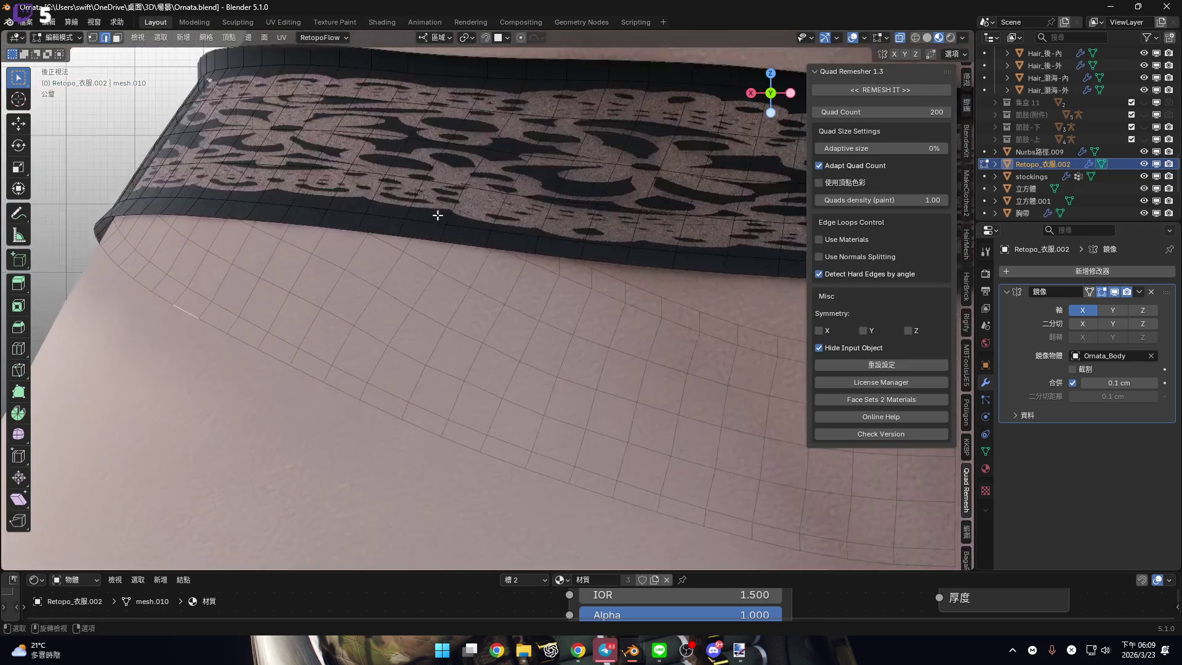
{"action": "scroll", "coordinate": [489, 258], "scroll_direction": "down", "scroll_amount": 3}
{"action": "left_click", "coordinate": [525, 263], "text": "ctrl"}
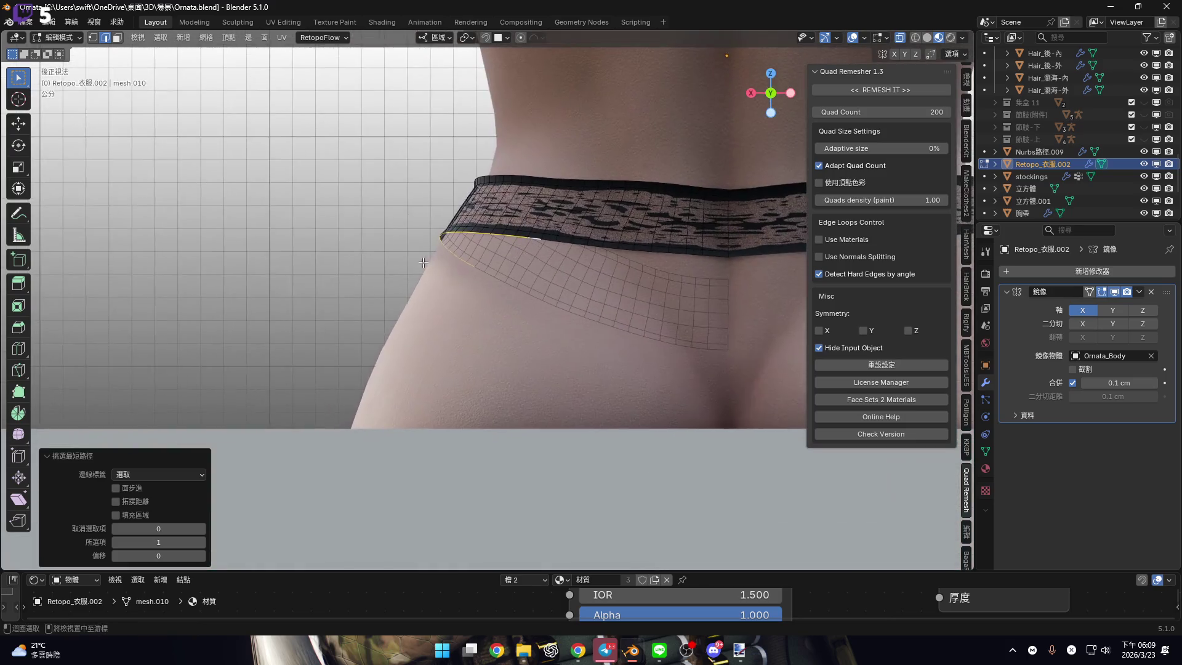
{"action": "scroll", "coordinate": [524, 263], "scroll_direction": "up", "scroll_amount": 3}
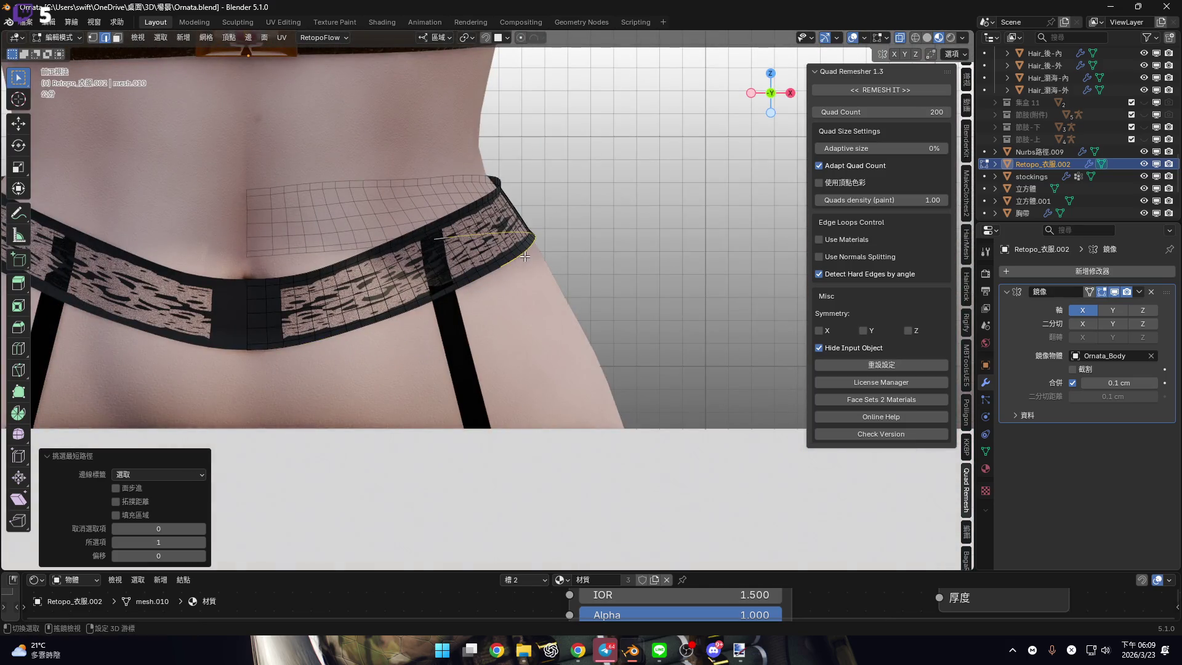
{"action": "scroll", "coordinate": [523, 257], "scroll_direction": "up", "scroll_amount": 2}
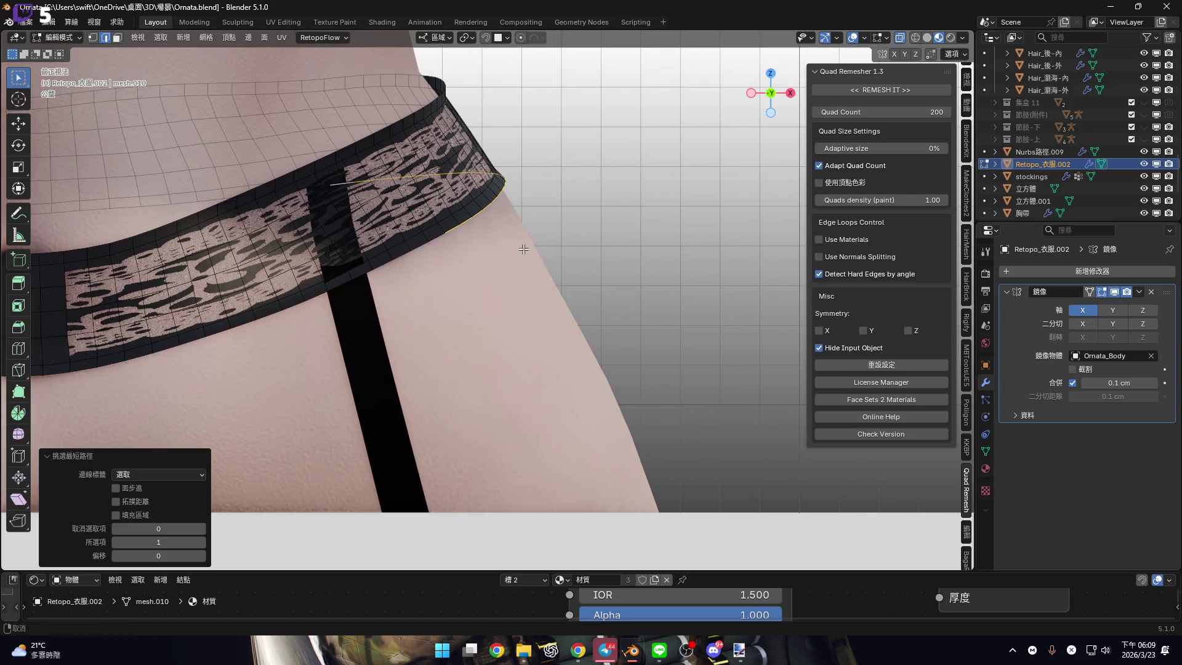
{"action": "key", "text": "g"}
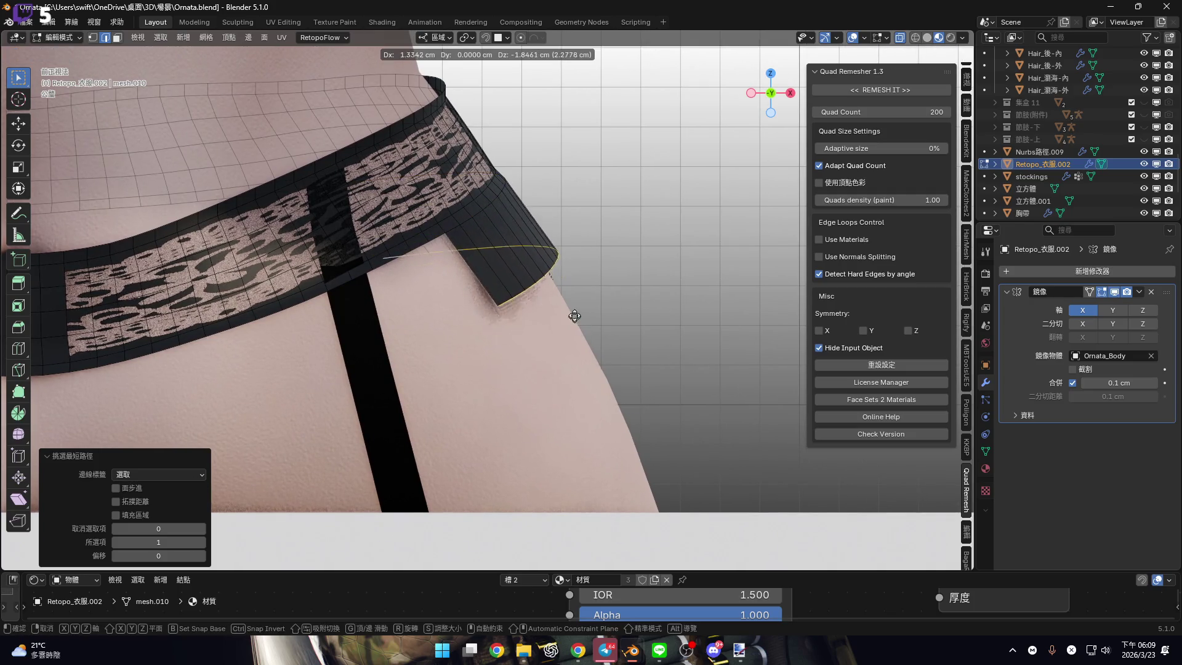
Confirm the downward extrusion forming the cloth panel and close in on it from behind
{"action": "left_click", "coordinate": [657, 531]}
{"action": "mouse_move", "coordinate": [665, 527]}
{"action": "middle_mouse_down"}
{"action": "mouse_move", "coordinate": [577, 410]}
{"action": "mouse_move", "coordinate": [494, 363]}
{"action": "middle_mouse_up"}
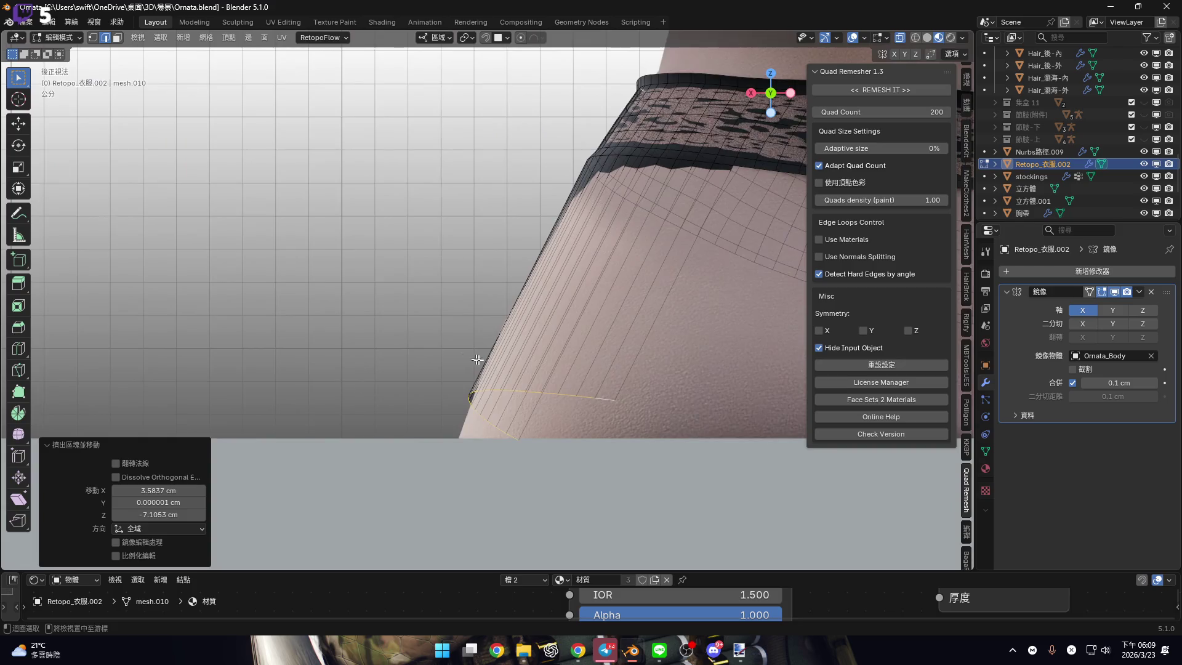
{"action": "mouse_move", "coordinate": [494, 362]}
{"action": "middle_mouse_down"}
{"action": "mouse_move", "coordinate": [421, 367]}
{"action": "mouse_move", "coordinate": [493, 333]}
{"action": "middle_mouse_up"}
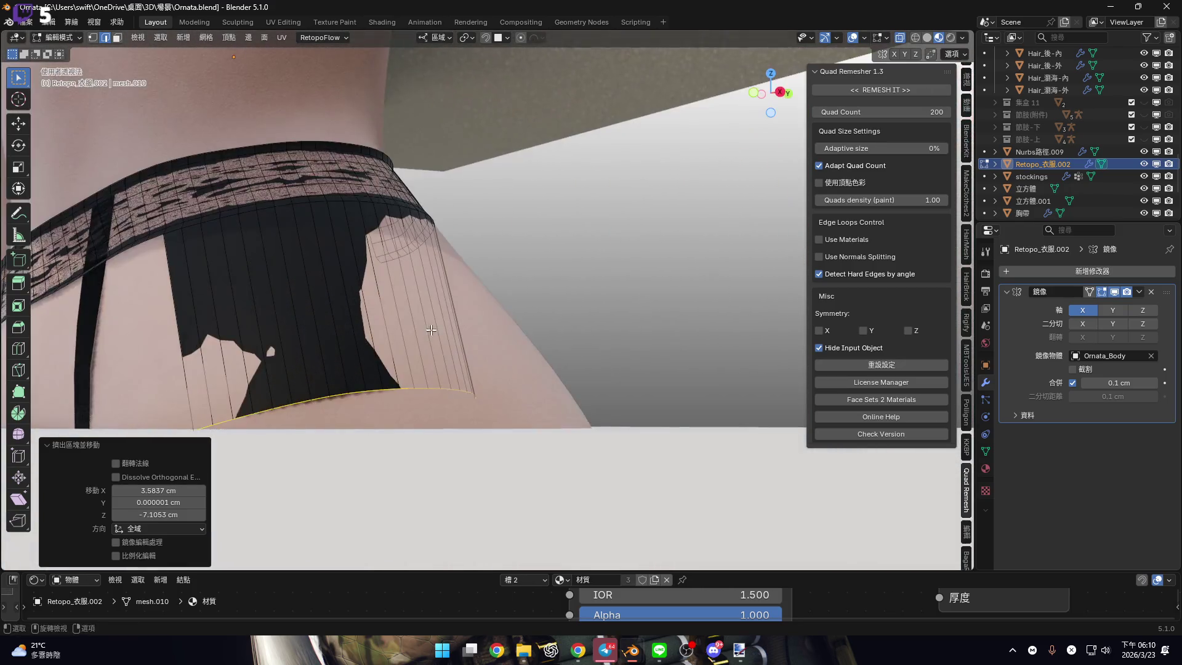
{"action": "mouse_move", "coordinate": [493, 333]}
{"action": "middle_mouse_down"}
{"action": "mouse_move", "coordinate": [429, 331]}
{"action": "mouse_move", "coordinate": [464, 308]}
{"action": "middle_mouse_up"}
{"action": "scroll", "coordinate": [429, 331], "scroll_direction": "up", "scroll_amount": 3}
Add ten evenly spaced loop cuts across the panel and switch to Sculpt Mode
{"action": "key", "text": "ctrl+r"}
{"action": "scroll", "coordinate": [464, 309], "scroll_direction": "up", "scroll_amount": 3}
{"action": "scroll", "coordinate": [463, 308], "scroll_direction": "up", "scroll_amount": 3}
{"action": "scroll", "coordinate": [463, 308], "scroll_direction": "up", "scroll_amount": 1}
{"action": "scroll", "coordinate": [463, 308], "scroll_direction": "up", "scroll_amount": 1}
{"action": "scroll", "coordinate": [462, 306], "scroll_direction": "up", "scroll_amount": 1}
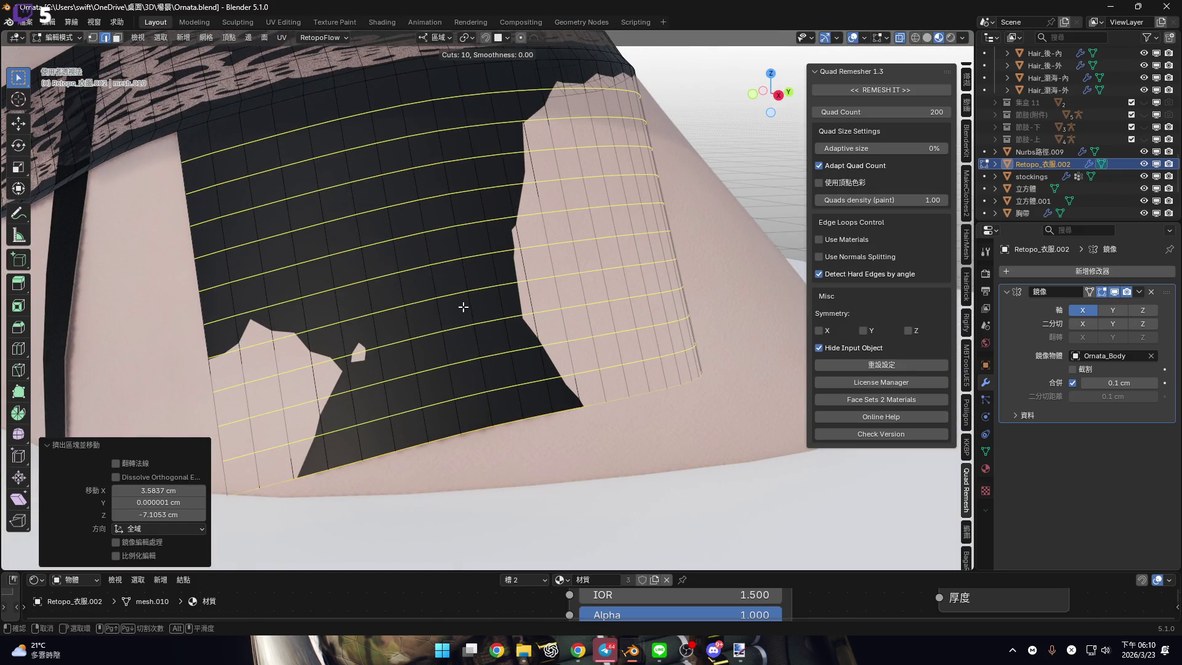
{"action": "left_click", "coordinate": [462, 307]}
{"action": "right_click", "coordinate": [462, 305]}
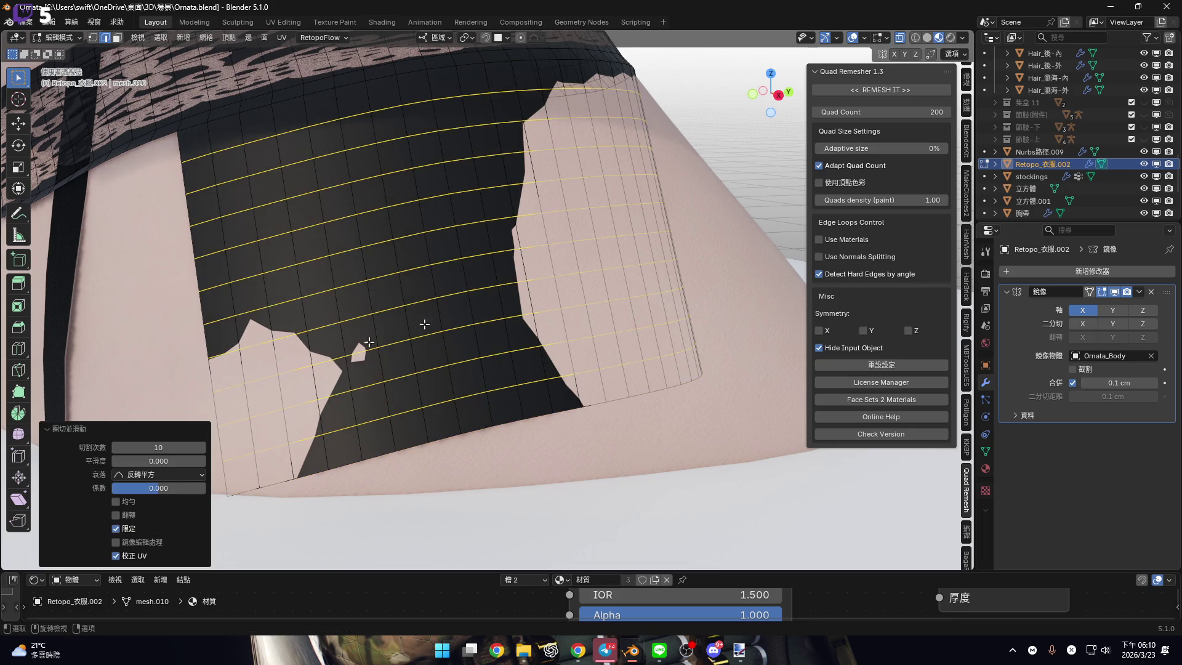
{"action": "middle_click_drag", "start_coordinate": [410, 346], "coordinate": [602, 292]}
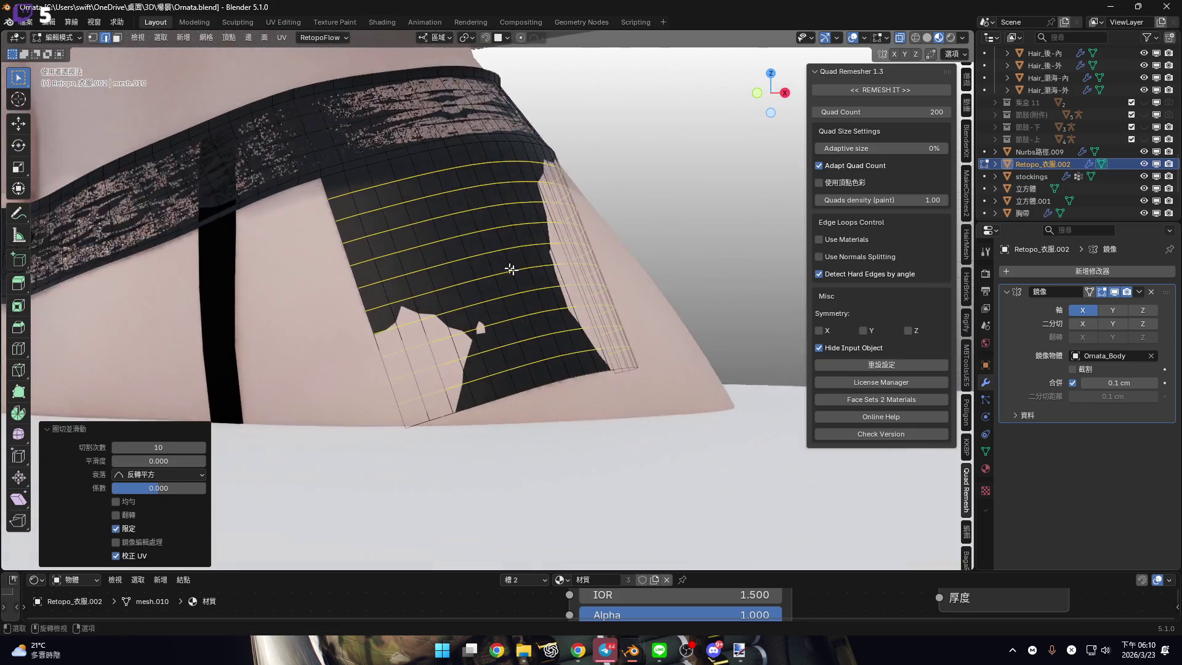
{"action": "key", "text": "ctrl+Tab"}
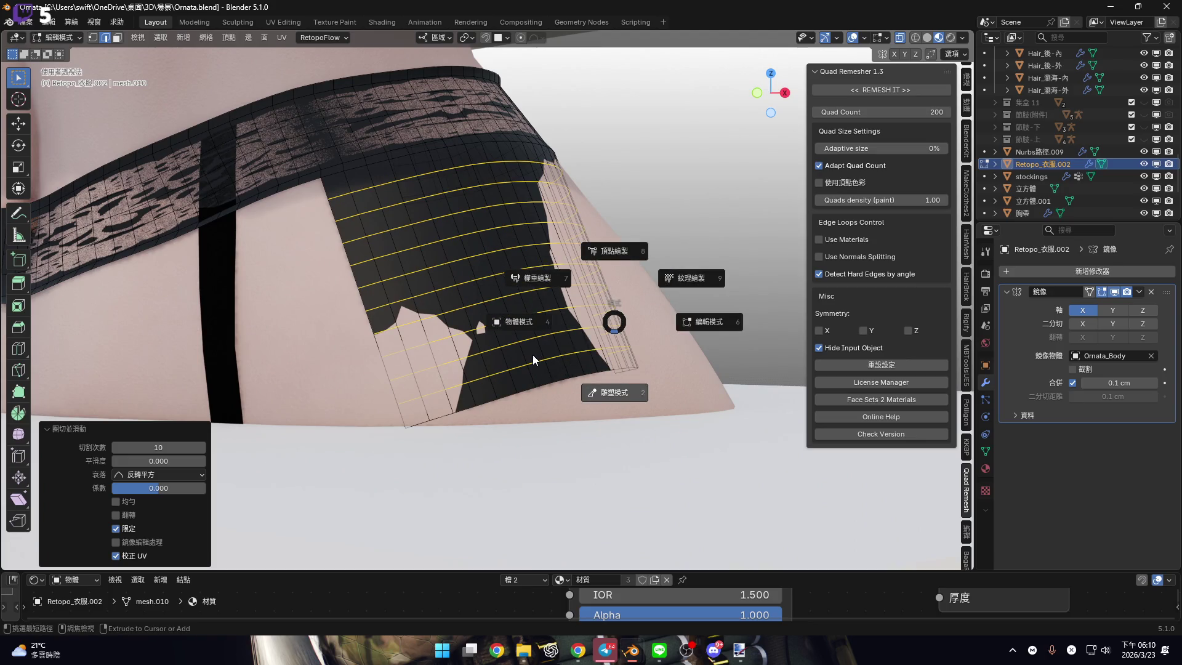
{"action": "left_click", "coordinate": [536, 366]}
Smooth the jagged lower edge of the black cloth panel with the Smooth brush
{"action": "mouse_move", "coordinate": [527, 330]}
{"action": "middle_mouse_down"}
{"action": "mouse_move", "coordinate": [593, 501]}
{"action": "mouse_move", "coordinate": [433, 352]}
{"action": "middle_mouse_up"}
{"action": "left_click_drag", "start_coordinate": [433, 352], "coordinate": [615, 362]}
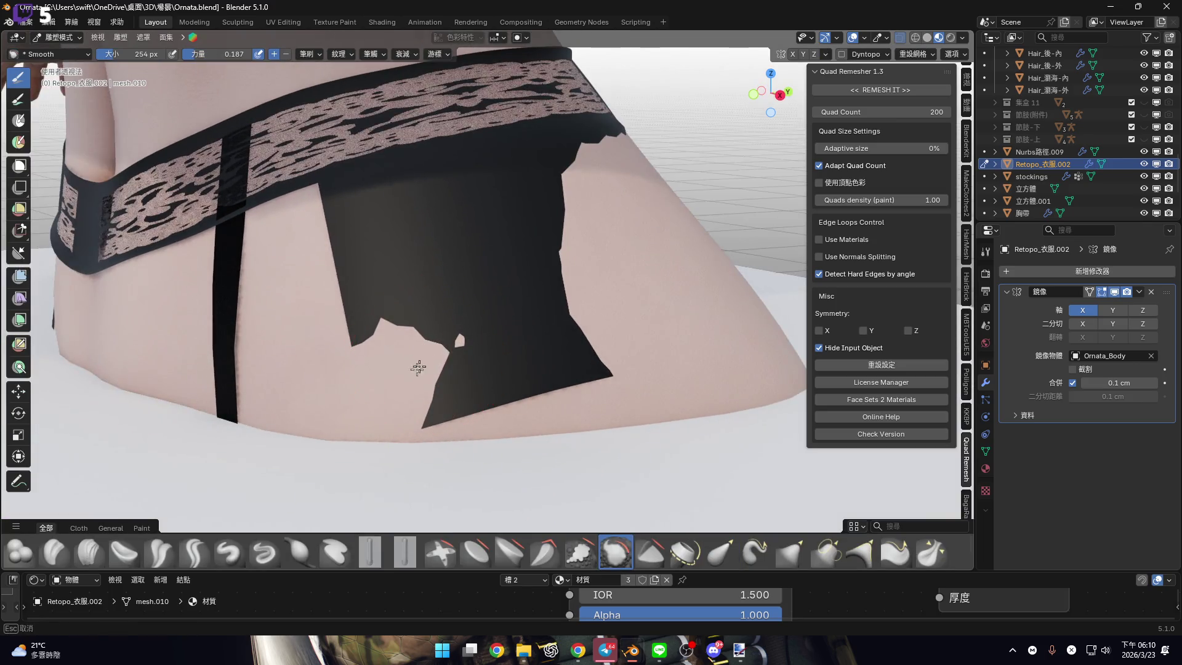
{"action": "middle_click_drag", "start_coordinate": [615, 363], "coordinate": [449, 265]}
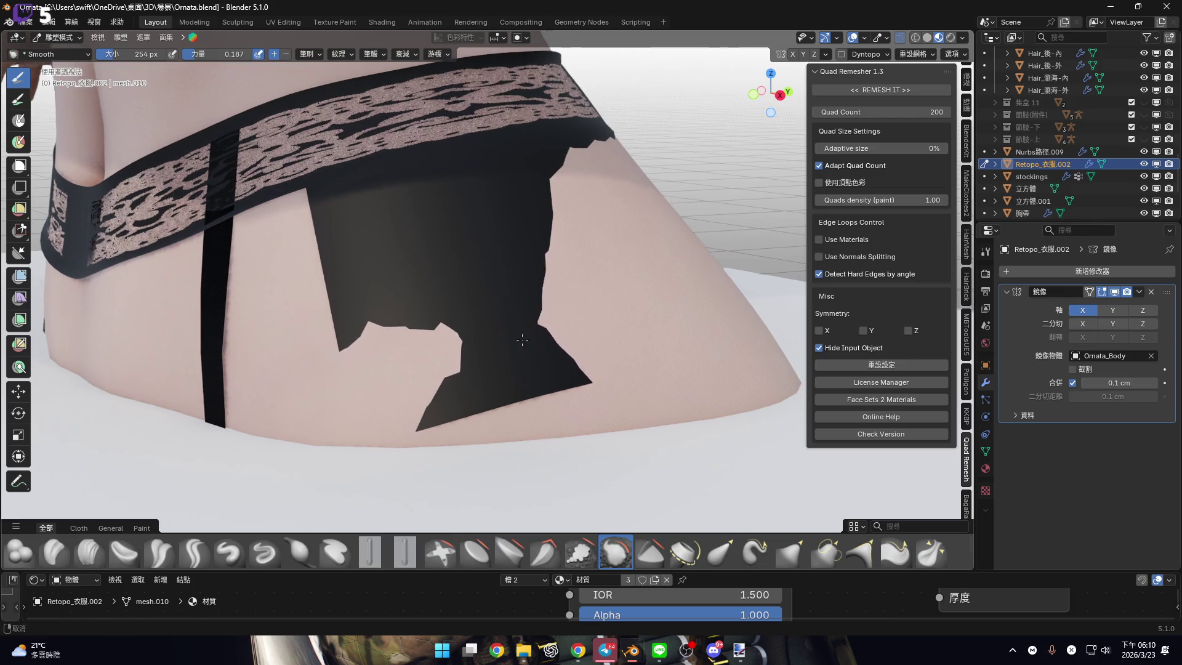
{"action": "mouse_move", "coordinate": [448, 264]}
{"action": "left_mouse_down"}
{"action": "mouse_move", "coordinate": [439, 244]}
{"action": "mouse_move", "coordinate": [377, 415]}
{"action": "left_mouse_up"}
{"action": "mouse_move", "coordinate": [567, 369]}
{"action": "middle_mouse_down"}
{"action": "mouse_move", "coordinate": [567, 345]}
{"action": "mouse_move", "coordinate": [515, 381]}
{"action": "middle_mouse_up"}
Switch to the Elastic Grab brush and enlarge its radius to 354 px
{"action": "left_click", "coordinate": [721, 552]}
{"action": "key", "text": "f"}
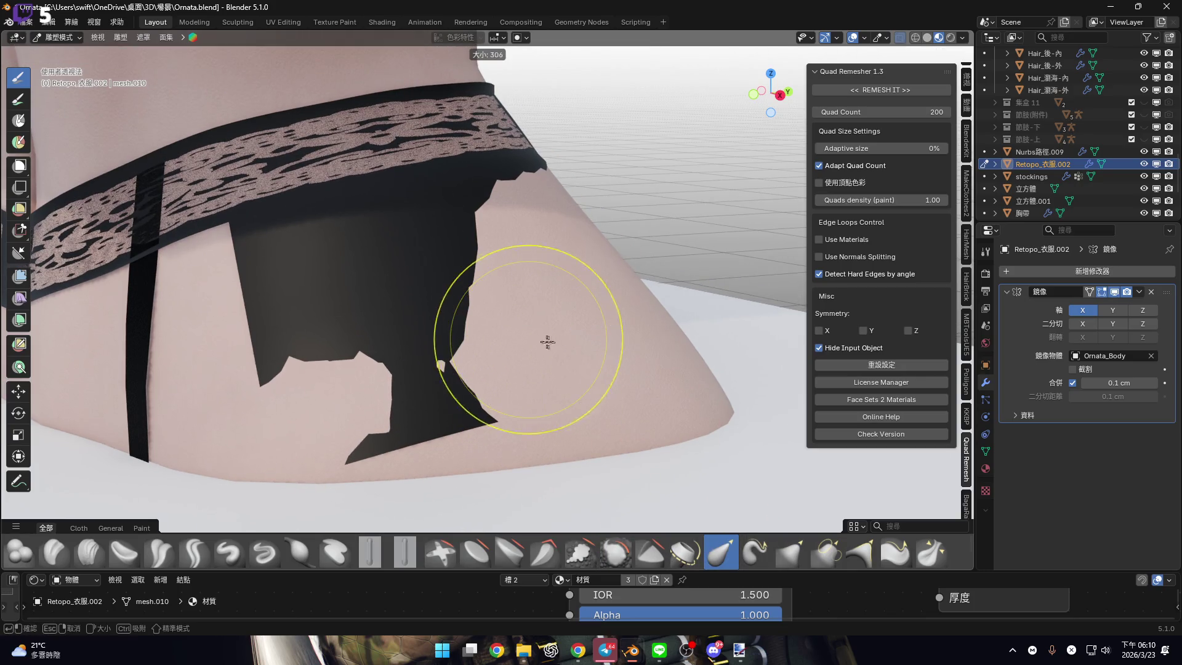
{"action": "middle_click_drag", "start_coordinate": [546, 338], "coordinate": [520, 332]}
{"action": "middle_click_drag", "start_coordinate": [591, 343], "coordinate": [537, 371]}
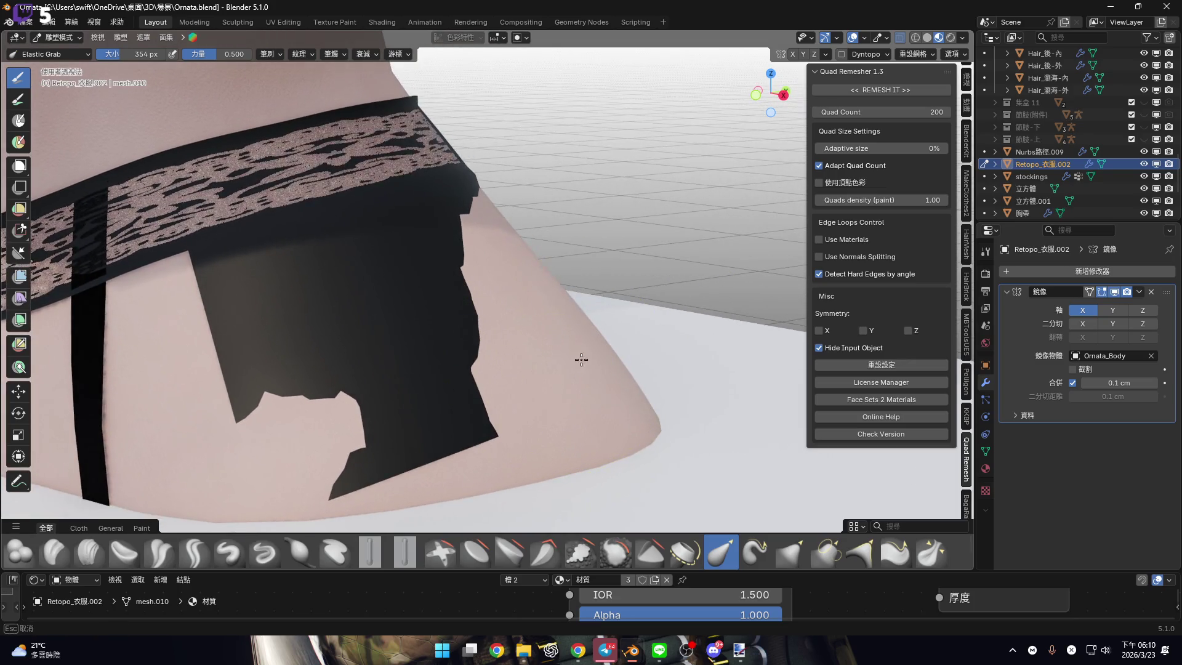
{"action": "mouse_move", "coordinate": [536, 370]}
{"action": "middle_mouse_down"}
{"action": "mouse_move", "coordinate": [507, 380]}
{"action": "mouse_move", "coordinate": [550, 392]}
{"action": "mouse_move", "coordinate": [528, 296]}
{"action": "mouse_move", "coordinate": [390, 290]}
{"action": "mouse_move", "coordinate": [434, 357]}
{"action": "mouse_move", "coordinate": [563, 383]}
{"action": "middle_mouse_up"}
{"action": "scroll", "coordinate": [1126, 99], "scroll_direction": "up", "scroll_amount": 3}
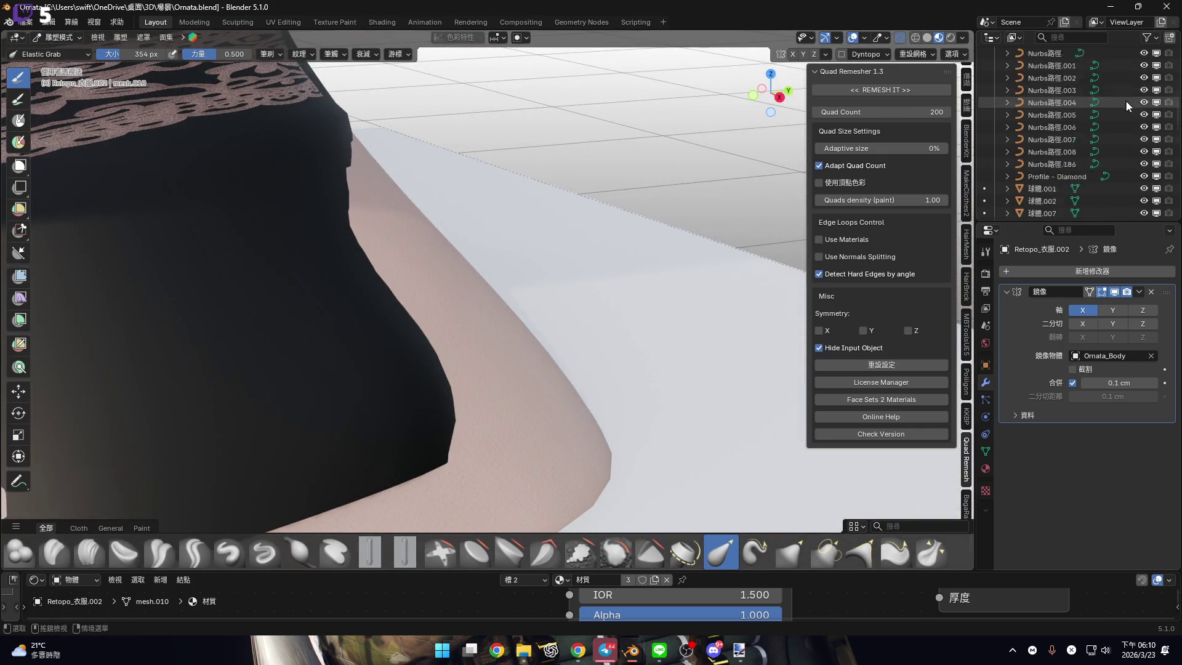
{"action": "scroll", "coordinate": [1140, 76], "scroll_direction": "up", "scroll_amount": 3}
With the body hidden, Elastic Grab the cloth strip's edge out to the right
{"action": "left_click", "coordinate": [1132, 65]}
{"action": "mouse_move", "coordinate": [600, 323]}
{"action": "middle_mouse_down"}
{"action": "mouse_move", "coordinate": [416, 277]}
{"action": "mouse_move", "coordinate": [342, 203]}
{"action": "mouse_move", "coordinate": [526, 357]}
{"action": "mouse_move", "coordinate": [500, 303]}
{"action": "mouse_move", "coordinate": [509, 358]}
{"action": "mouse_move", "coordinate": [401, 353]}
{"action": "mouse_move", "coordinate": [275, 322]}
{"action": "mouse_move", "coordinate": [475, 317]}
{"action": "middle_mouse_up"}
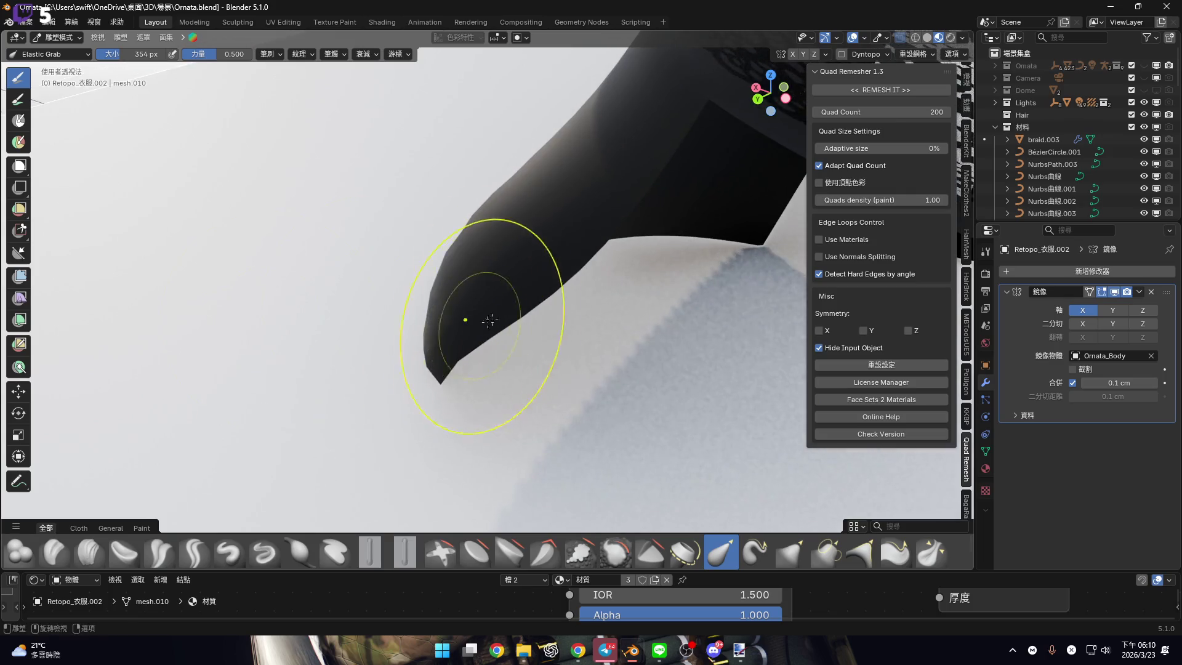
{"action": "mouse_move", "coordinate": [542, 294]}
{"action": "middle_mouse_down"}
{"action": "mouse_move", "coordinate": [554, 247]}
{"action": "mouse_move", "coordinate": [542, 293]}
{"action": "middle_mouse_up"}
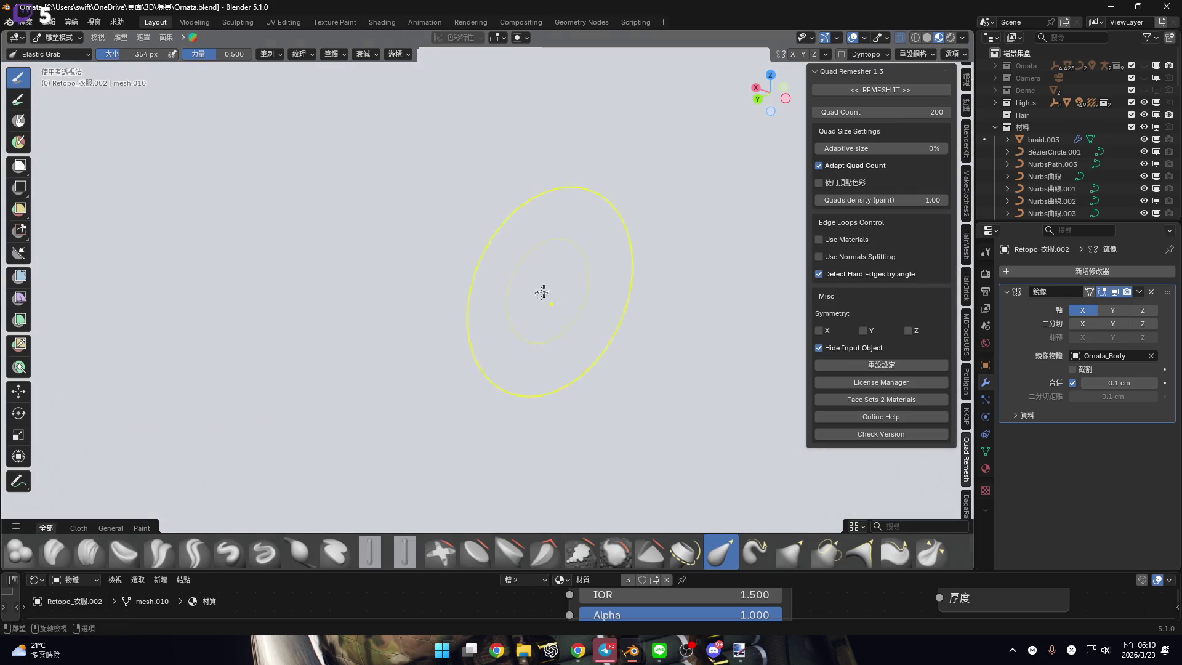
{"action": "mouse_move", "coordinate": [574, 207]}
{"action": "middle_mouse_down"}
{"action": "mouse_move", "coordinate": [548, 388]}
{"action": "mouse_move", "coordinate": [557, 415]}
{"action": "mouse_move", "coordinate": [585, 352]}
{"action": "mouse_move", "coordinate": [580, 312]}
{"action": "mouse_move", "coordinate": [567, 343]}
{"action": "middle_mouse_up"}
{"action": "scroll", "coordinate": [586, 351], "scroll_direction": "up", "scroll_amount": 5}
{"action": "scroll", "coordinate": [560, 326], "scroll_direction": "up", "scroll_amount": 3}
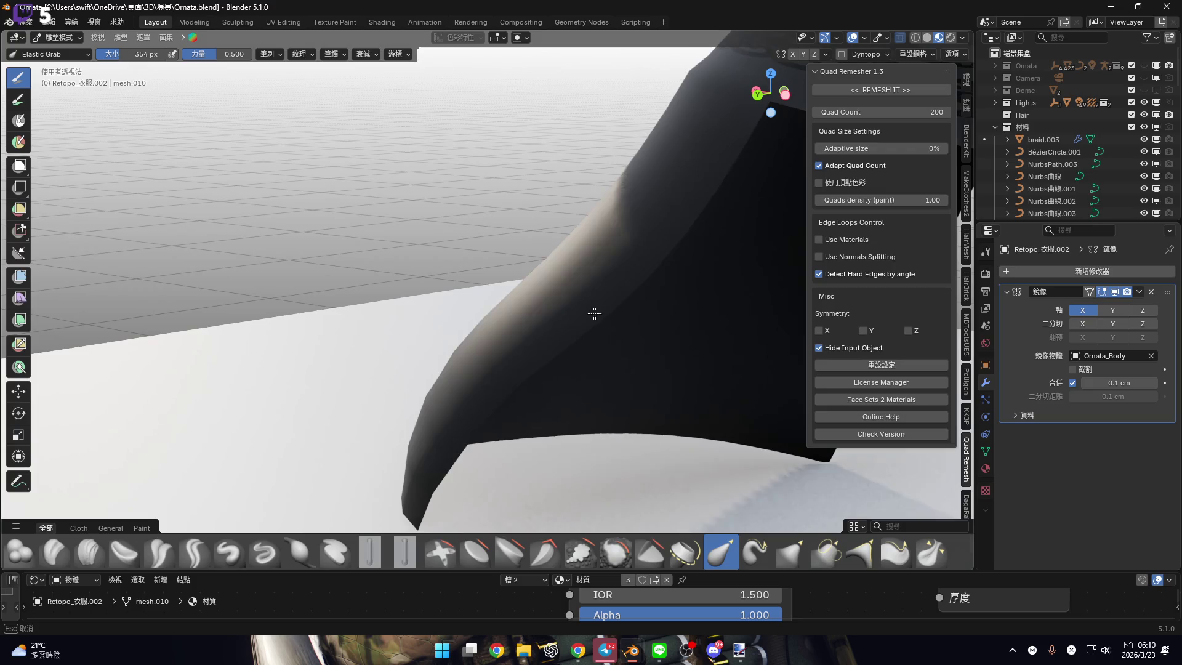
{"action": "mouse_move", "coordinate": [510, 271]}
{"action": "middle_mouse_down"}
{"action": "mouse_move", "coordinate": [593, 330]}
{"action": "mouse_move", "coordinate": [546, 290]}
{"action": "mouse_move", "coordinate": [564, 307]}
{"action": "mouse_move", "coordinate": [665, 306]}
{"action": "middle_mouse_up"}
{"action": "middle_click_drag", "start_coordinate": [554, 343], "coordinate": [521, 376]}
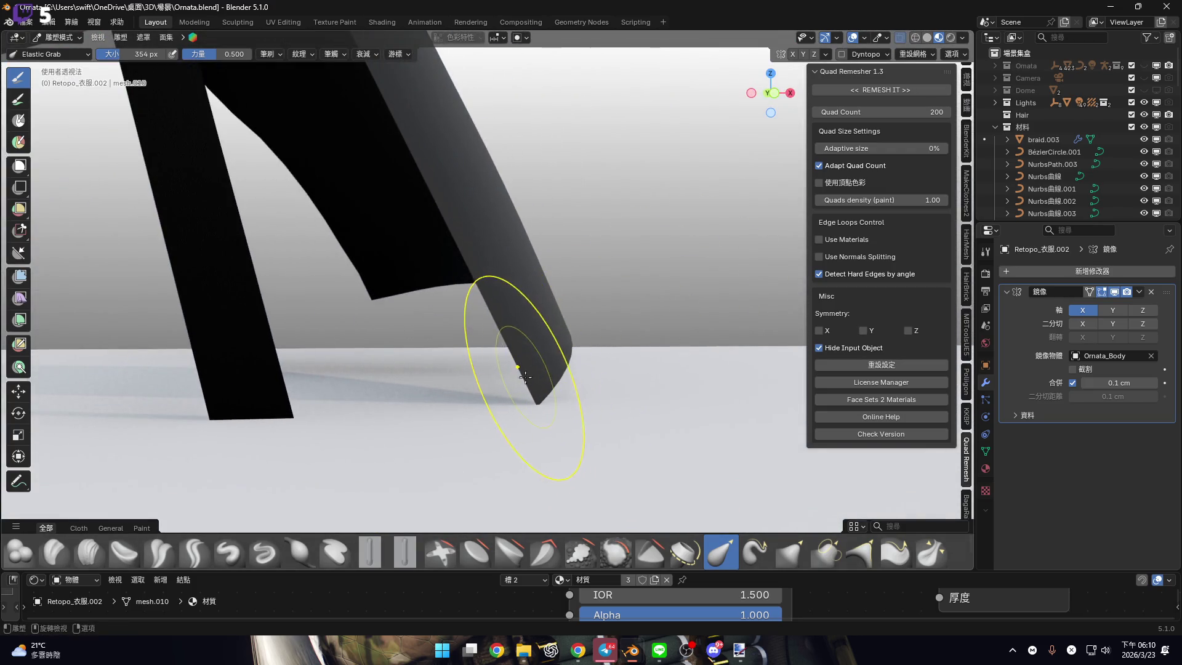
{"action": "scroll", "coordinate": [540, 332], "scroll_direction": "up", "scroll_amount": 3}
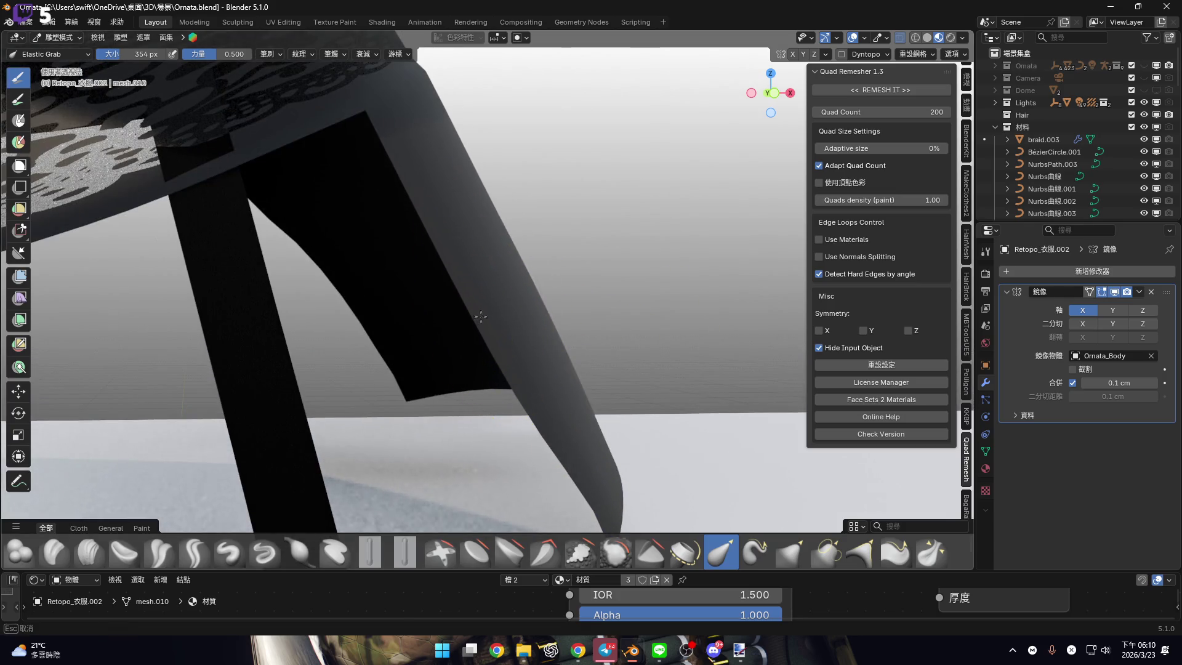
{"action": "middle_click_drag", "start_coordinate": [559, 300], "coordinate": [530, 351]}
{"action": "mouse_move", "coordinate": [585, 391]}
{"action": "middle_mouse_down"}
{"action": "mouse_move", "coordinate": [549, 316]}
{"action": "mouse_move", "coordinate": [475, 316]}
{"action": "mouse_move", "coordinate": [594, 283]}
{"action": "mouse_move", "coordinate": [550, 333]}
{"action": "middle_mouse_up"}
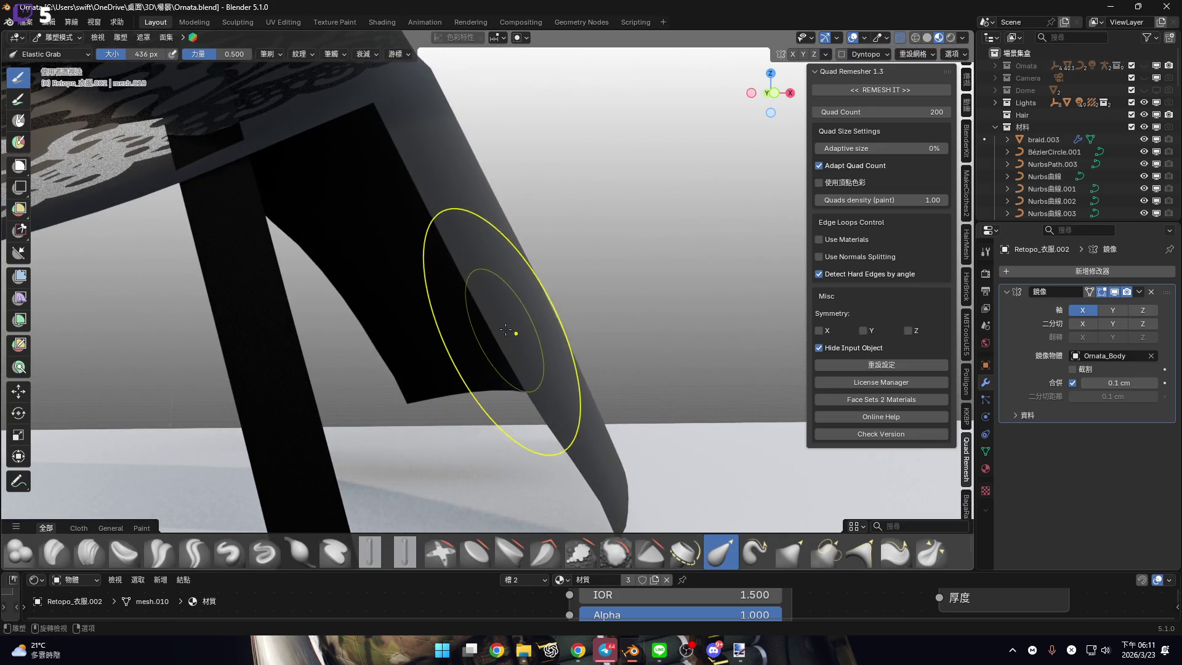
{"action": "left_click_drag", "start_coordinate": [520, 300], "coordinate": [599, 306]}
Show the body again and pull the cloth's lower corner into a narrow tip against it
{"action": "mouse_move", "coordinate": [598, 306]}
{"action": "middle_mouse_down"}
{"action": "mouse_move", "coordinate": [765, 198]}
{"action": "mouse_move", "coordinate": [570, 319]}
{"action": "mouse_move", "coordinate": [544, 394]}
{"action": "middle_mouse_up"}
{"action": "left_click", "coordinate": [1143, 65]}
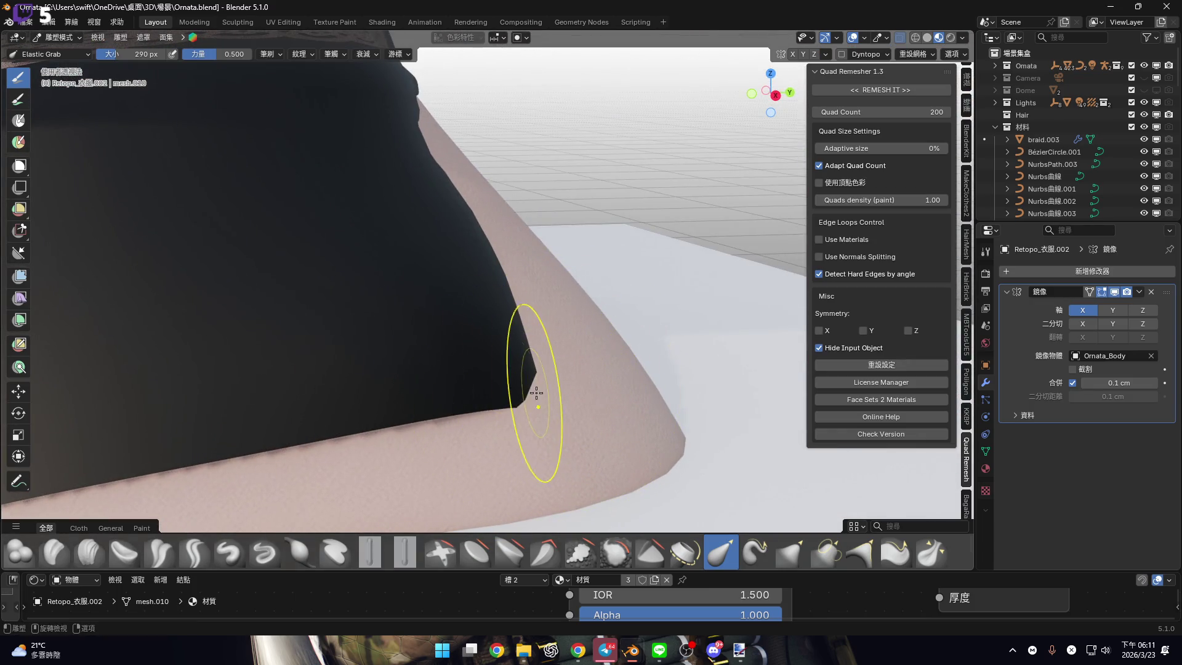
{"action": "left_click_drag", "start_coordinate": [548, 391], "coordinate": [644, 360]}
{"action": "middle_click_drag", "start_coordinate": [644, 361], "coordinate": [815, 551]}
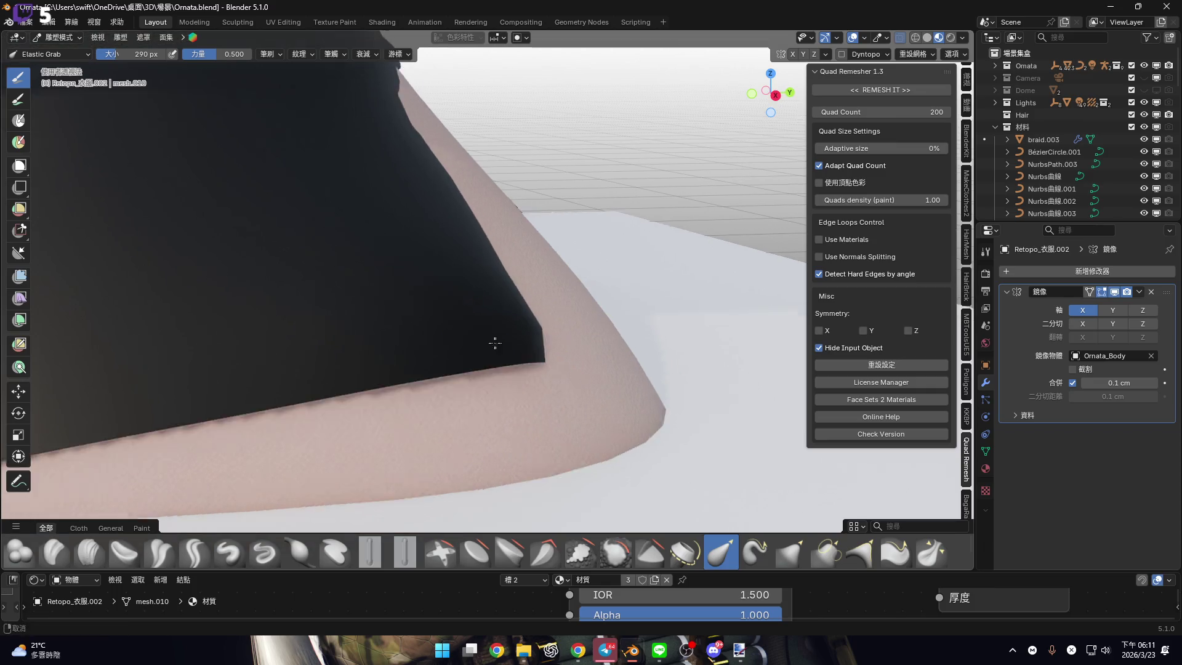
{"action": "scroll", "coordinate": [785, 549], "scroll_direction": "down", "scroll_amount": 2}
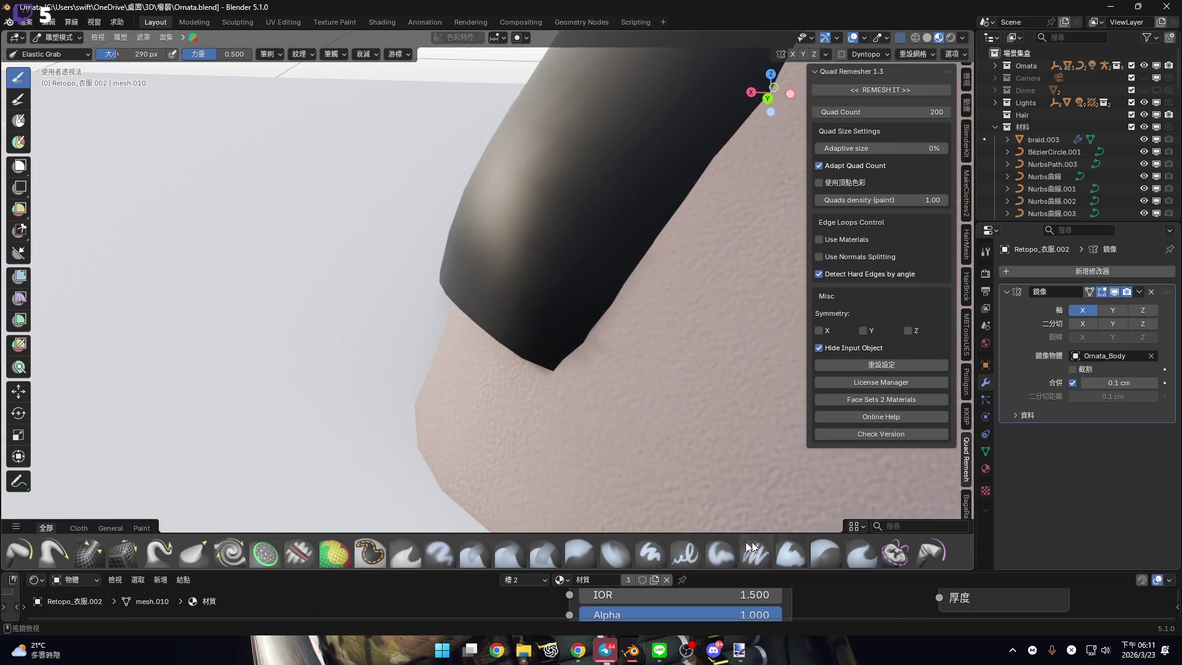
{"action": "mouse_move", "coordinate": [514, 317]}
{"action": "middle_mouse_down"}
{"action": "mouse_move", "coordinate": [586, 347]}
{"action": "mouse_move", "coordinate": [505, 384]}
{"action": "middle_mouse_up"}
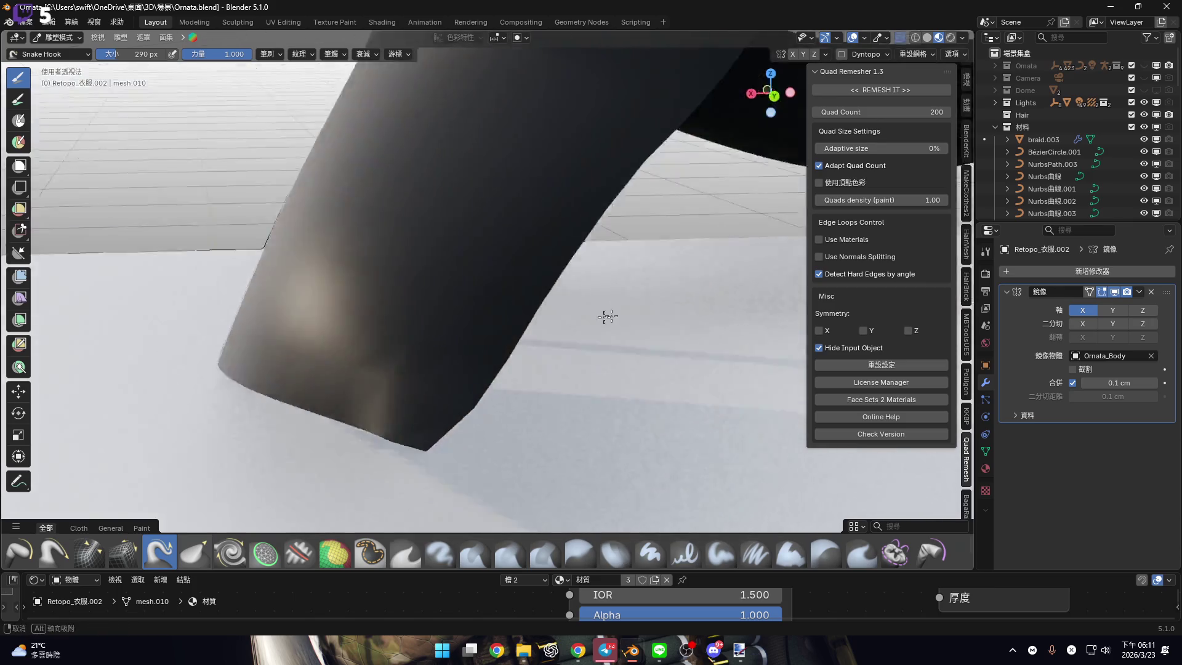
Switch to the Snake Hook brush and reshape the dark cloth's jagged edge with the body hidden
{"action": "mouse_move", "coordinate": [523, 378]}
{"action": "middle_mouse_down"}
{"action": "mouse_move", "coordinate": [496, 263]}
{"action": "mouse_move", "coordinate": [567, 383]}
{"action": "mouse_move", "coordinate": [672, 290]}
{"action": "middle_mouse_up"}
{"action": "left_click", "coordinate": [1143, 66]}
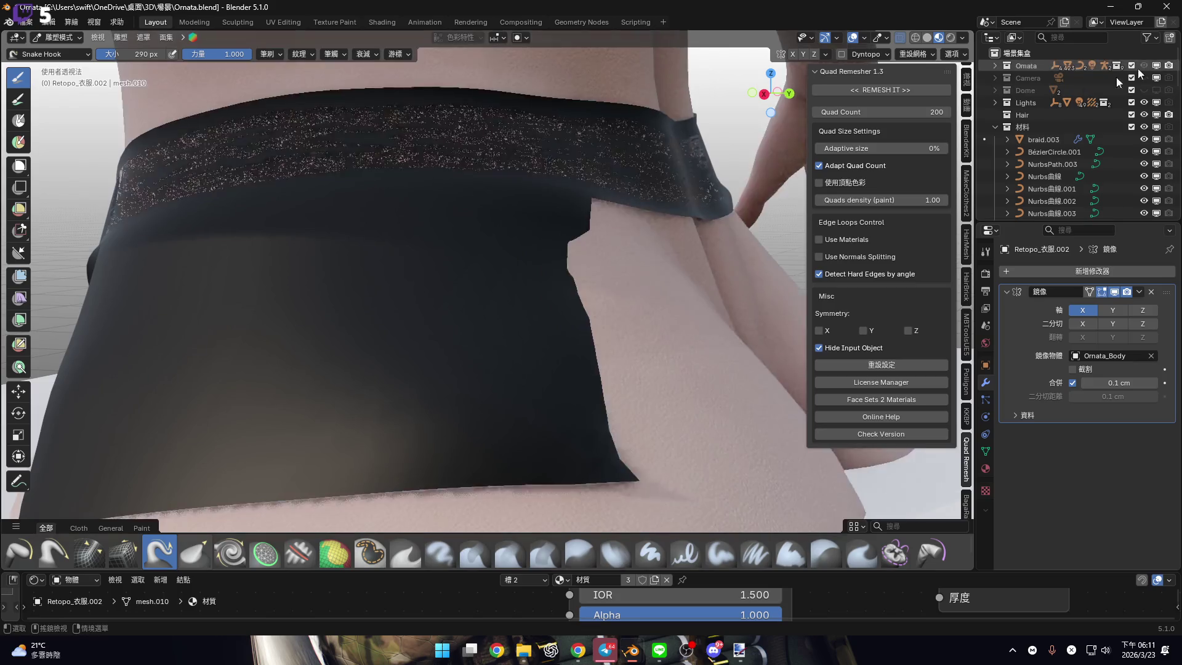
{"action": "scroll", "coordinate": [582, 262], "scroll_direction": "up", "scroll_amount": 3}
{"action": "scroll", "coordinate": [573, 557], "scroll_direction": "down", "scroll_amount": 1}
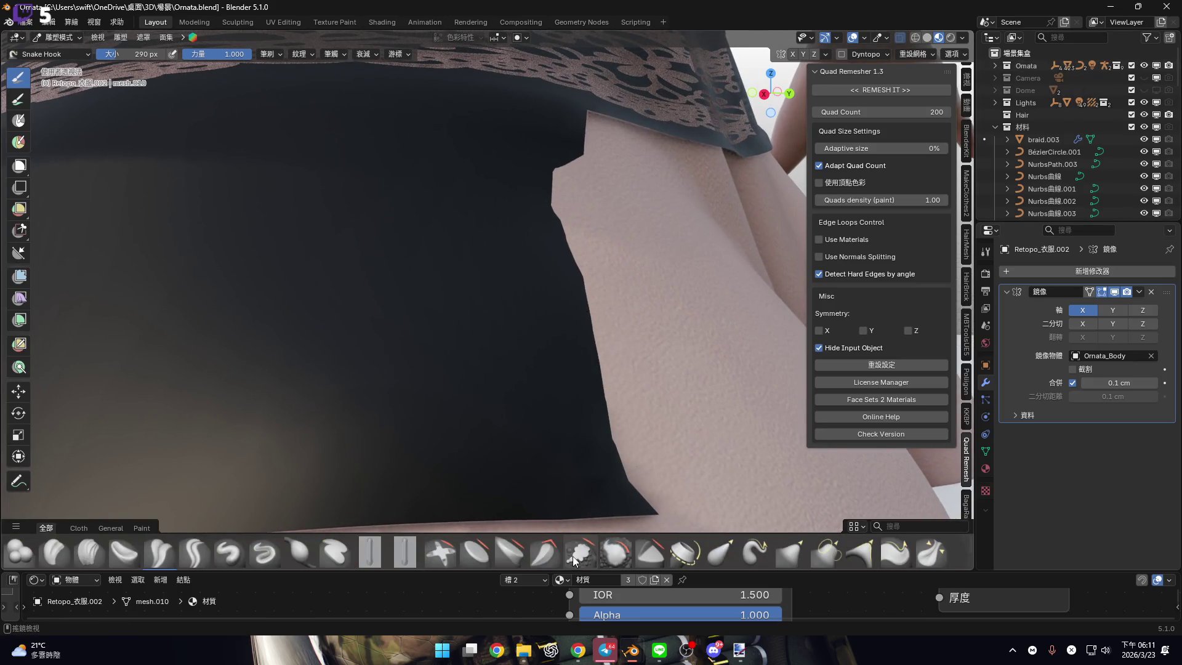
{"action": "middle_click_drag", "start_coordinate": [527, 422], "coordinate": [562, 369]}
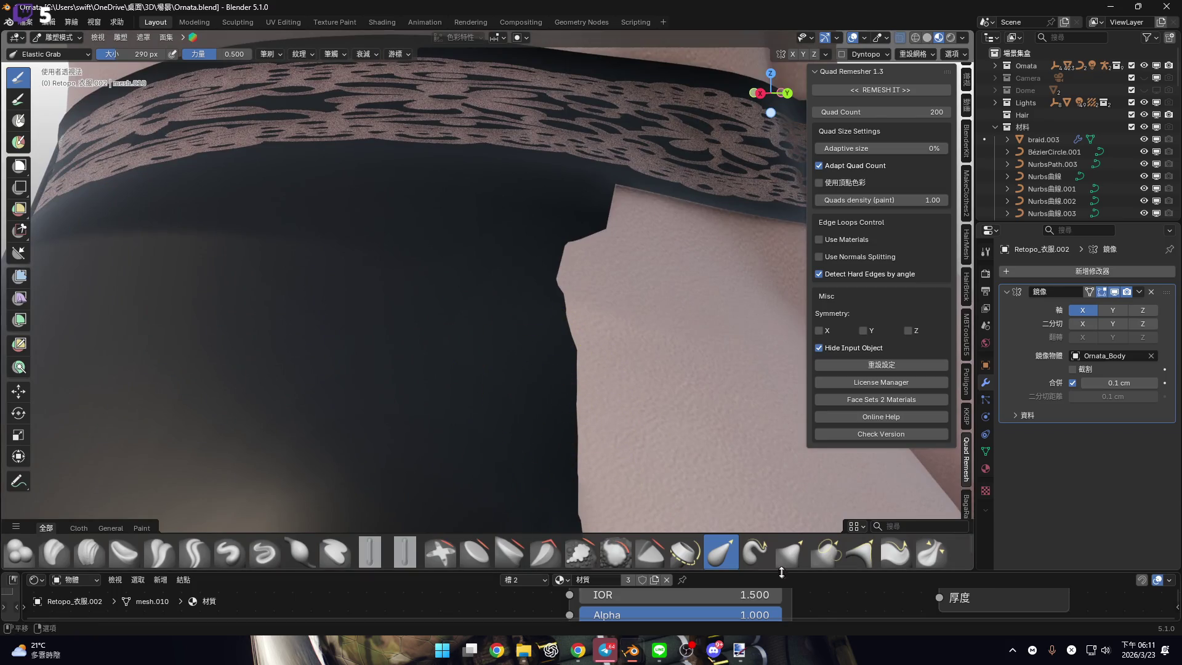
{"action": "scroll", "coordinate": [767, 556], "scroll_direction": "down", "scroll_amount": 1}
{"action": "left_click", "coordinate": [767, 554]}
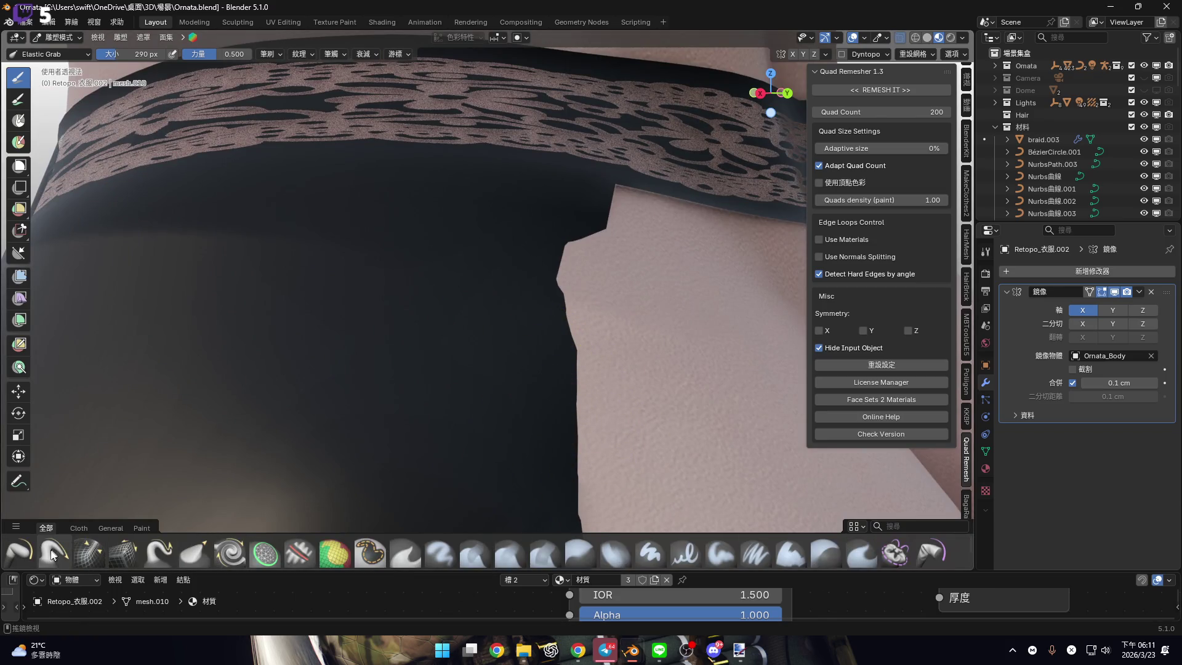
{"action": "left_click", "coordinate": [160, 552]}
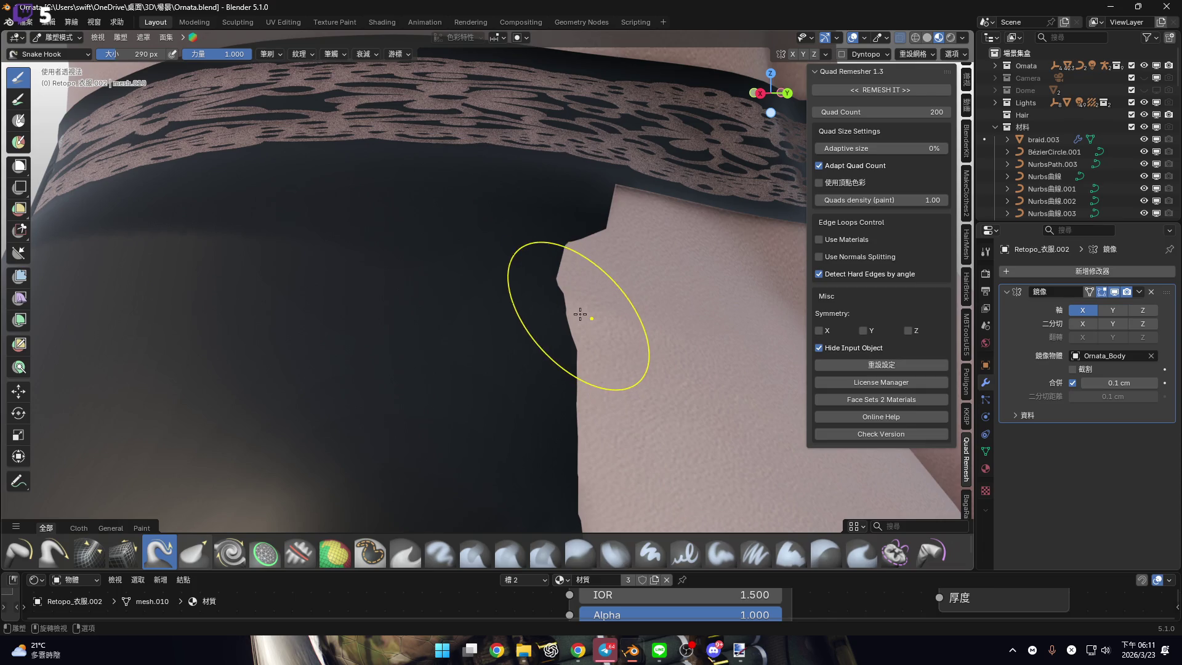
{"action": "middle_click_drag", "start_coordinate": [581, 311], "coordinate": [440, 330]}
{"action": "scroll", "coordinate": [617, 329], "scroll_direction": "up", "scroll_amount": 3}
{"action": "scroll", "coordinate": [630, 354], "scroll_direction": "up", "scroll_amount": 3}
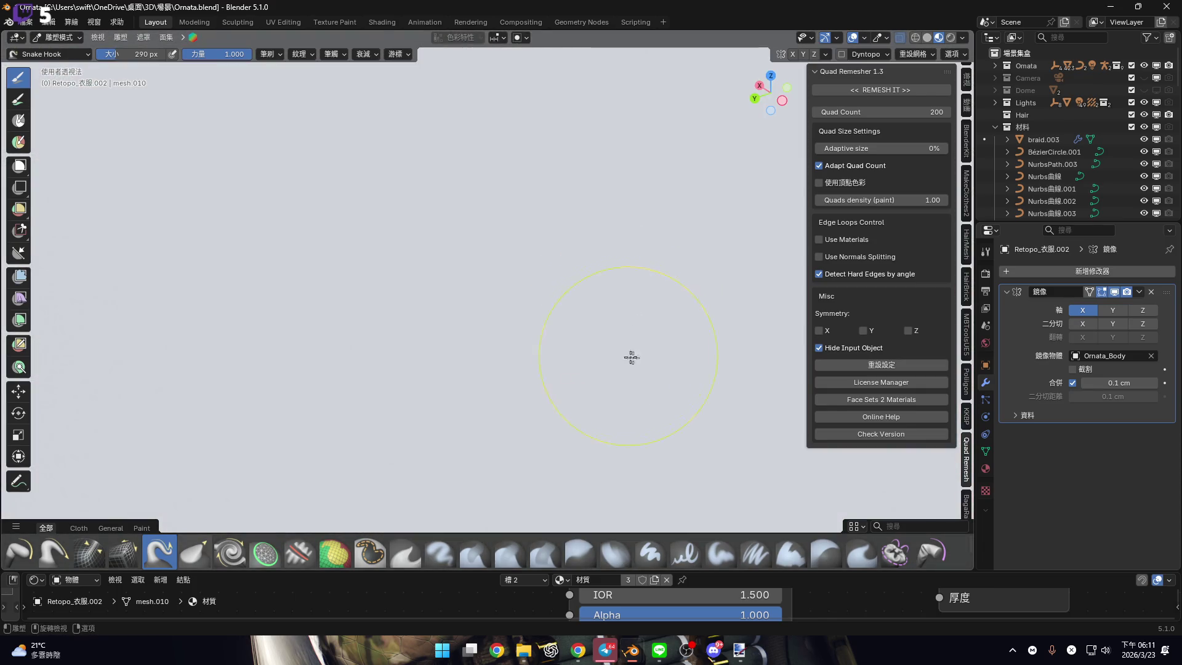
{"action": "scroll", "coordinate": [638, 346], "scroll_direction": "down", "scroll_amount": 2}
{"action": "scroll", "coordinate": [624, 282], "scroll_direction": "down", "scroll_amount": 2}
{"action": "scroll", "coordinate": [626, 283], "scroll_direction": "down", "scroll_amount": 2}
{"action": "scroll", "coordinate": [575, 357], "scroll_direction": "down", "scroll_amount": 1}
{"action": "middle_click_drag", "start_coordinate": [643, 308], "coordinate": [605, 314]}
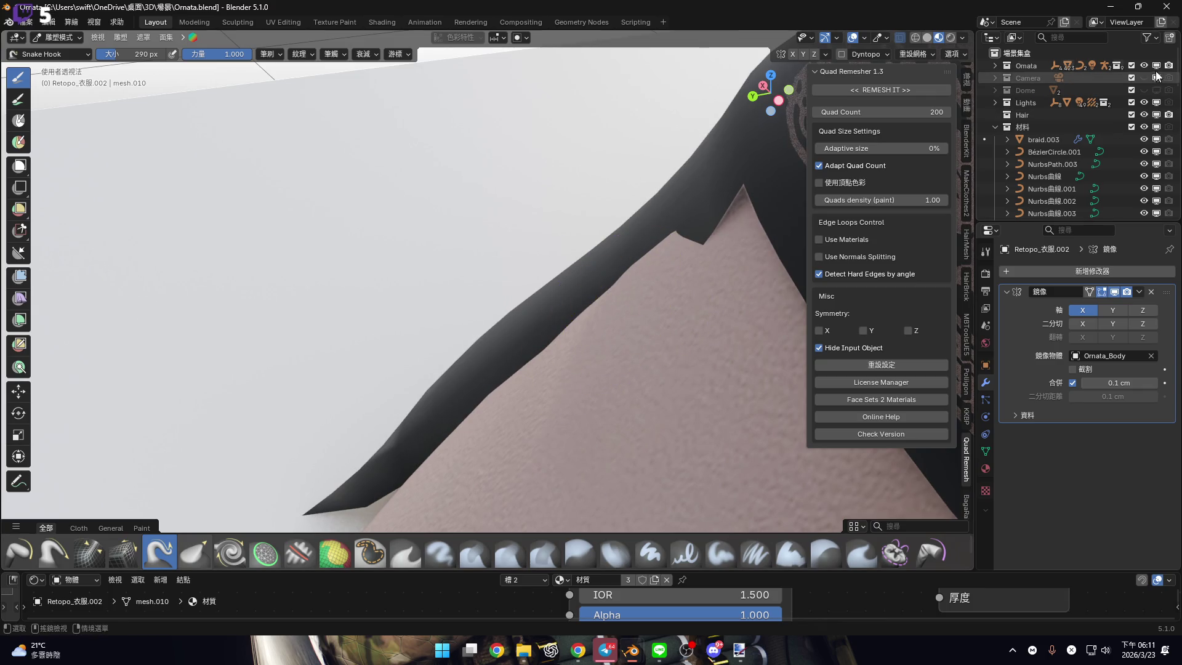
{"action": "left_click", "coordinate": [1143, 65]}
{"action": "left_click_drag", "start_coordinate": [655, 293], "coordinate": [605, 318]}
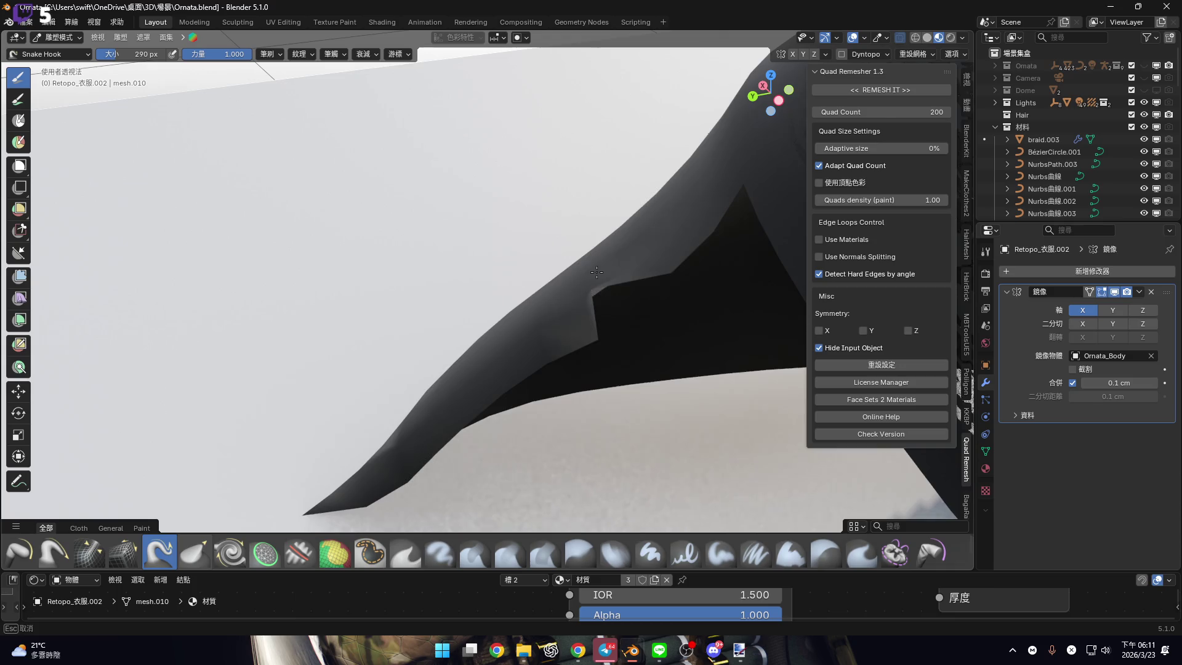
Lift the cloth edge with the Pull brush, check the whole flap and enlarge the 3D view
{"action": "left_click", "coordinate": [47, 555]}
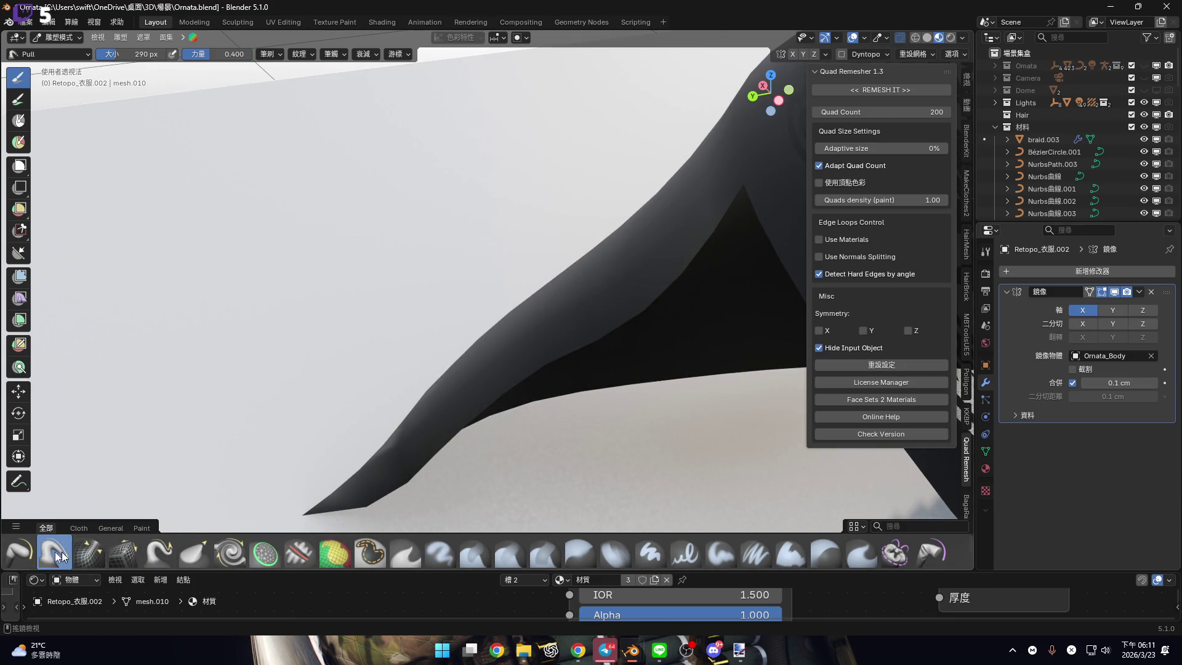
{"action": "mouse_move", "coordinate": [651, 277]}
{"action": "left_mouse_down"}
{"action": "mouse_move", "coordinate": [637, 239]}
{"action": "mouse_move", "coordinate": [620, 286]}
{"action": "mouse_move", "coordinate": [573, 340]}
{"action": "mouse_move", "coordinate": [600, 364]}
{"action": "left_mouse_up"}
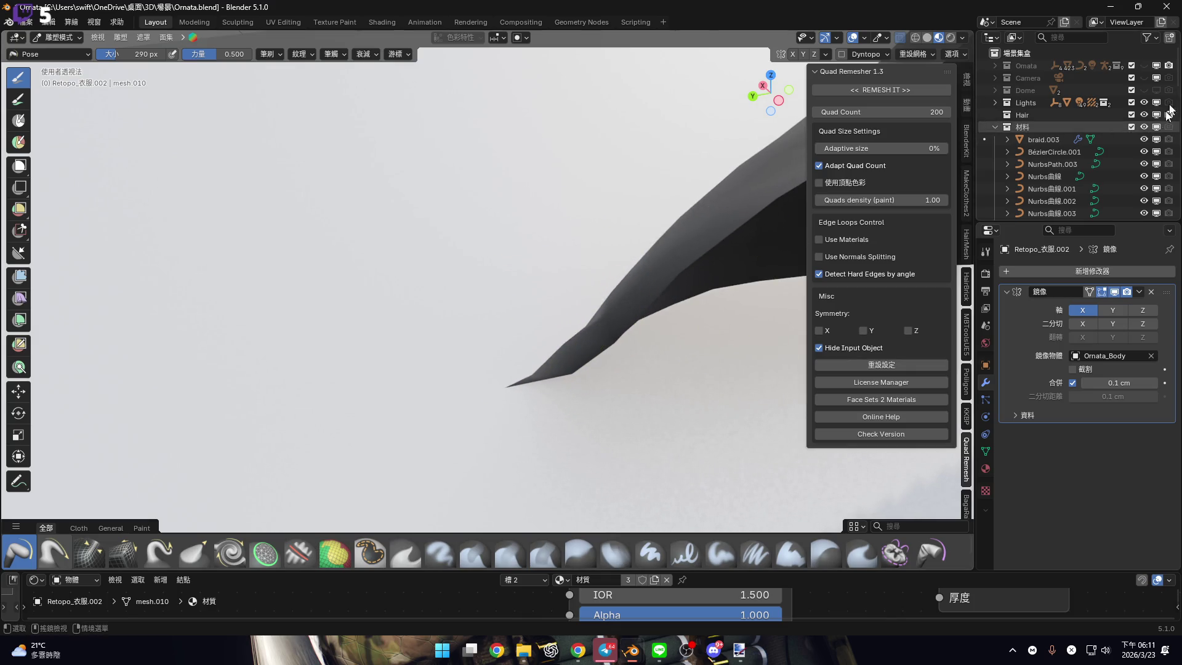
{"action": "middle_click_drag", "start_coordinate": [680, 243], "coordinate": [561, 338]}
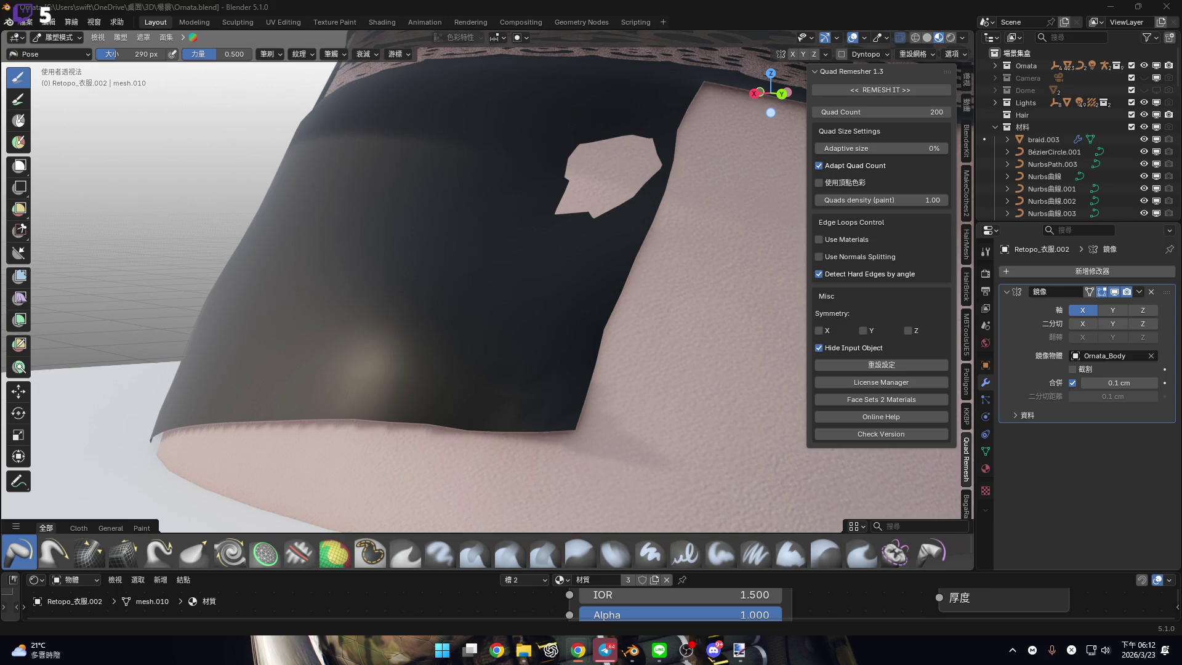
{"action": "middle_click_drag", "start_coordinate": [555, 330], "coordinate": [627, 336]}
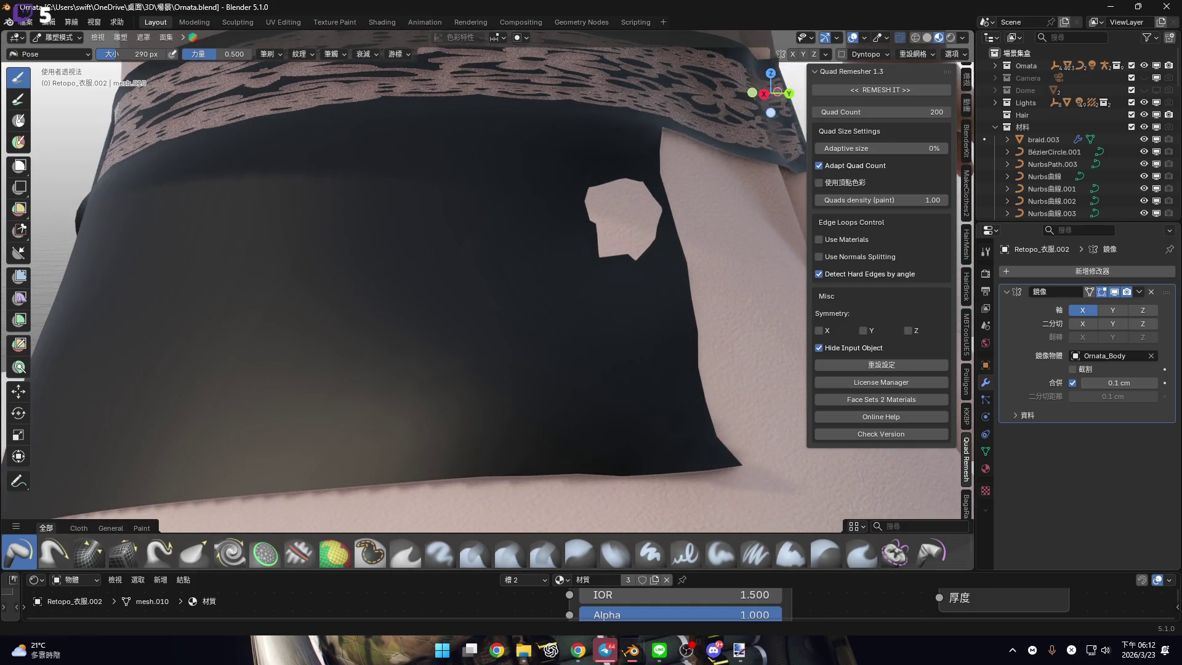
{"action": "scroll", "coordinate": [660, 559], "scroll_direction": "down", "scroll_amount": 1}
{"action": "left_click_drag", "start_coordinate": [834, 574], "coordinate": [834, 608]}
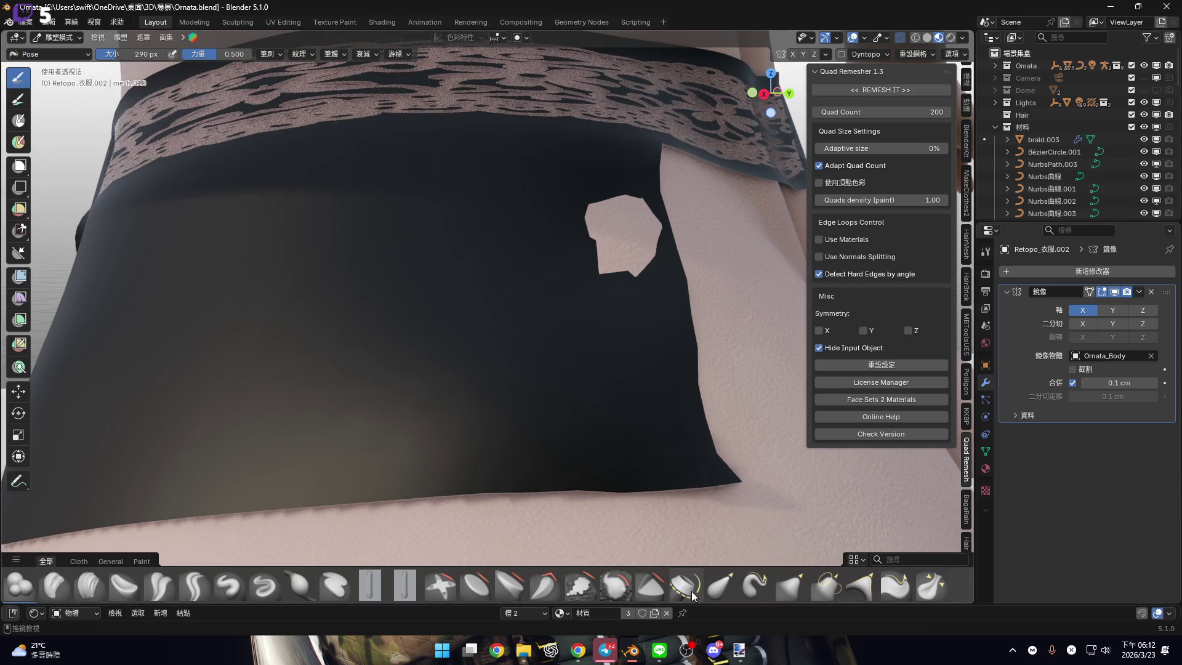
Smooth the light hole in the cloth closed and even out its right edge with a smaller brush
{"action": "left_click", "coordinate": [612, 589]}
{"action": "key", "text": "f"}
{"action": "left_click", "coordinate": [594, 249]}
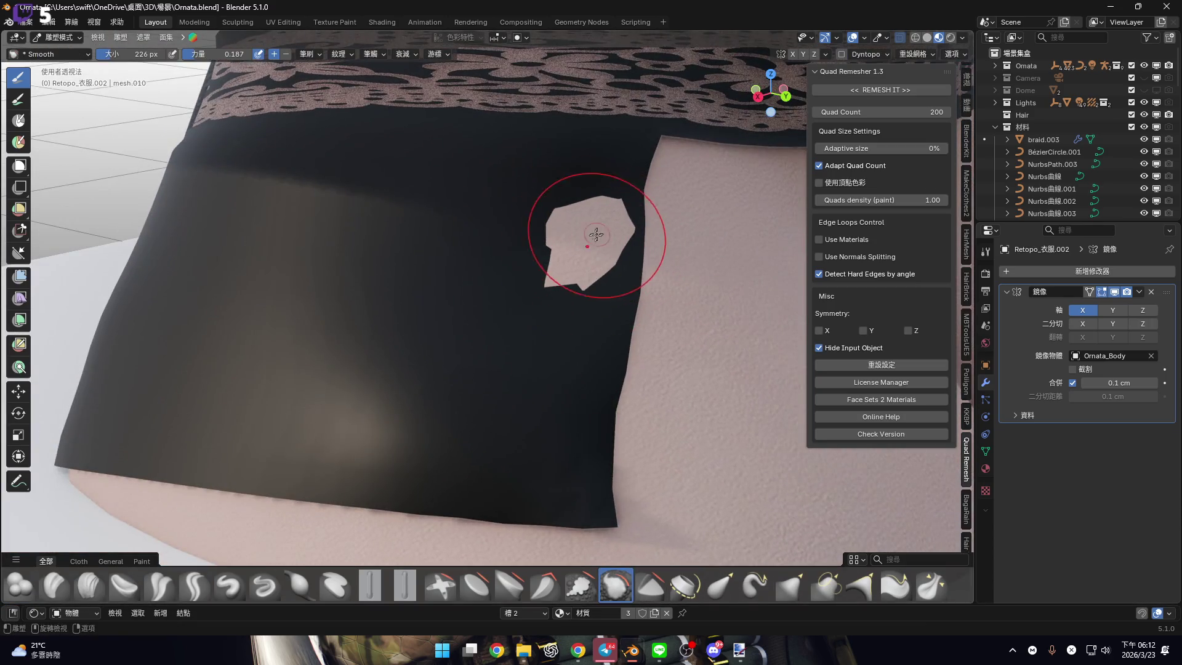
{"action": "left_click_drag", "start_coordinate": [594, 249], "coordinate": [593, 226]}
{"action": "left_click_drag", "start_coordinate": [596, 496], "coordinate": [606, 511]}
Inspect the cloth and lace band from below and close up, returning to the Smooth brush
{"action": "mouse_move", "coordinate": [617, 519]}
{"action": "middle_mouse_down"}
{"action": "mouse_move", "coordinate": [567, 422]}
{"action": "mouse_move", "coordinate": [392, 327]}
{"action": "mouse_move", "coordinate": [488, 356]}
{"action": "mouse_move", "coordinate": [567, 343]}
{"action": "middle_mouse_up"}
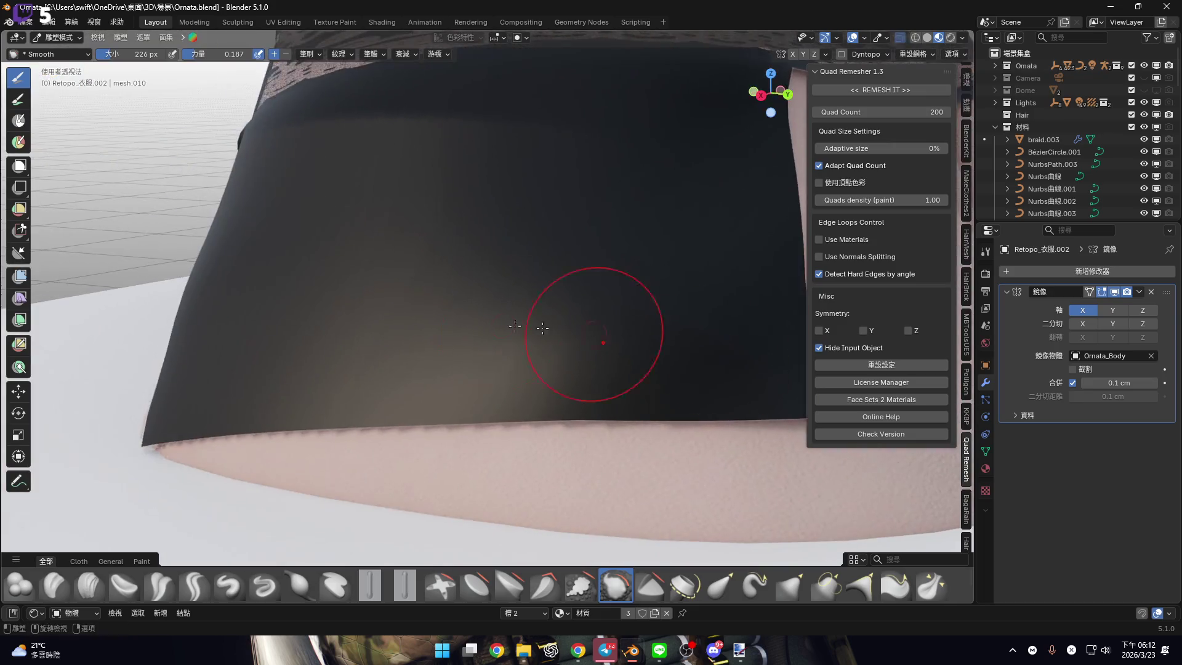
{"action": "mouse_move", "coordinate": [419, 367]}
{"action": "middle_mouse_down"}
{"action": "mouse_move", "coordinate": [528, 395]}
{"action": "mouse_move", "coordinate": [516, 347]}
{"action": "middle_mouse_up"}
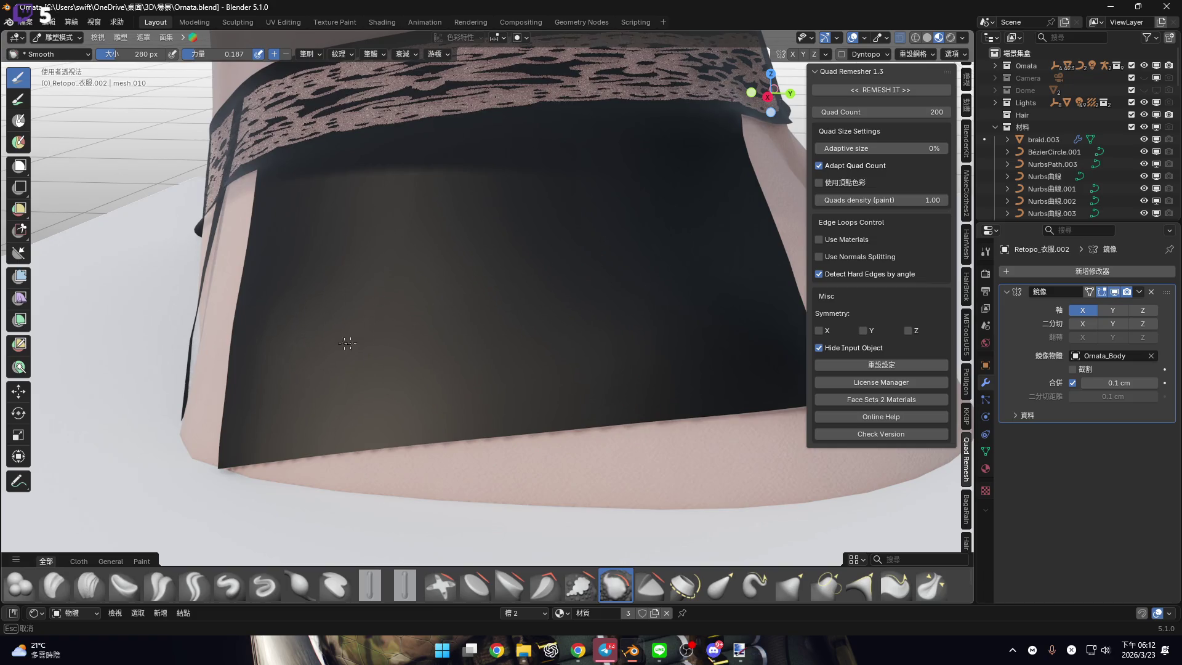
{"action": "mouse_move", "coordinate": [410, 327]}
{"action": "middle_mouse_down"}
{"action": "mouse_move", "coordinate": [514, 343]}
{"action": "mouse_move", "coordinate": [483, 324]}
{"action": "mouse_move", "coordinate": [449, 329]}
{"action": "mouse_move", "coordinate": [461, 352]}
{"action": "mouse_move", "coordinate": [593, 330]}
{"action": "mouse_move", "coordinate": [403, 362]}
{"action": "mouse_move", "coordinate": [572, 390]}
{"action": "mouse_move", "coordinate": [547, 408]}
{"action": "middle_mouse_up"}
{"action": "middle_click_drag", "start_coordinate": [538, 365], "coordinate": [518, 395]}
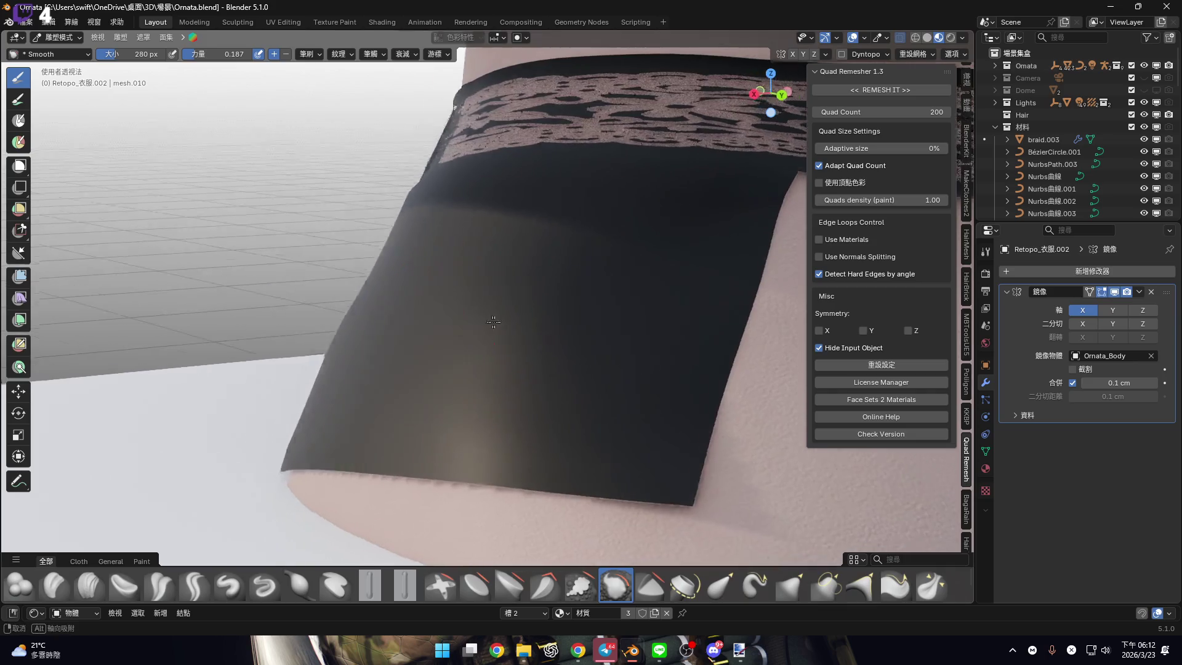
{"action": "scroll", "coordinate": [449, 311], "scroll_direction": "up", "scroll_amount": 3}
{"action": "mouse_move", "coordinate": [449, 311]}
{"action": "middle_mouse_down"}
{"action": "mouse_move", "coordinate": [537, 343]}
{"action": "mouse_move", "coordinate": [332, 426]}
{"action": "middle_mouse_up"}
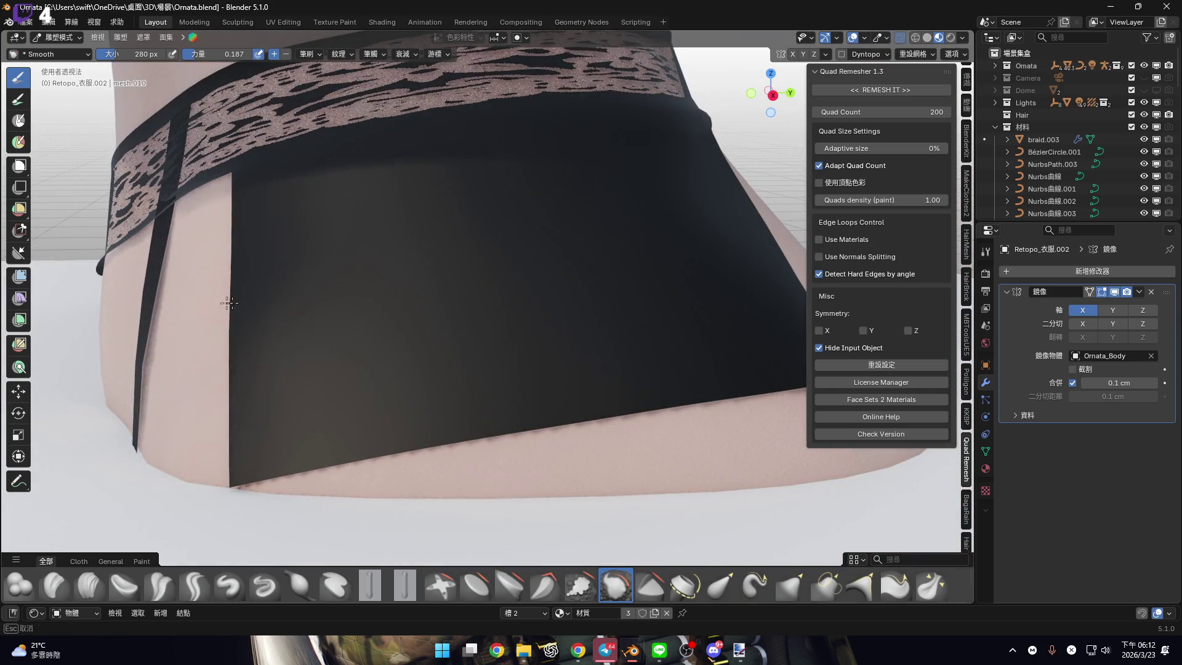
{"action": "middle_click_drag", "start_coordinate": [401, 278], "coordinate": [317, 343]}
{"action": "mouse_move", "coordinate": [250, 296]}
{"action": "middle_mouse_down"}
{"action": "mouse_move", "coordinate": [401, 299]}
{"action": "mouse_move", "coordinate": [220, 282]}
{"action": "mouse_move", "coordinate": [393, 362]}
{"action": "mouse_move", "coordinate": [407, 387]}
{"action": "middle_mouse_up"}
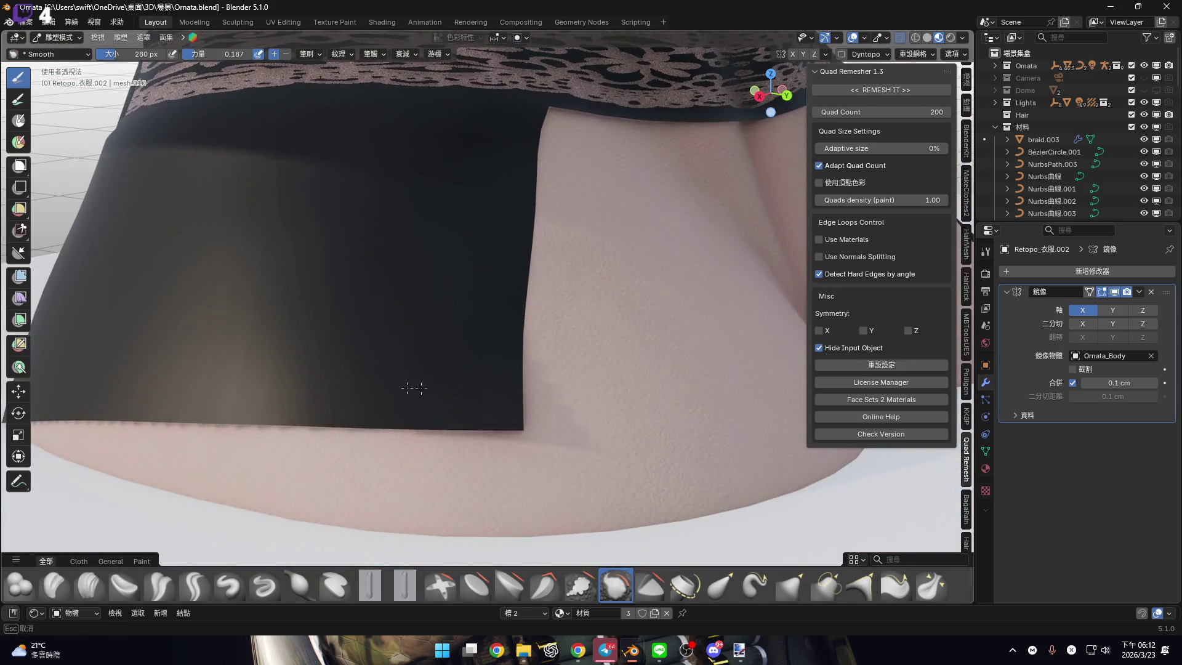
{"action": "mouse_move", "coordinate": [525, 416]}
{"action": "middle_mouse_down"}
{"action": "mouse_move", "coordinate": [428, 343]}
{"action": "mouse_move", "coordinate": [364, 351]}
{"action": "mouse_move", "coordinate": [535, 475]}
{"action": "mouse_move", "coordinate": [469, 396]}
{"action": "mouse_move", "coordinate": [414, 461]}
{"action": "mouse_move", "coordinate": [450, 475]}
{"action": "mouse_move", "coordinate": [561, 421]}
{"action": "mouse_move", "coordinate": [572, 439]}
{"action": "mouse_move", "coordinate": [593, 436]}
{"action": "middle_mouse_up"}
{"action": "left_click", "coordinate": [756, 585]}
{"action": "left_click", "coordinate": [616, 585]}
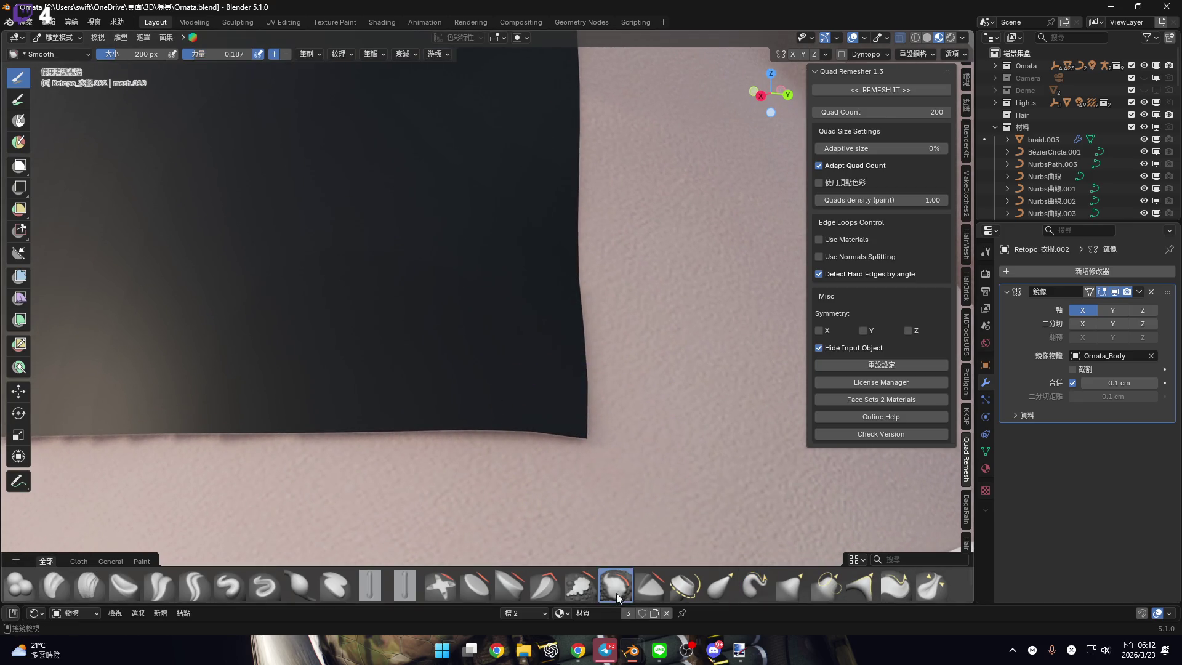
Smooth the skirt panel's bottom and right edges and check the lower hem up close
{"action": "left_click_drag", "start_coordinate": [538, 406], "coordinate": [522, 433]}
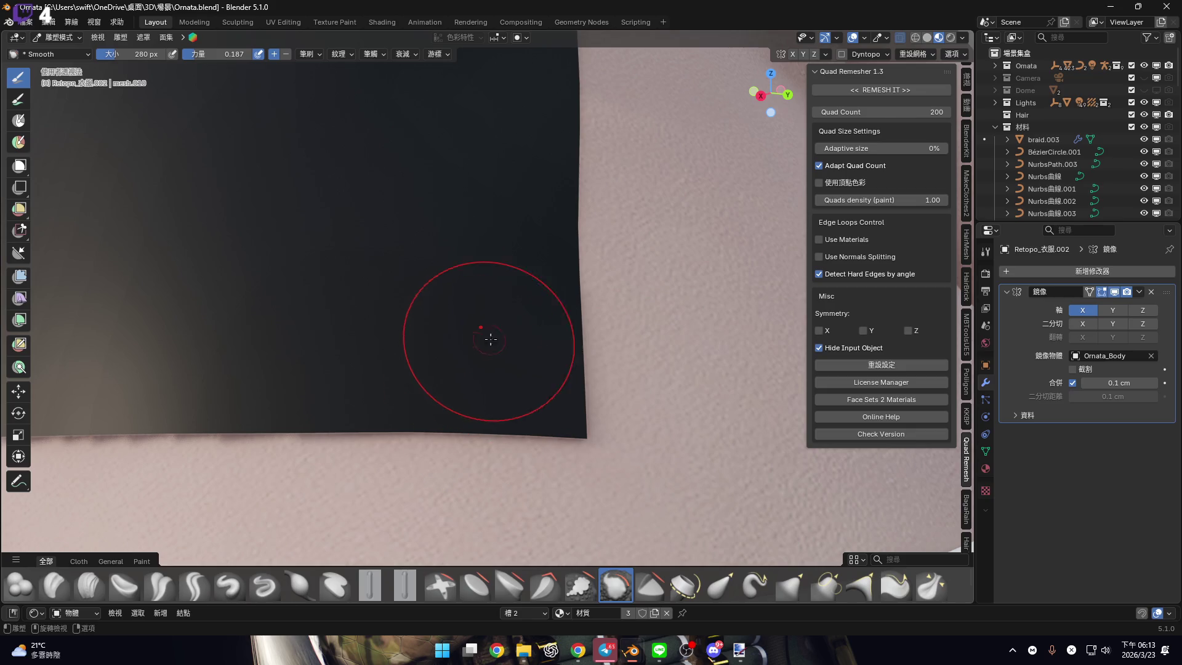
{"action": "scroll", "coordinate": [522, 449], "scroll_direction": "down", "scroll_amount": 5}
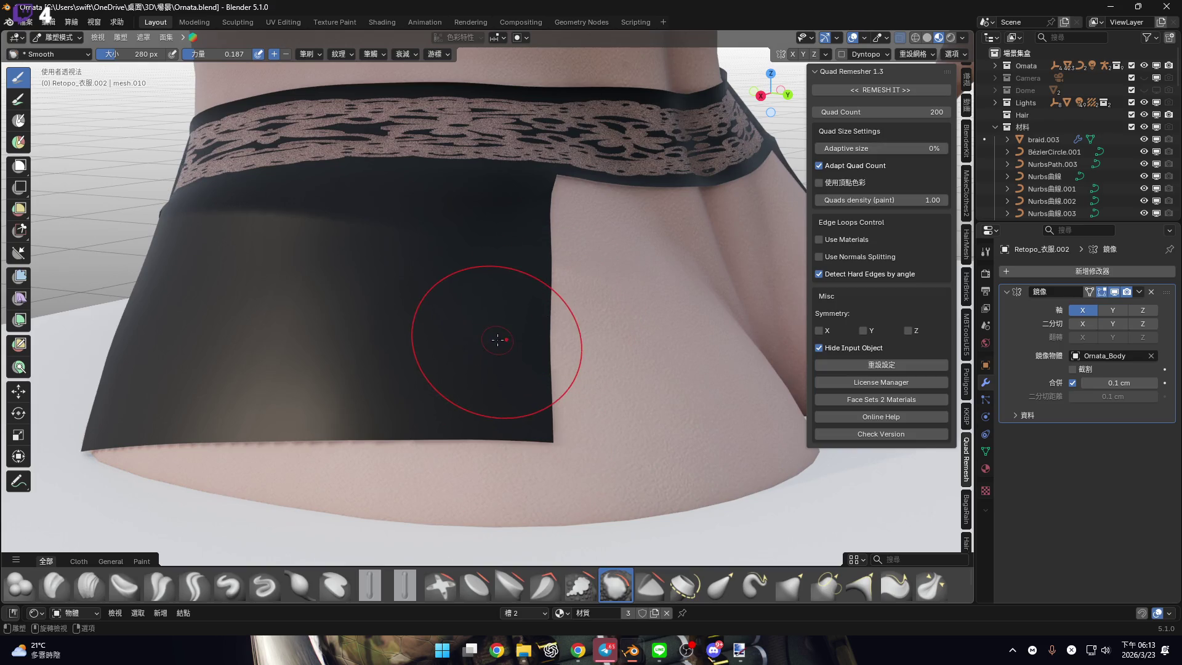
{"action": "mouse_move", "coordinate": [435, 343]}
{"action": "middle_mouse_down"}
{"action": "mouse_move", "coordinate": [496, 305]}
{"action": "mouse_move", "coordinate": [463, 280]}
{"action": "mouse_move", "coordinate": [475, 264]}
{"action": "middle_mouse_up"}
{"action": "mouse_move", "coordinate": [360, 443]}
{"action": "middle_mouse_down"}
{"action": "mouse_move", "coordinate": [409, 422]}
{"action": "mouse_move", "coordinate": [462, 370]}
{"action": "middle_mouse_up"}
{"action": "scroll", "coordinate": [502, 317], "scroll_direction": "up", "scroll_amount": 5}
{"action": "middle_click_drag", "start_coordinate": [513, 321], "coordinate": [450, 343]}
Pull back to the whole skirt and enlarge the Shader Editor beneath the viewport
{"action": "mouse_move", "coordinate": [336, 357]}
{"action": "middle_mouse_down"}
{"action": "mouse_move", "coordinate": [453, 351]}
{"action": "mouse_move", "coordinate": [422, 388]}
{"action": "mouse_move", "coordinate": [409, 329]}
{"action": "mouse_move", "coordinate": [388, 330]}
{"action": "mouse_move", "coordinate": [376, 285]}
{"action": "middle_mouse_up"}
{"action": "mouse_move", "coordinate": [431, 388]}
{"action": "middle_mouse_down"}
{"action": "mouse_move", "coordinate": [396, 376]}
{"action": "mouse_move", "coordinate": [444, 308]}
{"action": "mouse_move", "coordinate": [434, 324]}
{"action": "mouse_move", "coordinate": [357, 343]}
{"action": "mouse_move", "coordinate": [414, 258]}
{"action": "middle_mouse_up"}
{"action": "mouse_move", "coordinate": [277, 396]}
{"action": "middle_mouse_down"}
{"action": "mouse_move", "coordinate": [317, 395]}
{"action": "mouse_move", "coordinate": [264, 364]}
{"action": "mouse_move", "coordinate": [359, 365]}
{"action": "mouse_move", "coordinate": [487, 312]}
{"action": "mouse_move", "coordinate": [514, 317]}
{"action": "middle_mouse_up"}
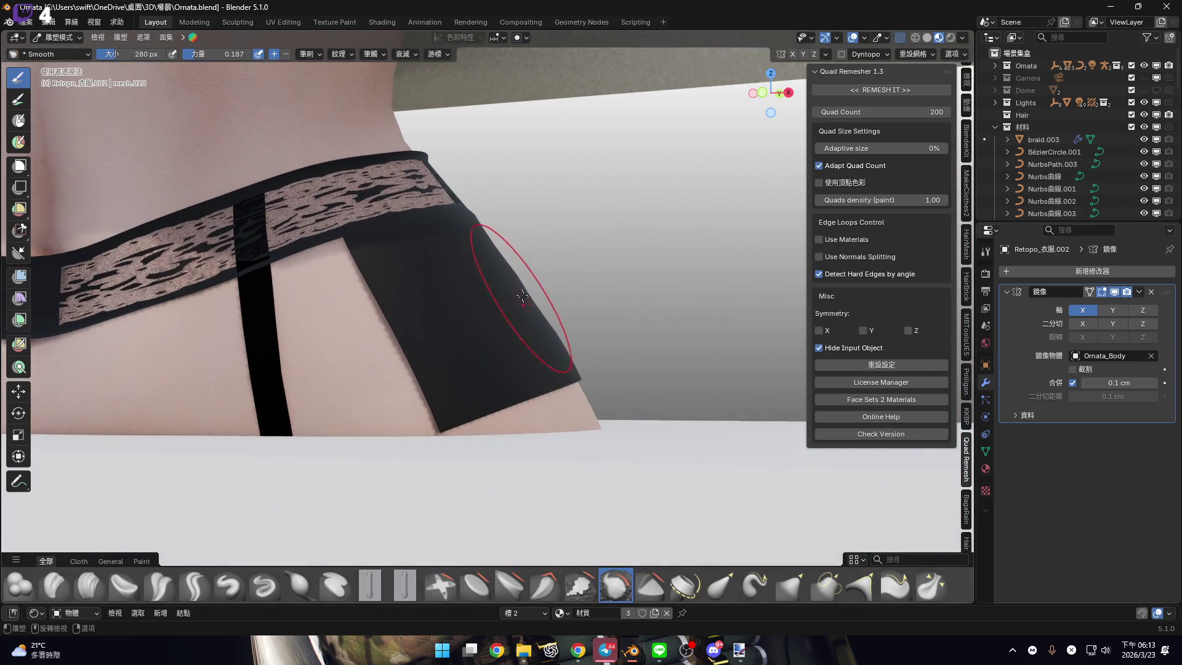
{"action": "left_click_drag", "start_coordinate": [744, 608], "coordinate": [646, 349]}
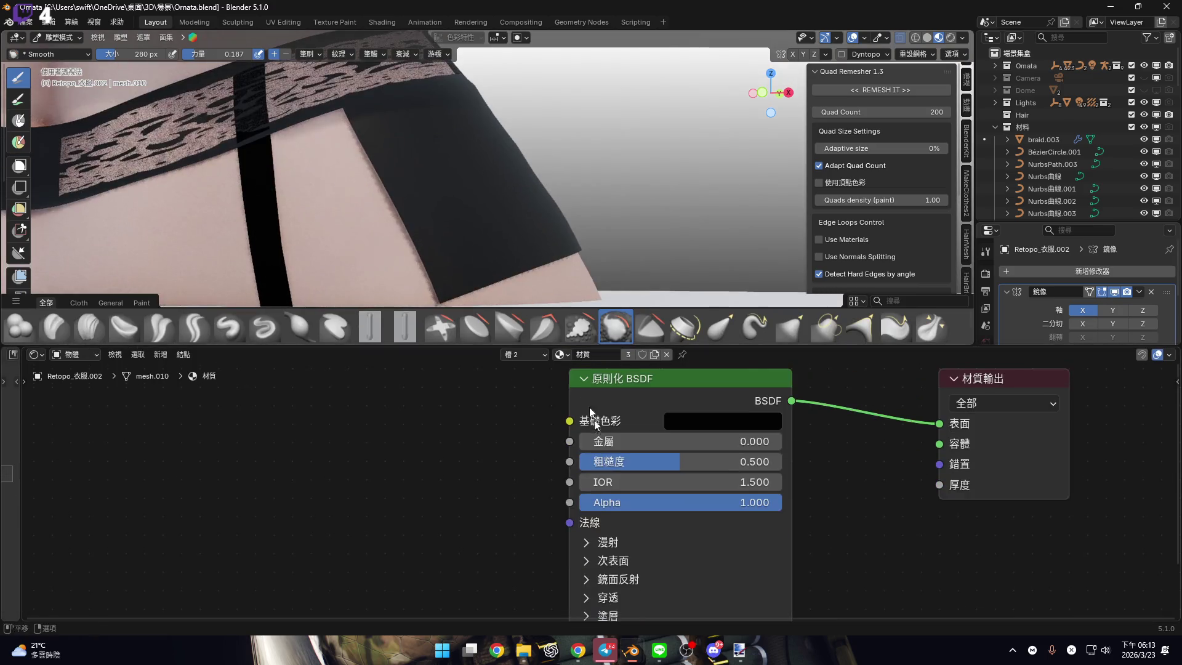
In Edit Mode select the whole skirt mesh and add an empty third material slot
{"action": "middle_click_drag", "start_coordinate": [434, 213], "coordinate": [469, 206]}
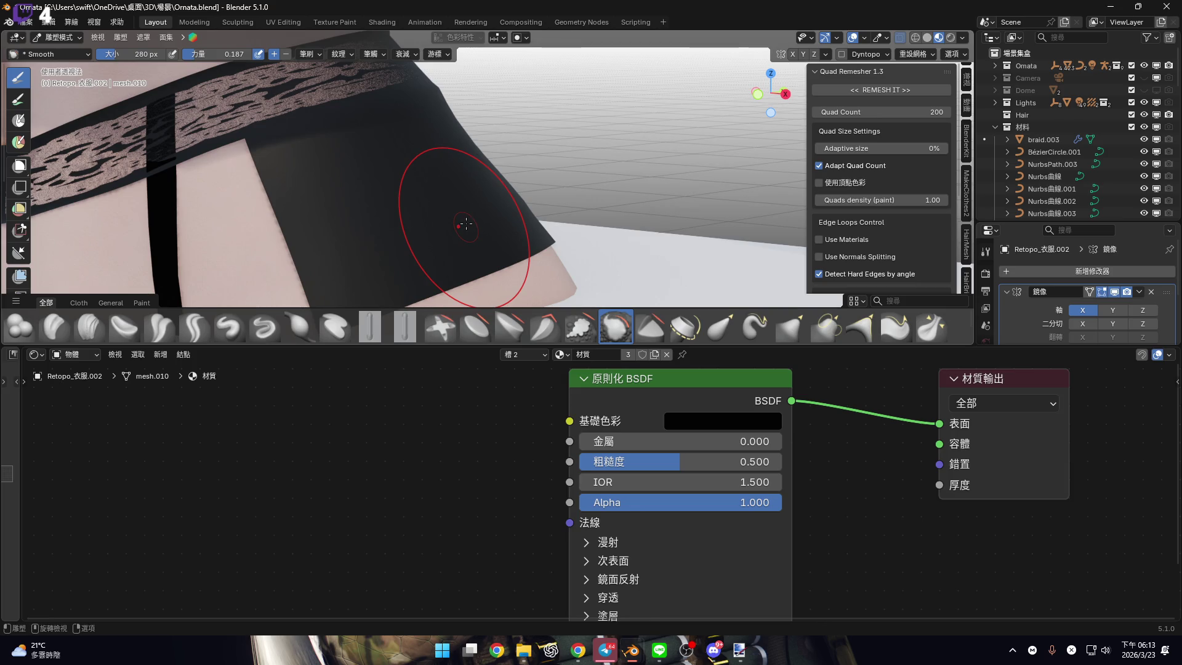
{"action": "key", "text": "Tab"}
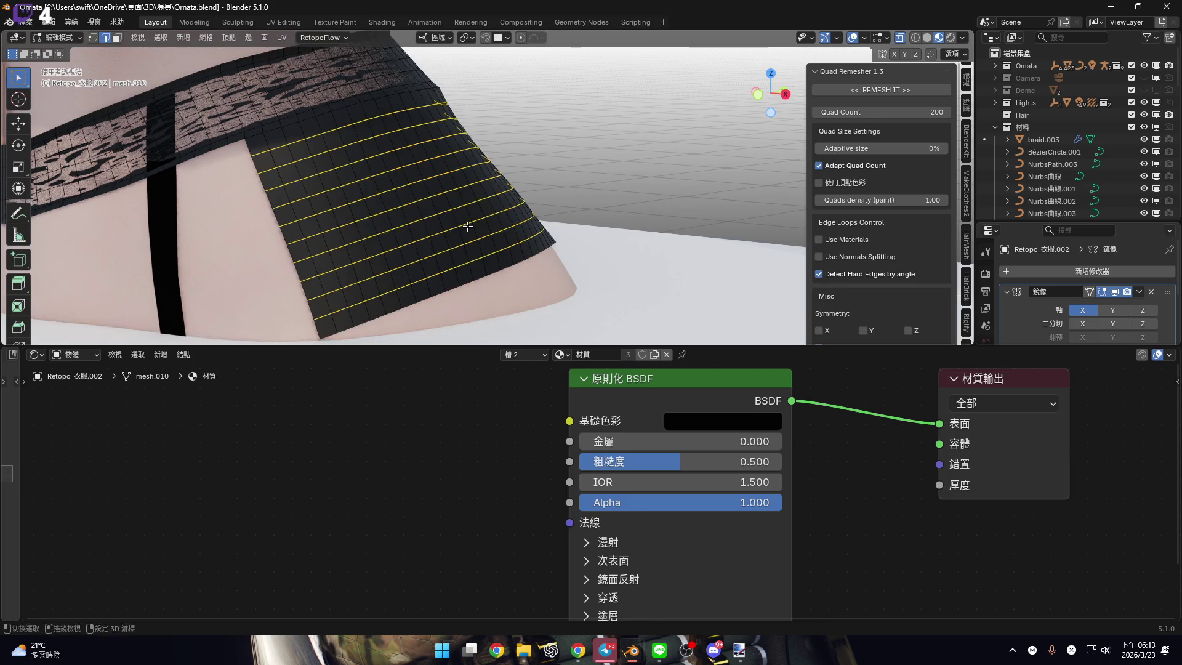
{"action": "scroll", "coordinate": [434, 157], "scroll_direction": "up", "scroll_amount": 3}
{"action": "scroll", "coordinate": [439, 214], "scroll_direction": "up", "scroll_amount": 3}
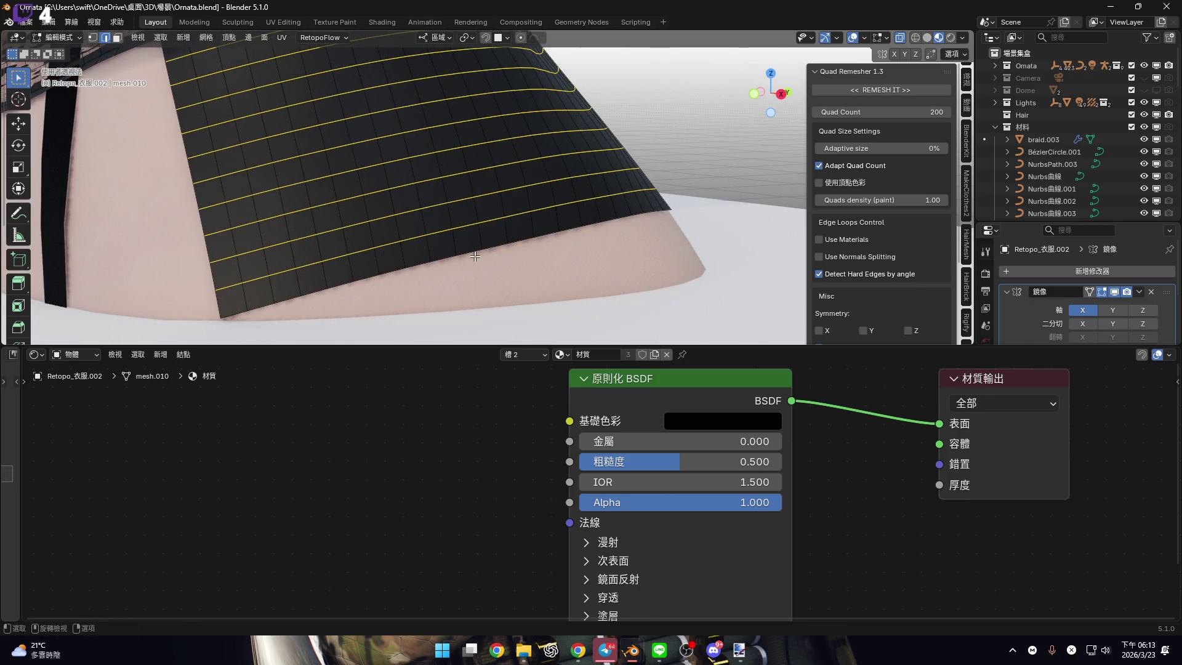
{"action": "key", "text": "ctrl+KP_Add"}
{"action": "middle_click_drag", "start_coordinate": [400, 199], "coordinate": [357, 209], "text": "shift"}
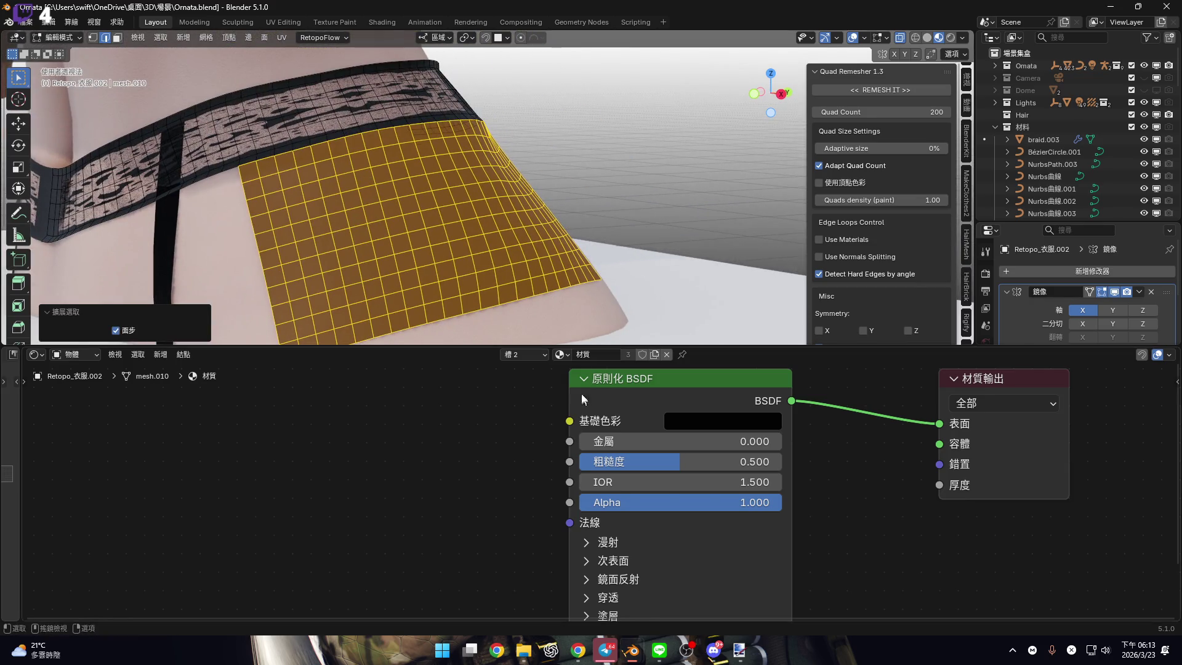
{"action": "left_click", "coordinate": [523, 355]}
{"action": "left_click", "coordinate": [592, 380]}
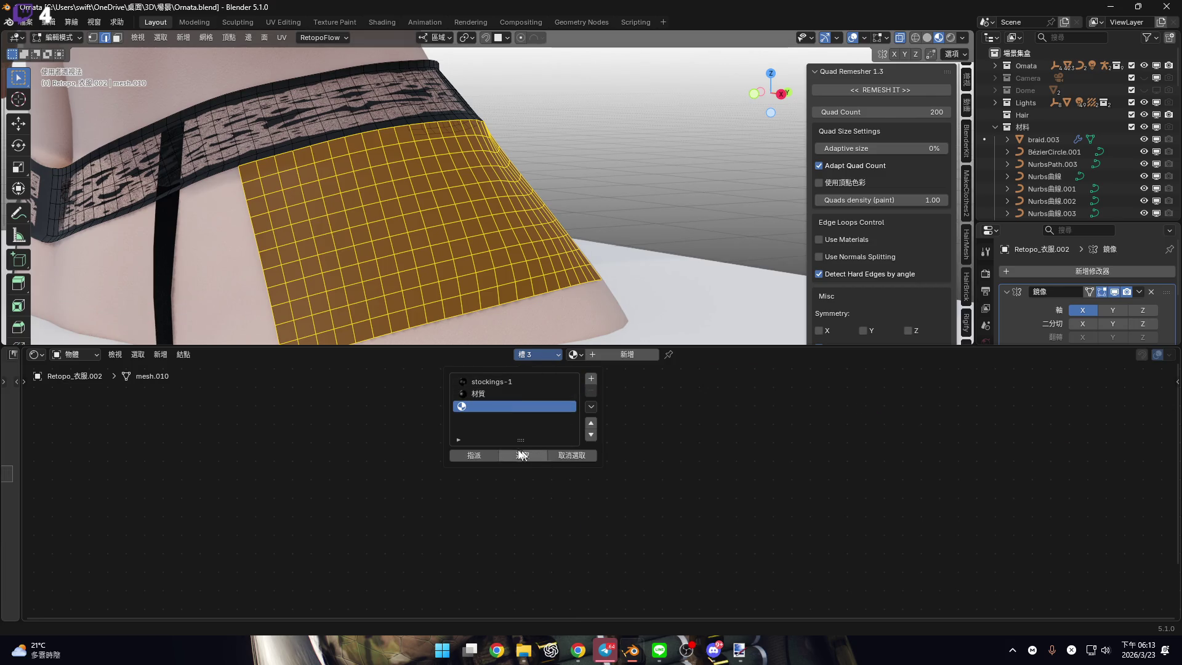
Create a material in slot 3, assign it to the skirt faces and rename it stockings-2
{"action": "left_click", "coordinate": [618, 355]}
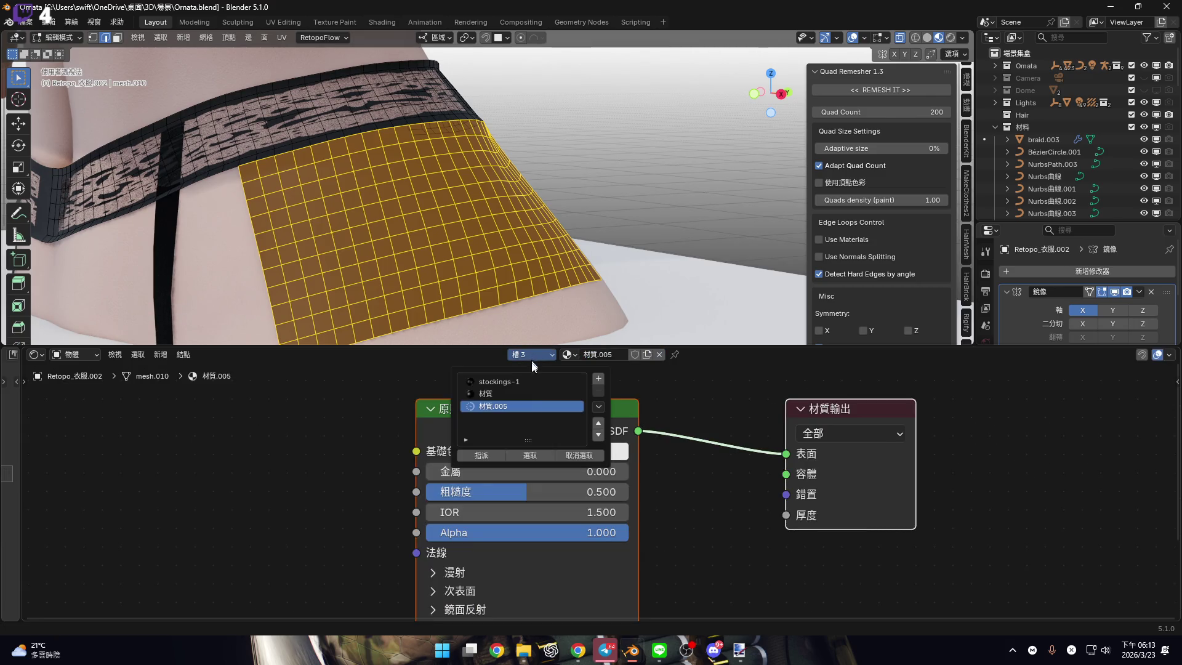
{"action": "left_click", "coordinate": [492, 457]}
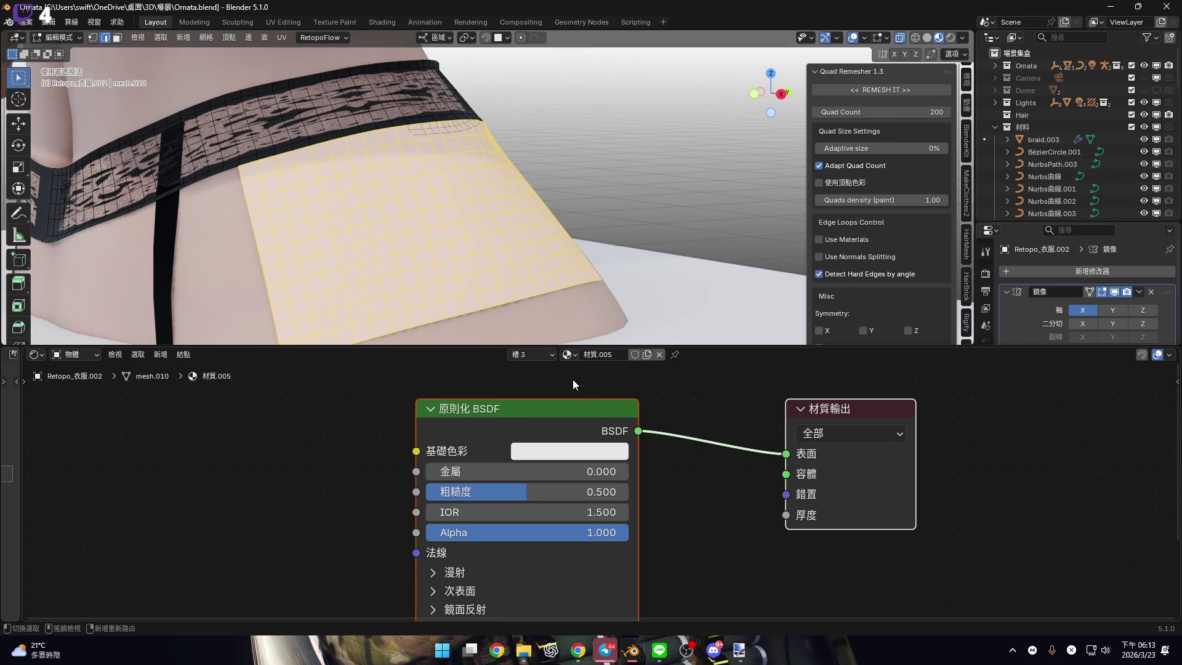
{"action": "left_click", "coordinate": [532, 354]}
{"action": "left_click", "coordinate": [517, 381]}
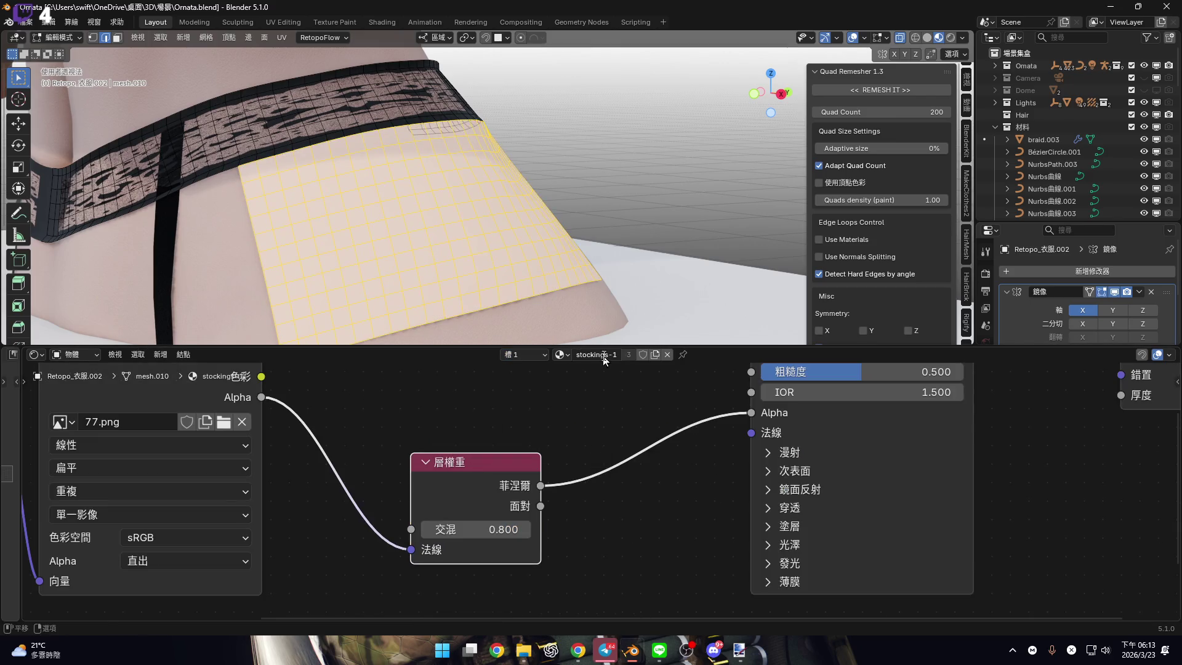
{"action": "left_click", "coordinate": [526, 356]}
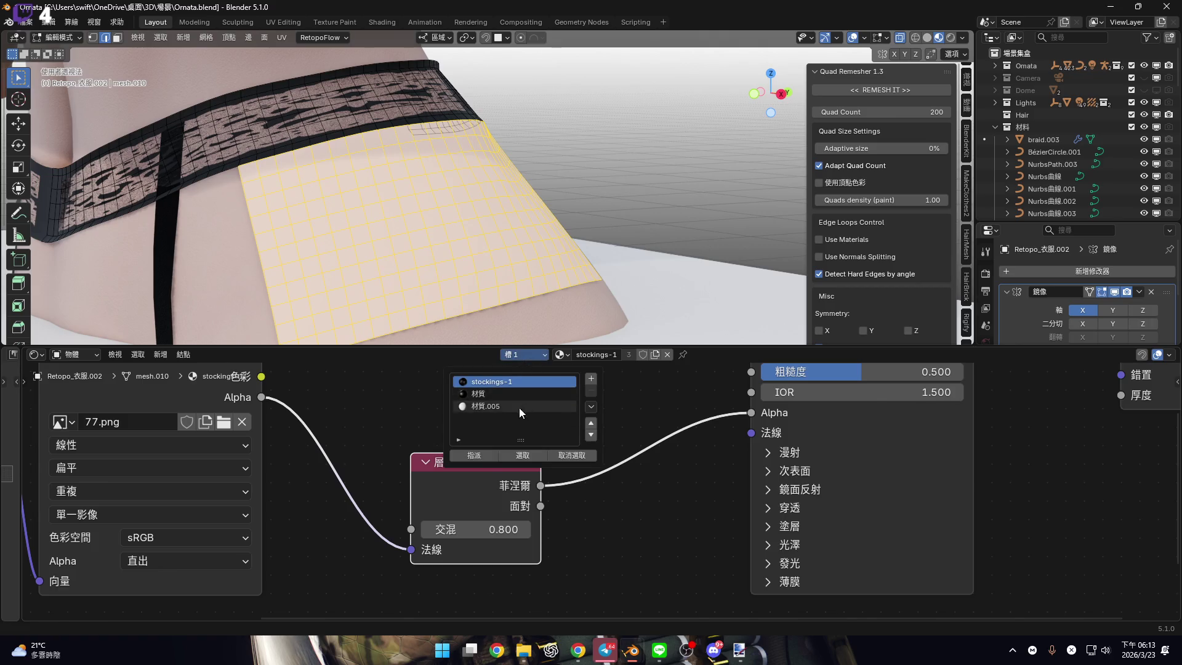
{"action": "left_click", "coordinate": [519, 407]}
{"action": "double_click", "coordinate": [605, 355]}
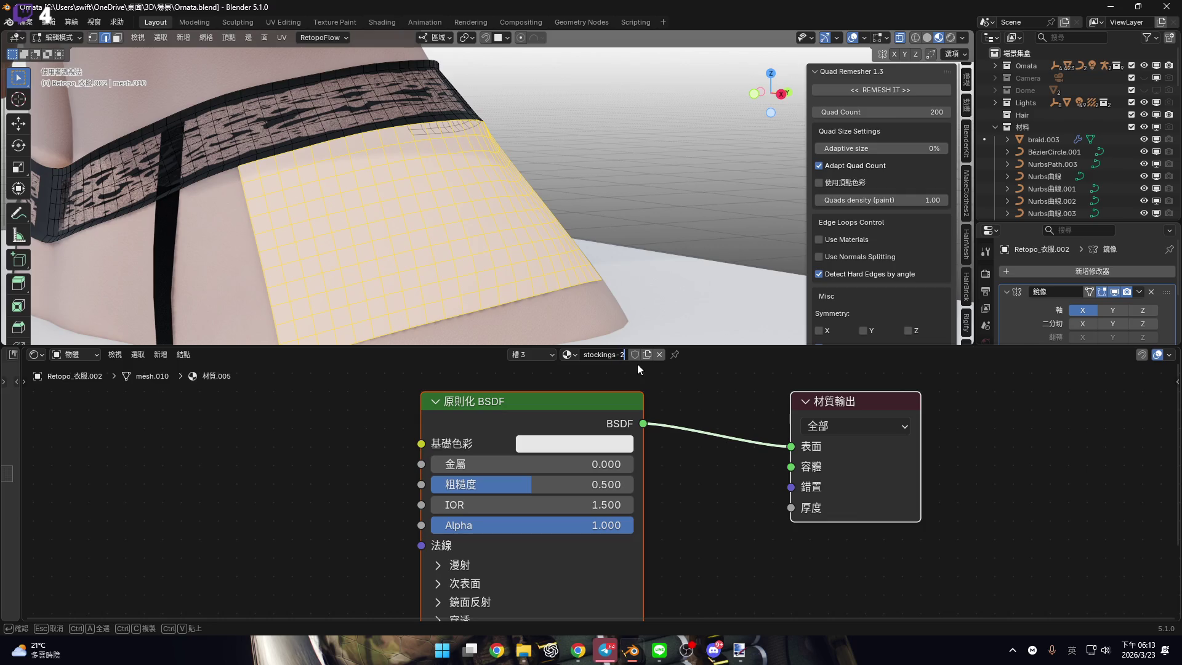
{"action": "key", "text": "Return"}
{"action": "scroll", "coordinate": [553, 507], "scroll_direction": "down", "scroll_amount": 1}
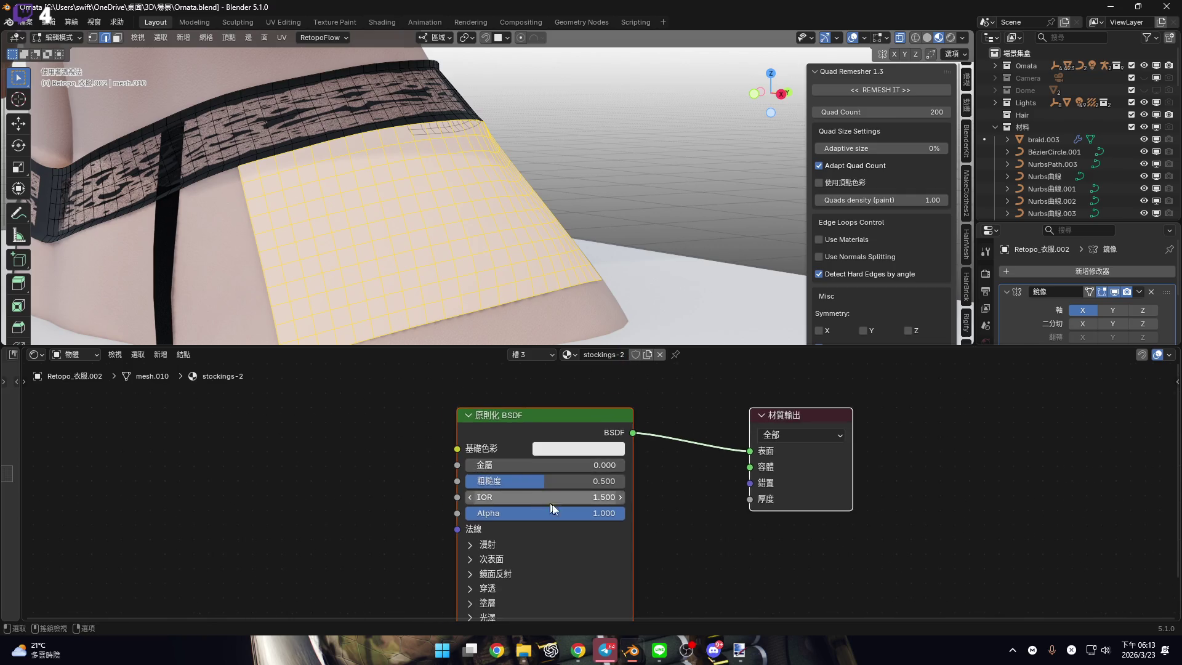
Copy stockings-1's six lace nodes, delete stockings-2's original nodes and paste them in
{"action": "middle_click_drag", "start_coordinate": [552, 507], "coordinate": [635, 508]}
{"action": "left_click", "coordinate": [533, 355]}
{"action": "left_click", "coordinate": [518, 381]}
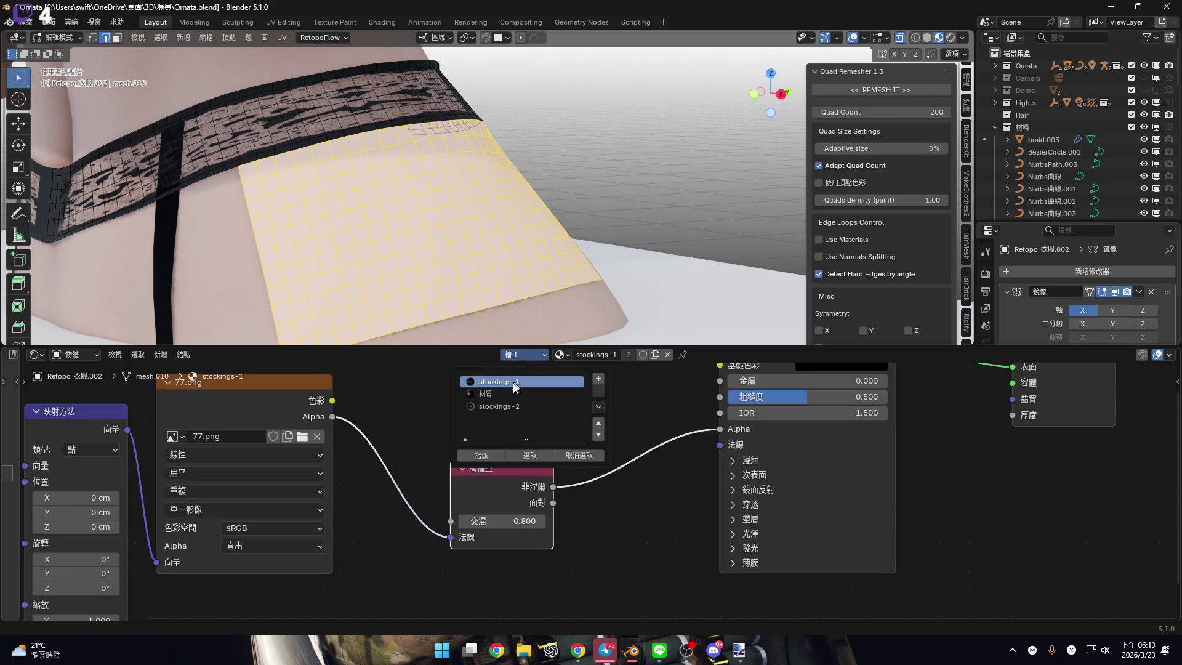
{"action": "scroll", "coordinate": [597, 544], "scroll_direction": "down", "scroll_amount": 3}
{"action": "key", "text": "a"}
{"action": "key", "text": "ctrl+c"}
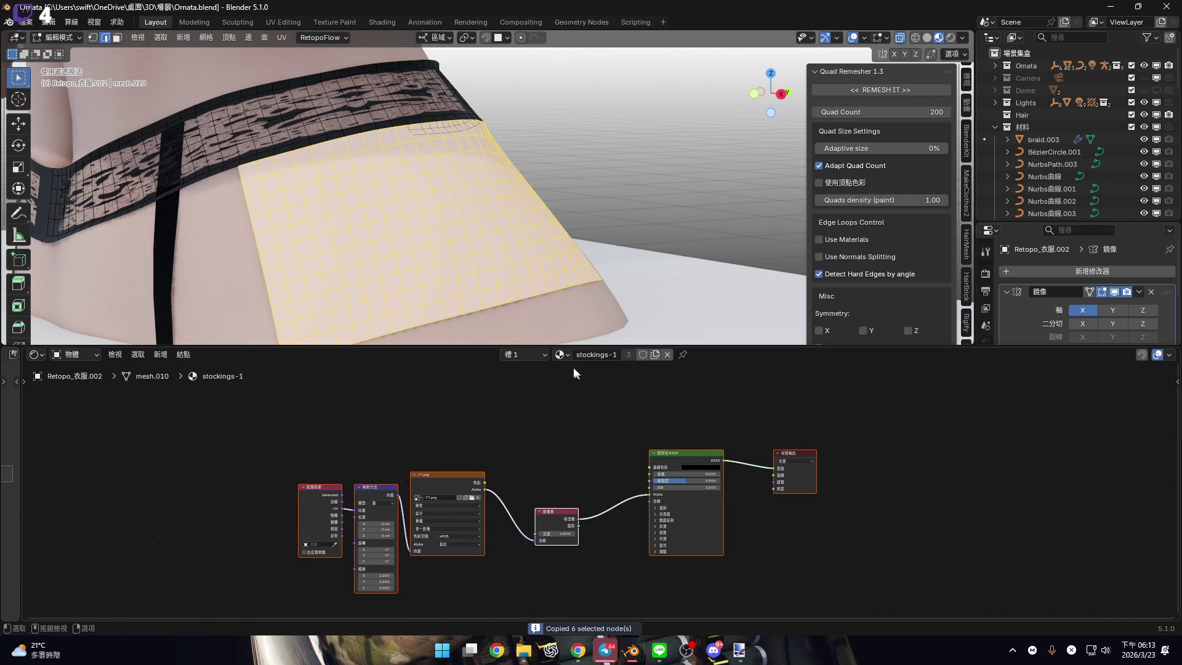
{"action": "left_click", "coordinate": [533, 357]}
{"action": "left_click", "coordinate": [490, 406]}
{"action": "scroll", "coordinate": [512, 498], "scroll_direction": "up", "scroll_amount": 1}
{"action": "left_click_drag", "start_coordinate": [483, 435], "coordinate": [750, 497]}
{"action": "key", "text": "x"}
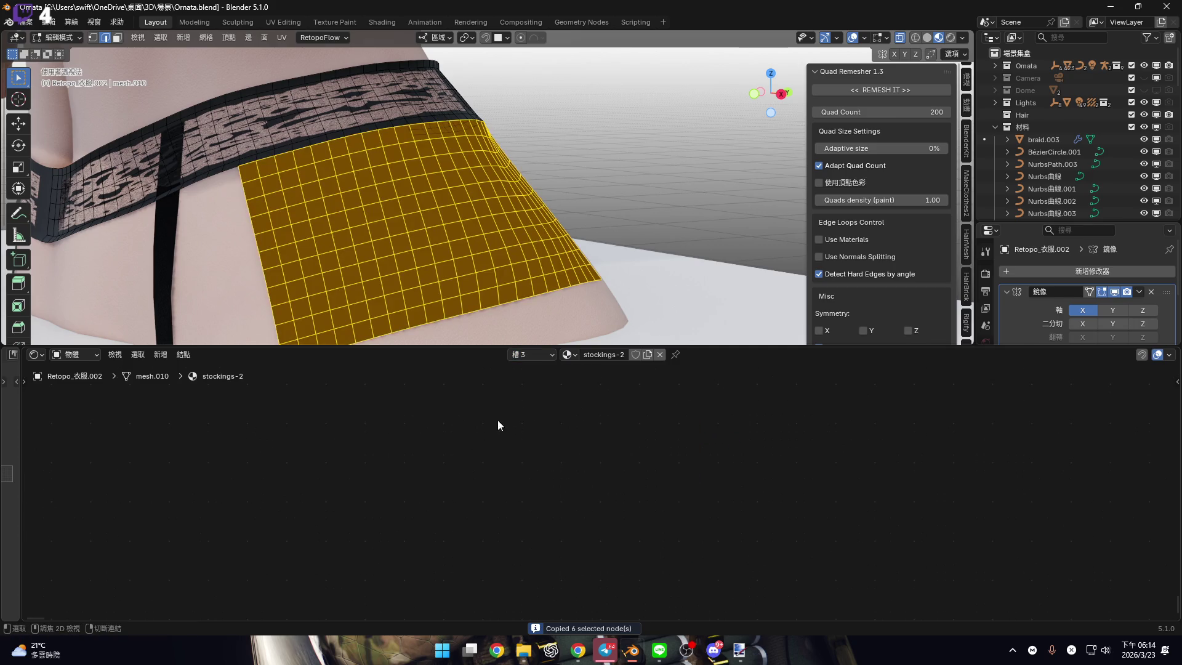
{"action": "key", "text": "ctrl+v"}
{"action": "scroll", "coordinate": [626, 480], "scroll_direction": "up", "scroll_amount": 1}
{"action": "scroll", "coordinate": [694, 554], "scroll_direction": "up", "scroll_amount": 1}
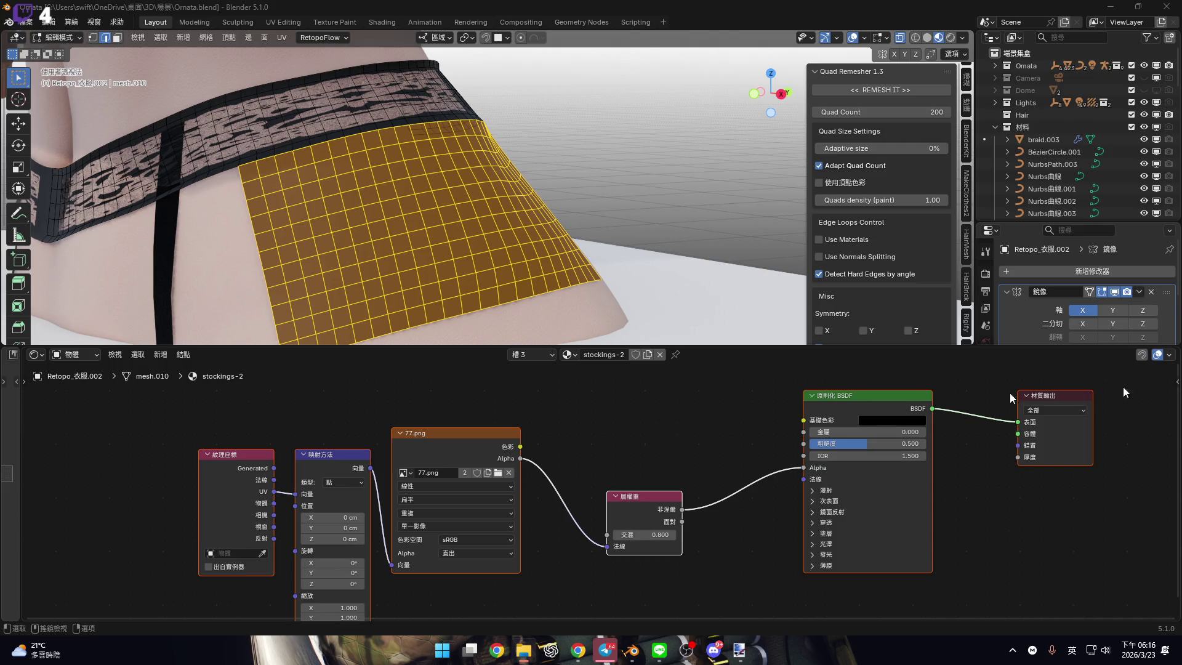
{"action": "left_click", "coordinate": [498, 472]}
Load 66.png into the Image Texture node and switch to the UV Editing workspace
{"action": "double_click", "coordinate": [397, 176]}
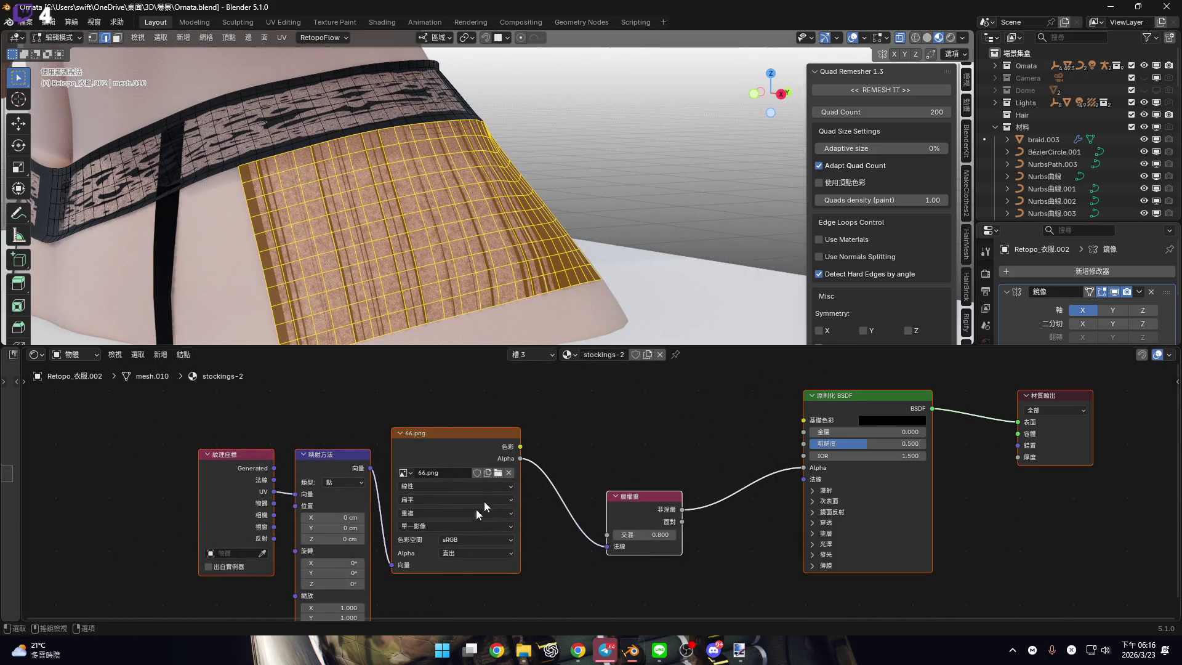
{"action": "scroll", "coordinate": [401, 552], "scroll_direction": "up", "scroll_amount": 2}
{"action": "mouse_move", "coordinate": [493, 543]}
{"action": "middle_mouse_down"}
{"action": "mouse_move", "coordinate": [566, 508]}
{"action": "mouse_move", "coordinate": [539, 565]}
{"action": "middle_mouse_up"}
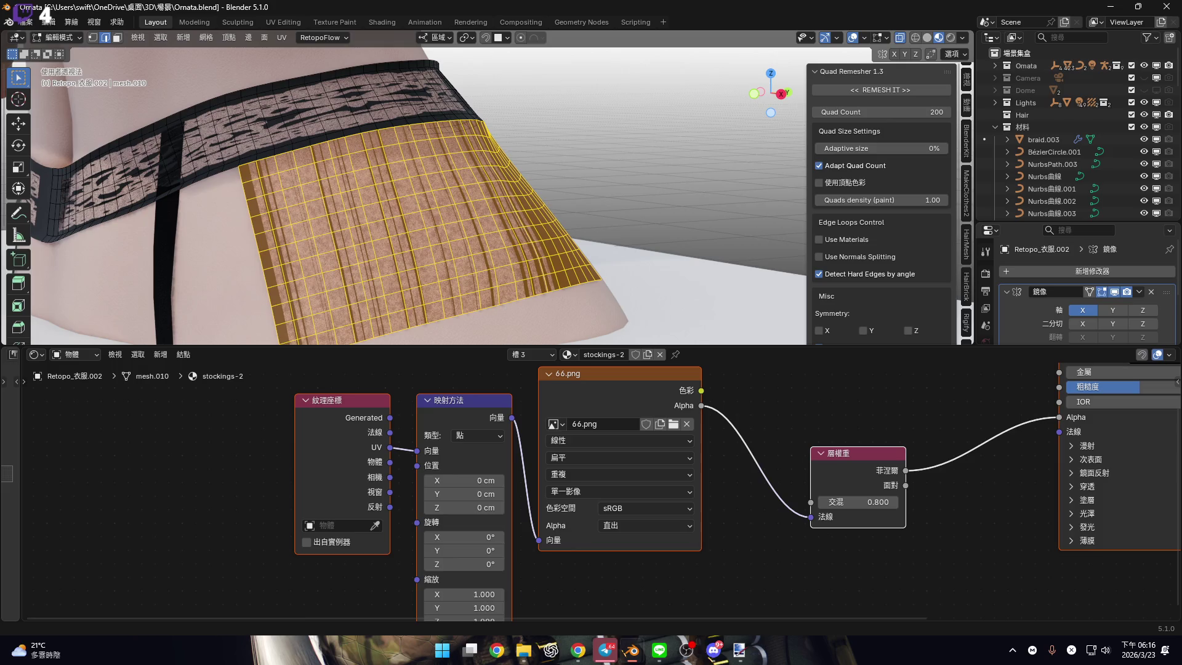
{"action": "left_click", "coordinate": [292, 24]}
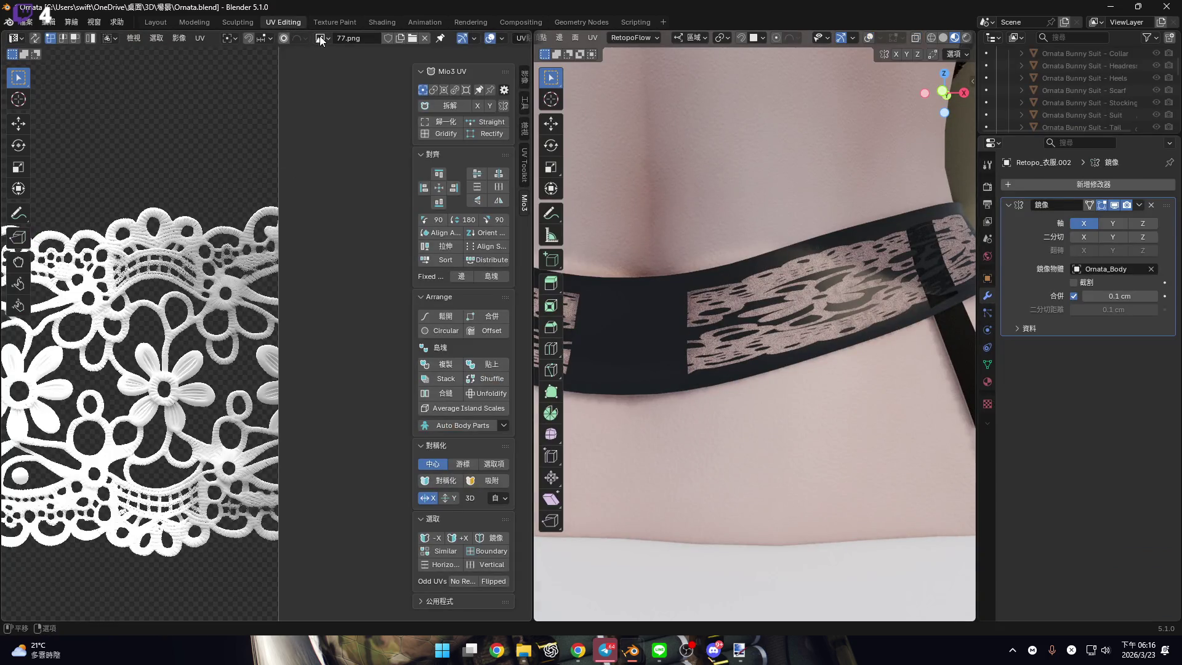
Spot the duplicate 77.png.001 in the loaded images and return to the Layout workspace
{"action": "left_click", "coordinate": [320, 39]}
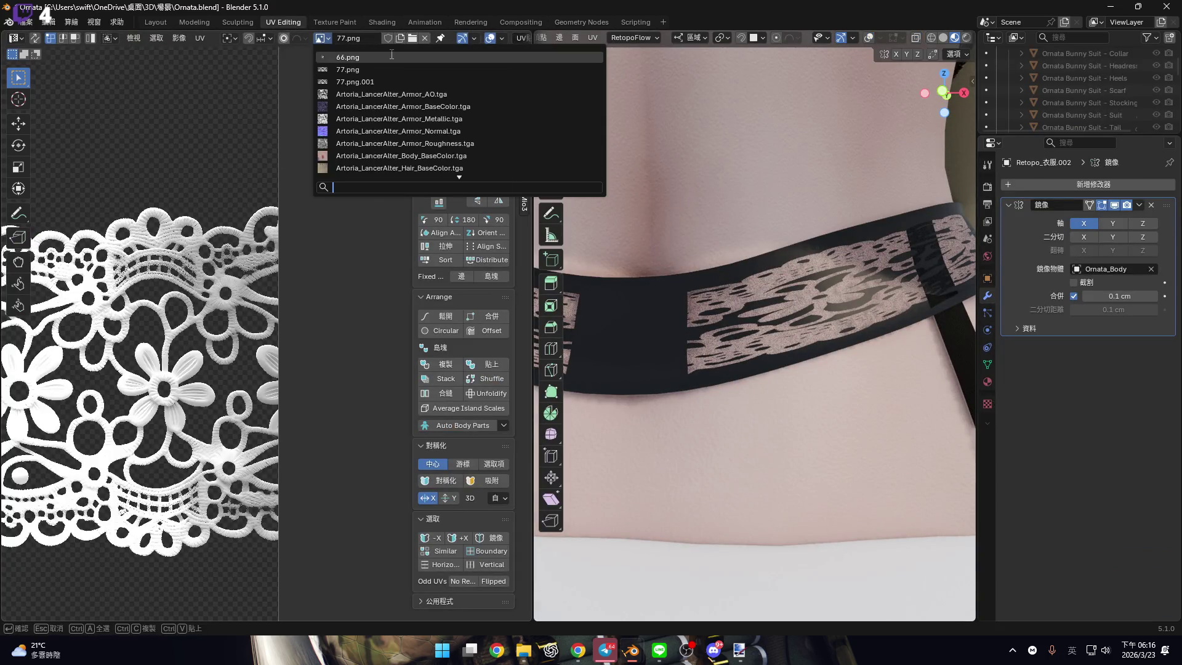
{"action": "mouse_move", "coordinate": [365, 81]}
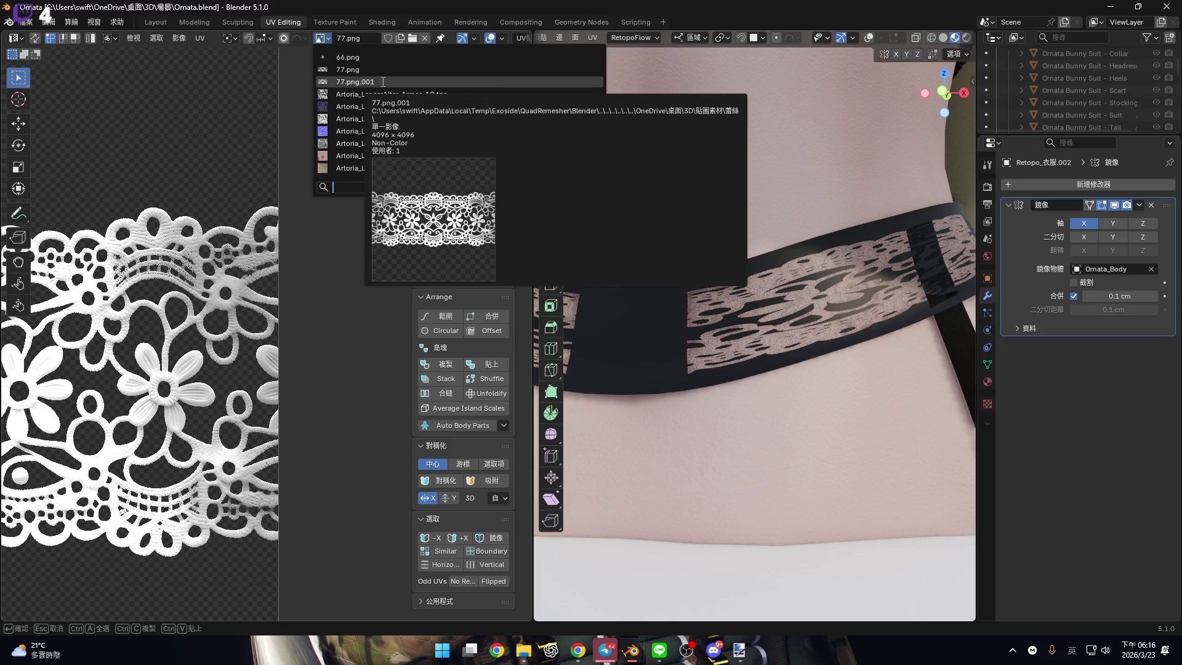
{"action": "left_click", "coordinate": [381, 81]}
{"action": "left_click", "coordinate": [322, 38]}
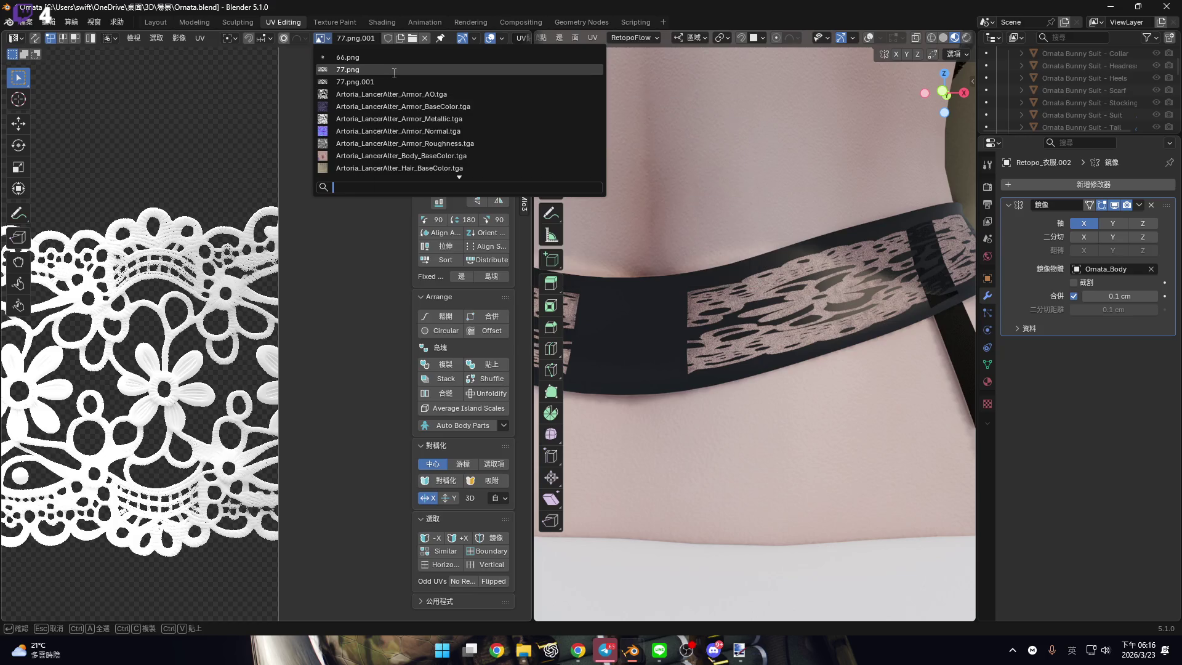
{"action": "scroll", "coordinate": [218, 307], "scroll_direction": "down", "scroll_amount": 5}
{"action": "scroll", "coordinate": [219, 306], "scroll_direction": "up", "scroll_amount": 3}
{"action": "scroll", "coordinate": [218, 307], "scroll_direction": "up", "scroll_amount": 2}
{"action": "scroll", "coordinate": [216, 308], "scroll_direction": "down", "scroll_amount": 4}
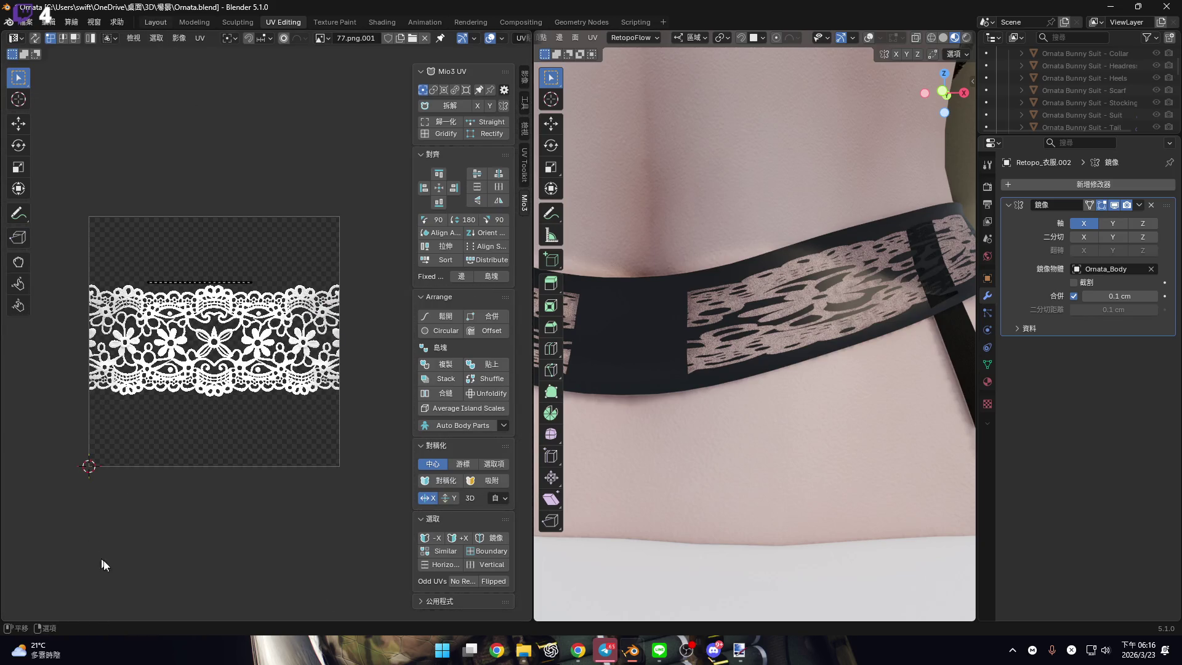
{"action": "key", "text": "ctrl+Page_Up"}
{"action": "key", "text": "ctrl+Page_Up"}
{"action": "key", "text": "ctrl+Page_Up"}
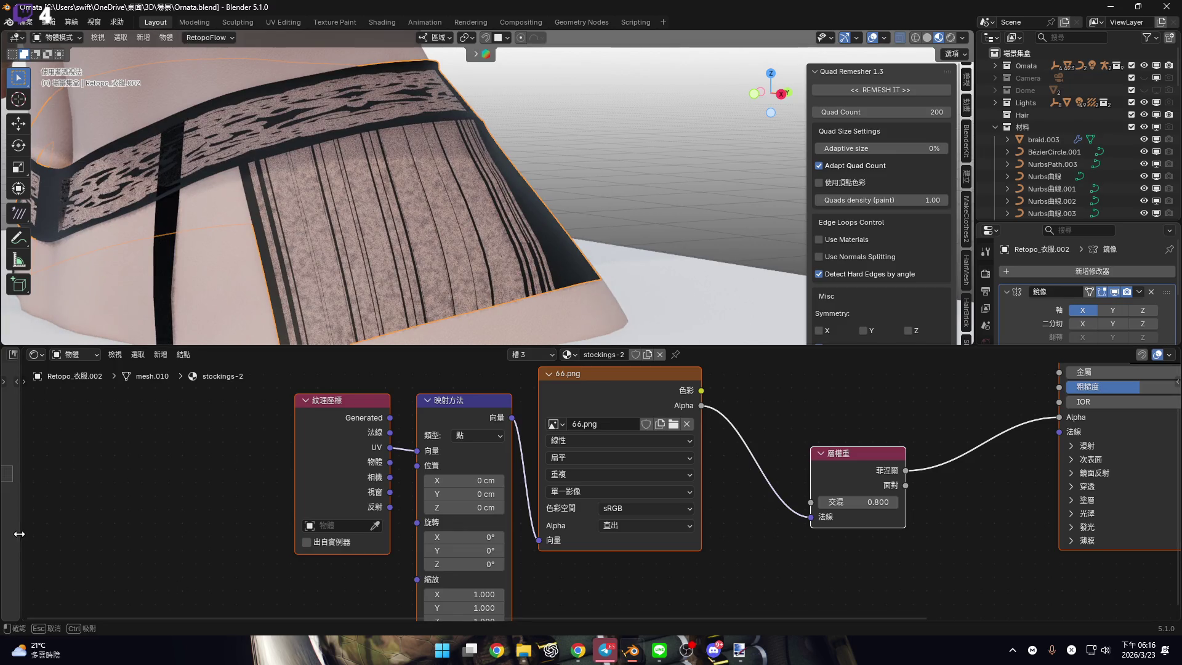
Turn the lower area into an Outliner, search 77 and delete the 77.png.001 image
{"action": "left_click", "coordinate": [18, 353]}
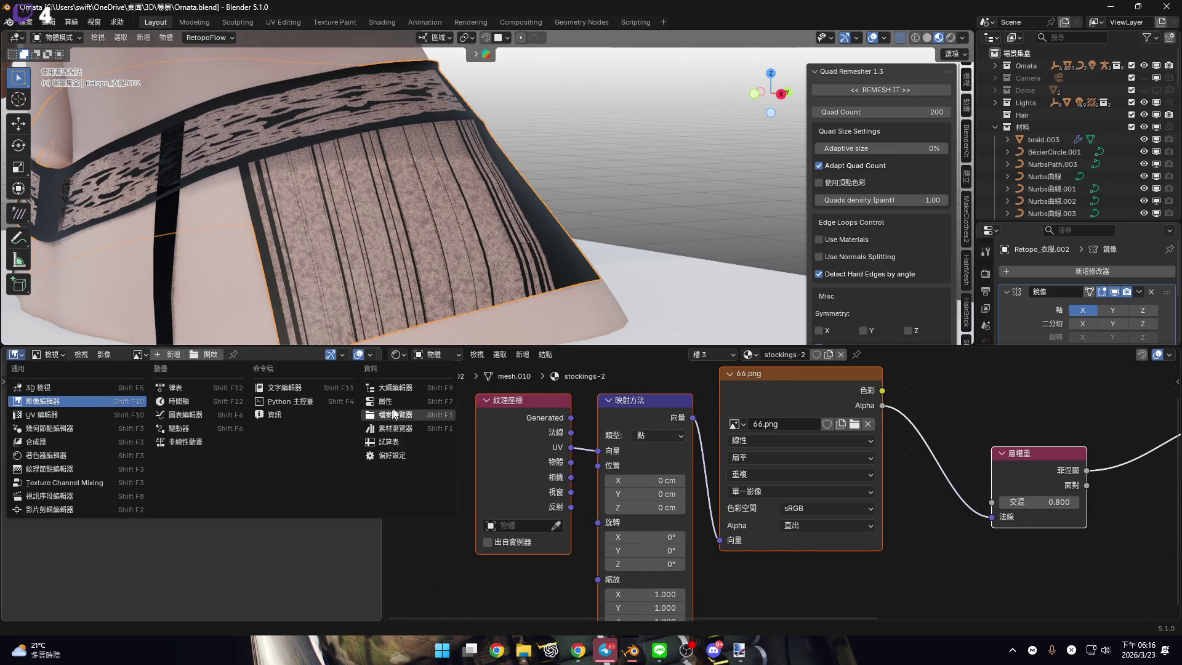
{"action": "left_click", "coordinate": [389, 387]}
{"action": "left_click", "coordinate": [189, 355]}
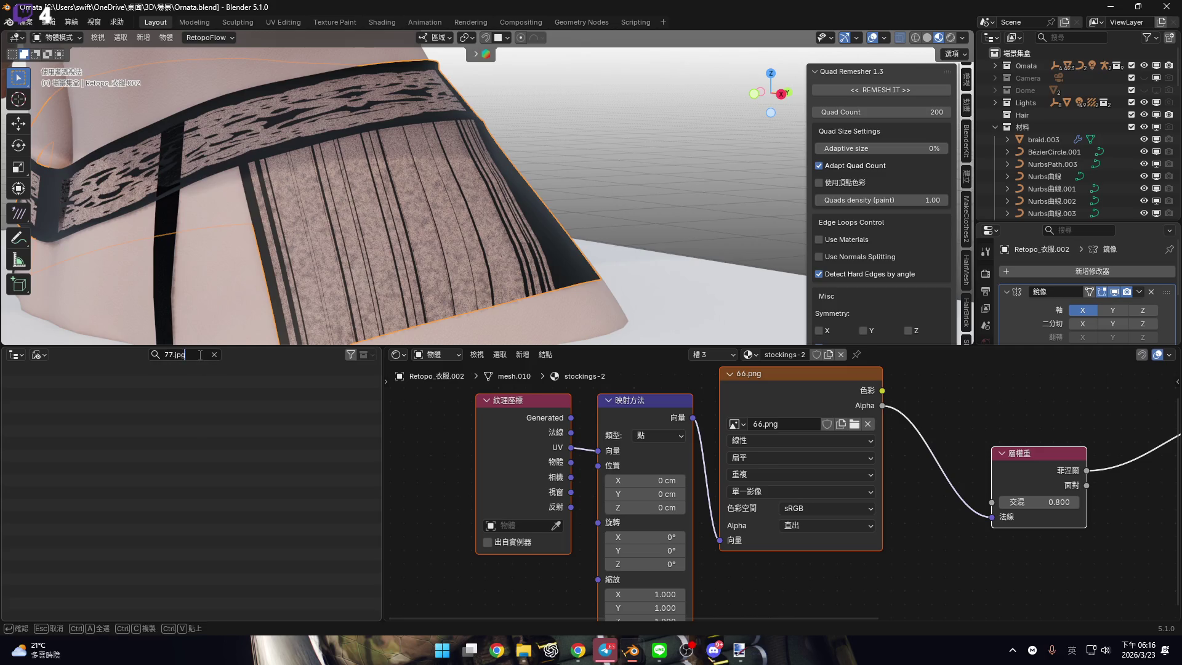
{"action": "key", "text": "BackSpace"}
{"action": "key", "text": "BackSpace"}
{"action": "key", "text": "BackSpace"}
{"action": "key", "text": "BackSpace"}
{"action": "key", "text": "Return"}
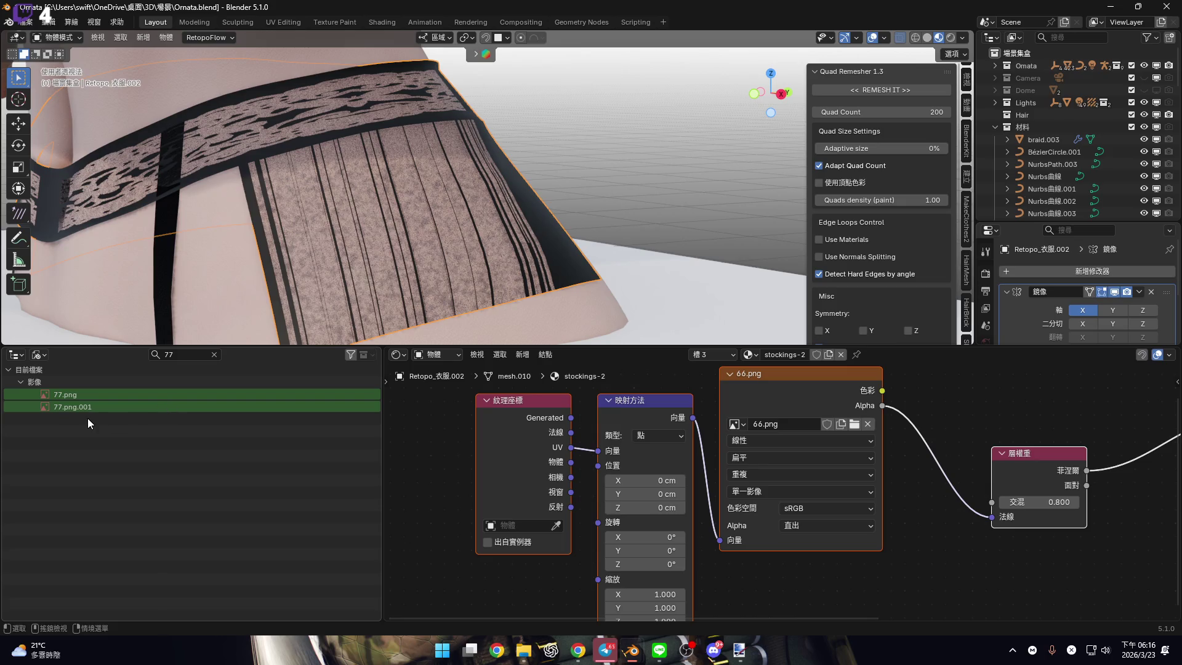
{"action": "left_click", "coordinate": [78, 407]}
{"action": "right_click", "coordinate": [107, 407]}
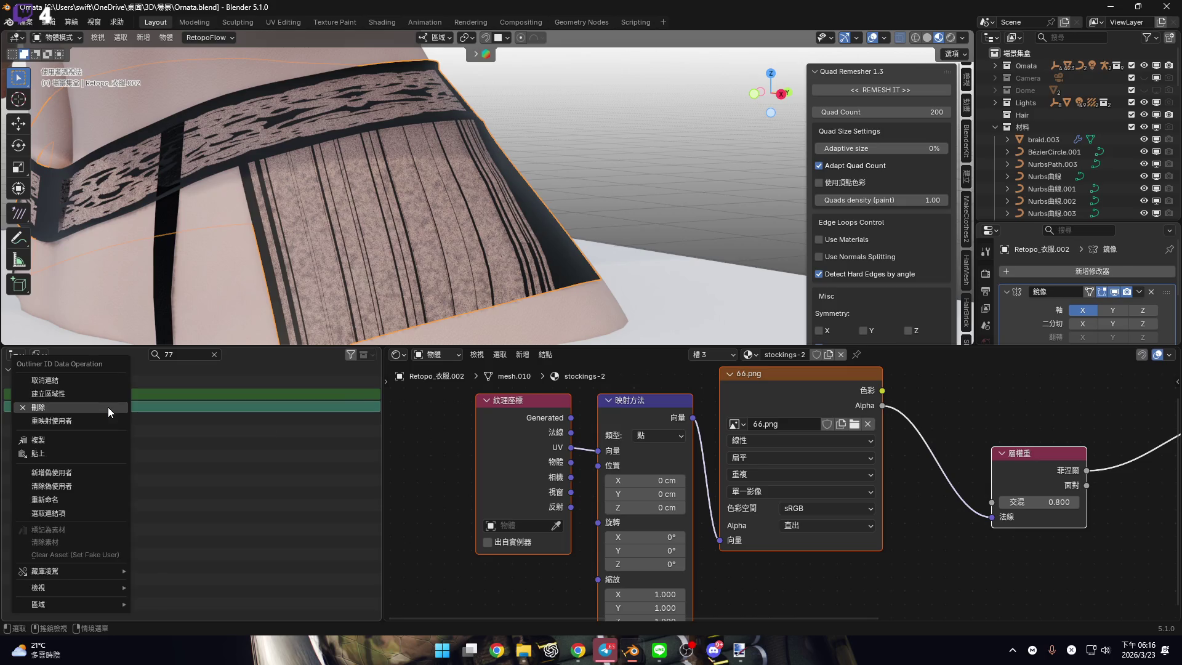
{"action": "left_click", "coordinate": [108, 412]}
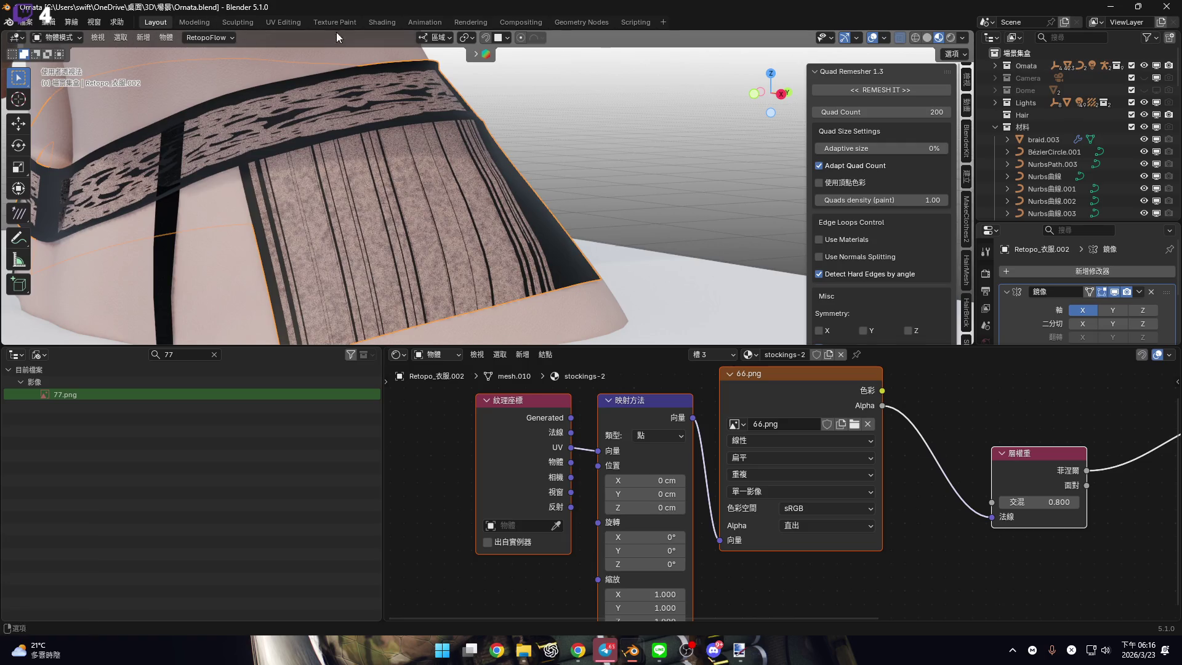
Restore the area to an Image Editor, widen the nodes and go to UV Editing
{"action": "left_click", "coordinate": [214, 354]}
{"action": "left_click", "coordinate": [16, 354]}
{"action": "left_click", "coordinate": [59, 403]}
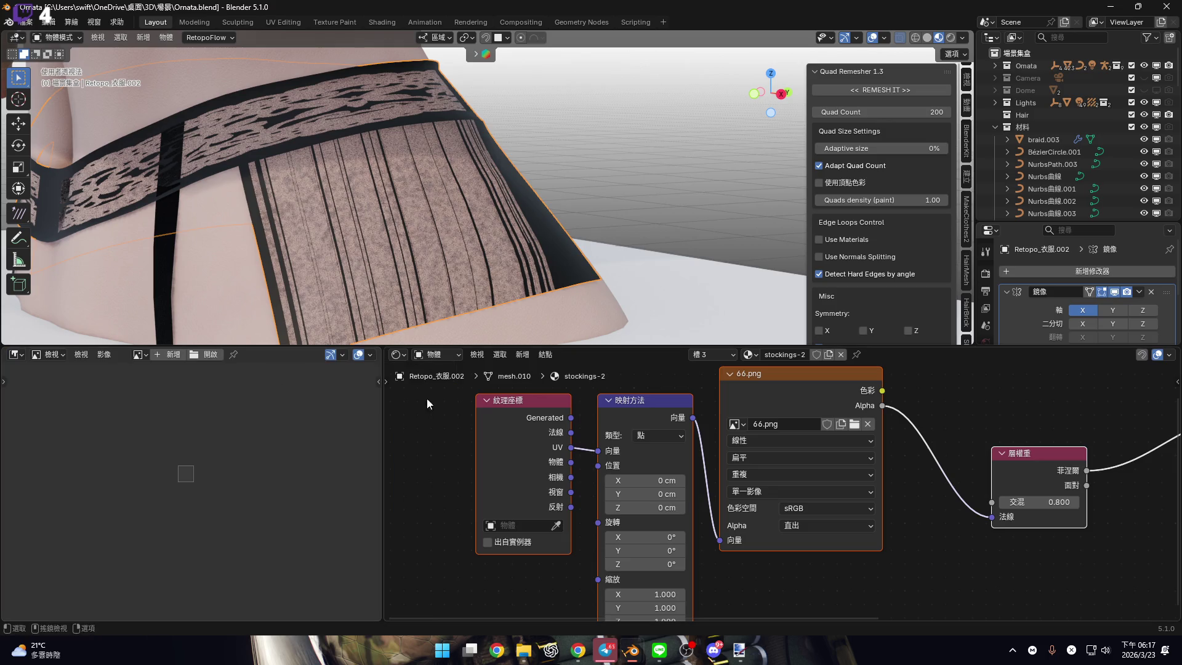
{"action": "left_click_drag", "start_coordinate": [381, 403], "coordinate": [248, 391]}
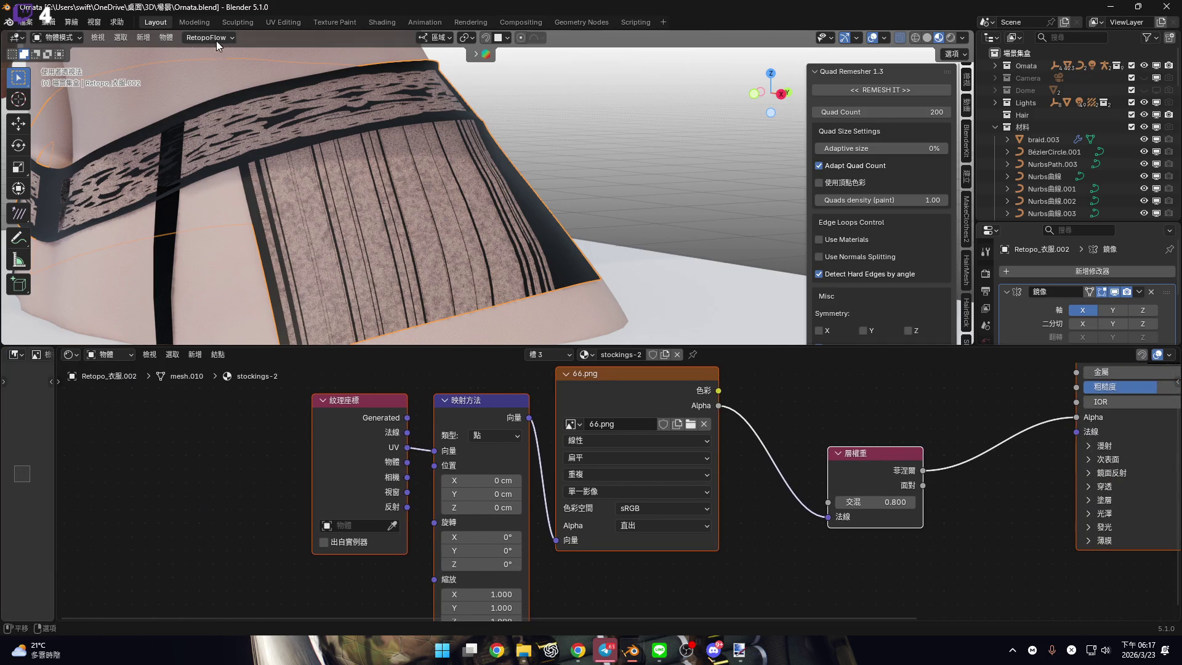
{"action": "left_click", "coordinate": [283, 21]}
{"action": "scroll", "coordinate": [193, 338], "scroll_direction": "up", "scroll_amount": 5}
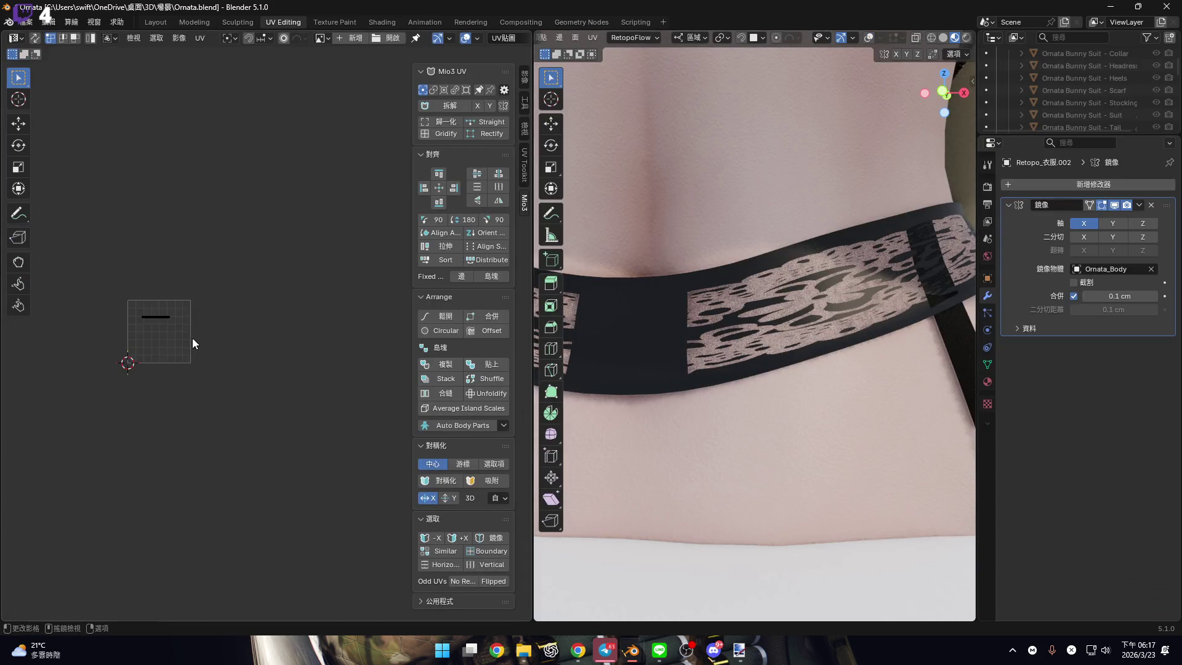
Orbit to the cloth panel, enter Edit Mode with all faces selected and unwrap its UVs
{"action": "mouse_move", "coordinate": [554, 330]}
{"action": "middle_mouse_down"}
{"action": "mouse_move", "coordinate": [584, 331]}
{"action": "mouse_move", "coordinate": [641, 261]}
{"action": "mouse_move", "coordinate": [1079, 277]}
{"action": "middle_mouse_up"}
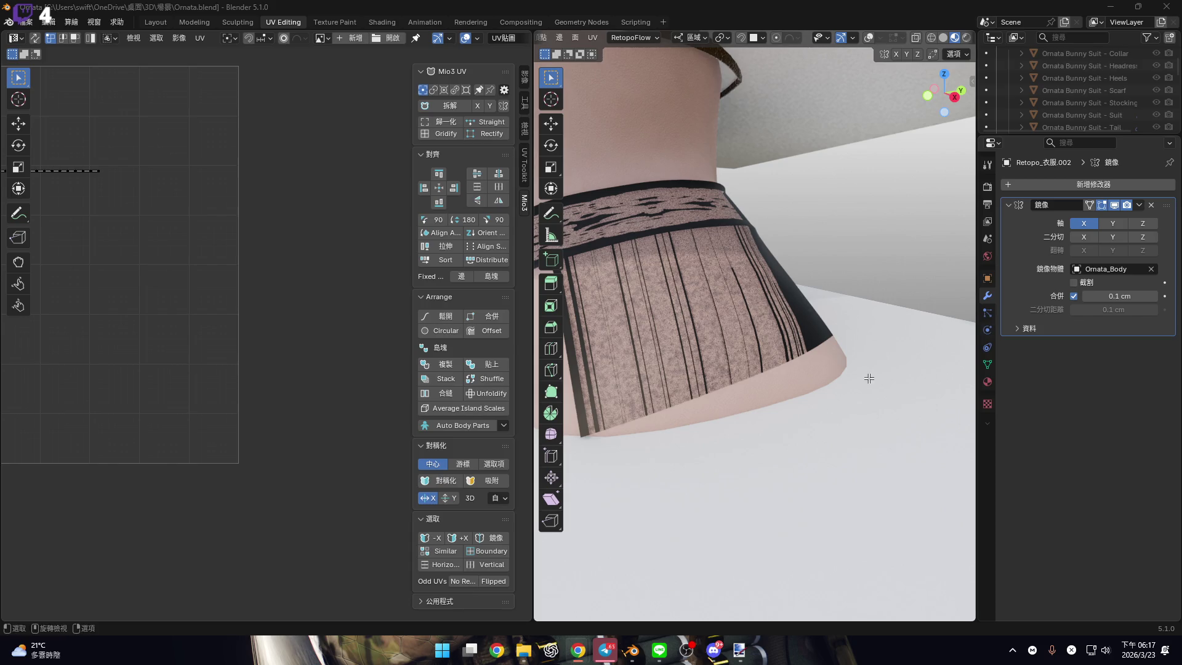
{"action": "mouse_move", "coordinate": [623, 376]}
{"action": "middle_mouse_down"}
{"action": "mouse_move", "coordinate": [720, 298]}
{"action": "mouse_move", "coordinate": [733, 325]}
{"action": "middle_mouse_up"}
{"action": "key", "text": "Tab"}
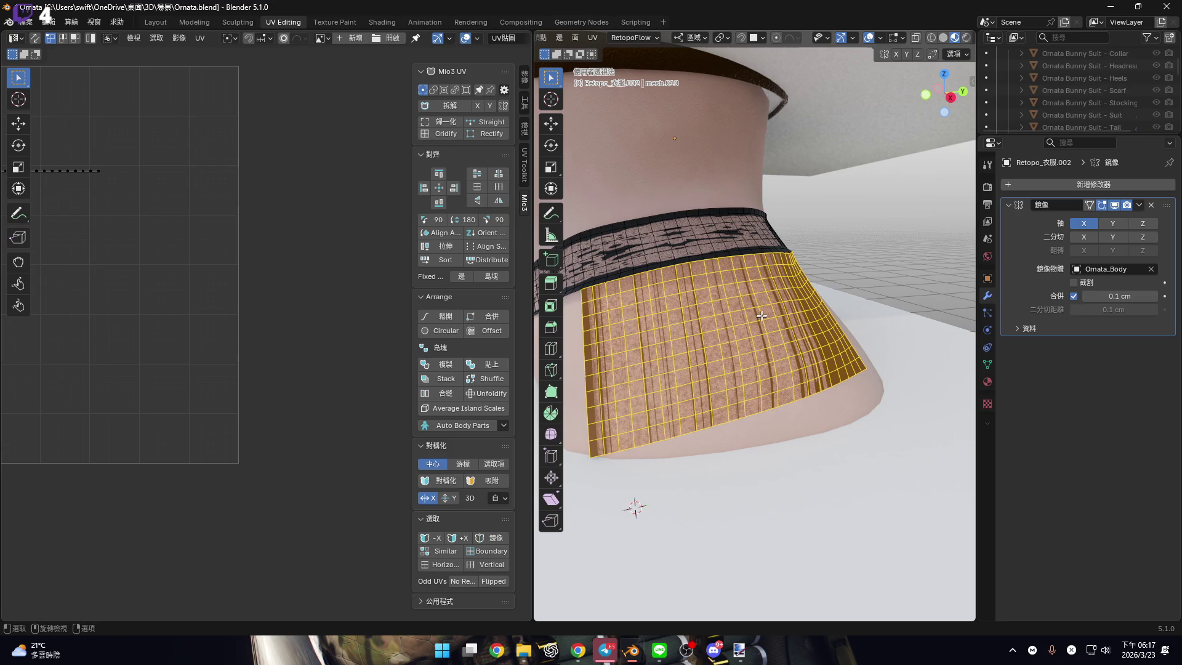
{"action": "key", "text": "u"}
Set the unwrap method to Conformal and show 66.png behind the framed UV island
{"action": "left_click", "coordinate": [771, 313]}
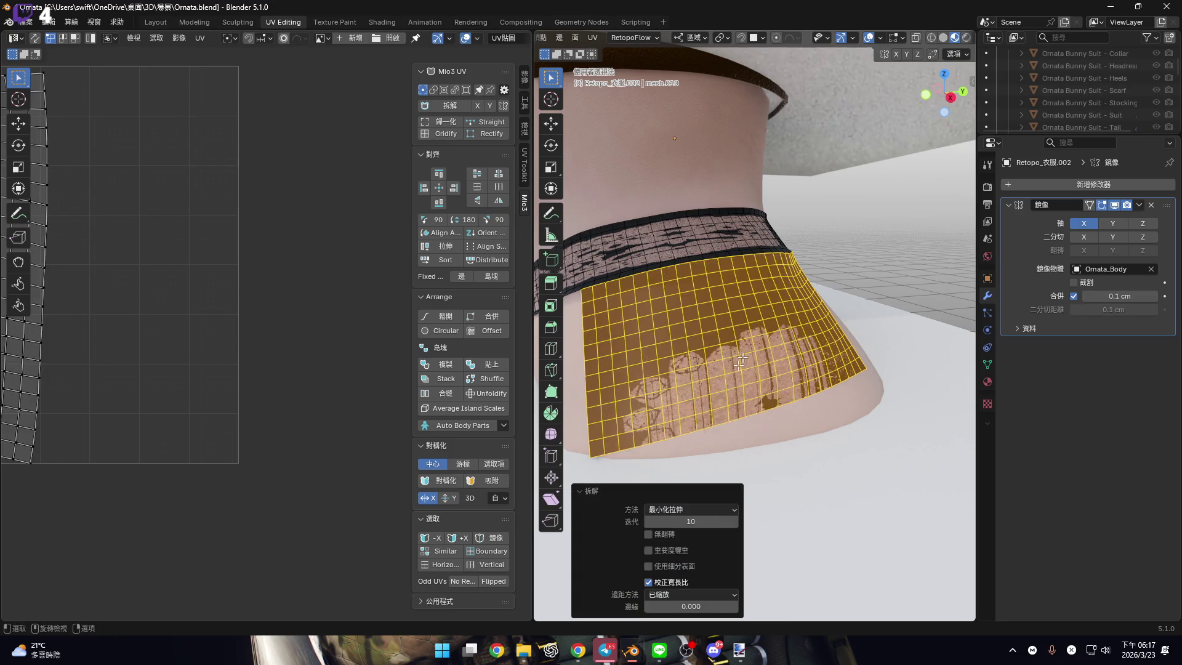
{"action": "left_click", "coordinate": [692, 509]}
{"action": "left_click", "coordinate": [695, 539]}
{"action": "middle_click_drag", "start_coordinate": [341, 309], "coordinate": [393, 341]}
{"action": "key", "text": "Home"}
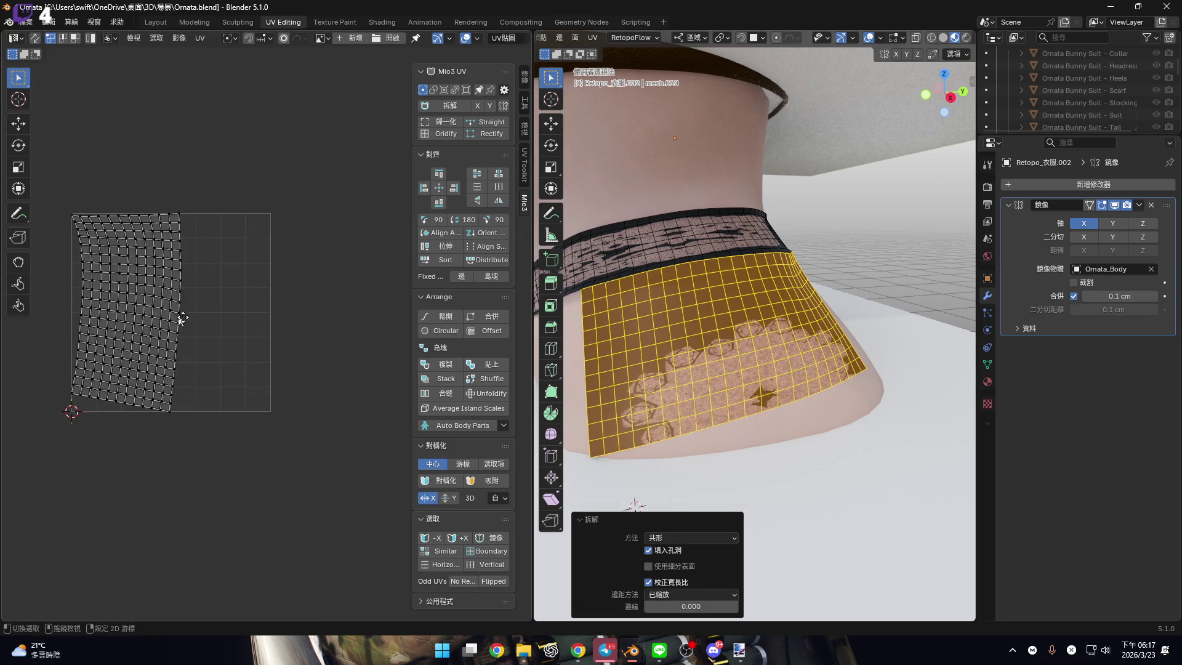
{"action": "left_click", "coordinate": [320, 39]}
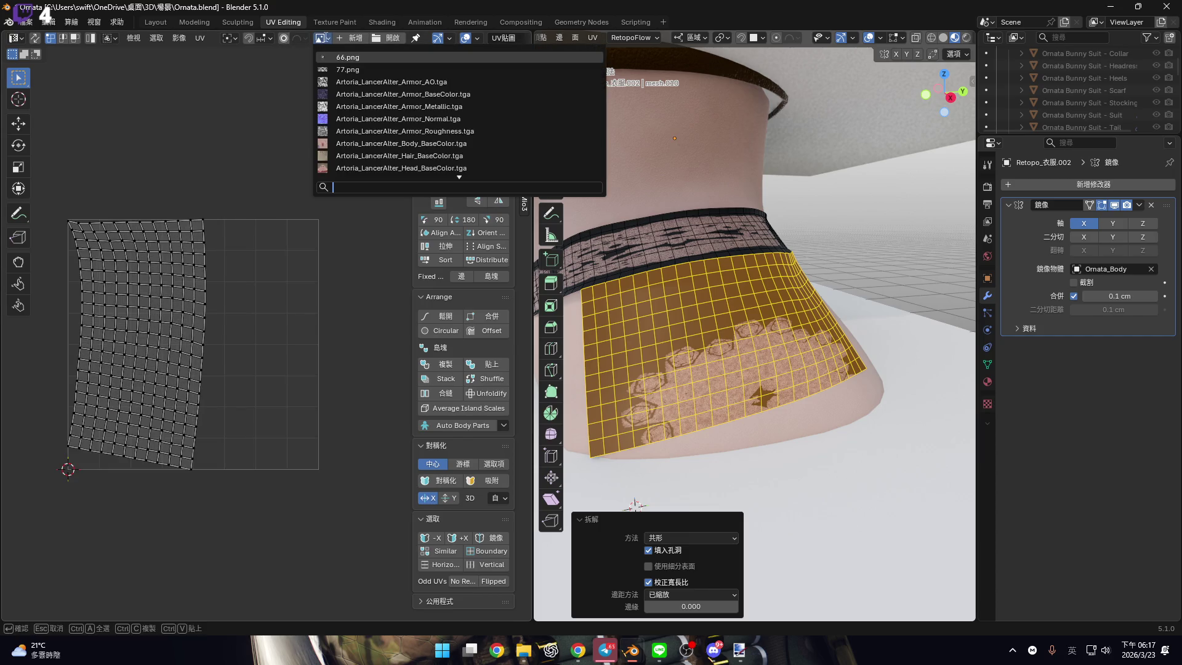
{"action": "left_click", "coordinate": [409, 56]}
{"action": "scroll", "coordinate": [277, 323], "scroll_direction": "down", "scroll_amount": 2}
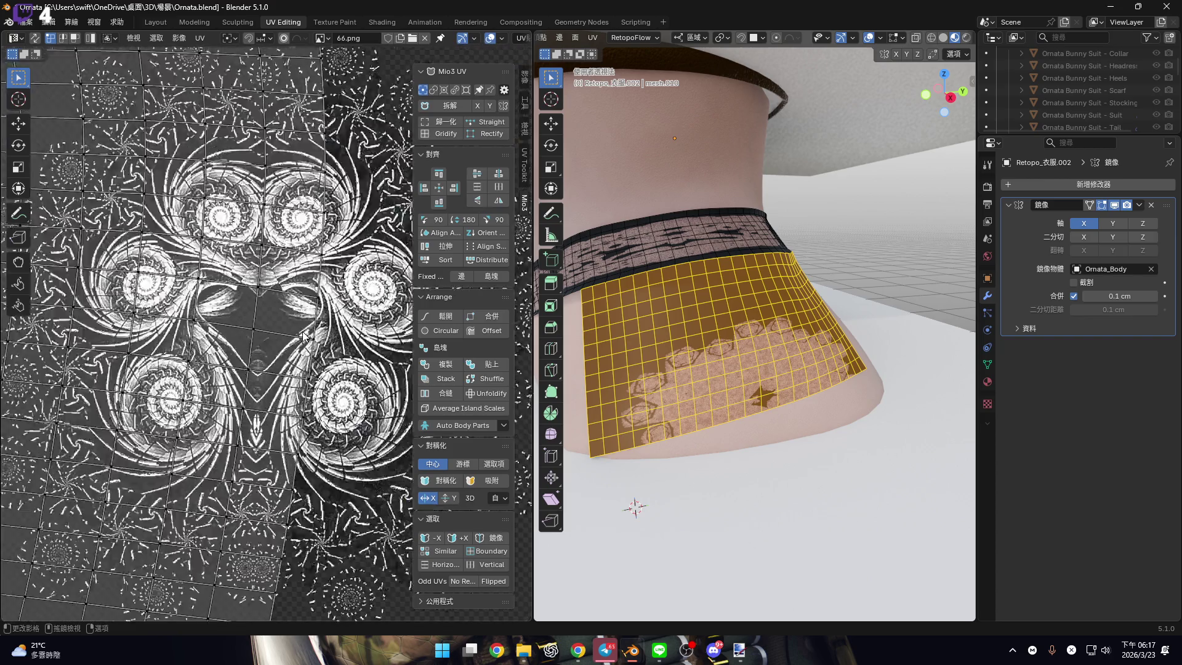
{"action": "scroll", "coordinate": [277, 324], "scroll_direction": "down", "scroll_amount": 2}
{"action": "scroll", "coordinate": [277, 324], "scroll_direction": "down", "scroll_amount": 2}
{"action": "scroll", "coordinate": [276, 329], "scroll_direction": "up", "scroll_amount": 2}
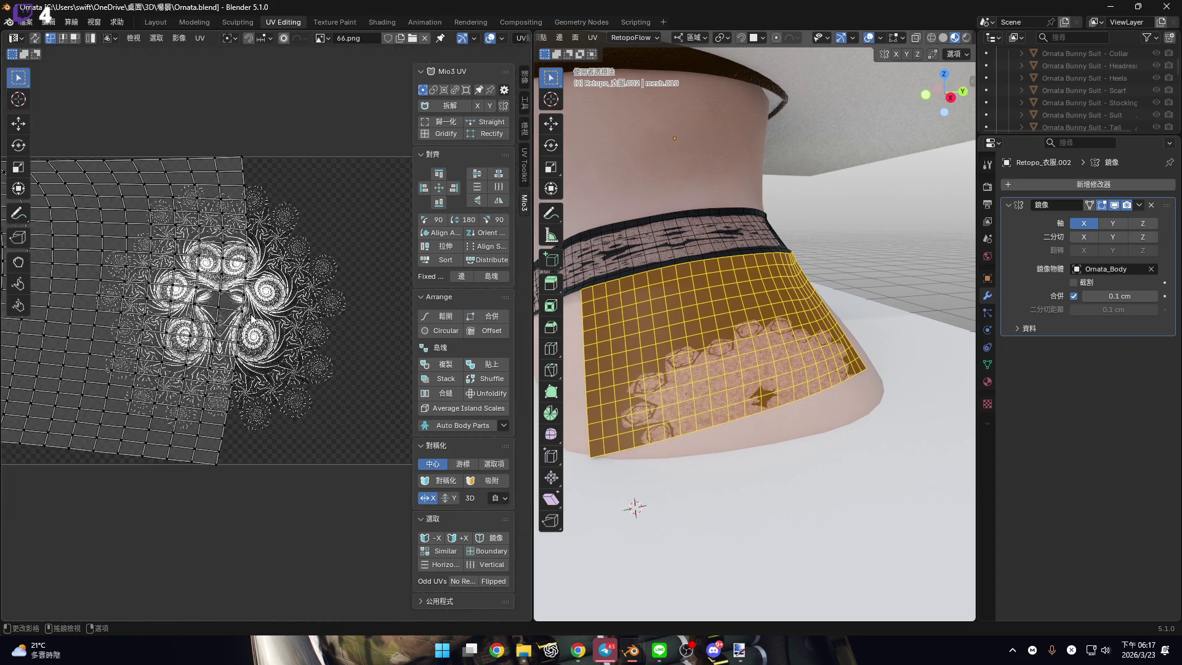
{"action": "scroll", "coordinate": [277, 304], "scroll_direction": "up", "scroll_amount": 2}
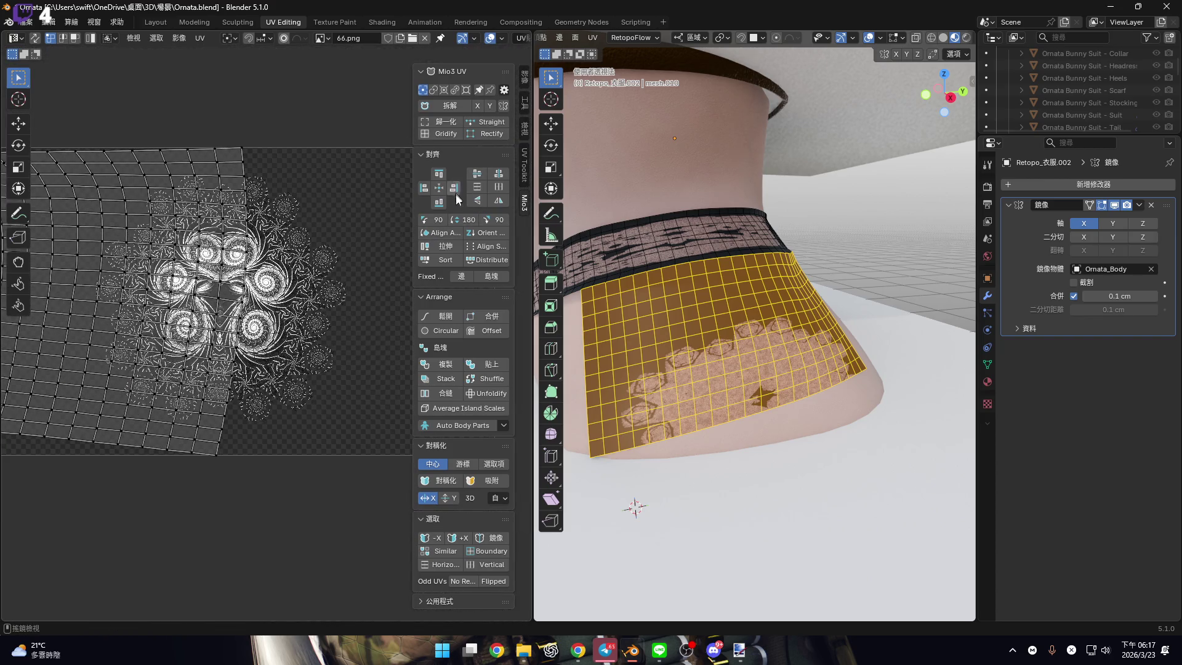
Gridify the whole UV island, move it over the lace medallion and make its cells uniform
{"action": "key", "text": "Home"}
{"action": "key", "text": "a"}
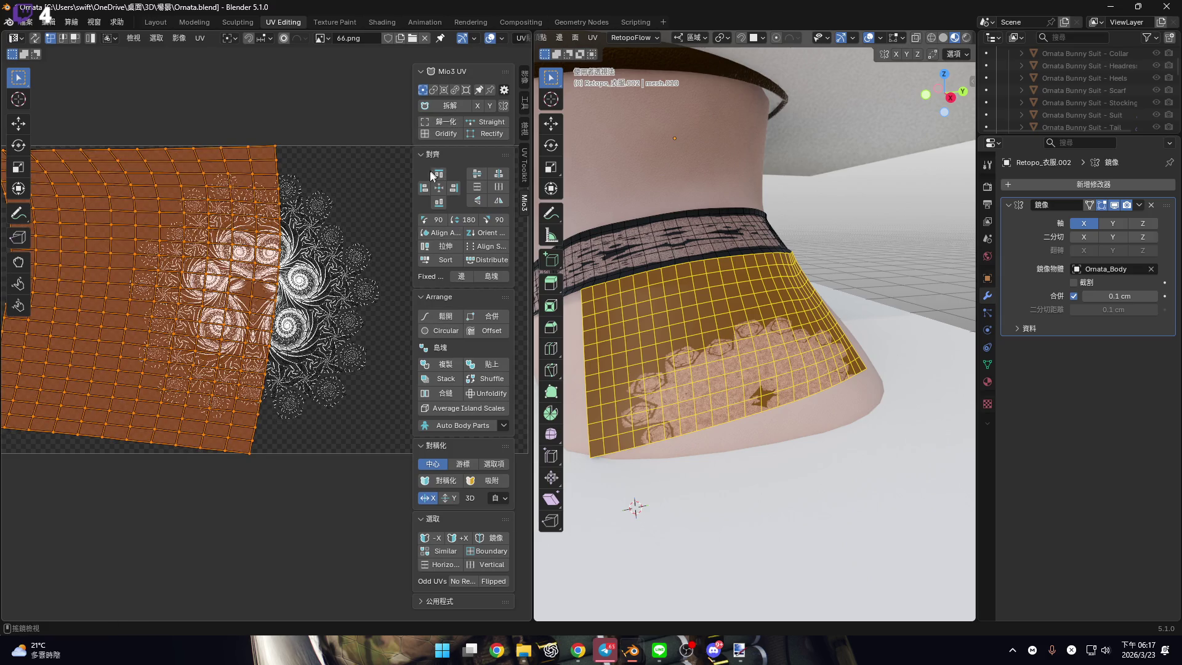
{"action": "left_click", "coordinate": [439, 135]}
{"action": "key", "text": "g"}
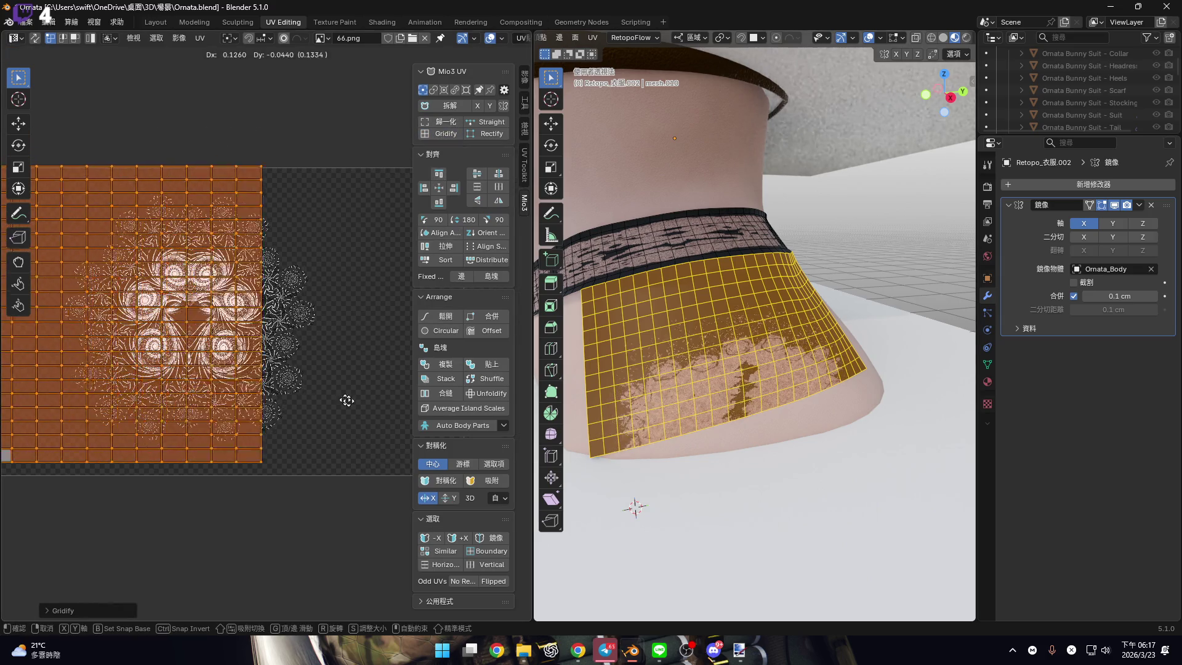
{"action": "left_click", "coordinate": [382, 415]}
{"action": "middle_click_drag", "start_coordinate": [382, 415], "coordinate": [473, 169]}
{"action": "left_click", "coordinate": [446, 121]}
{"action": "scroll", "coordinate": [254, 412], "scroll_direction": "up", "scroll_amount": 2}
{"action": "scroll", "coordinate": [267, 412], "scroll_direction": "up", "scroll_amount": 2}
{"action": "scroll", "coordinate": [265, 413], "scroll_direction": "down", "scroll_amount": 3}
Narrow the UV grid on X, rotate it 90 degrees and hide overlays to see the texture
{"action": "key", "text": "s"}
{"action": "key", "text": "x"}
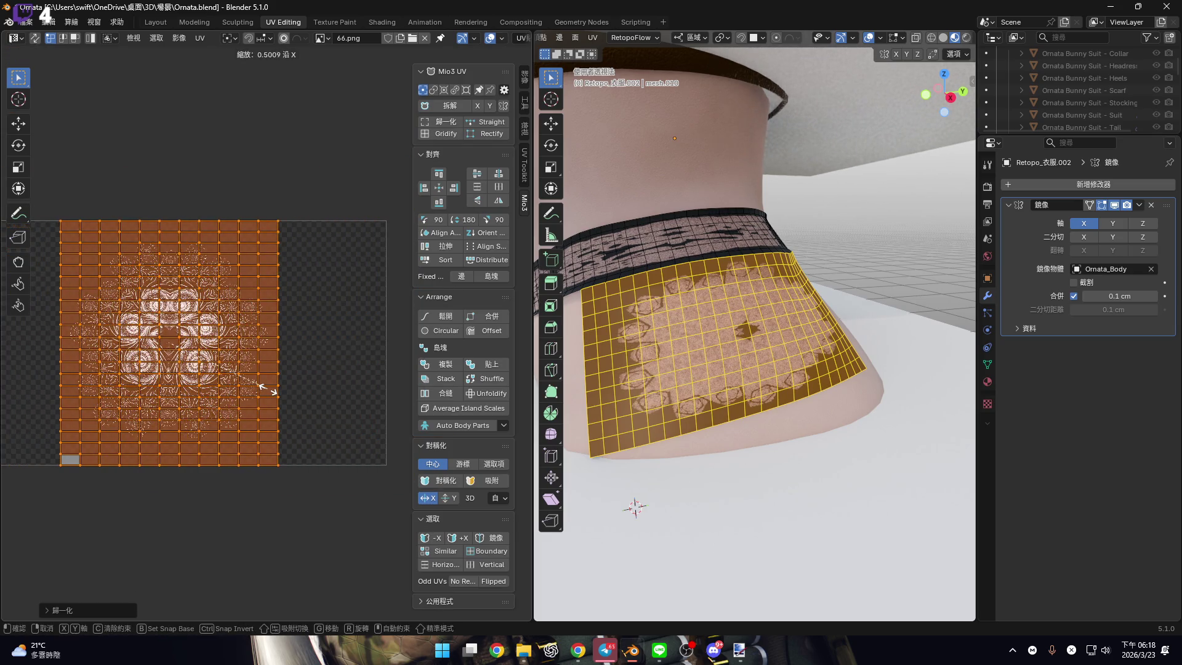
{"action": "left_click", "coordinate": [268, 394]}
{"action": "type", "text": "r90"}
{"action": "key", "text": "Return"}
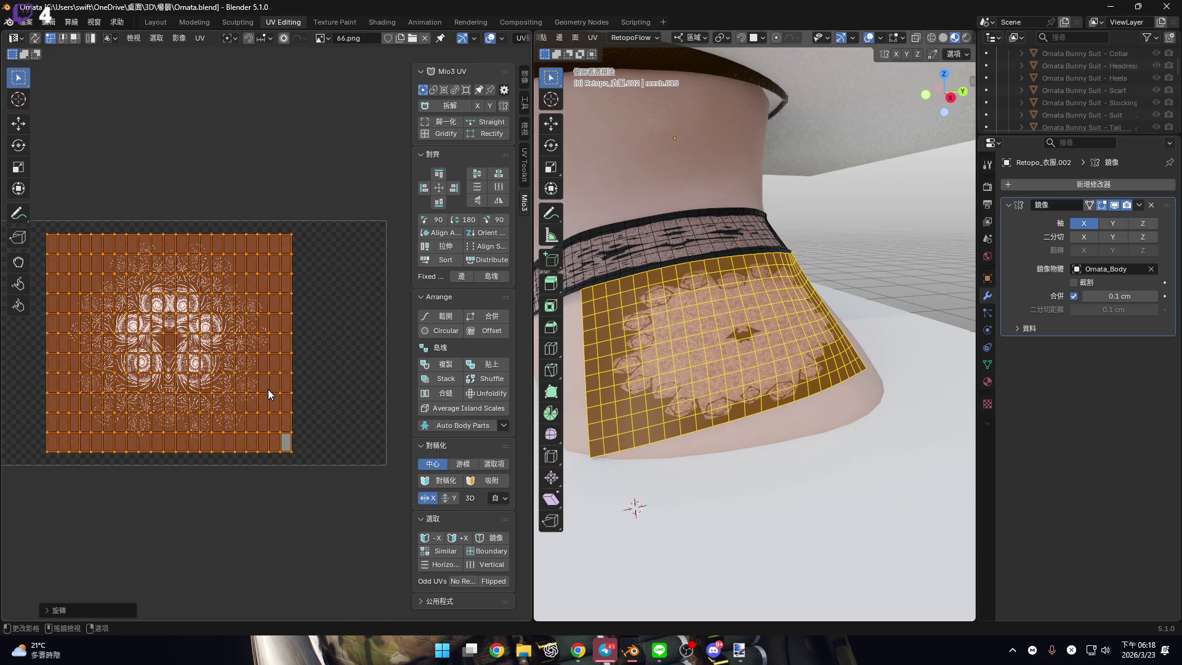
{"action": "middle_click_drag", "start_coordinate": [843, 265], "coordinate": [837, 48]}
{"action": "left_click", "coordinate": [867, 41]}
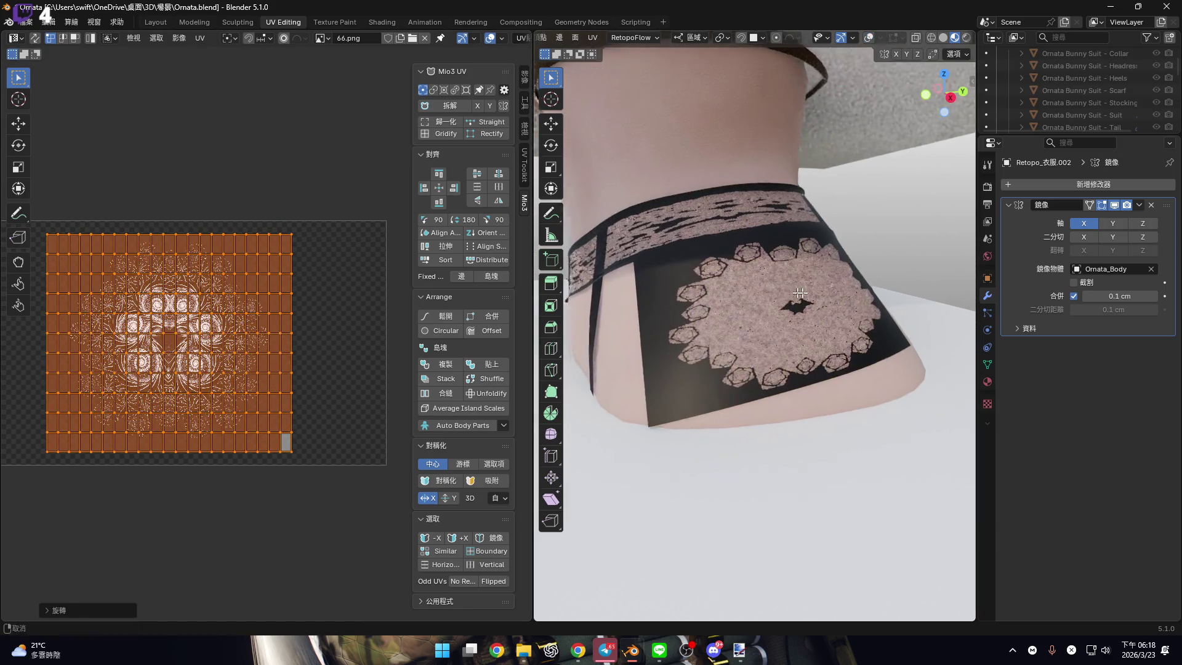
{"action": "middle_click_drag", "start_coordinate": [785, 278], "coordinate": [738, 323]}
{"action": "scroll", "coordinate": [294, 392], "scroll_direction": "up", "scroll_amount": 2}
Scale the UV grid up for a large rosette motif, cancelling a further shrink
{"action": "key", "text": "s"}
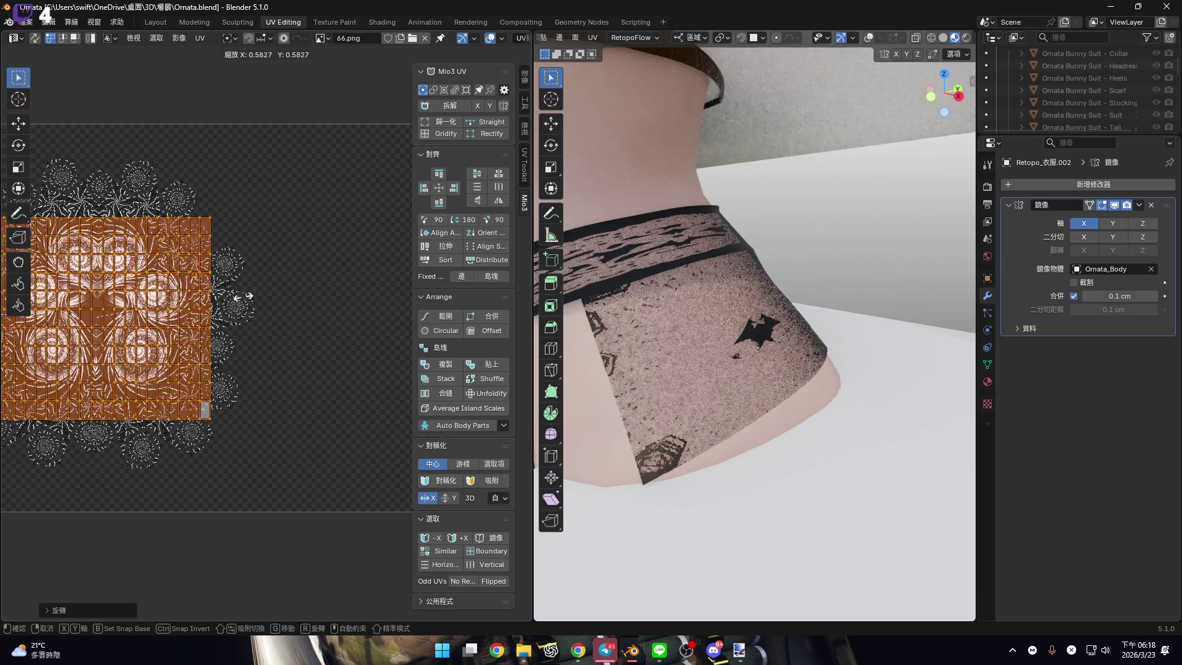
{"action": "left_click", "coordinate": [386, 363]}
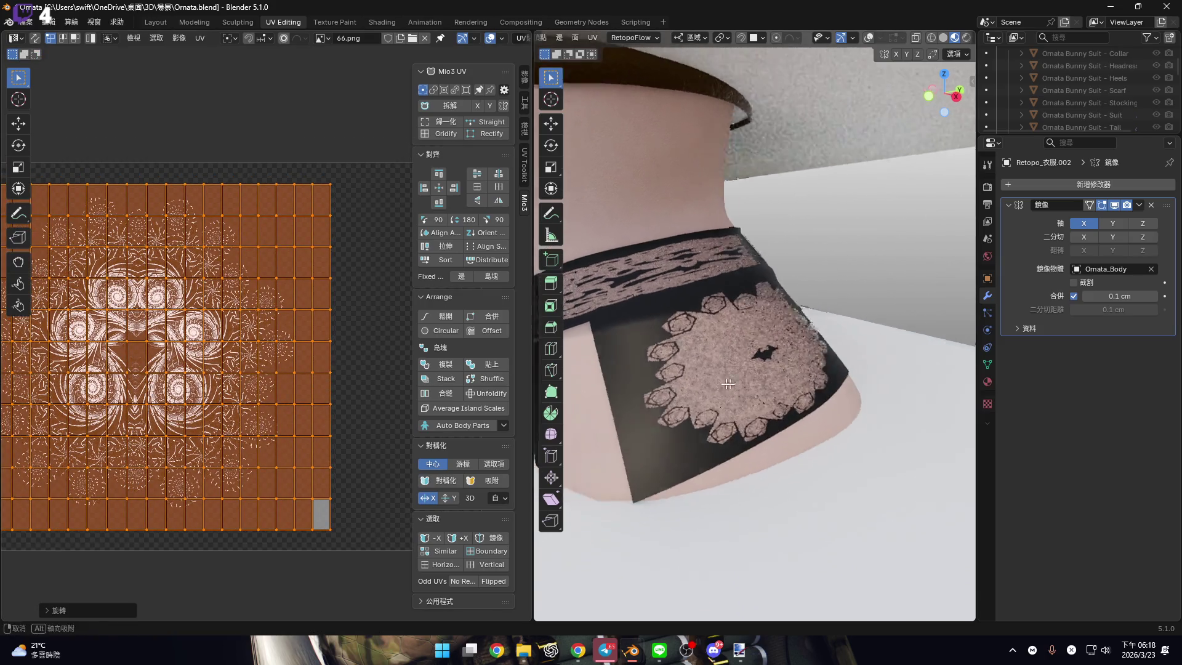
{"action": "middle_click_drag", "start_coordinate": [738, 369], "coordinate": [775, 360]}
{"action": "scroll", "coordinate": [757, 360], "scroll_direction": "up", "scroll_amount": 3}
{"action": "scroll", "coordinate": [324, 366], "scroll_direction": "down", "scroll_amount": 2}
{"action": "middle_click_drag", "start_coordinate": [324, 366], "coordinate": [341, 367]}
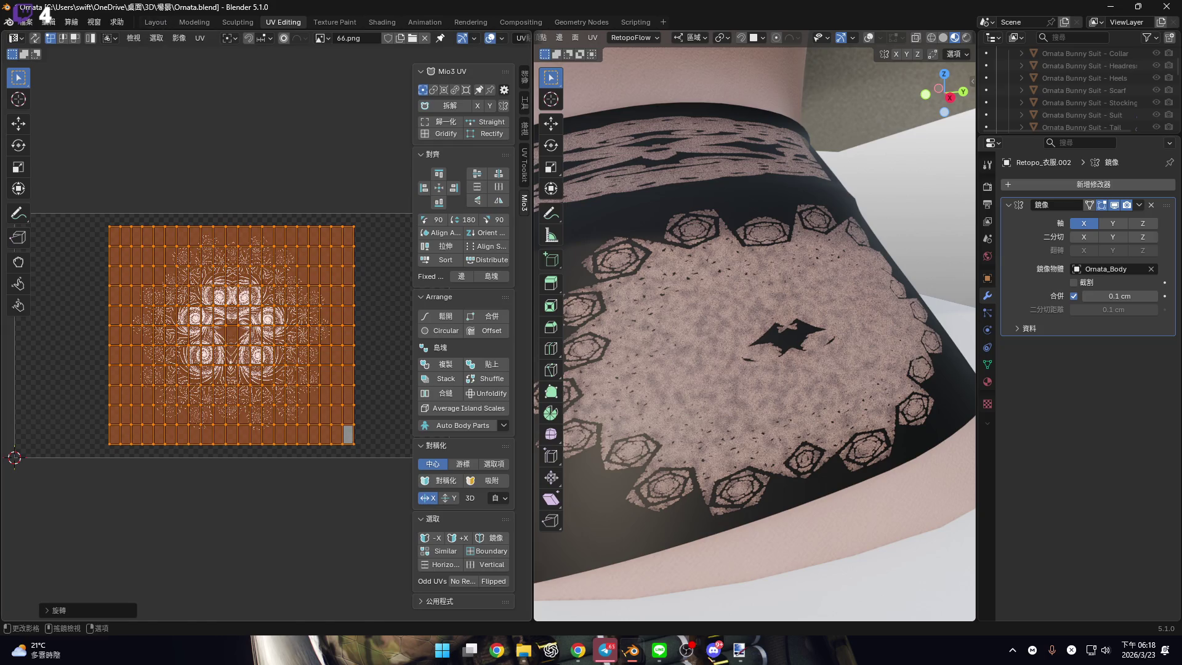
{"action": "key", "text": "s"}
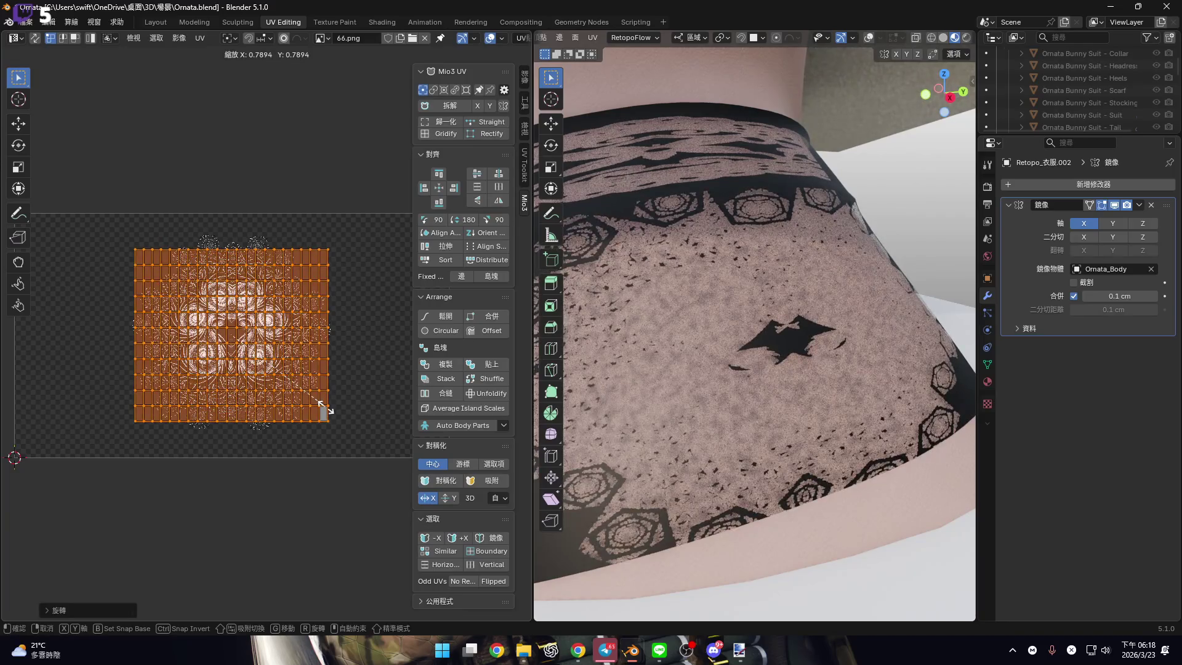
{"action": "key", "text": "Escape"}
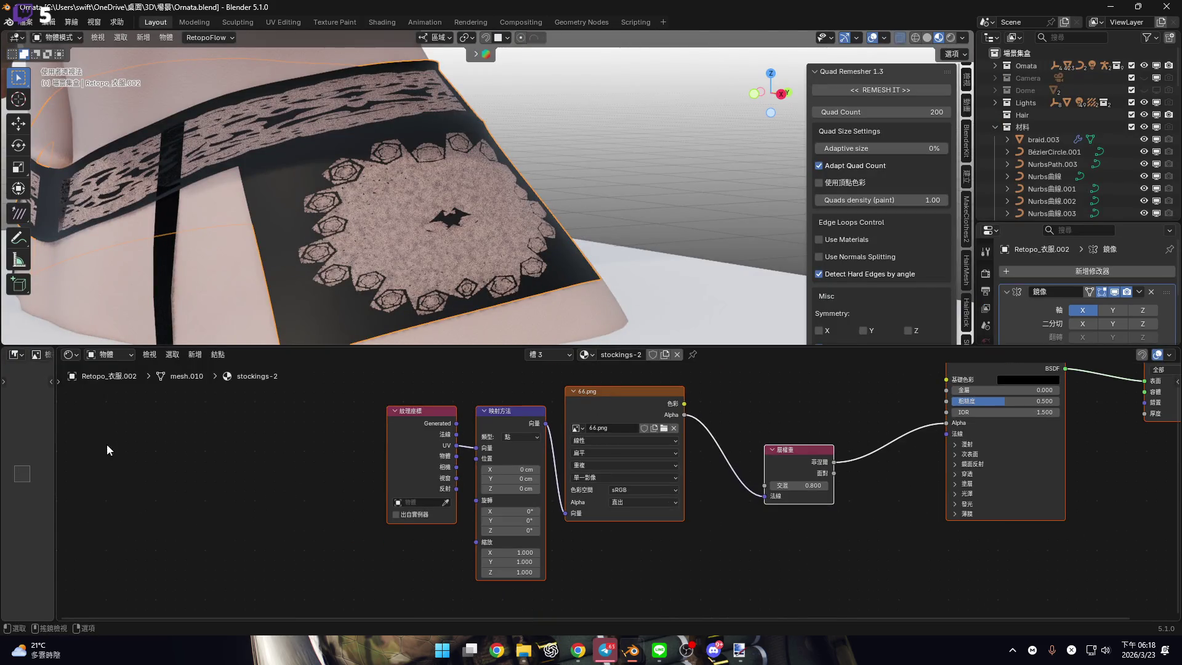
Invert the alpha channel of the 66.png lace image via Image > Invert
{"action": "left_click_drag", "start_coordinate": [57, 443], "coordinate": [380, 444]}
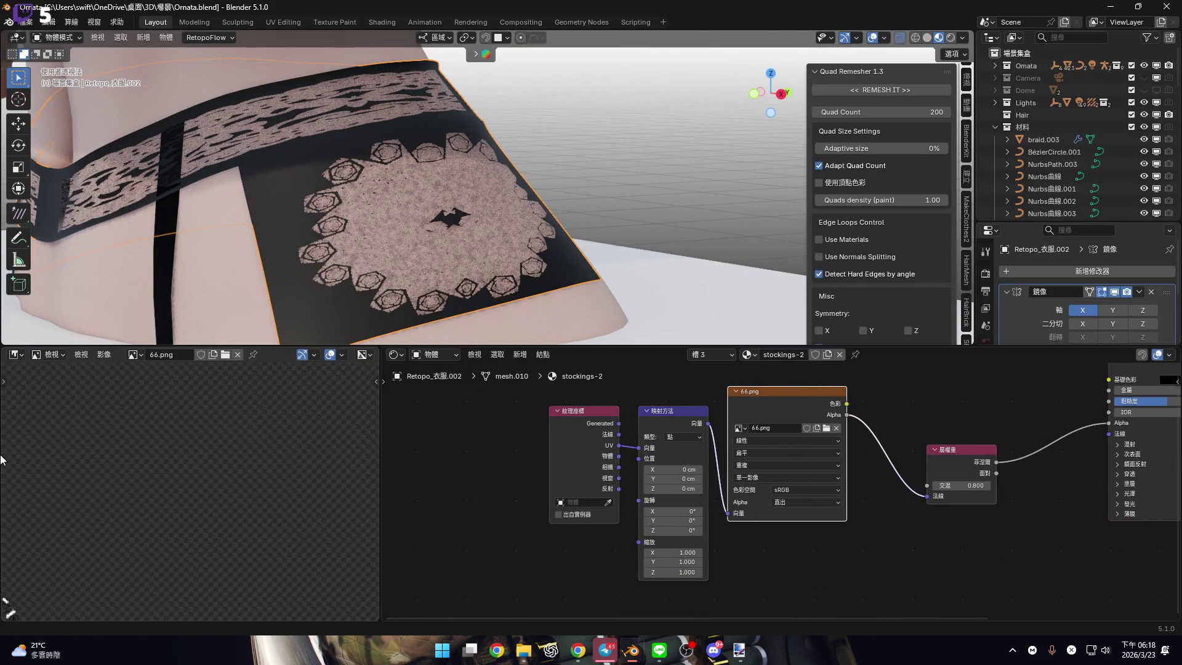
{"action": "scroll", "coordinate": [185, 453], "scroll_direction": "down", "scroll_amount": 3}
{"action": "left_click", "coordinate": [105, 356]}
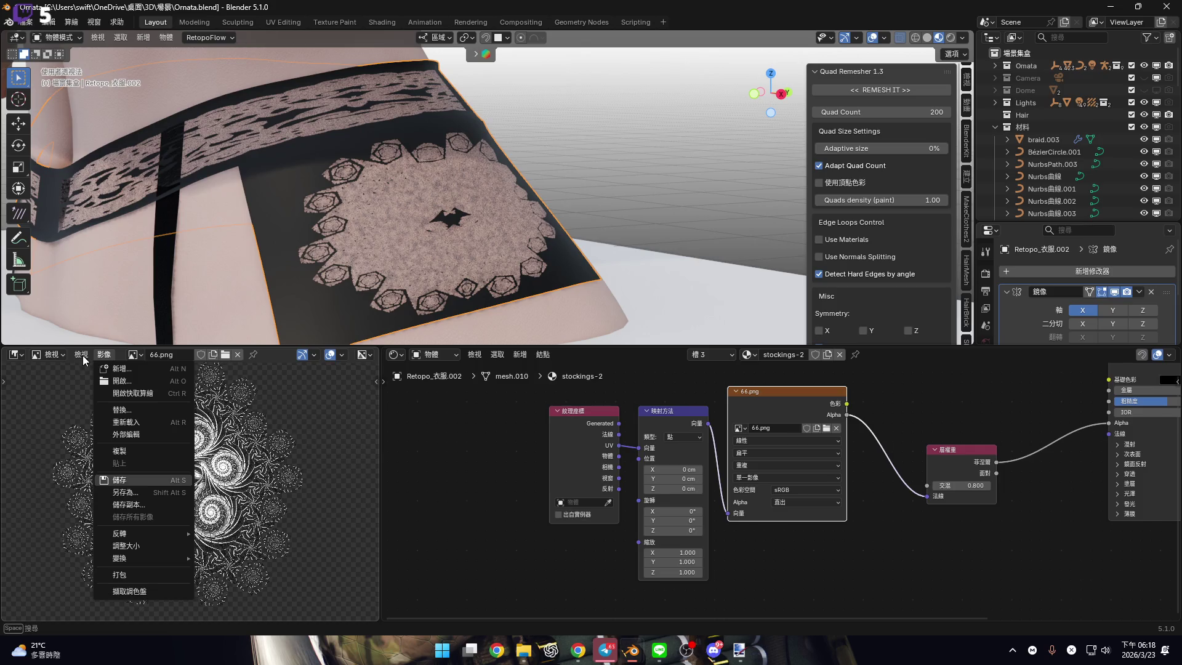
{"action": "left_click", "coordinate": [102, 356]}
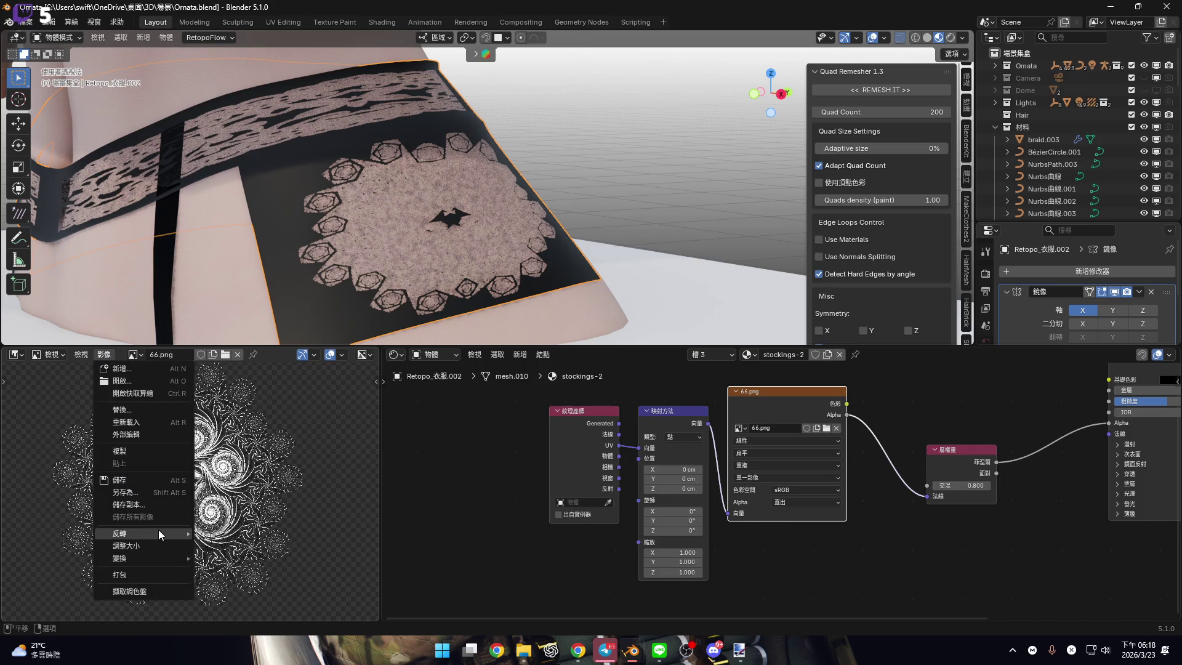
{"action": "mouse_move", "coordinate": [120, 534]}
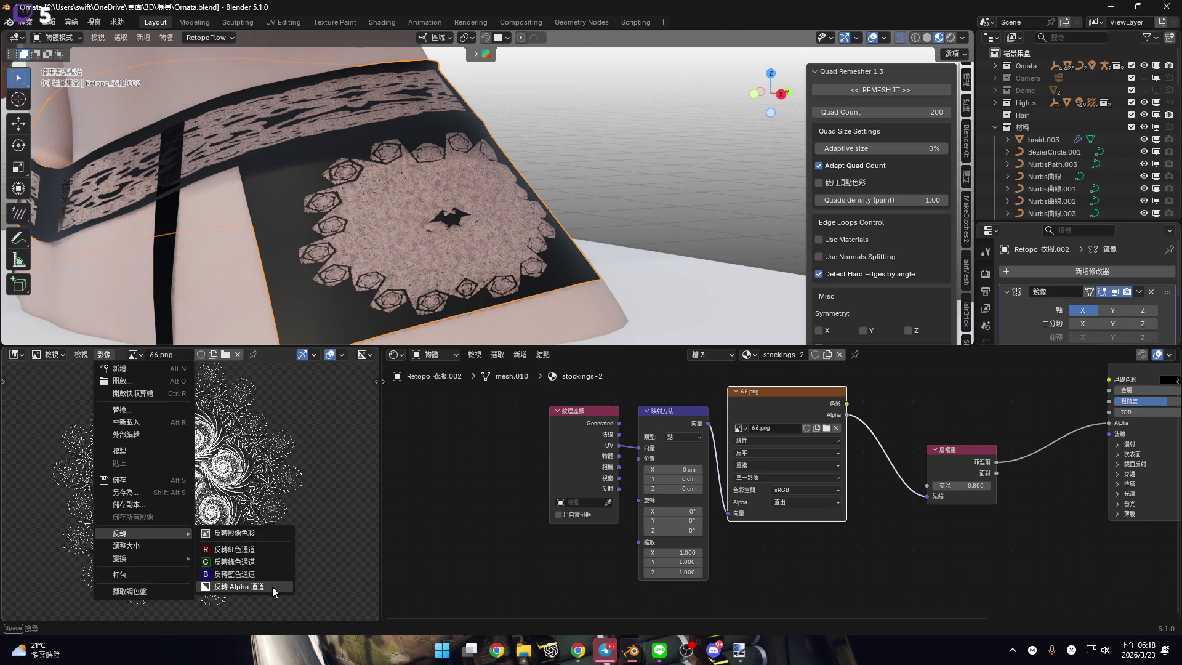
{"action": "left_click", "coordinate": [273, 586]}
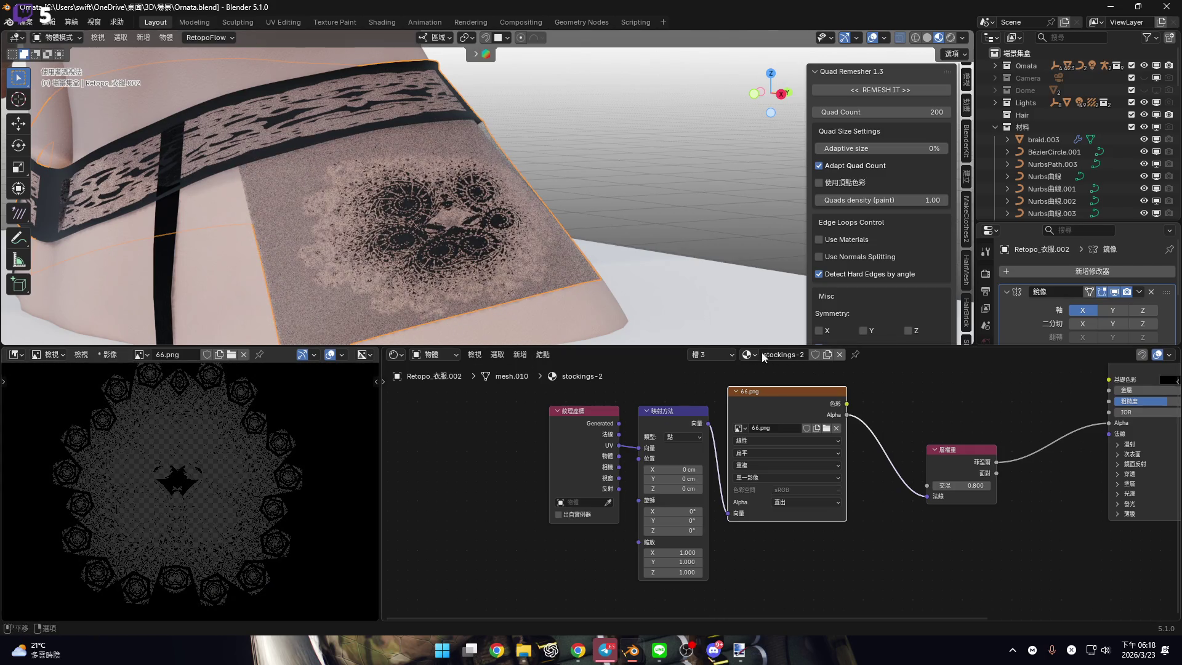
{"action": "scroll", "coordinate": [672, 416], "scroll_direction": "up", "scroll_amount": 2}
{"action": "scroll", "coordinate": [644, 461], "scroll_direction": "down", "scroll_amount": 1}
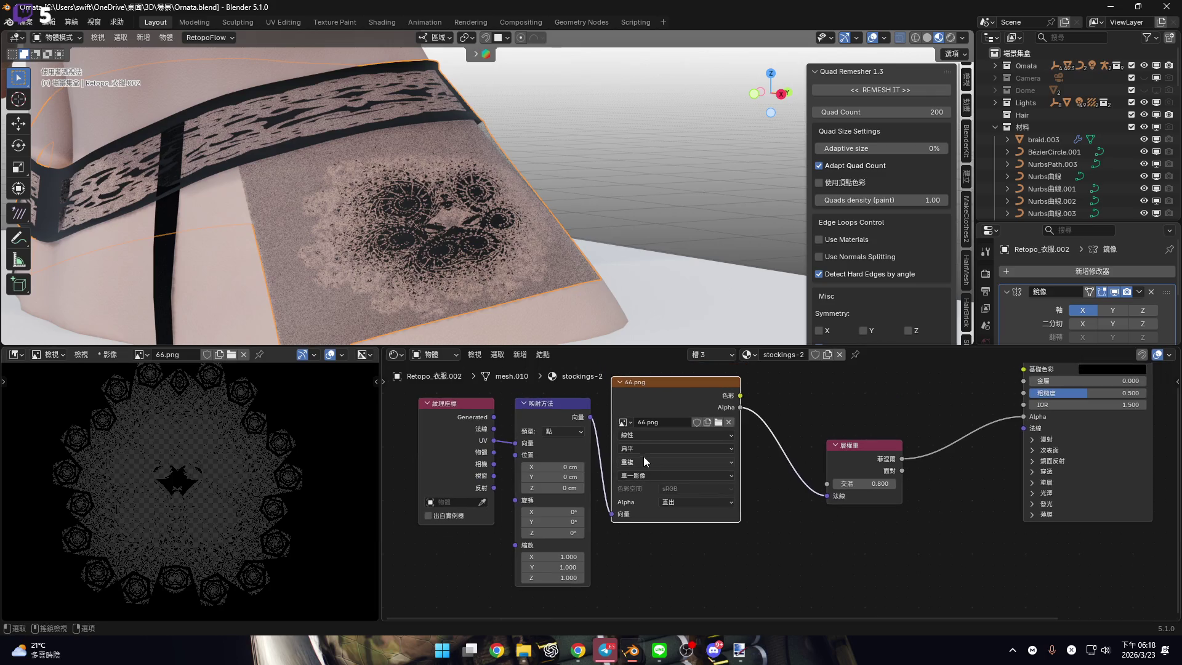
Save the inverted image over 66.png at 16-bit colour depth with 0% compression
{"action": "left_click", "coordinate": [109, 355]}
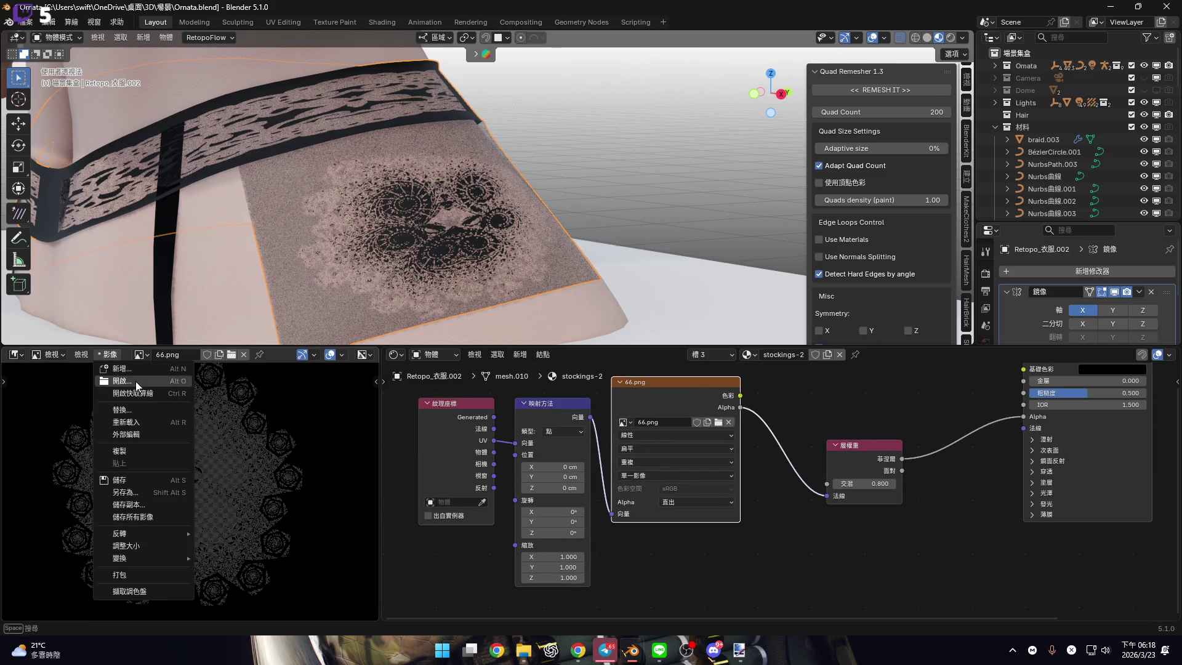
{"action": "left_click", "coordinate": [166, 490]}
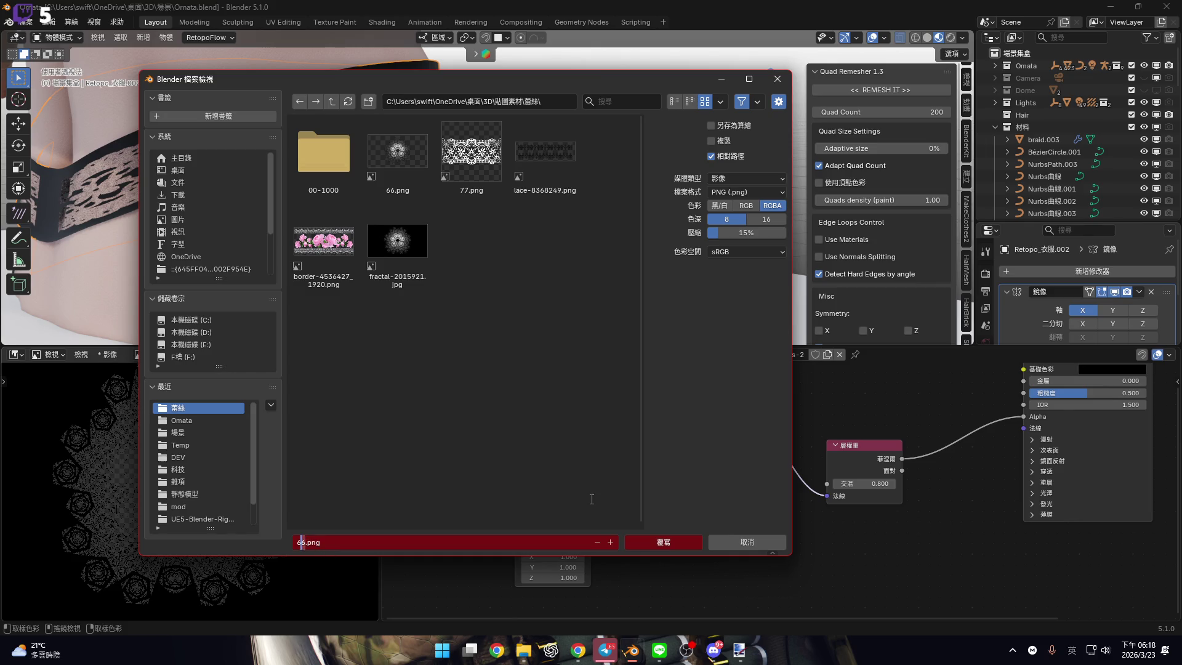
{"action": "left_click", "coordinate": [651, 501]}
{"action": "left_click", "coordinate": [767, 219]}
{"action": "left_click_drag", "start_coordinate": [746, 232], "coordinate": [711, 233]}
{"action": "left_click", "coordinate": [674, 545]}
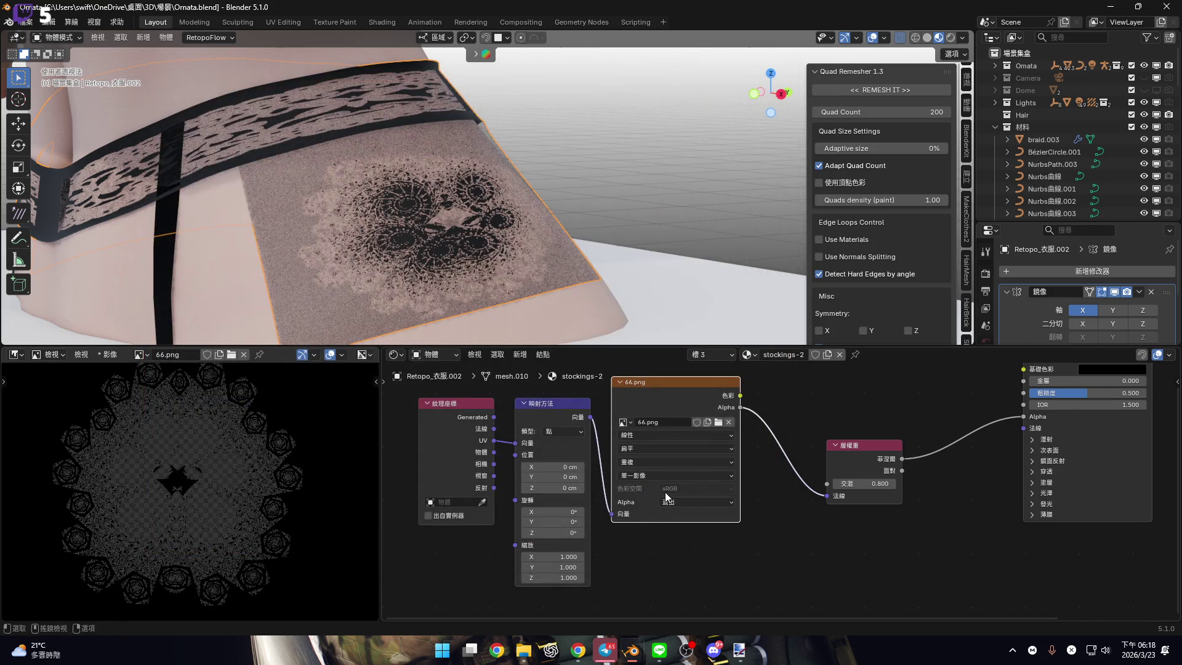
{"action": "scroll", "coordinate": [646, 429], "scroll_direction": "up", "scroll_amount": 2}
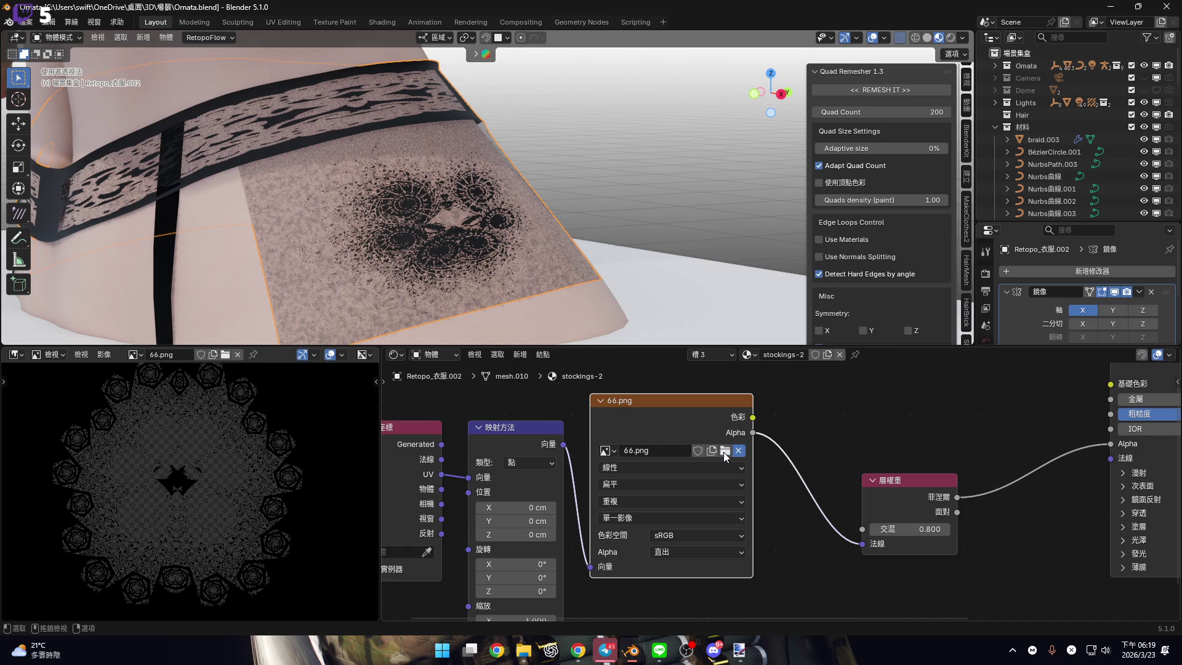
Browse the lace textures folder to 67.png, then cancel without changing the image
{"action": "left_click", "coordinate": [725, 451]}
{"action": "left_click", "coordinate": [185, 407]}
{"action": "left_click", "coordinate": [397, 157]}
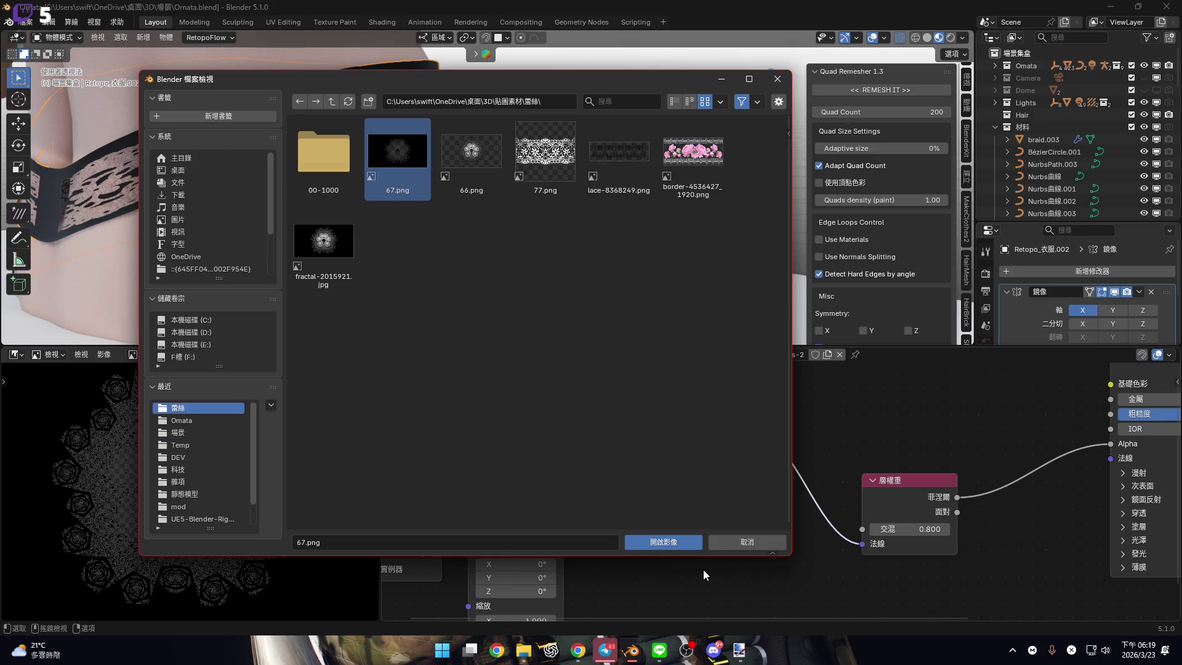
{"action": "left_click", "coordinate": [698, 543]}
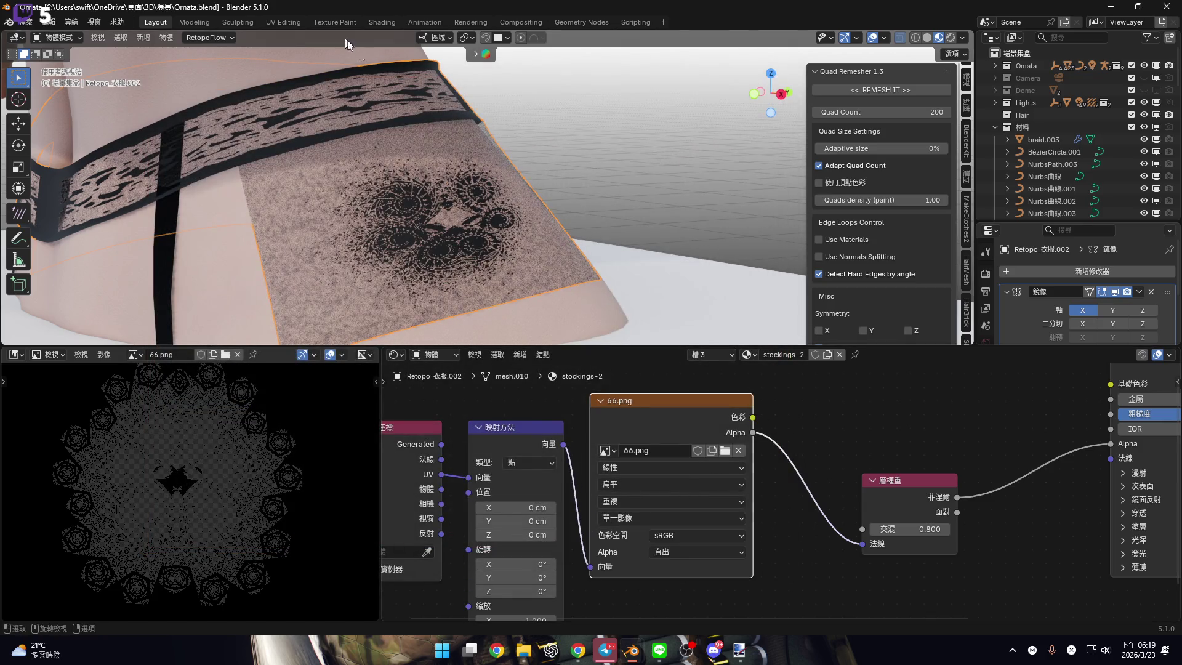
{"action": "scroll", "coordinate": [635, 473], "scroll_direction": "down", "scroll_amount": 3}
{"action": "scroll", "coordinate": [647, 474], "scroll_direction": "up", "scroll_amount": 1}
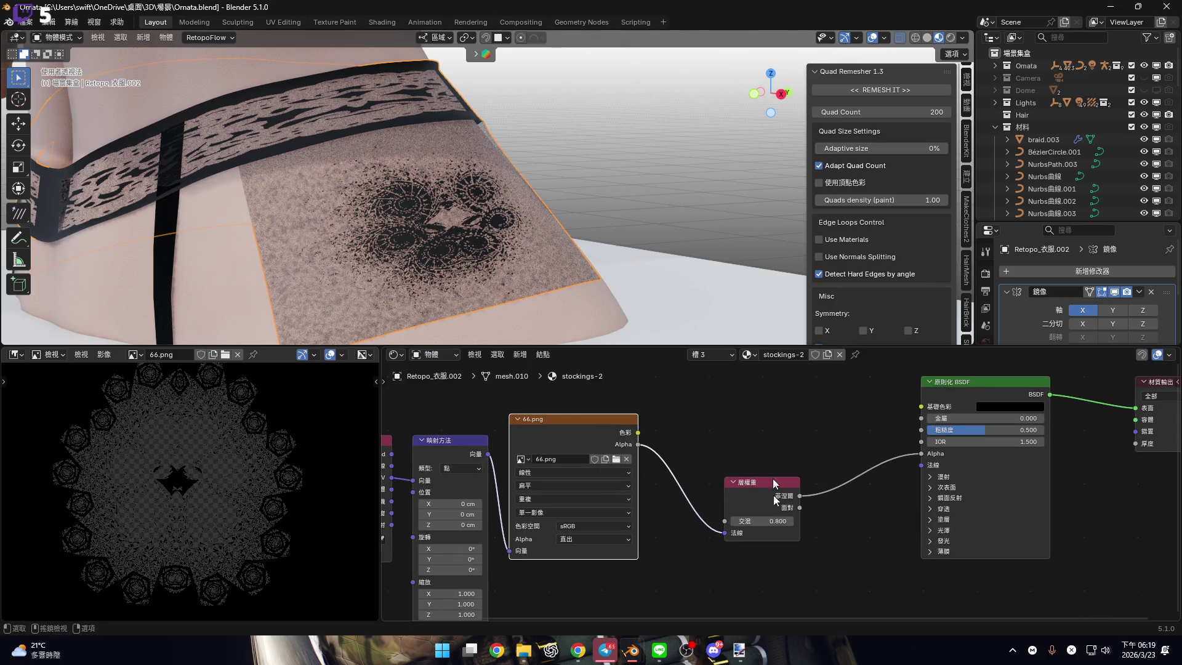
Lower the Layer Weight node's Blend value to 0.000 so only the black lace shows
{"action": "middle_click_drag", "start_coordinate": [776, 485], "coordinate": [638, 460]}
{"action": "scroll", "coordinate": [651, 504], "scroll_direction": "up", "scroll_amount": 2}
{"action": "mouse_move", "coordinate": [628, 495]}
{"action": "left_mouse_down"}
{"action": "mouse_move", "coordinate": [684, 495]}
{"action": "mouse_move", "coordinate": [554, 495]}
{"action": "left_mouse_up"}
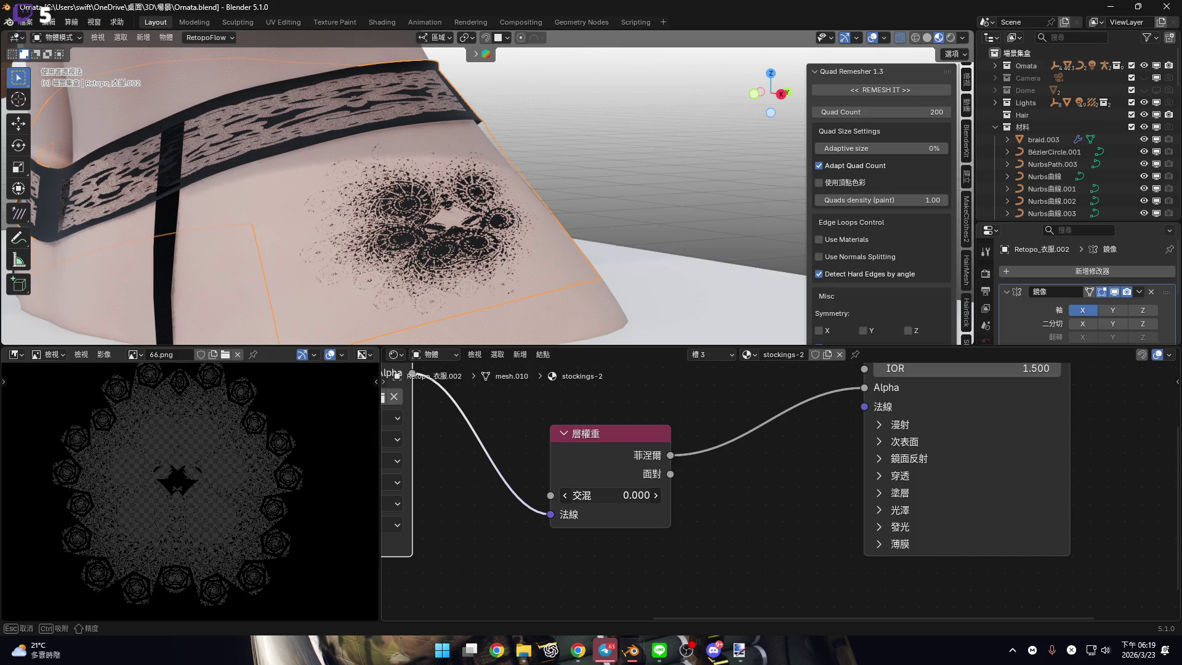
{"action": "left_click_drag", "start_coordinate": [618, 495], "coordinate": [617, 499]}
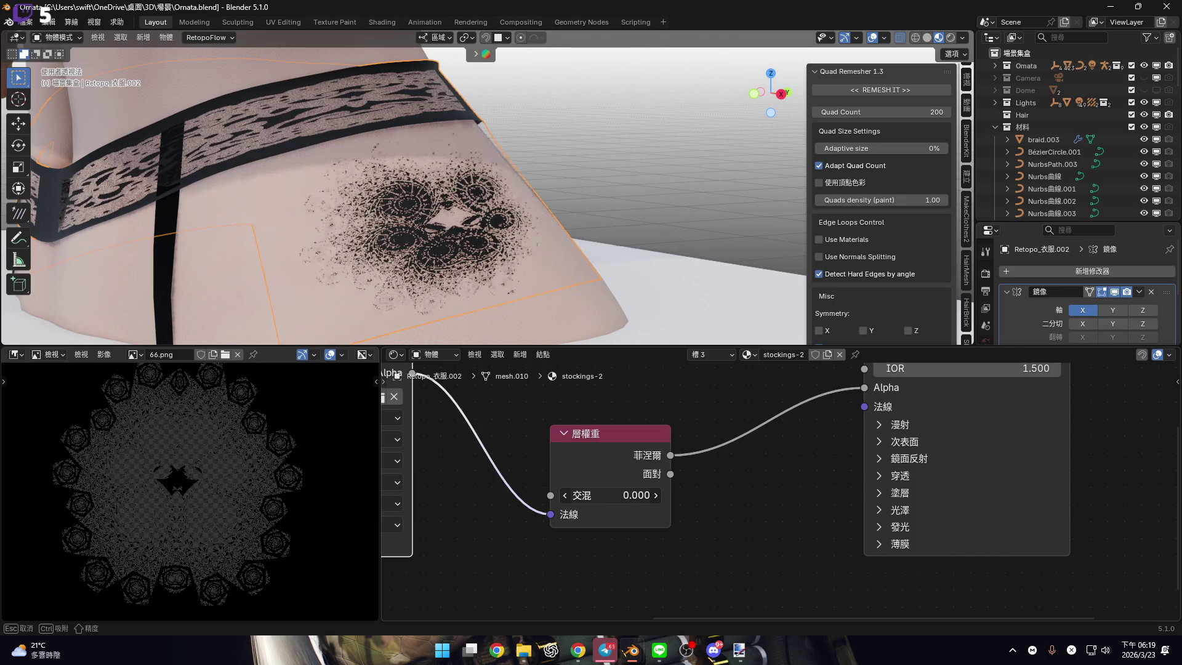